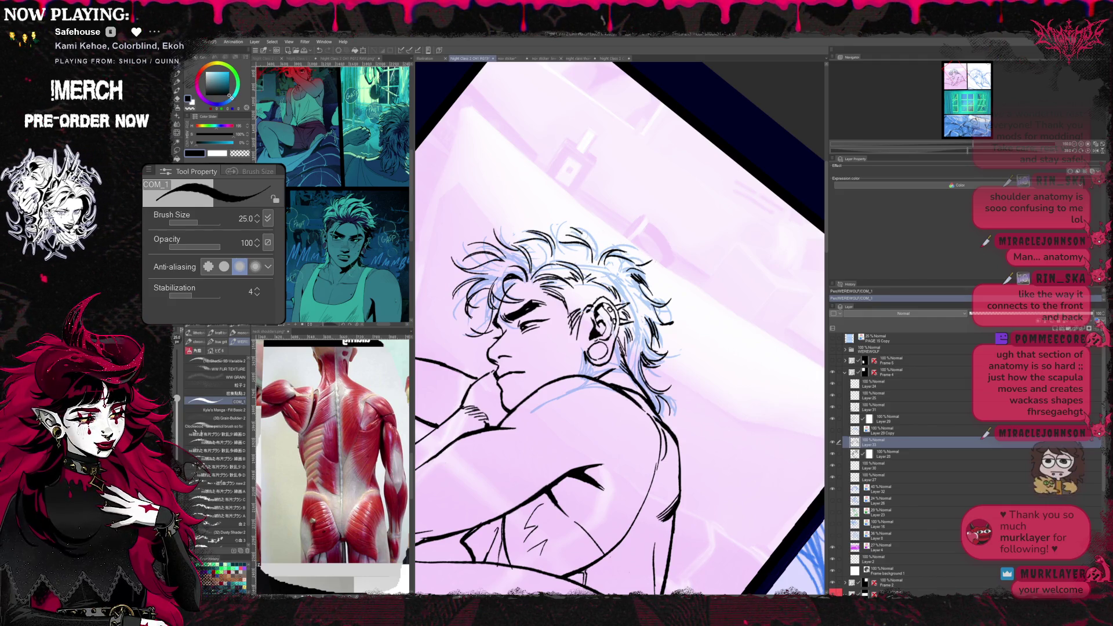
# - Undo the stray hair stroke and two earlier actions, then mirror the canvas to check the head
pyautogui.moveTo(568, 230); pyautogui.dragTo(574, 239)
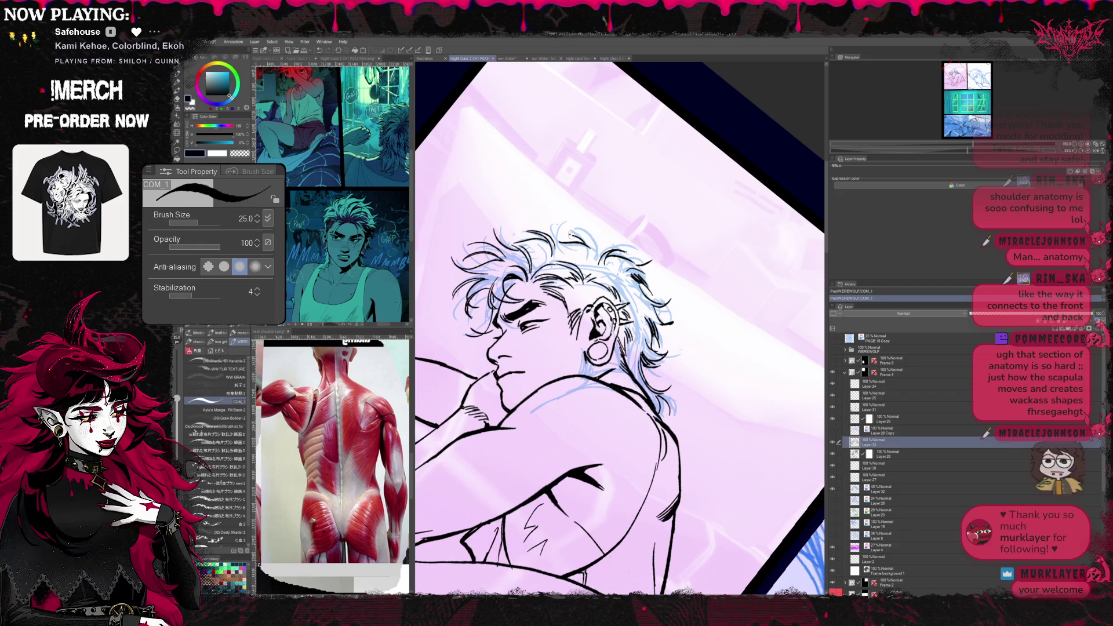
pyautogui.hotkey('ctrl', 'z')
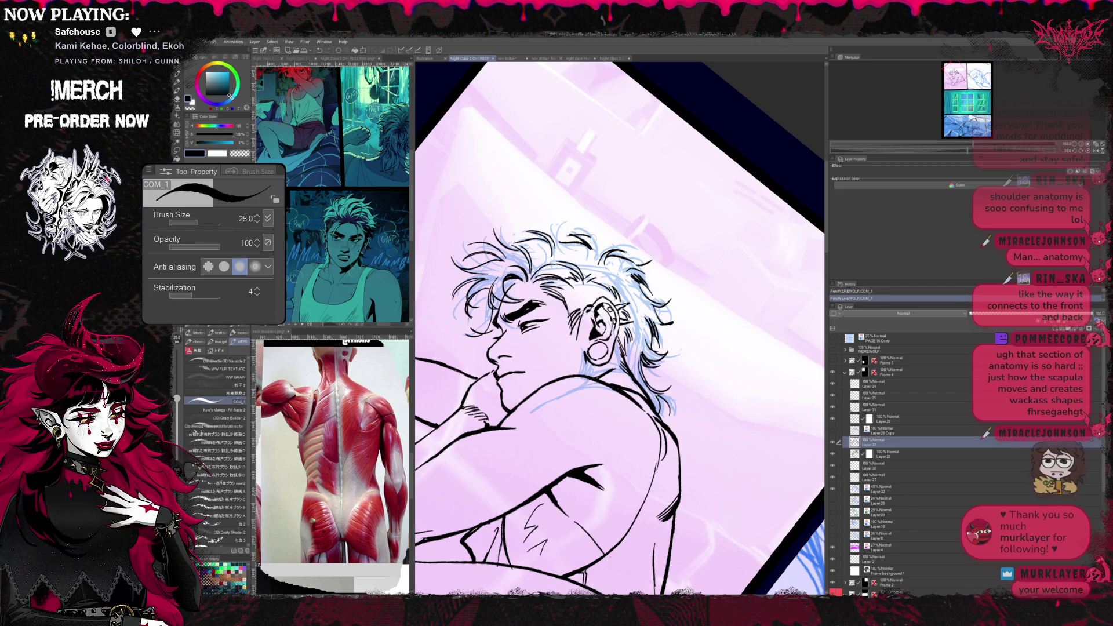
pyautogui.hotkey('ctrl', 'z')
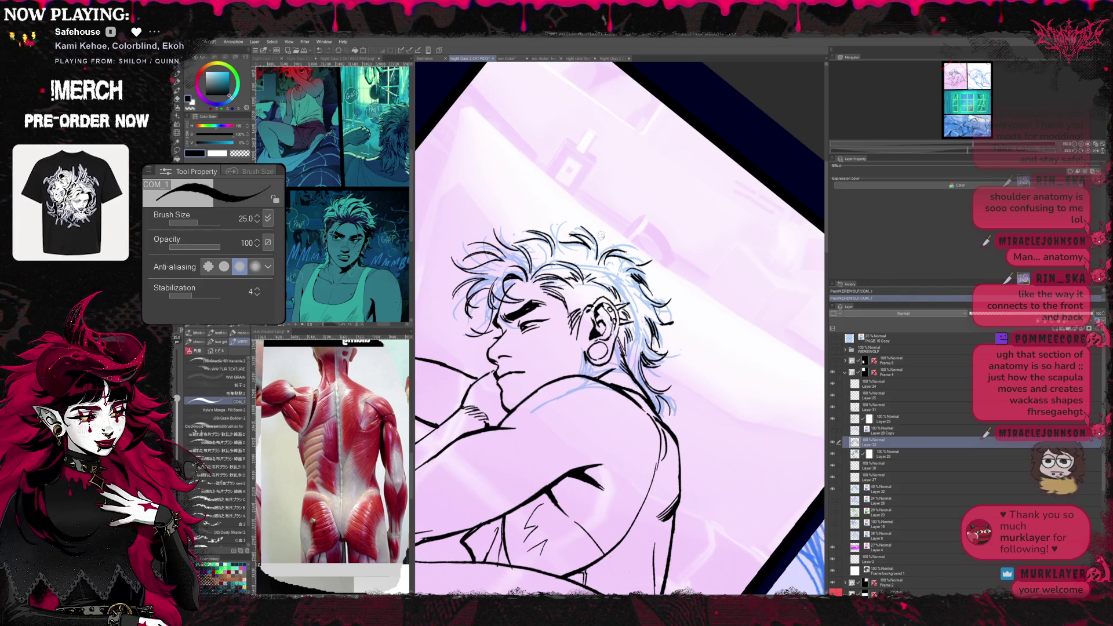
pyautogui.hotkey('ctrl', 'z')
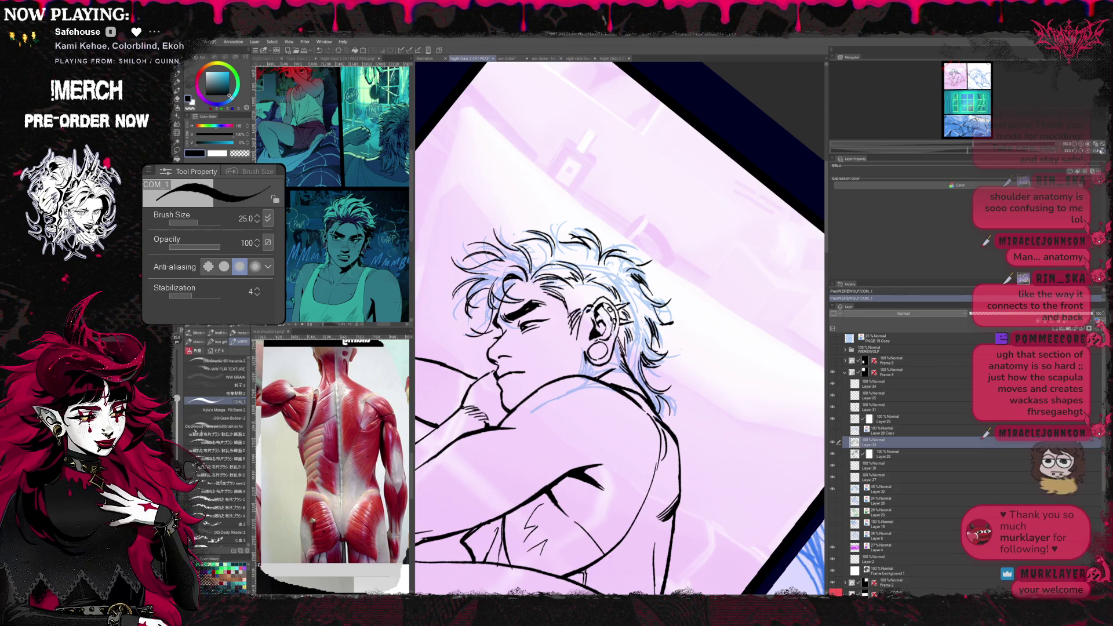
pyautogui.press('h')
pyautogui.press('h')
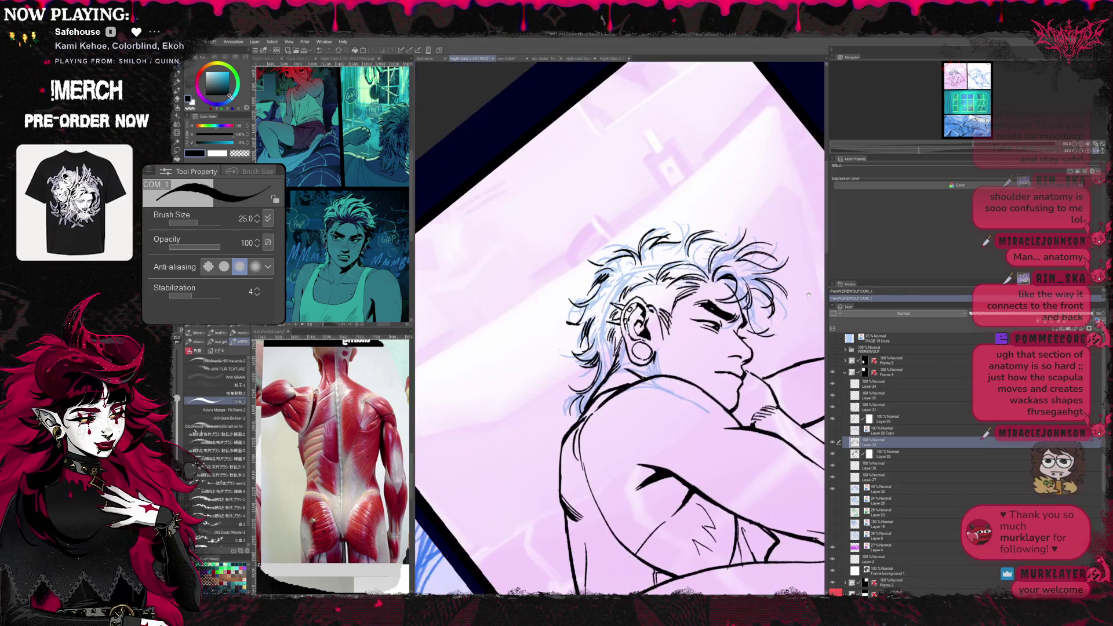
# - Tilt the canvas and refine the shoulder and upper-back contours, alternating pen and hard eraser
pyautogui.press('r')
pyautogui.moveTo(608, 347); pyautogui.dragTo(660, 313)
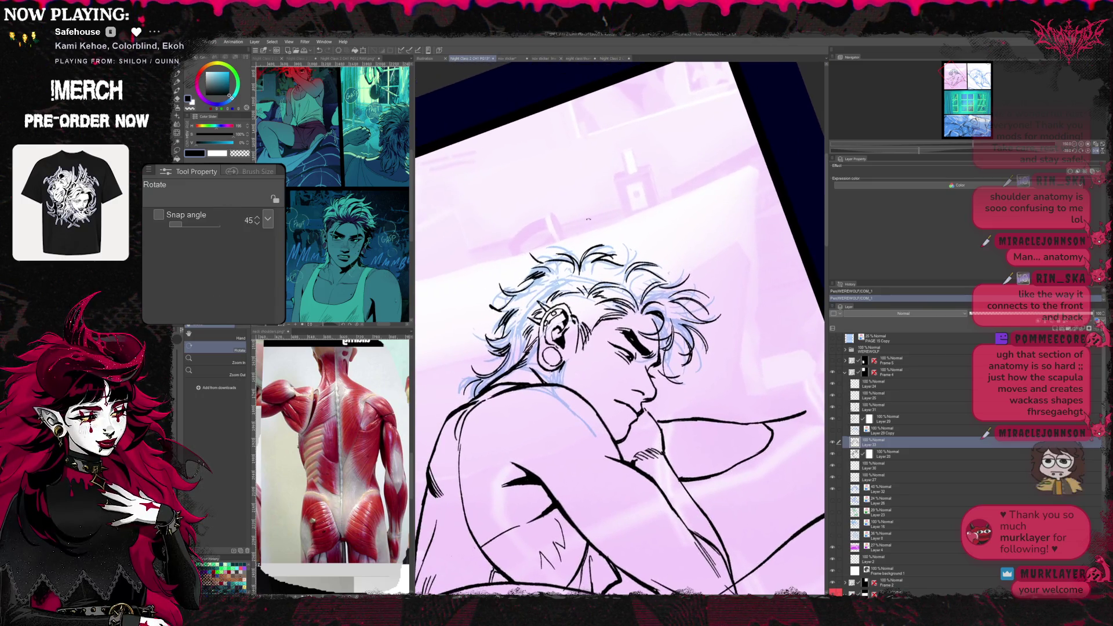
pyautogui.press('e')
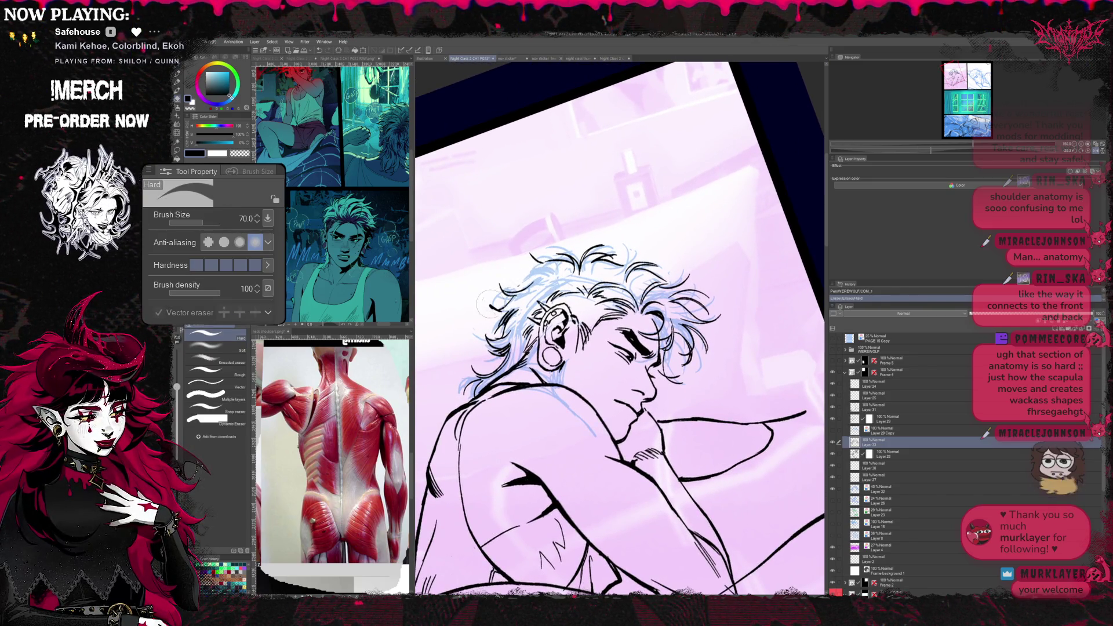
pyautogui.press('b')
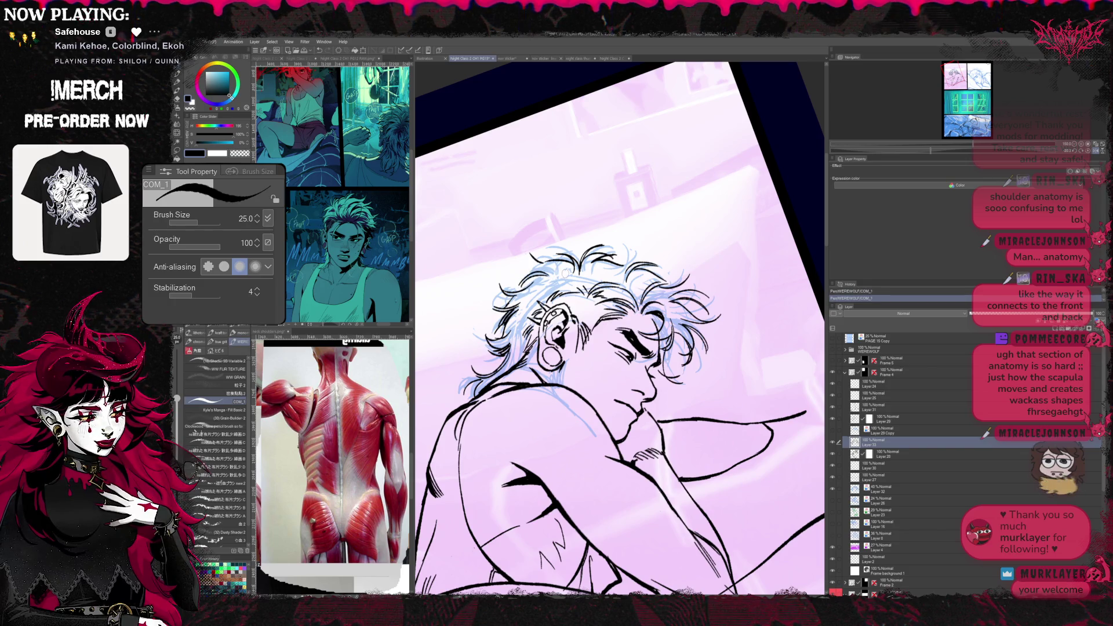
pyautogui.press('e')
pyautogui.scroll(2, 634, 237)
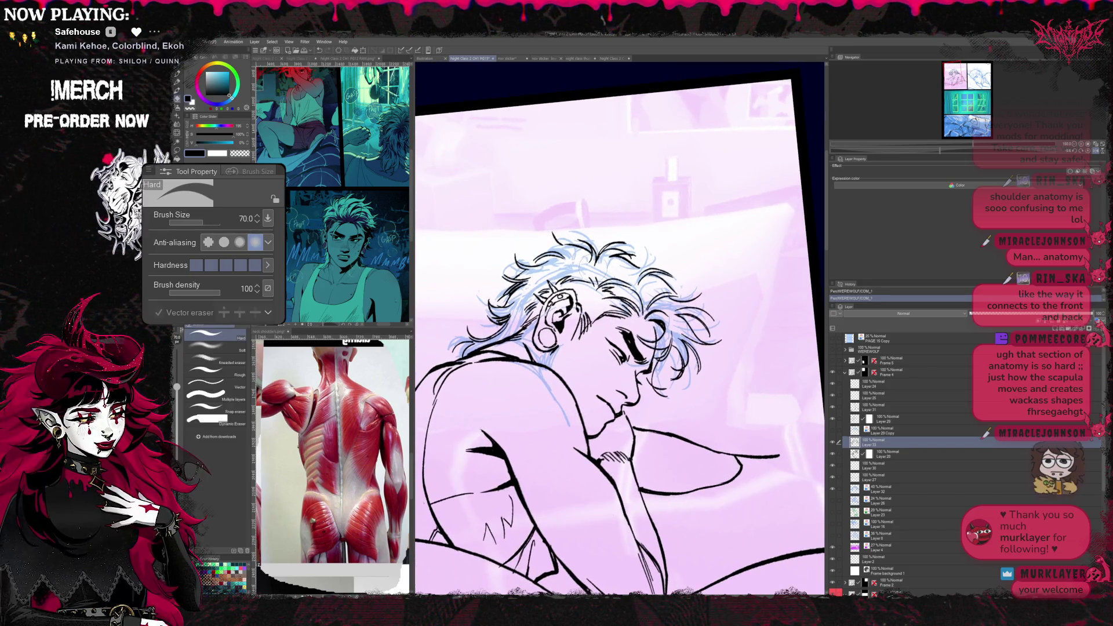
pyautogui.press('b')
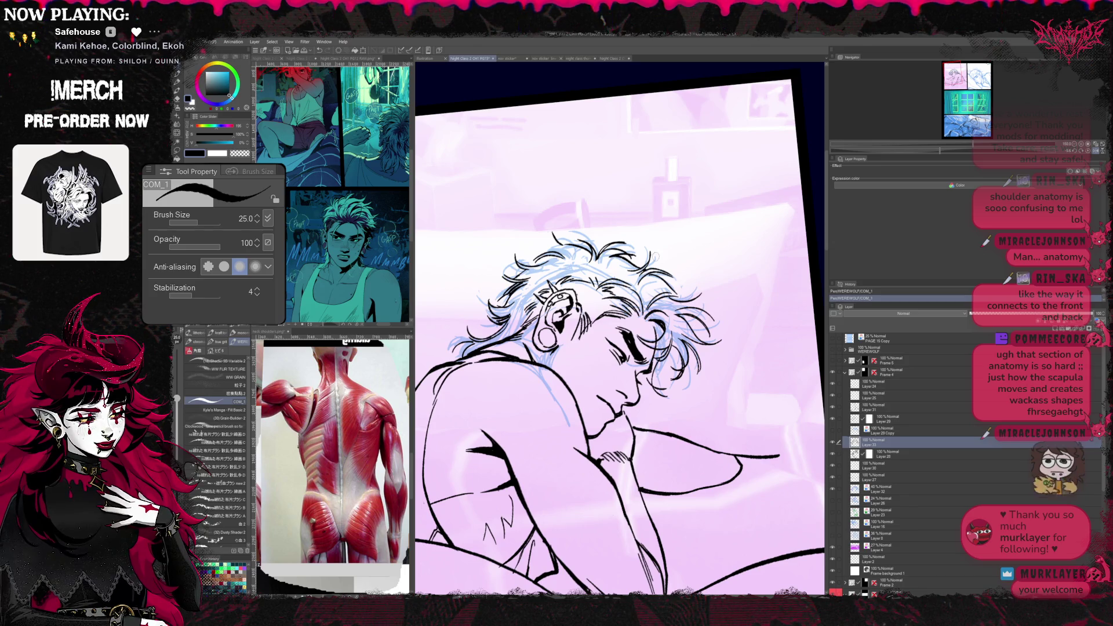
pyautogui.press('e')
# - Reset the canvas upright and take out an unwanted hair strand with undo and the hard eraser
pyautogui.press('r')
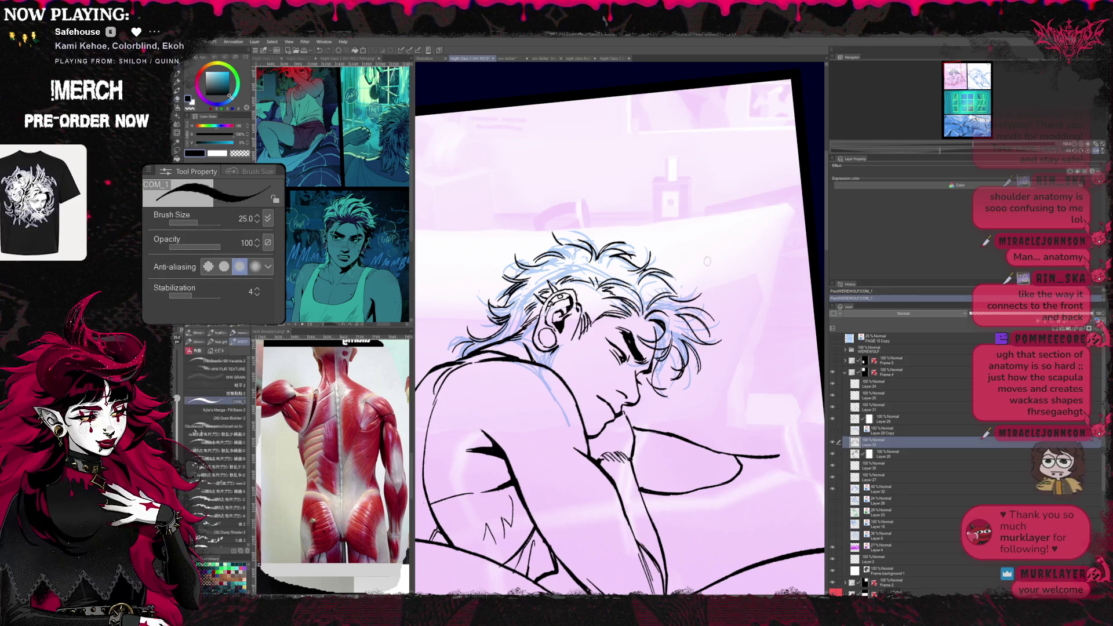
pyautogui.click(608, 348)
pyautogui.press('p')
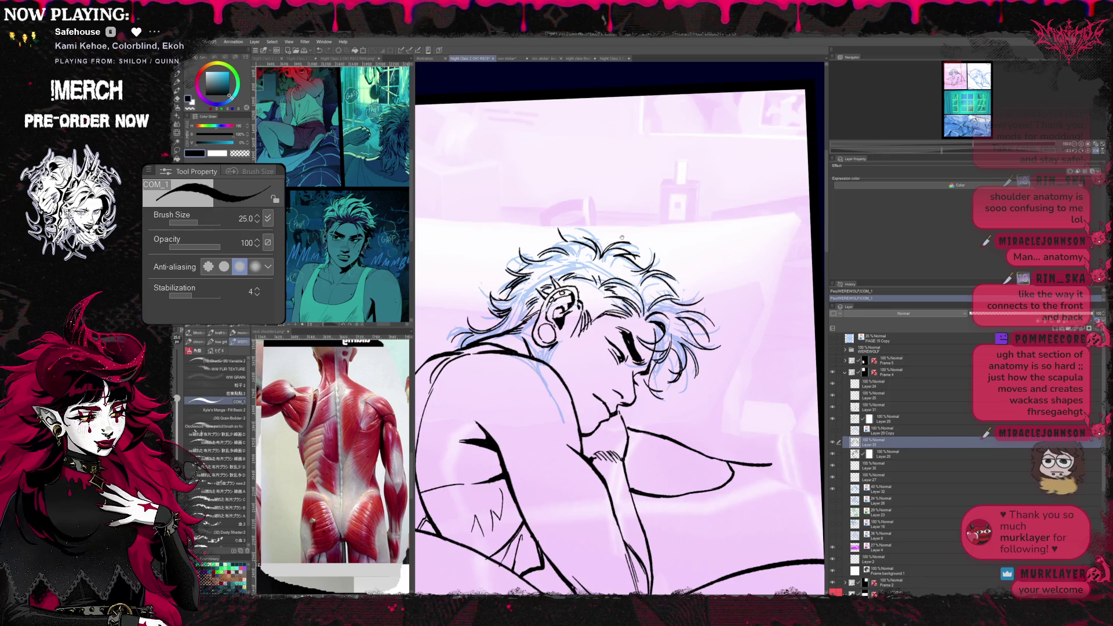
pyautogui.scroll(1, 624, 237)
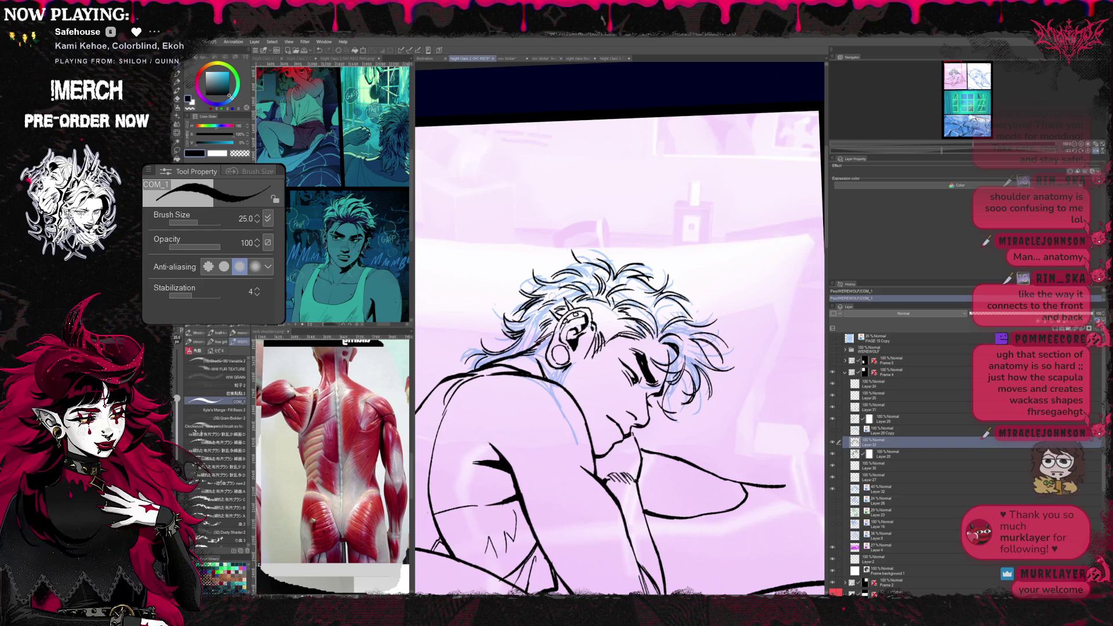
pyautogui.hotkey('ctrl', 'z')
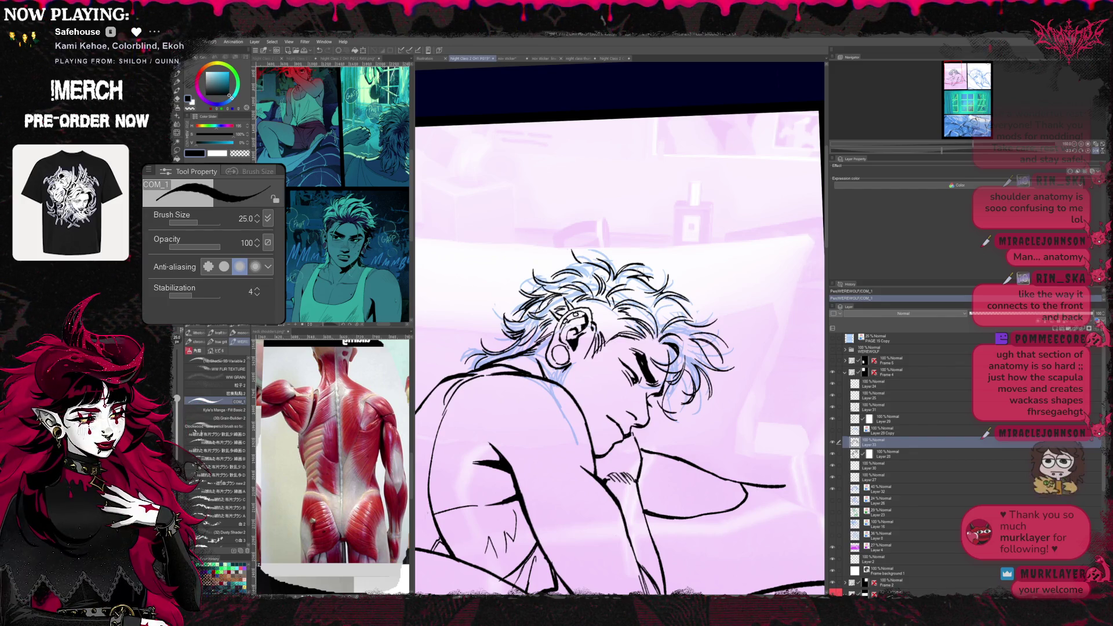
pyautogui.press('e')
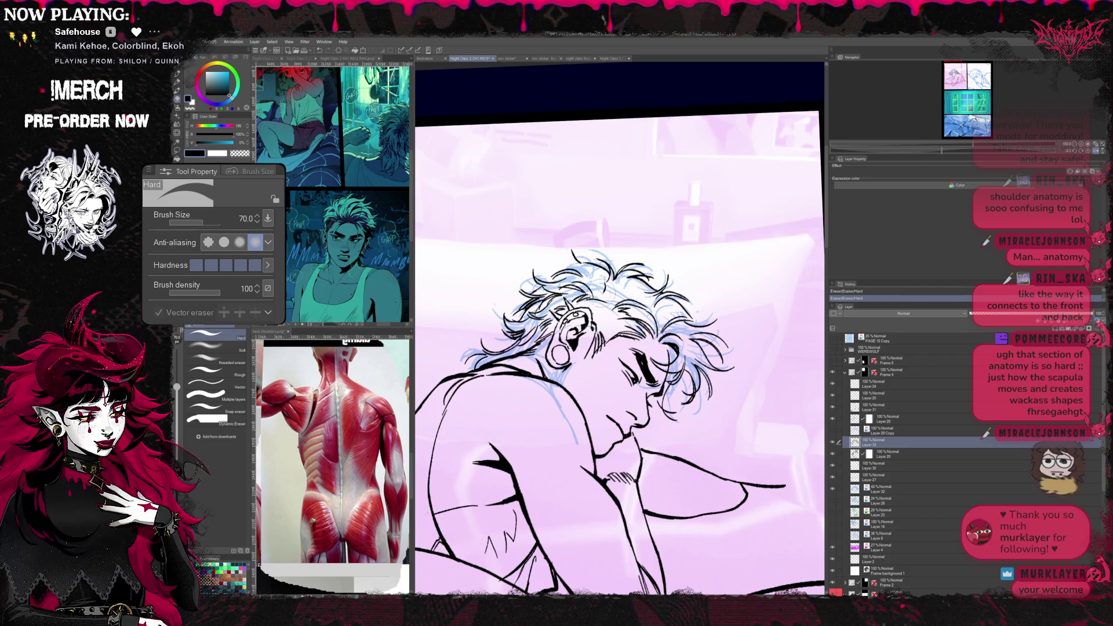
pyautogui.press('p')
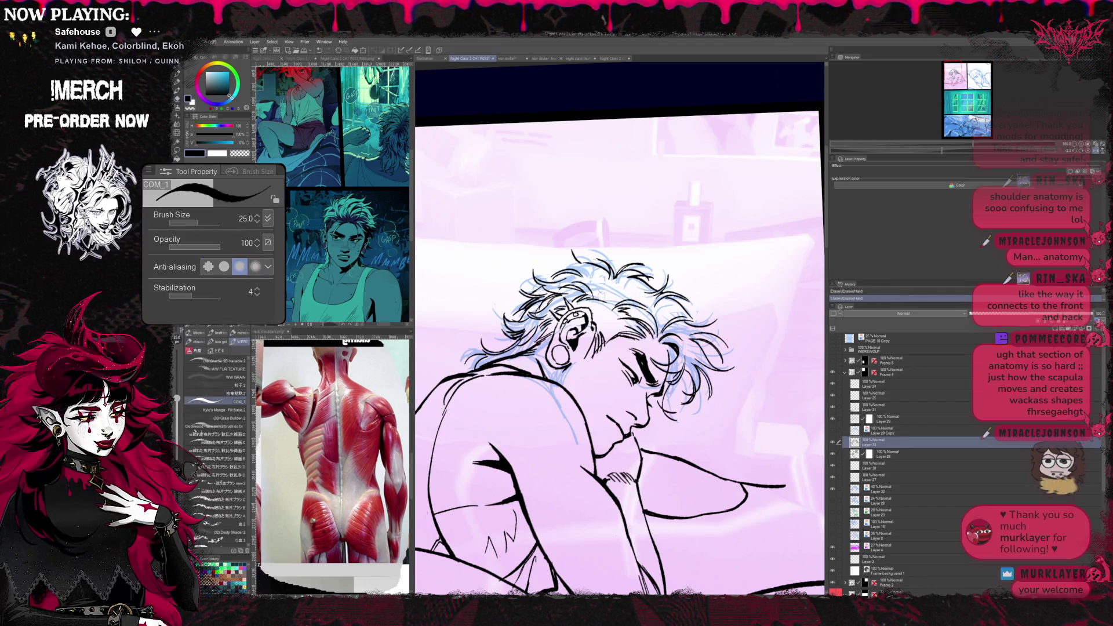
pyautogui.press('e')
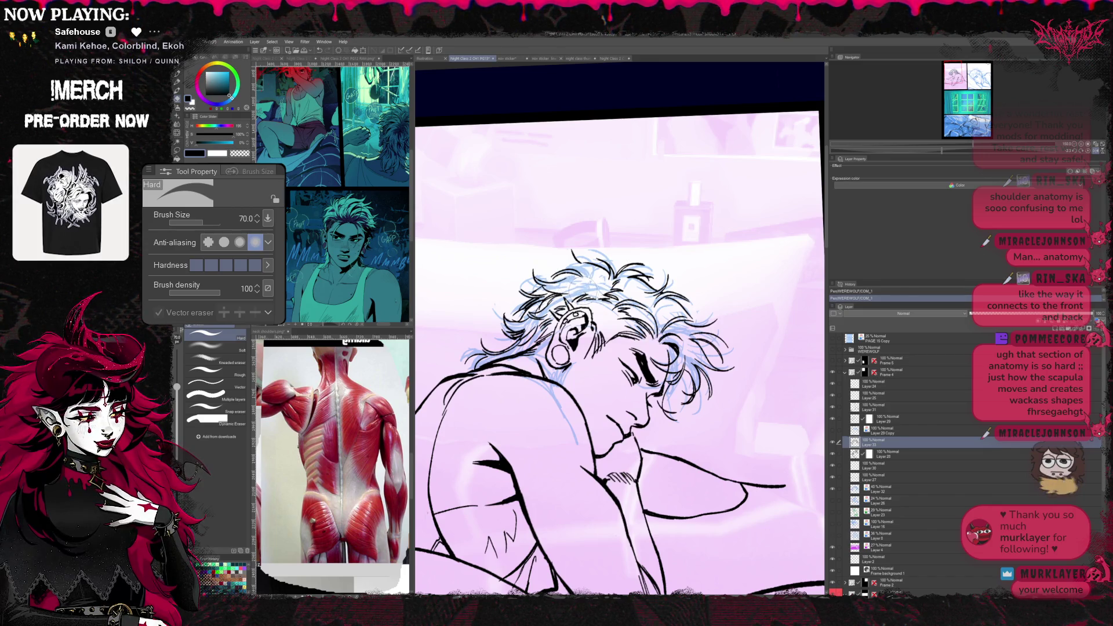
# - Ink a new hair strand with the COM_1 pen, clean it up, and tilt the canvas to a new angle
pyautogui.press('p')
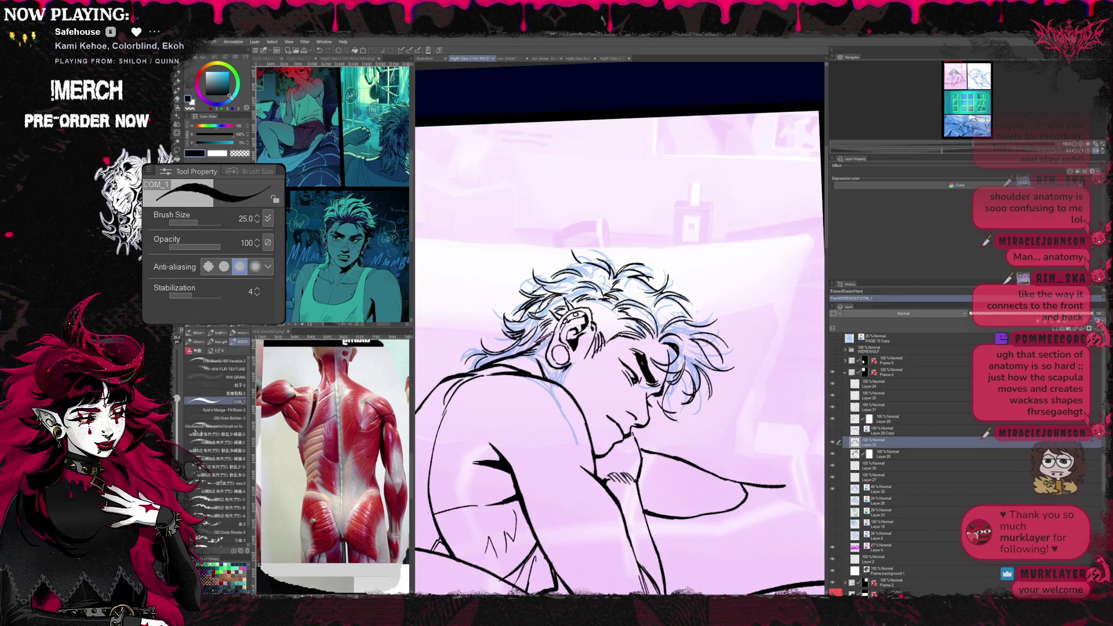
pyautogui.moveTo(621, 250); pyautogui.dragTo(653, 233)
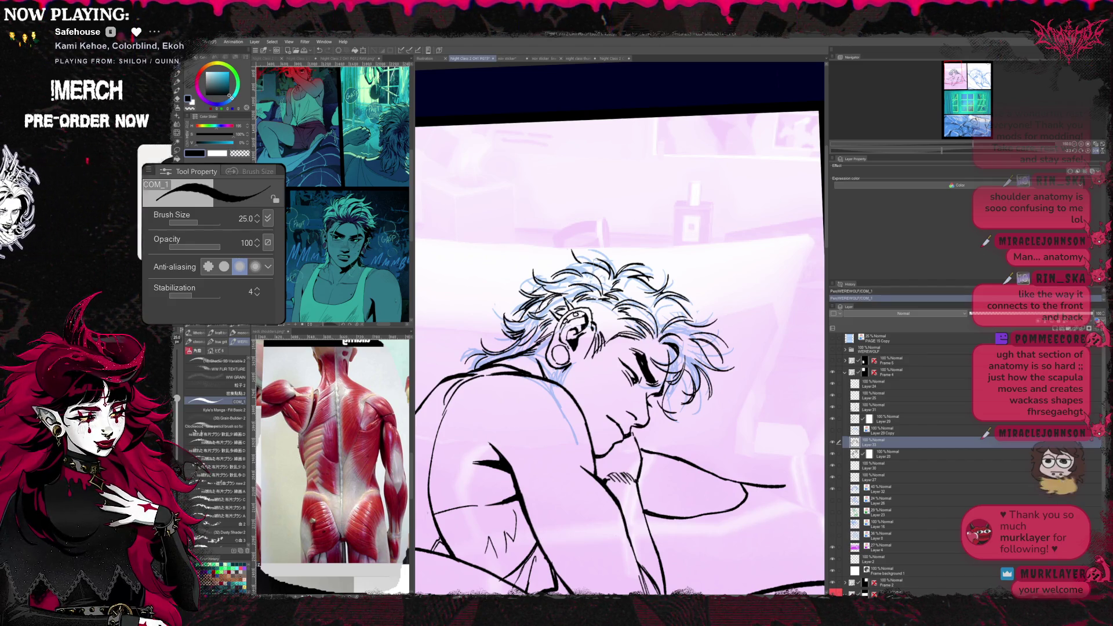
pyautogui.press('e')
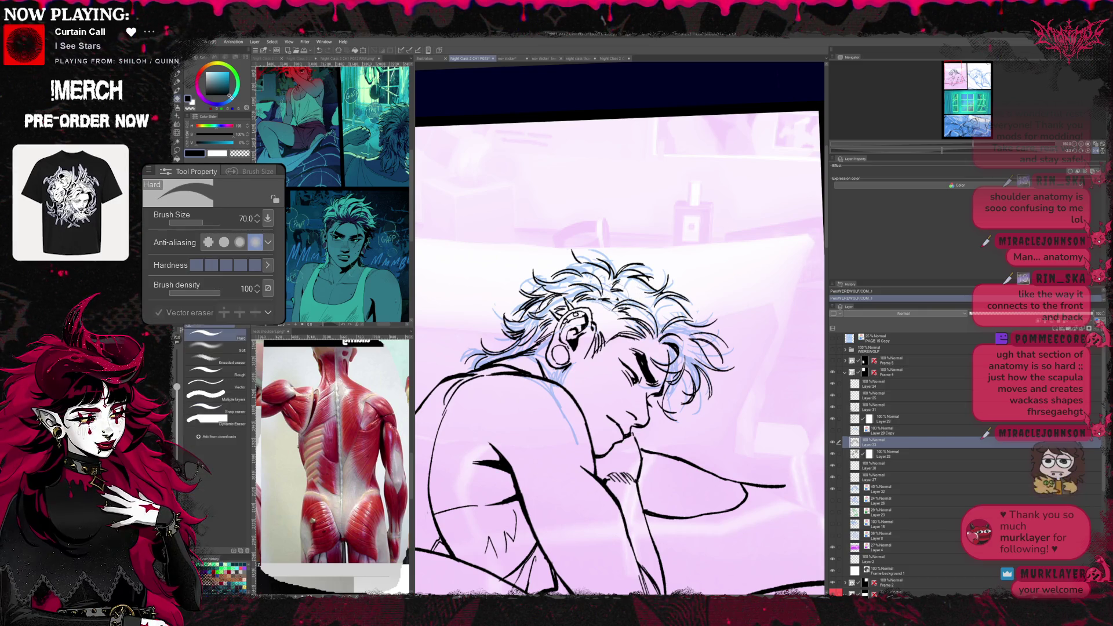
pyautogui.press('p')
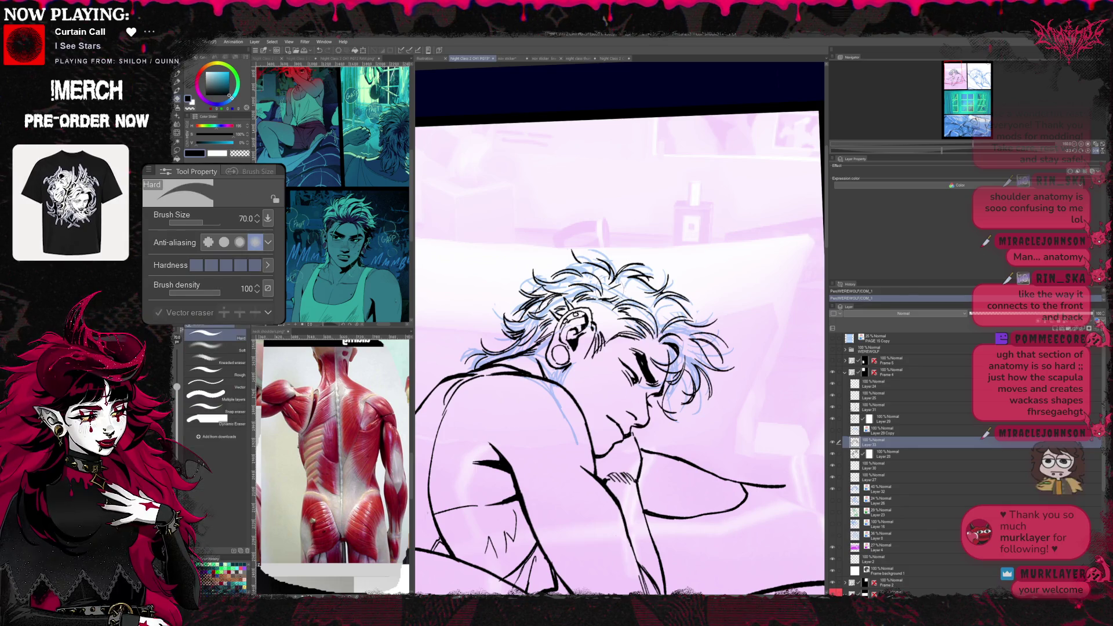
pyautogui.press('r')
pyautogui.moveTo(621, 287)
pyautogui.mouseDown()
pyautogui.moveTo(740, 284)
pyautogui.moveTo(716, 342)
pyautogui.mouseUp()
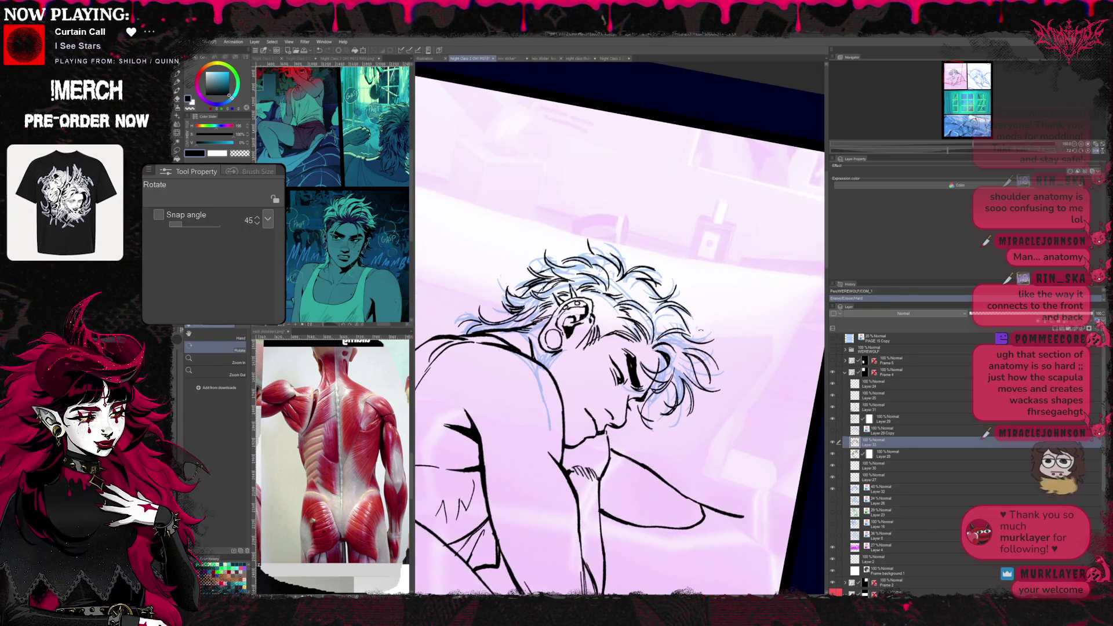
# - Mirror and tilt the canvas, then clean up the face inks, alternating pen and hard eraser
pyautogui.press('p')
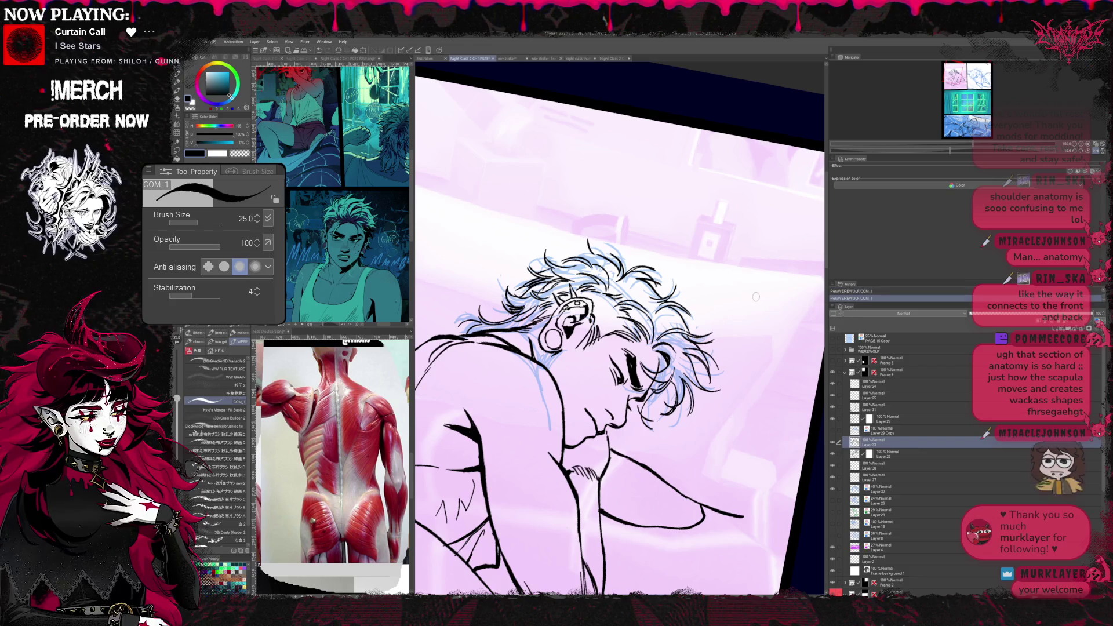
pyautogui.press('h')
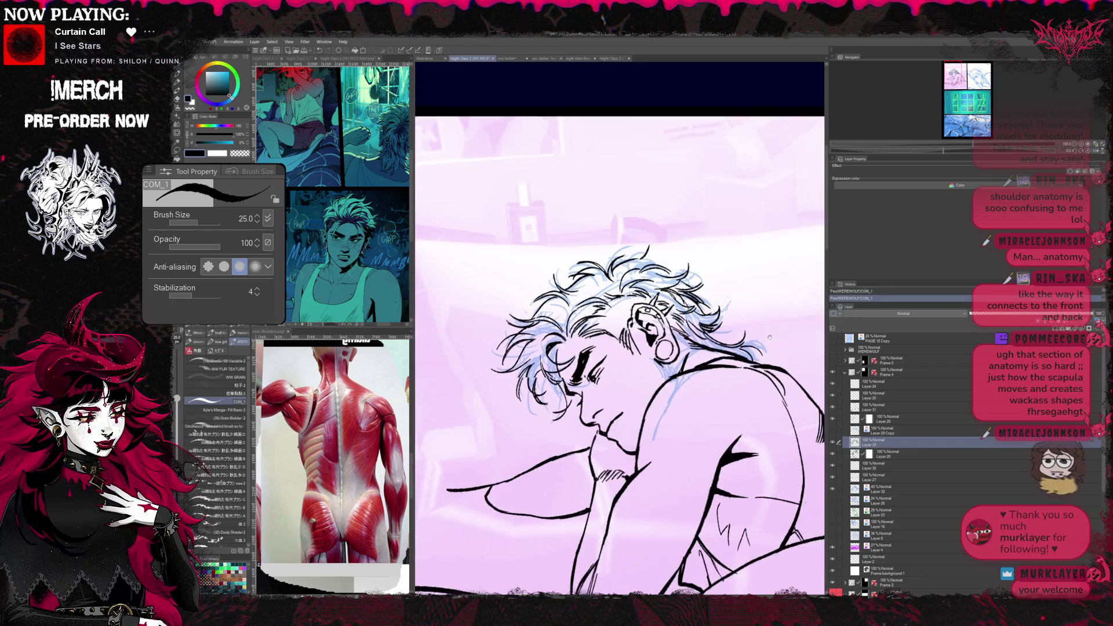
pyautogui.press('r')
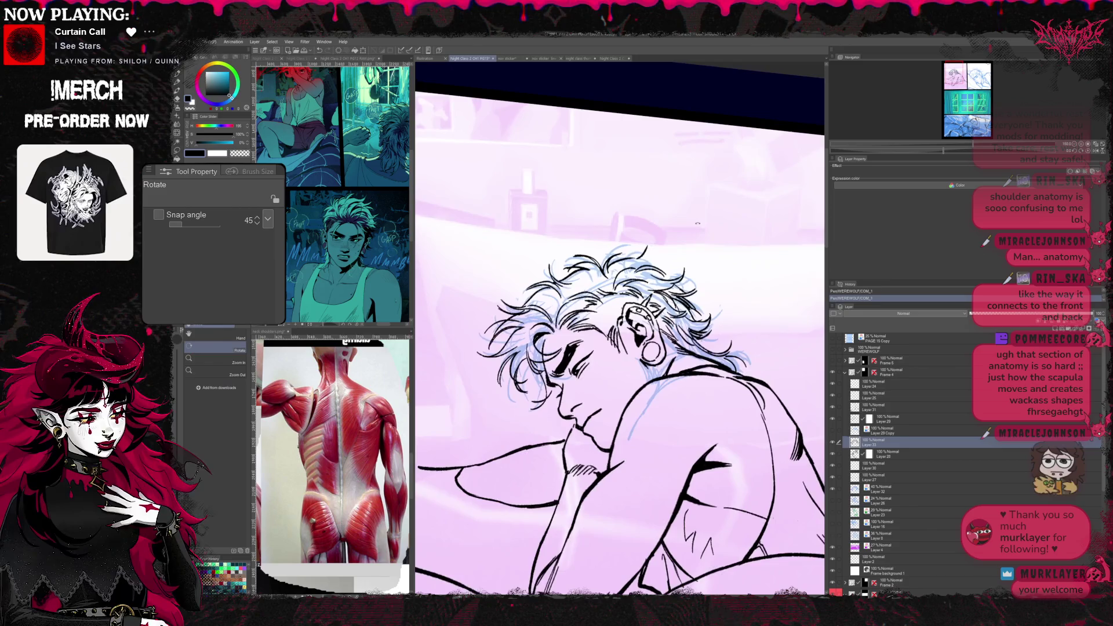
pyautogui.moveTo(685, 204); pyautogui.dragTo(609, 261)
pyautogui.press('p')
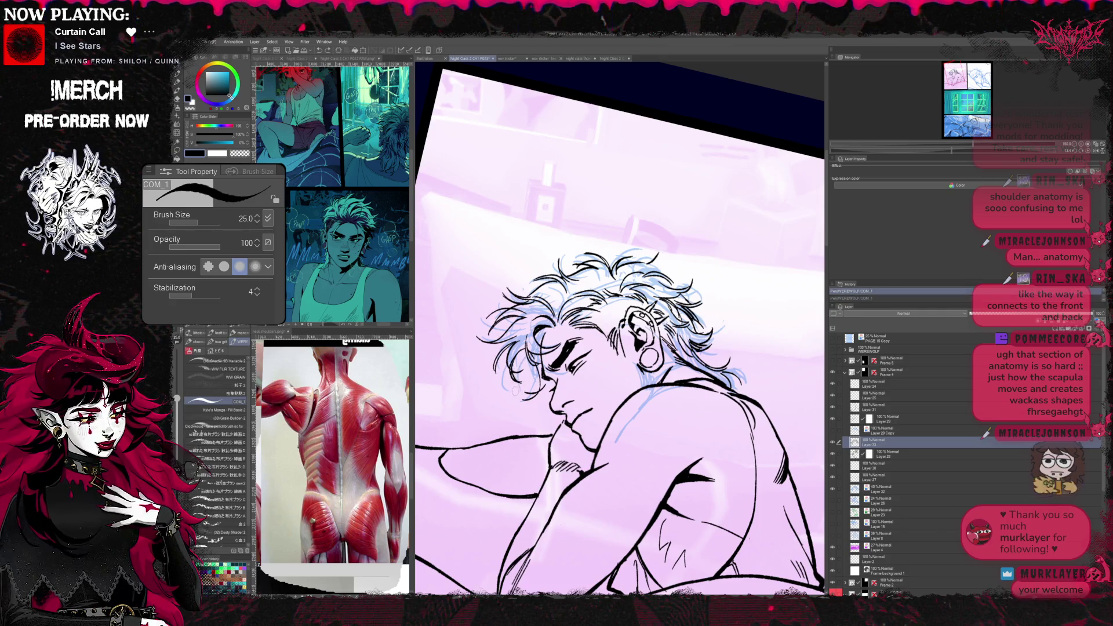
pyautogui.moveTo(740, 339); pyautogui.dragTo(715, 317)
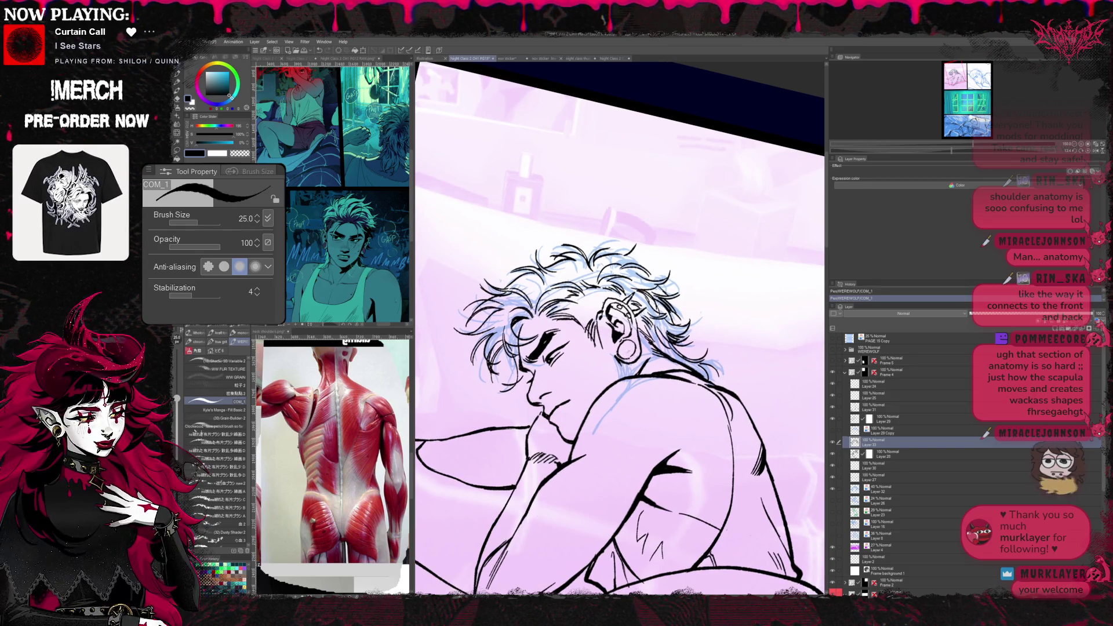
pyautogui.press('e')
pyautogui.press('p')
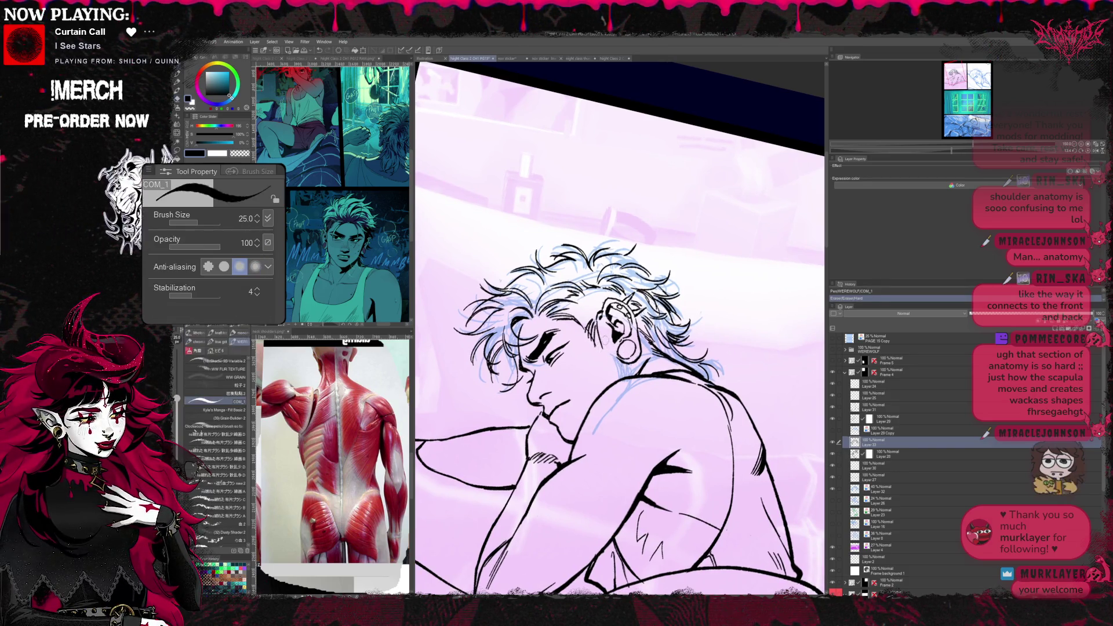
pyautogui.press('e')
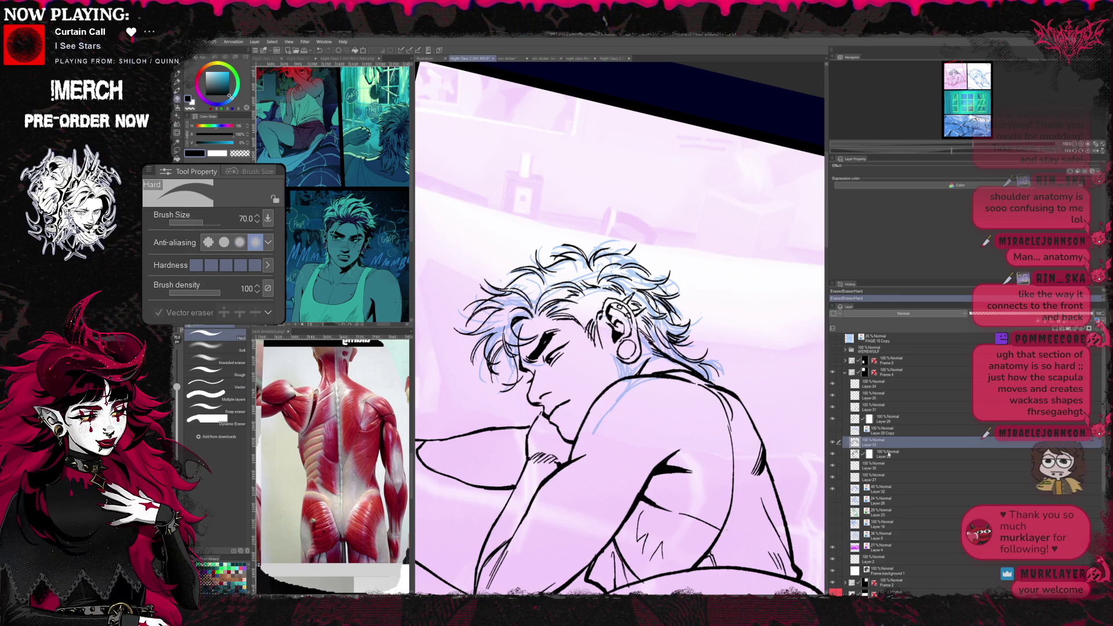
# - Work on Layer 28, erasing and redrawing the ear line art at a new canvas angle
pyautogui.click(889, 453)
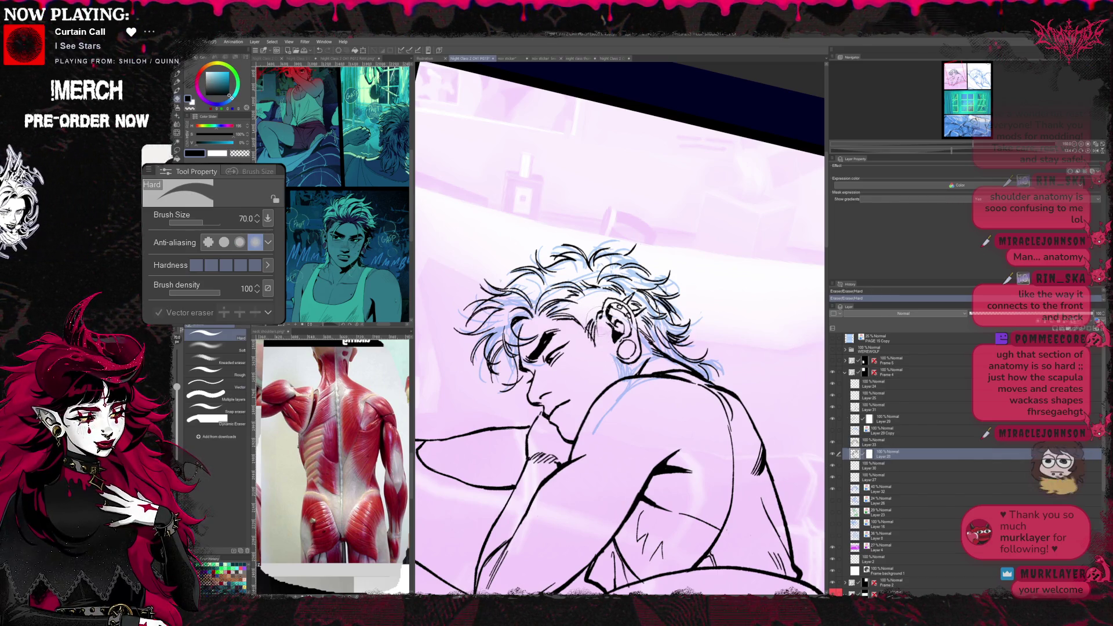
pyautogui.press('r')
pyautogui.moveTo(609, 261); pyautogui.dragTo(565, 348)
pyautogui.press('e')
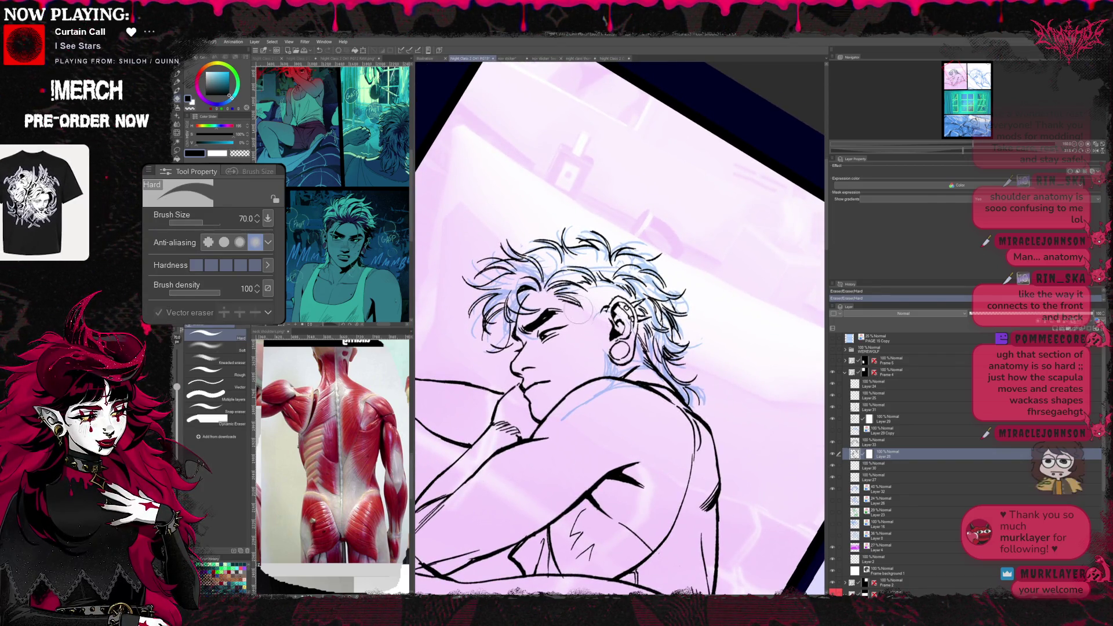
pyautogui.press('p')
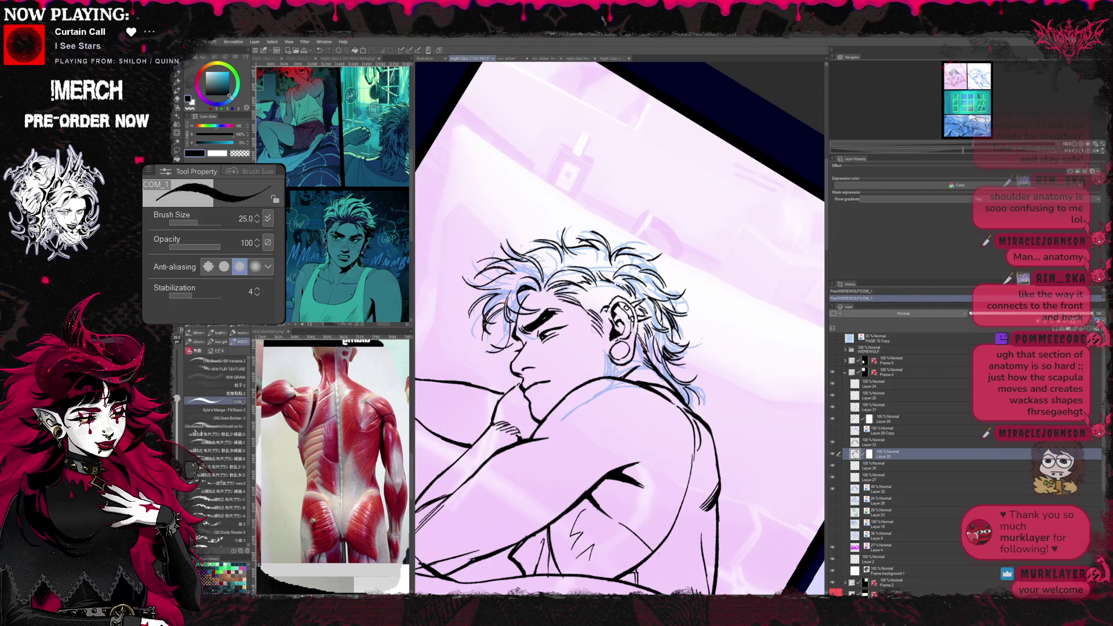
pyautogui.press('e')
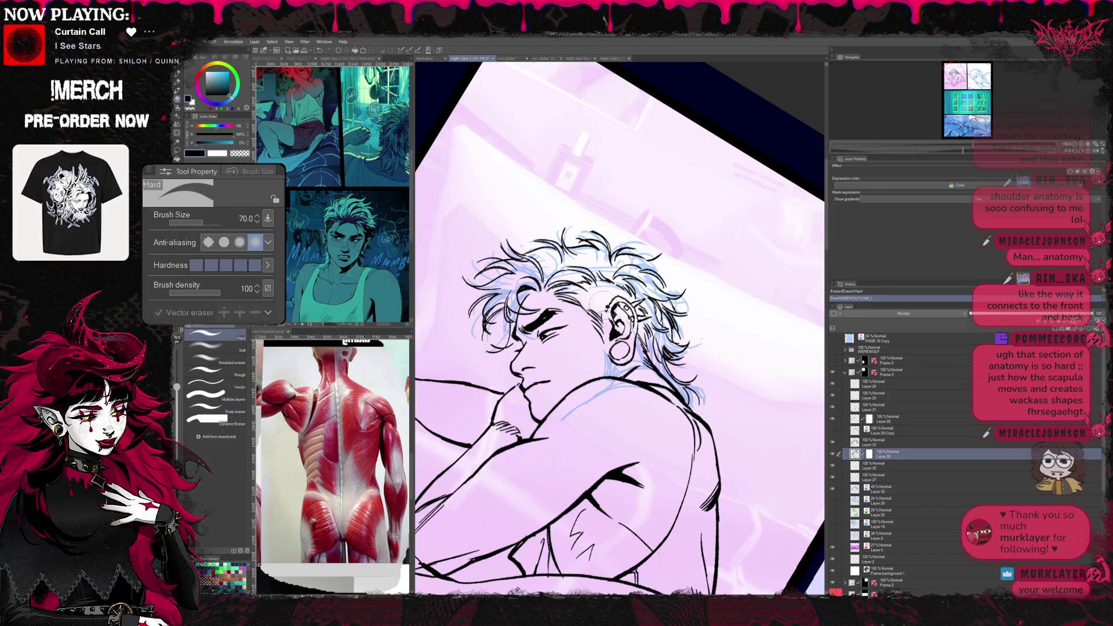
pyautogui.press('p')
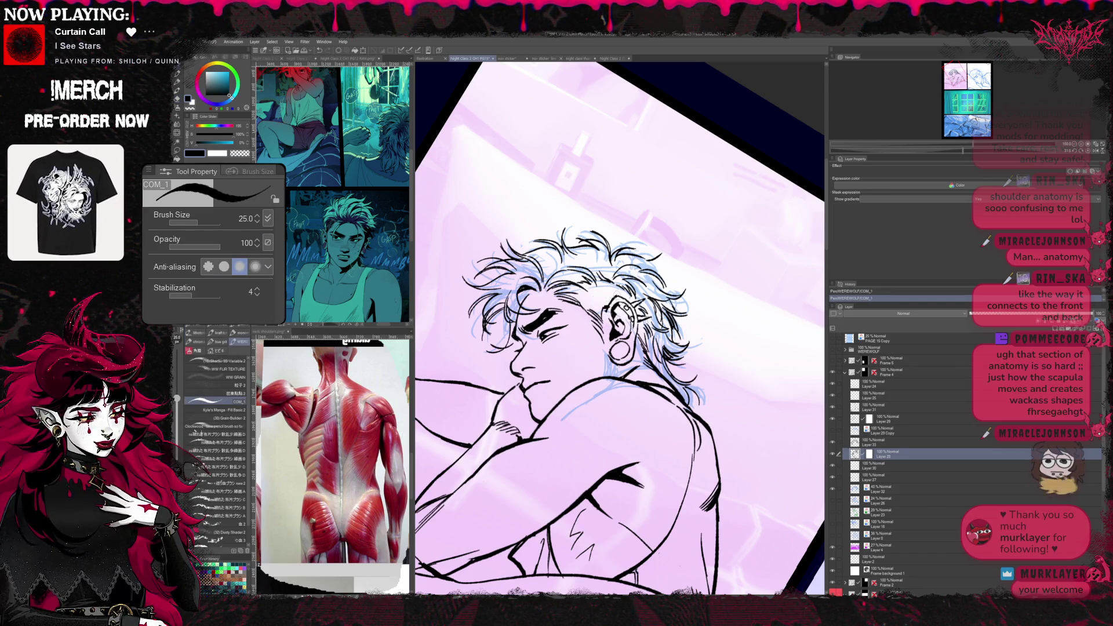
# - Ink dense hair strands down to the nape, erasing strays over the blue sketch
pyautogui.press('r')
pyautogui.moveTo(609, 391); pyautogui.dragTo(599, 409)
pyautogui.press('p')
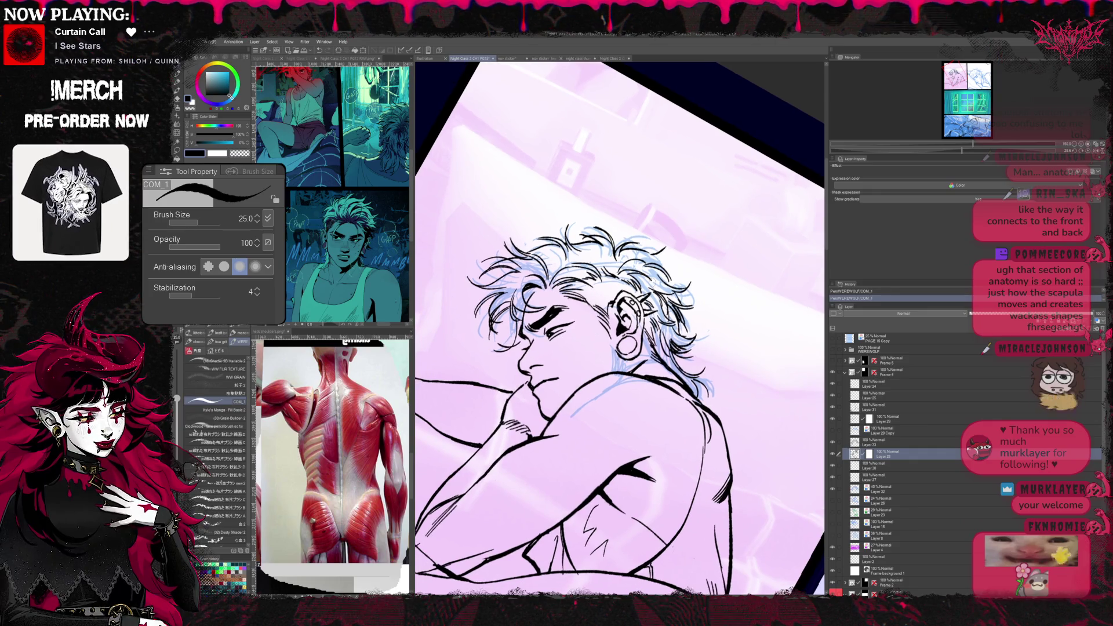
pyautogui.press('e')
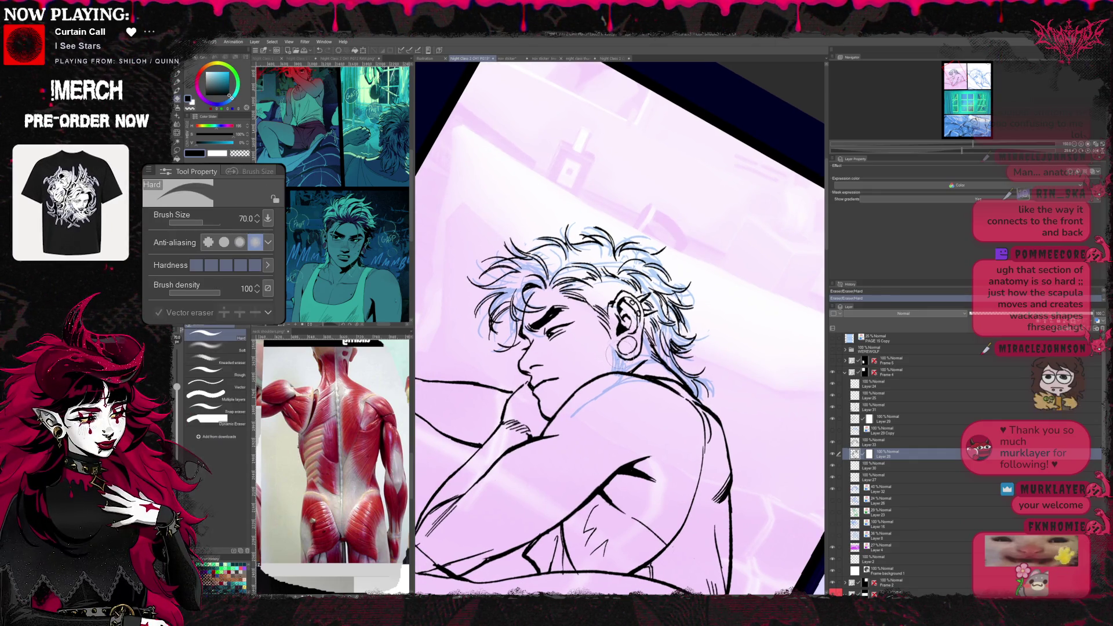
pyautogui.press('p')
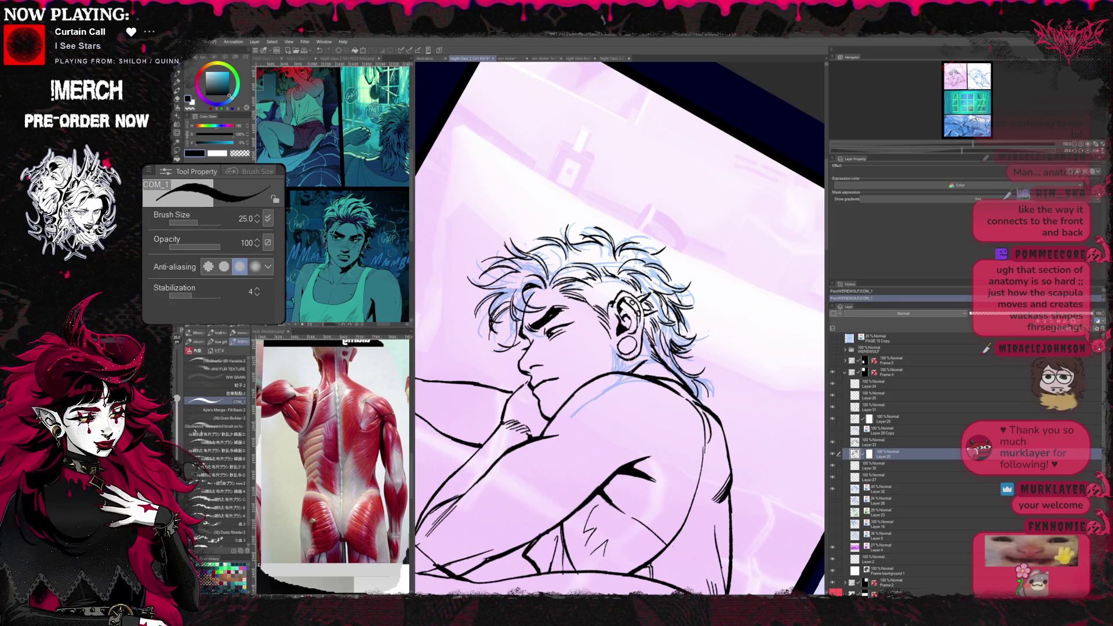
pyautogui.press('e')
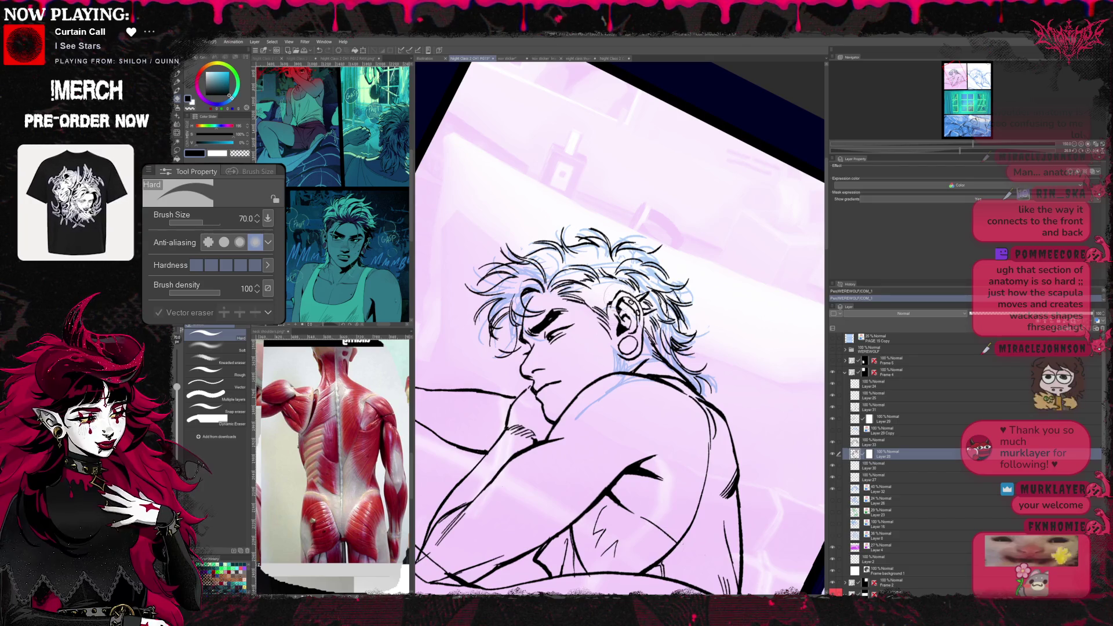
pyautogui.press('p')
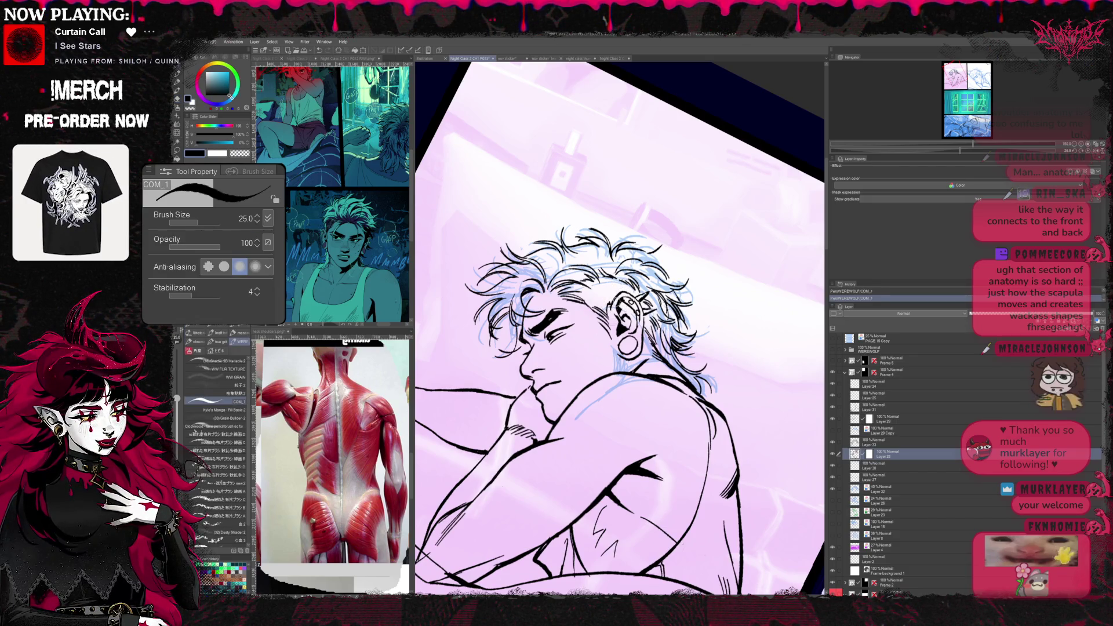
pyautogui.press('r')
pyautogui.moveTo(609, 348); pyautogui.dragTo(609, 391)
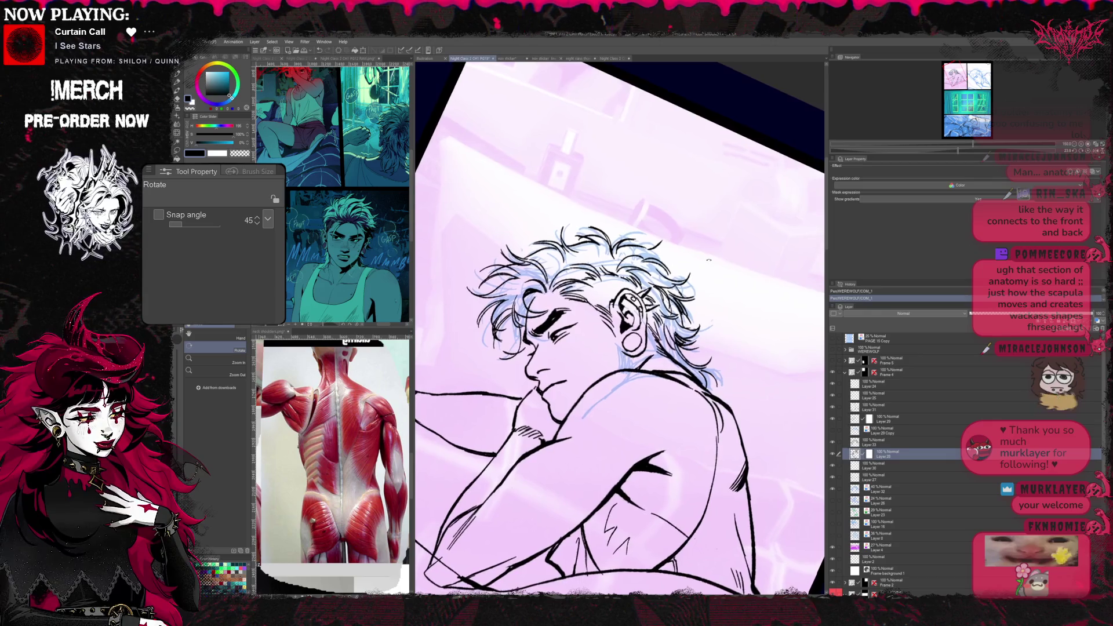
# - Mirror and rotate the page to a diamond orientation, then lasso the mouth and chin lines
pyautogui.press('p')
pyautogui.scroll(-4, 608, 347)
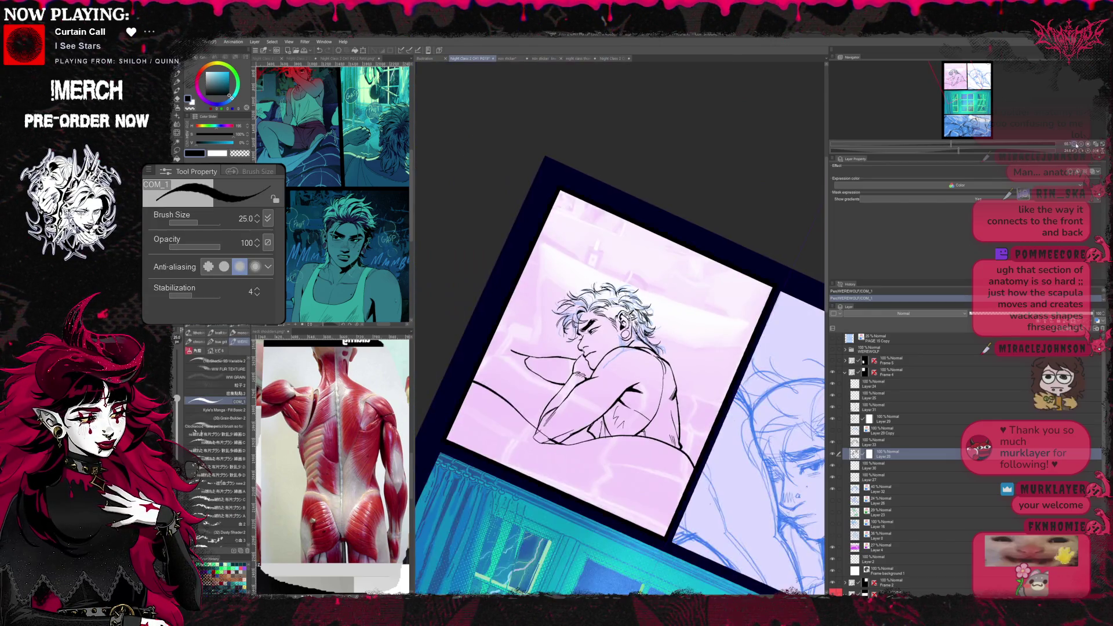
pyautogui.press('h')
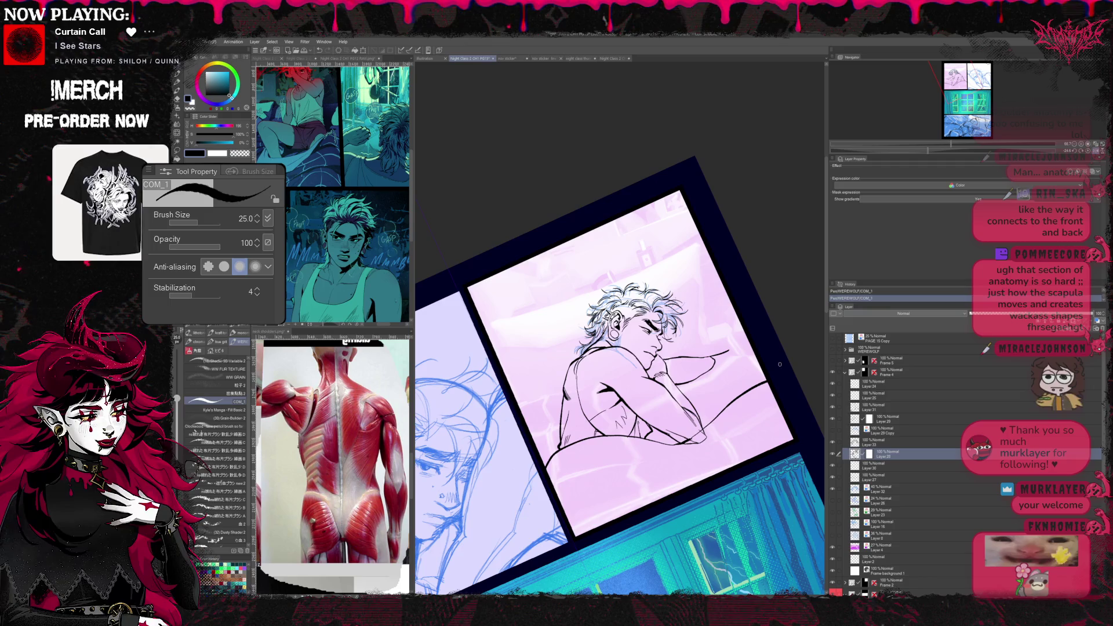
pyautogui.press('r')
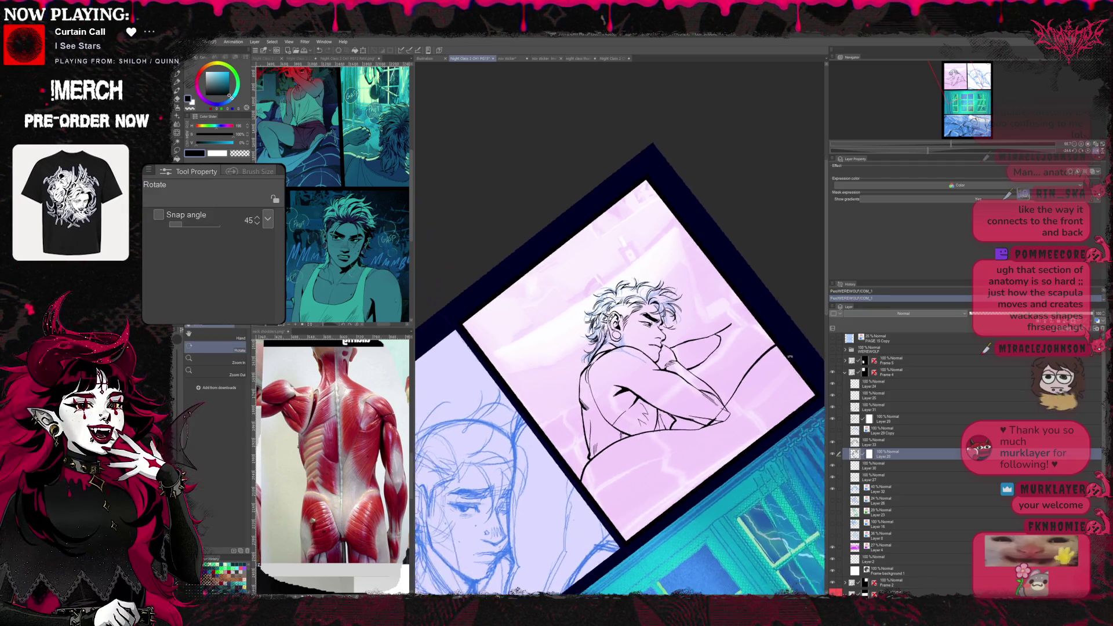
pyautogui.moveTo(608, 349); pyautogui.dragTo(660, 375)
pyautogui.scroll(4, 621, 347)
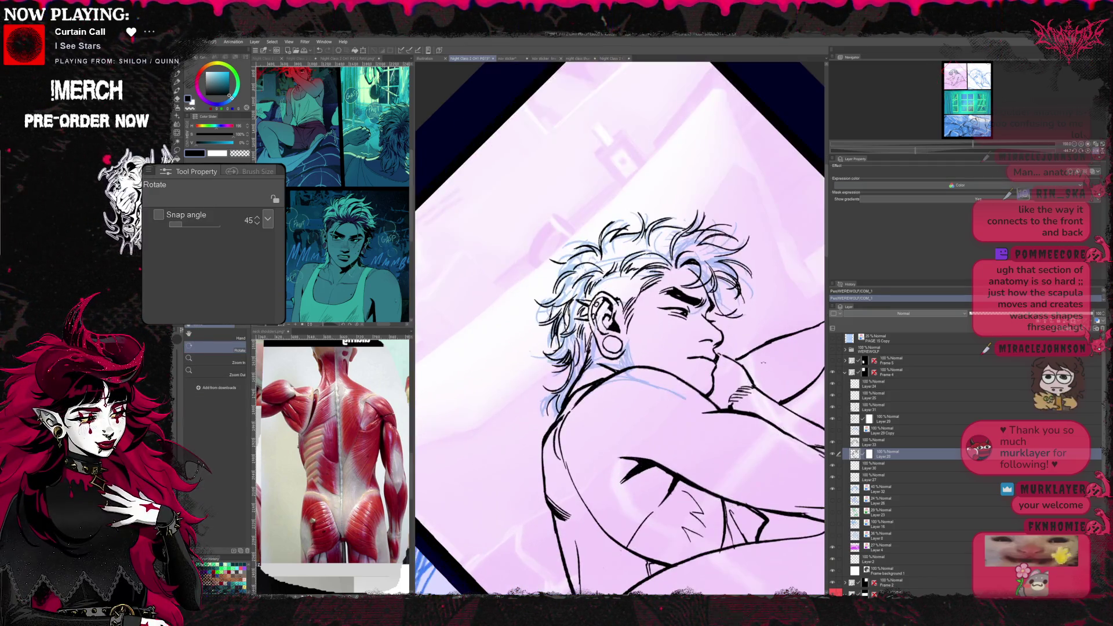
pyautogui.scroll(2, 621, 348)
pyautogui.scroll(1, 621, 349)
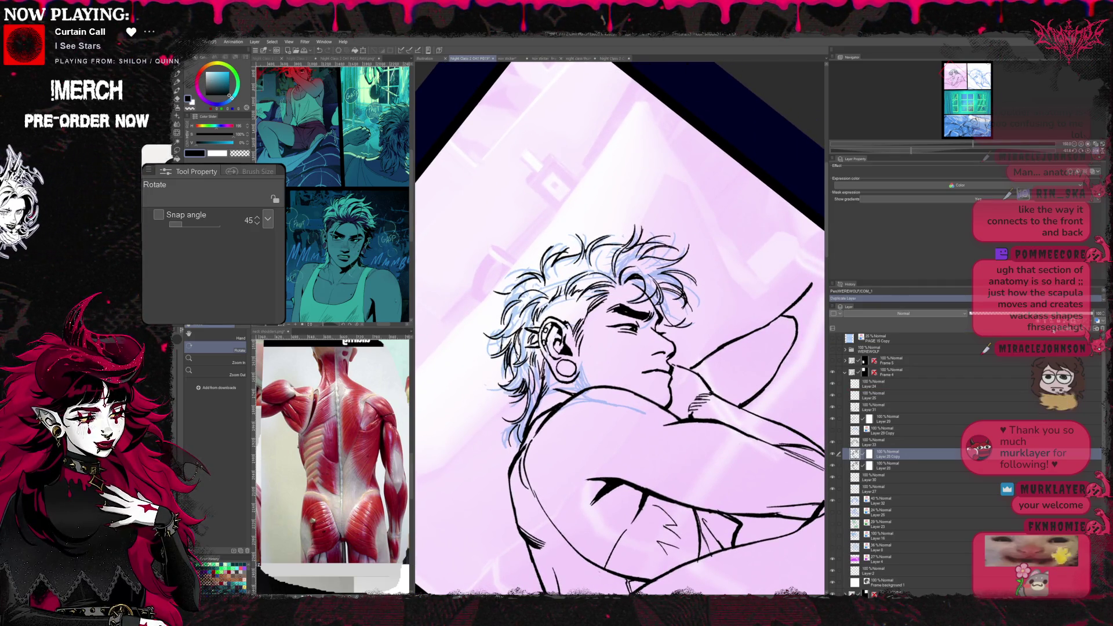
pyautogui.press('l')
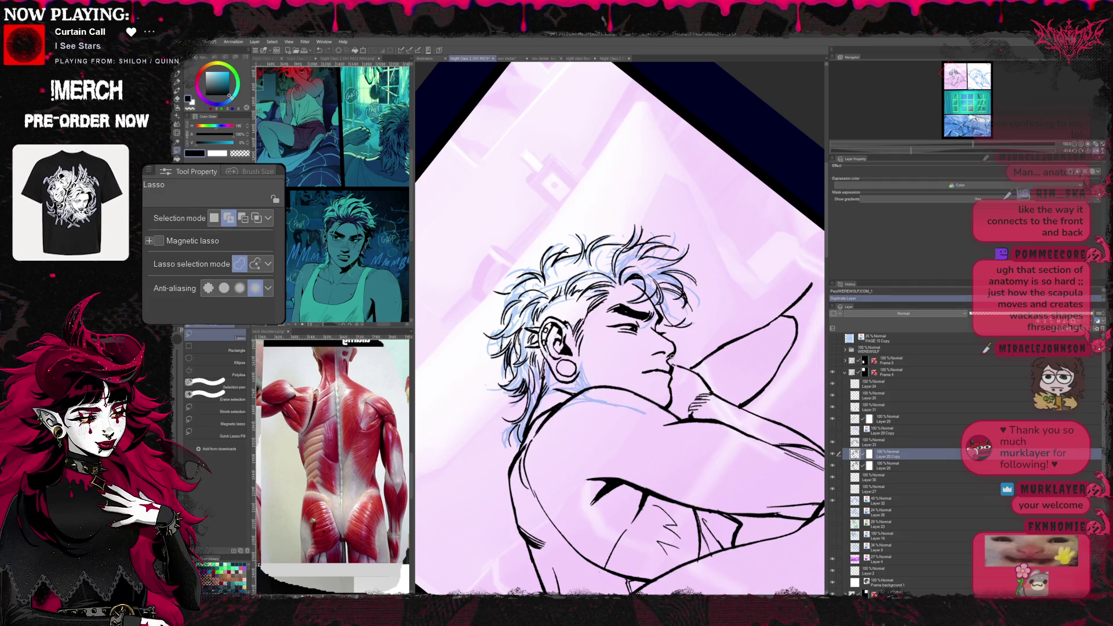
# - Transform the selected mouth and chin lines twice with Ctrl+T, nudging them down, and mirror the view back
pyautogui.hotkey('ctrl', 't')
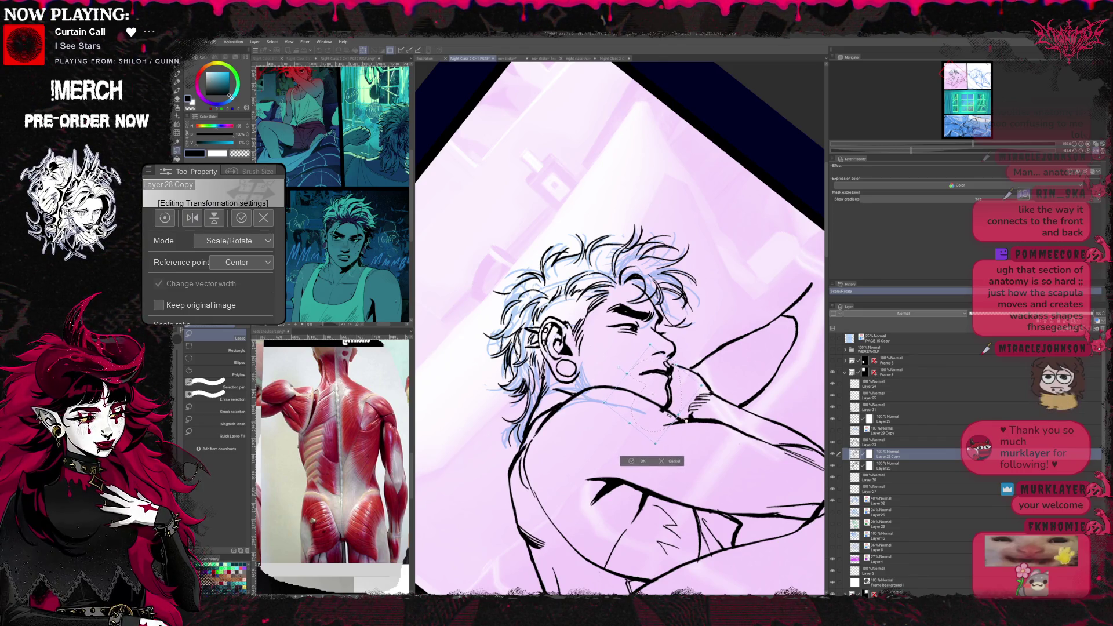
pyautogui.press('Down')
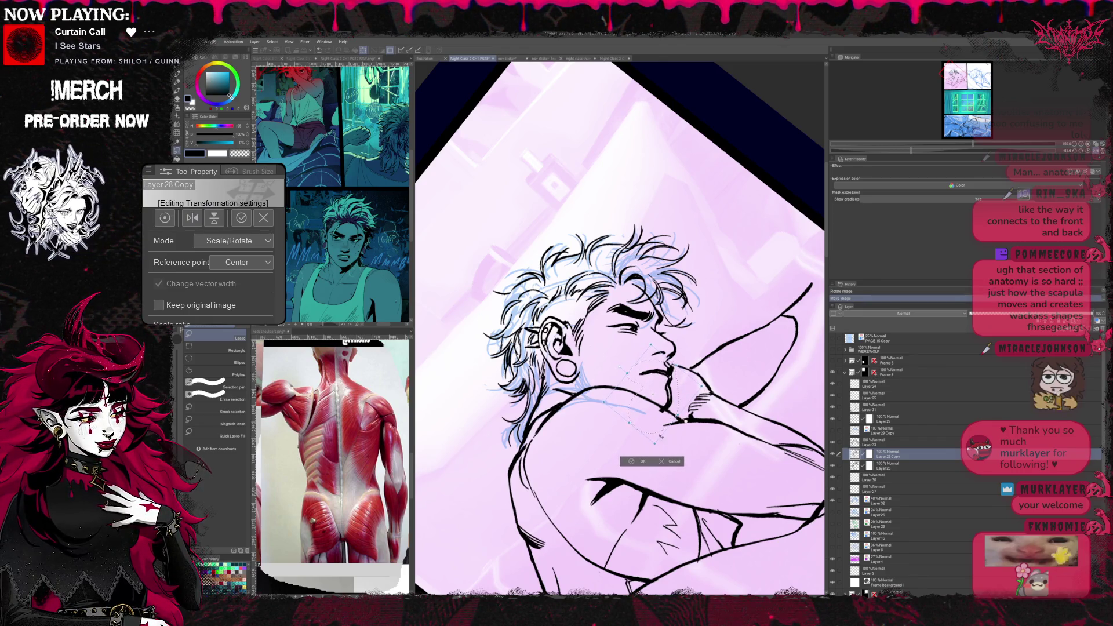
pyautogui.press('Return')
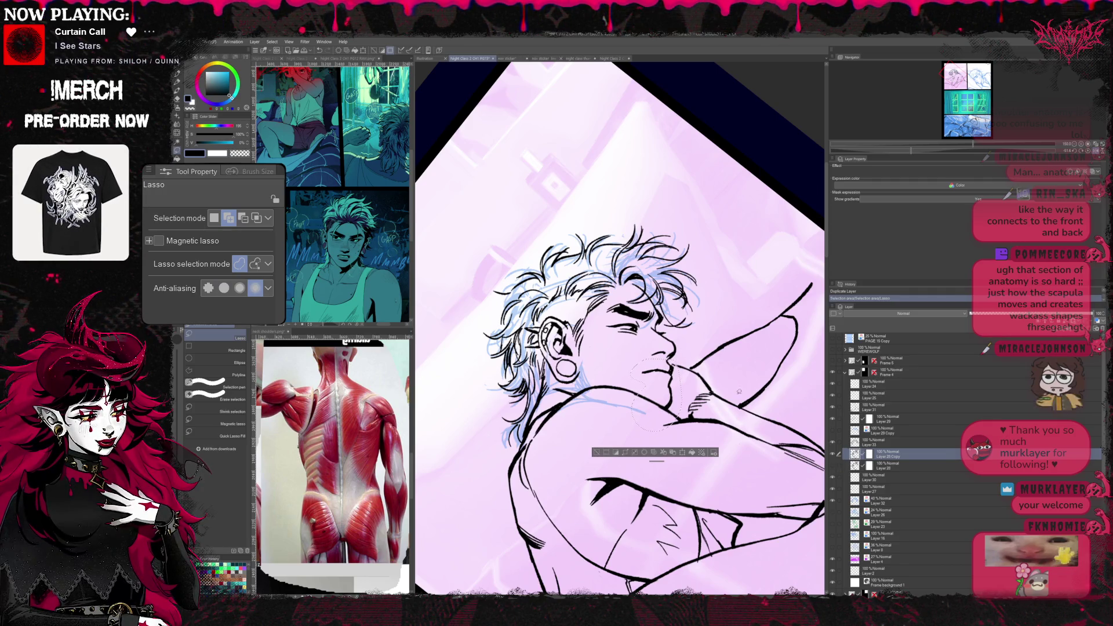
pyautogui.hotkey('ctrl', 't')
pyautogui.press('Down')
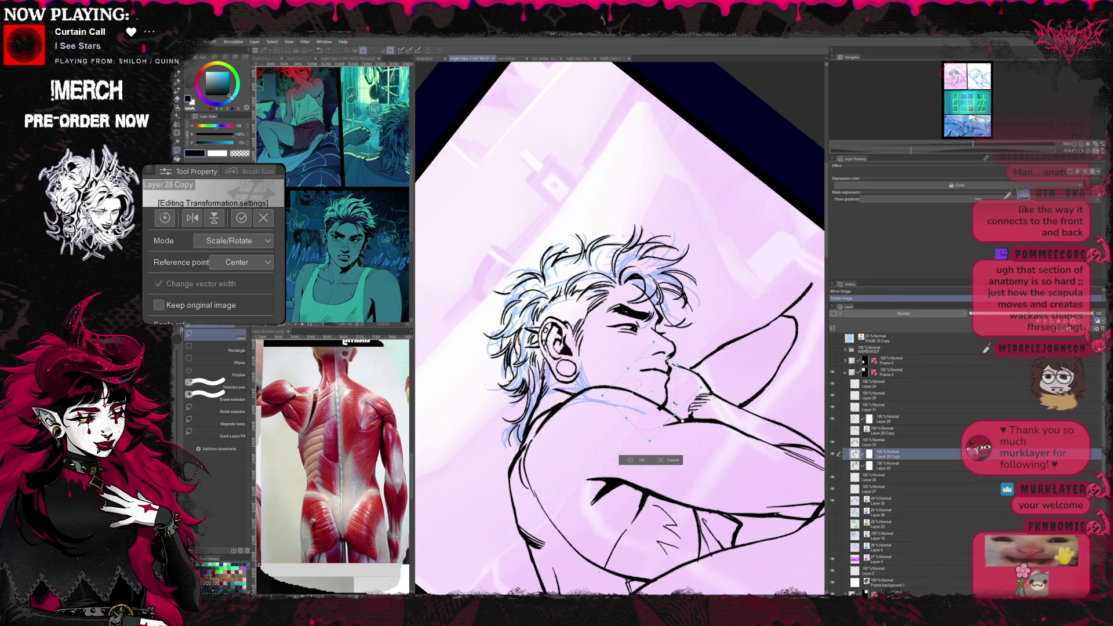
pyautogui.press('Return')
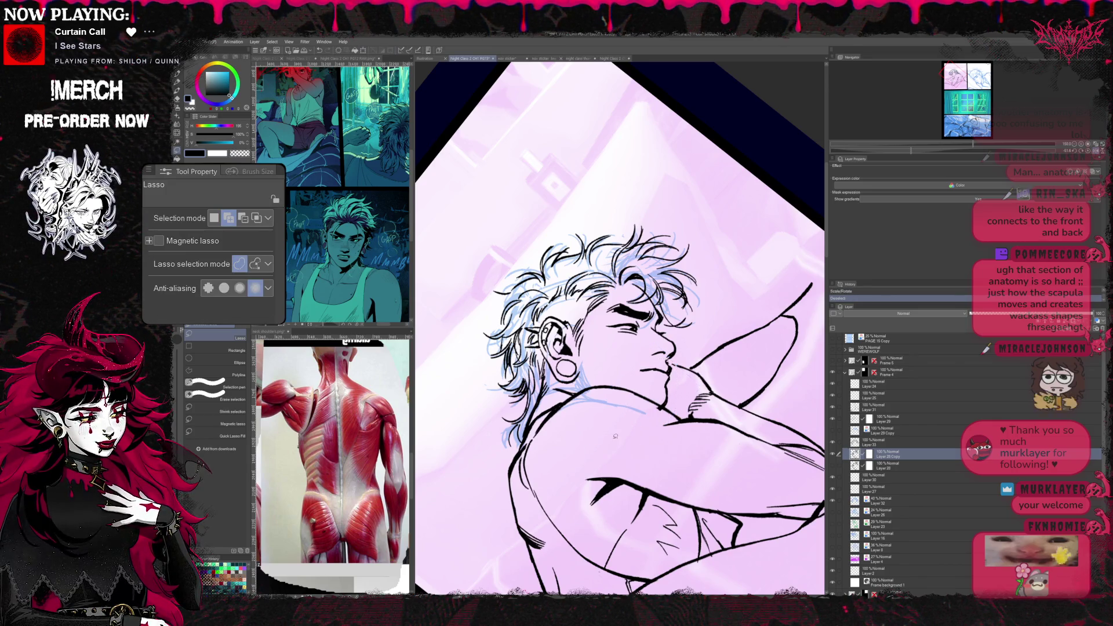
pyautogui.press('h')
# - Refine the face line art with the COM_1 pen and hard eraser at slightly rotated canvas angles
pyautogui.press('r')
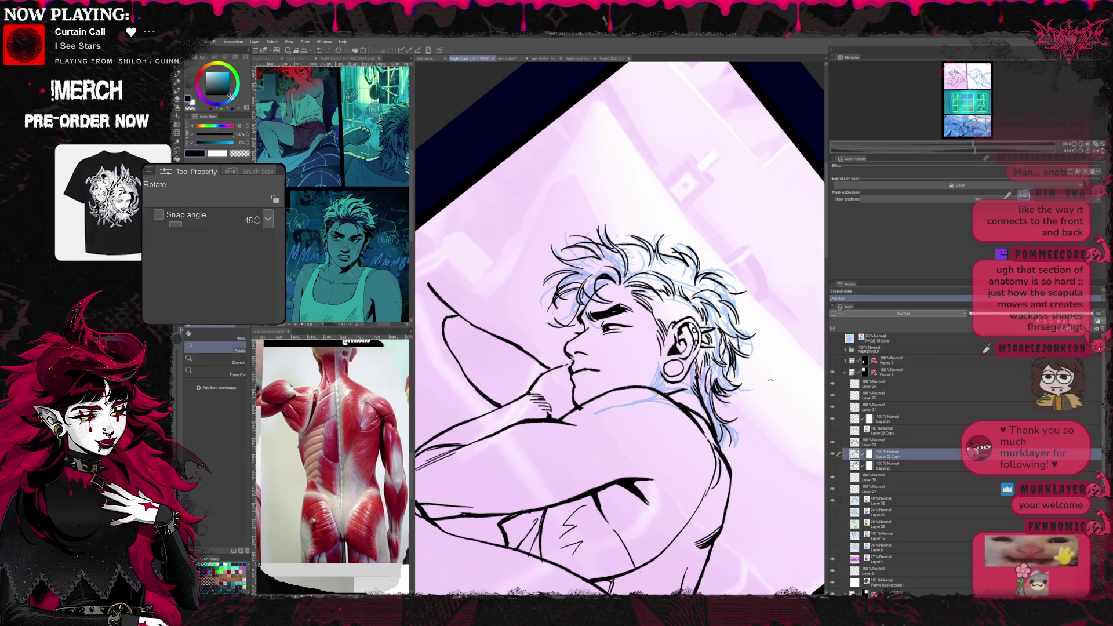
pyautogui.moveTo(765, 365); pyautogui.dragTo(783, 346)
pyautogui.scroll(1, 783, 345)
pyautogui.press('e')
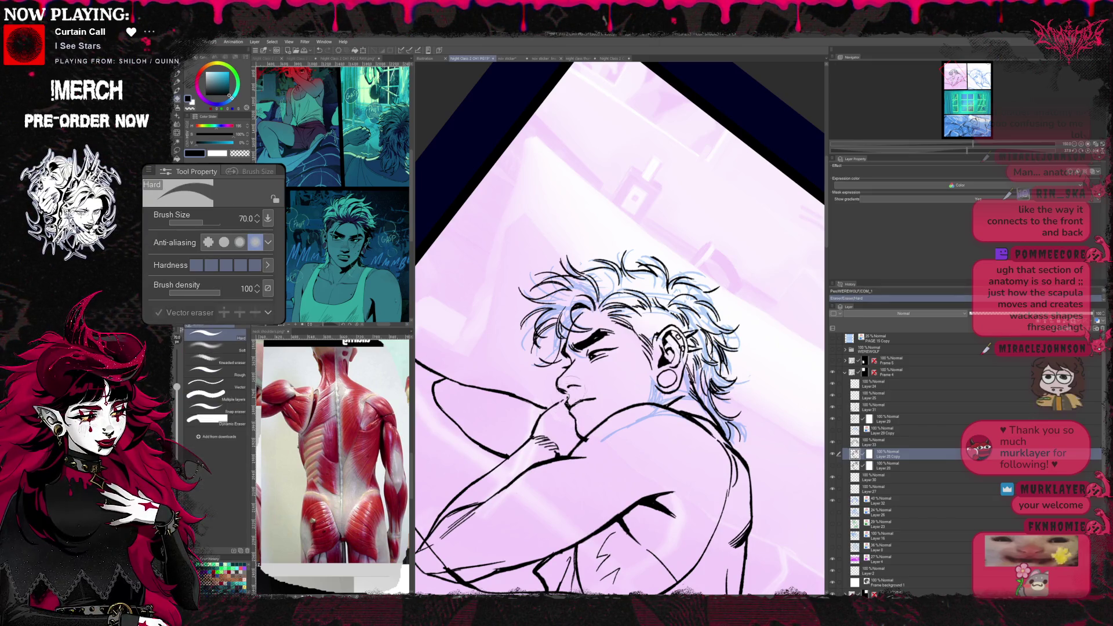
pyautogui.press('p')
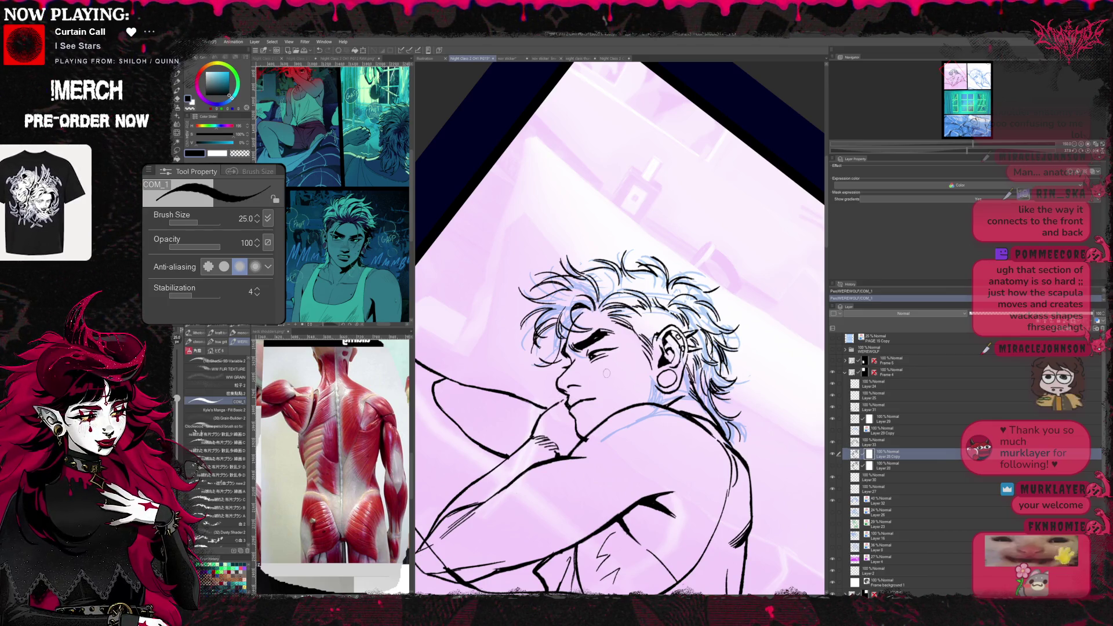
pyautogui.press('r')
pyautogui.moveTo(608, 391); pyautogui.dragTo(599, 374)
pyautogui.press('e')
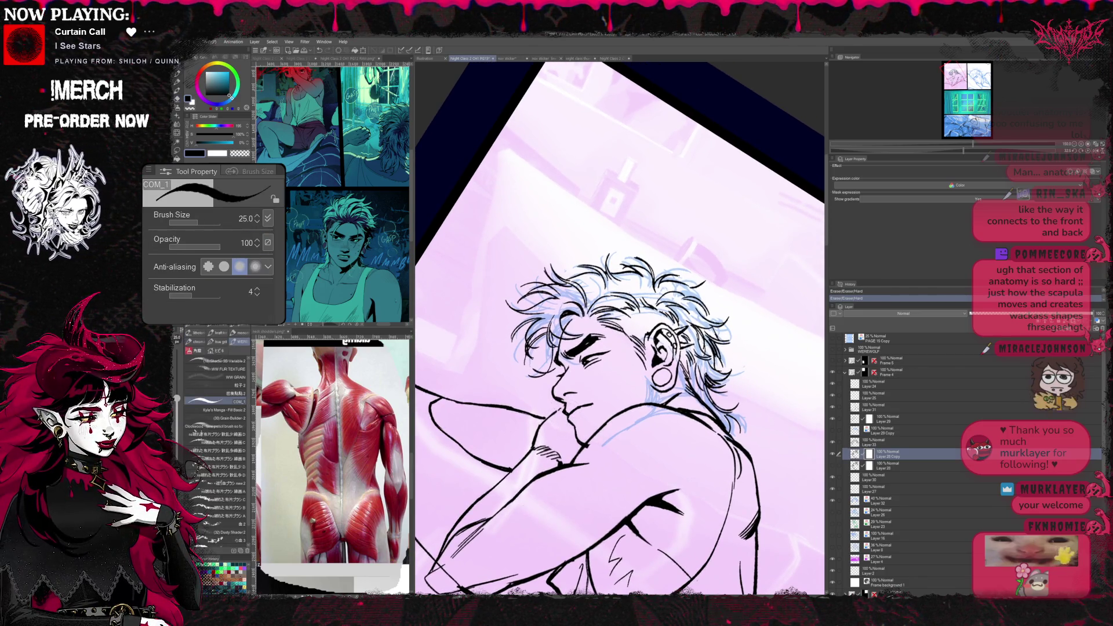
pyautogui.press('p')
pyautogui.press('e')
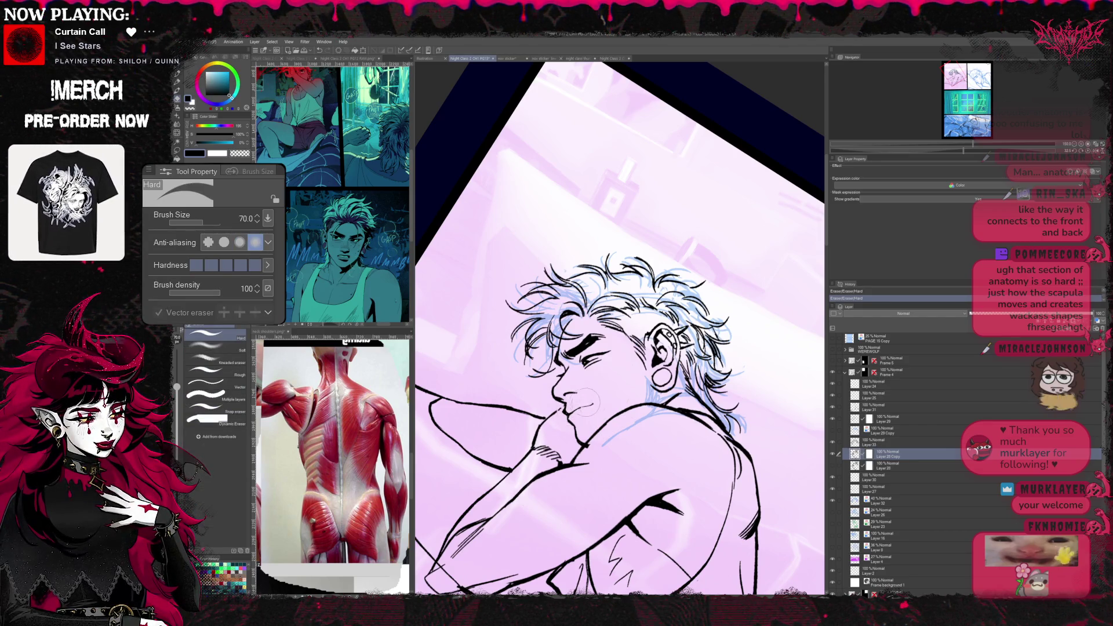
pyautogui.press('p')
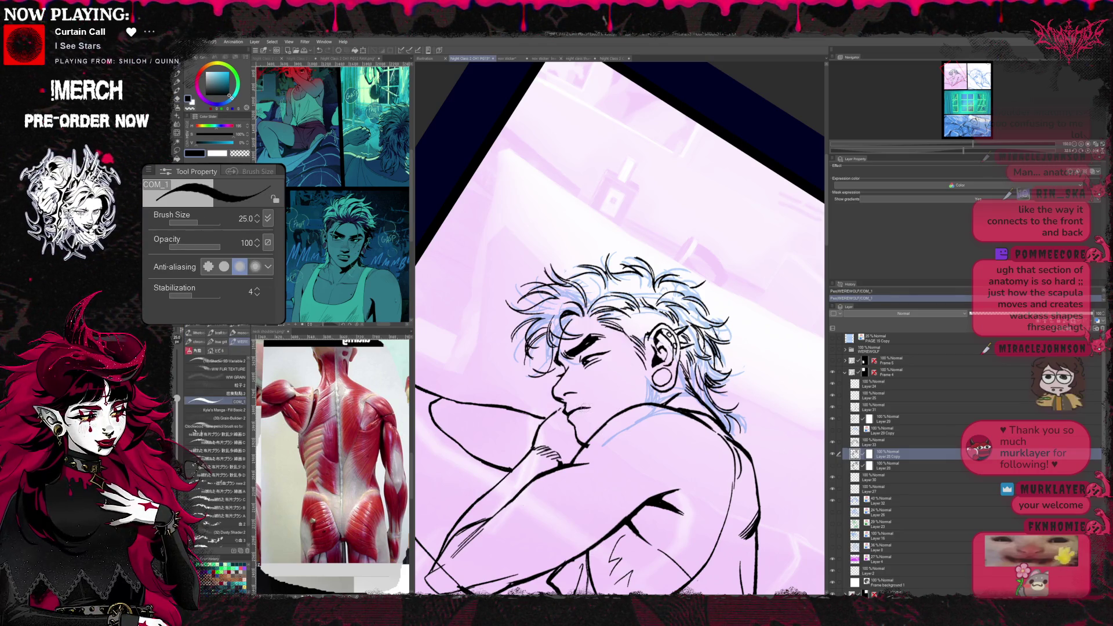
# - Rotate the view around the drawing and continue erasing and re-inking the face lines
pyautogui.press('r')
pyautogui.moveTo(609, 347); pyautogui.dragTo(565, 391)
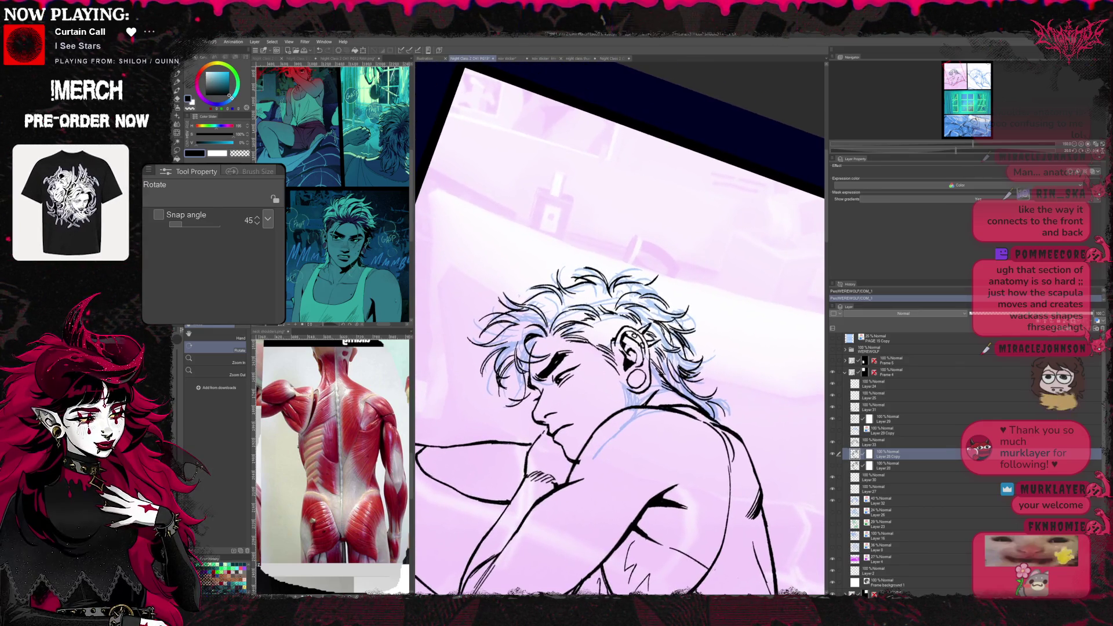
pyautogui.press('e')
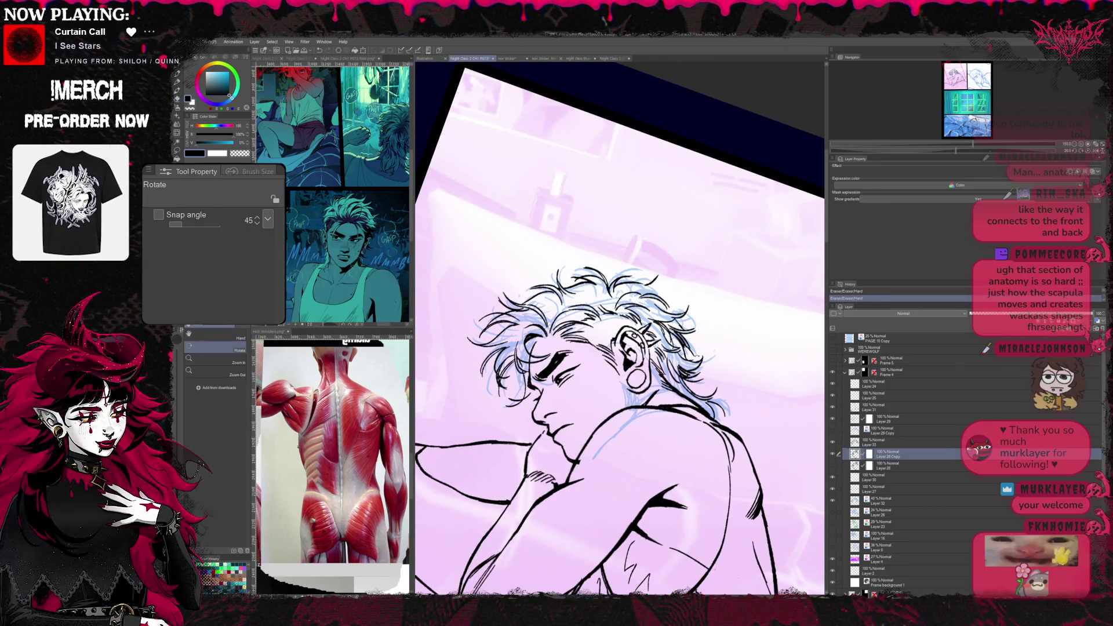
pyautogui.moveTo(609, 347); pyautogui.dragTo(592, 330)
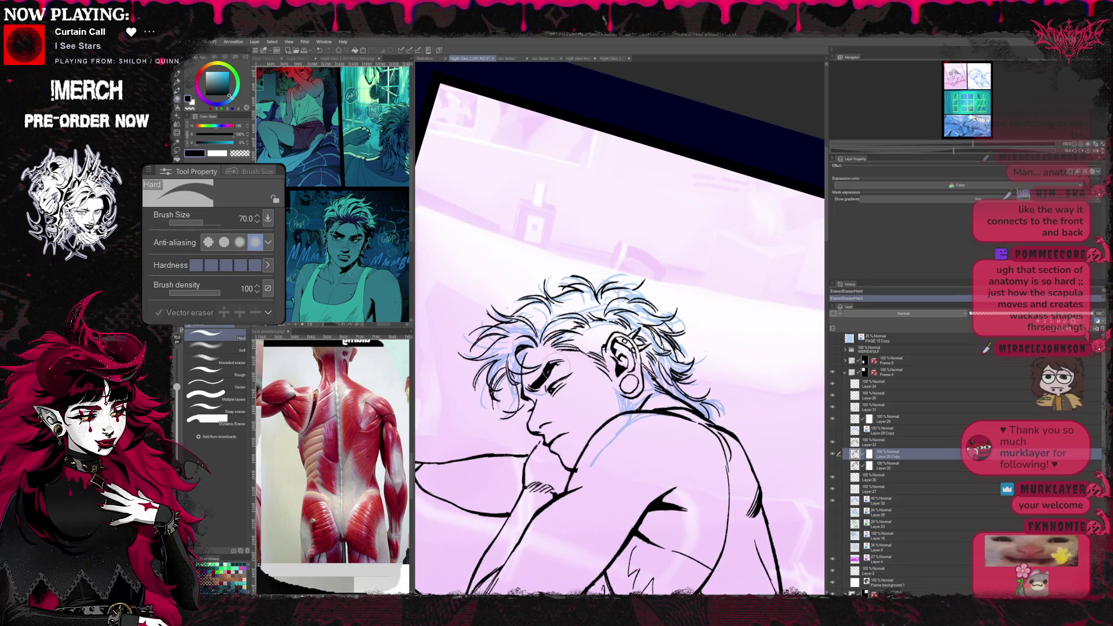
pyautogui.press('p')
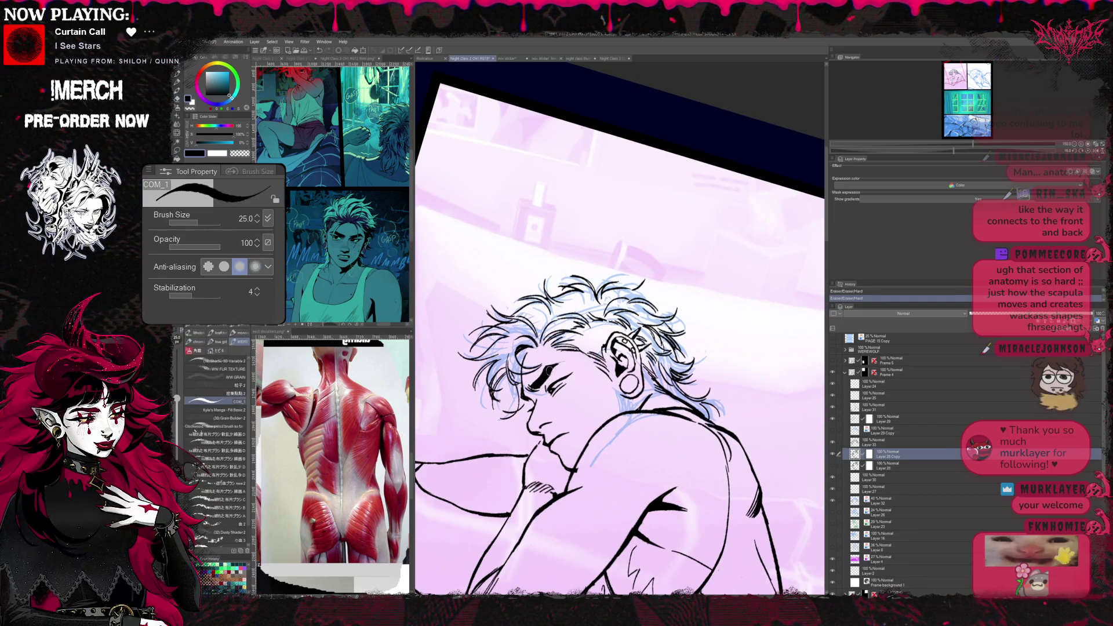
pyautogui.press('e')
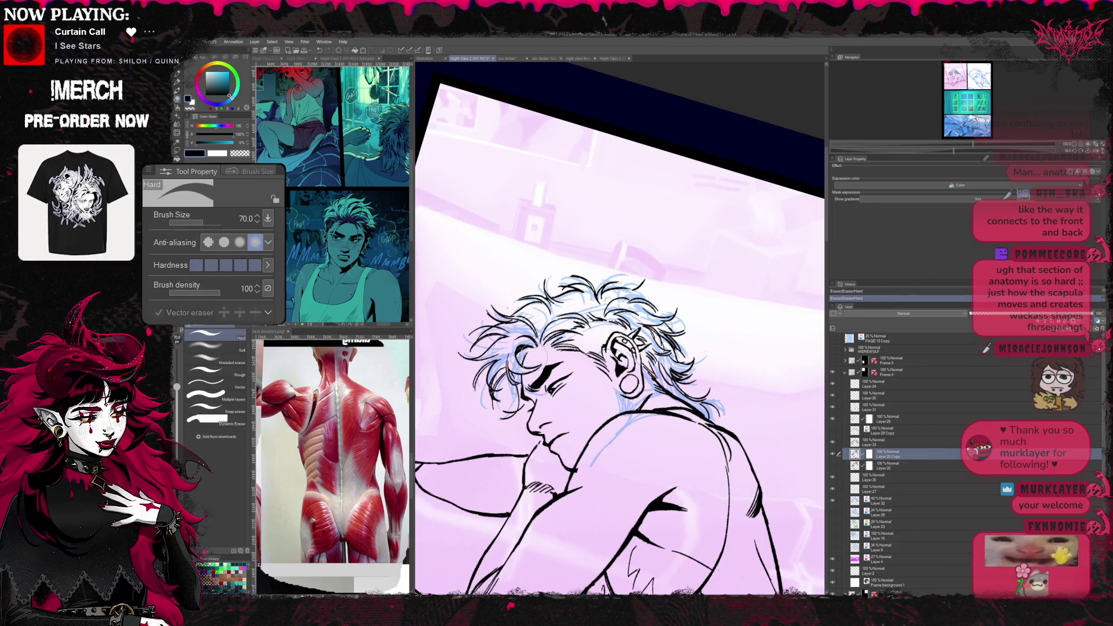
pyautogui.press('p')
pyautogui.press('r')
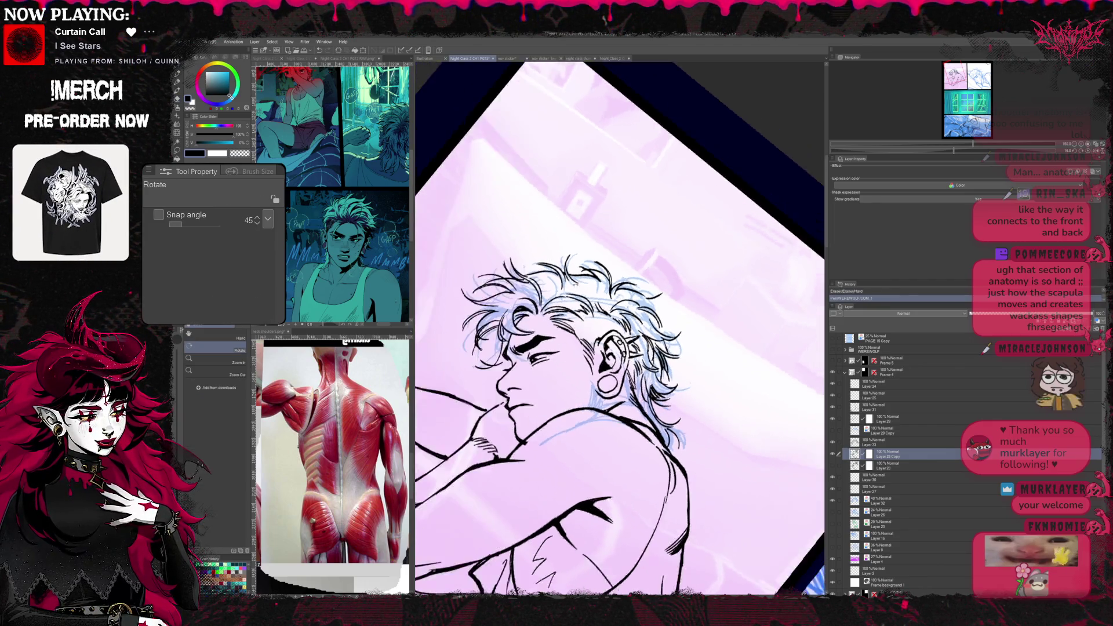
pyautogui.moveTo(617, 349); pyautogui.dragTo(618, 261)
# - Hatch short blush strokes across the cheek, tidying with the eraser and undoing one stroke
pyautogui.press('p')
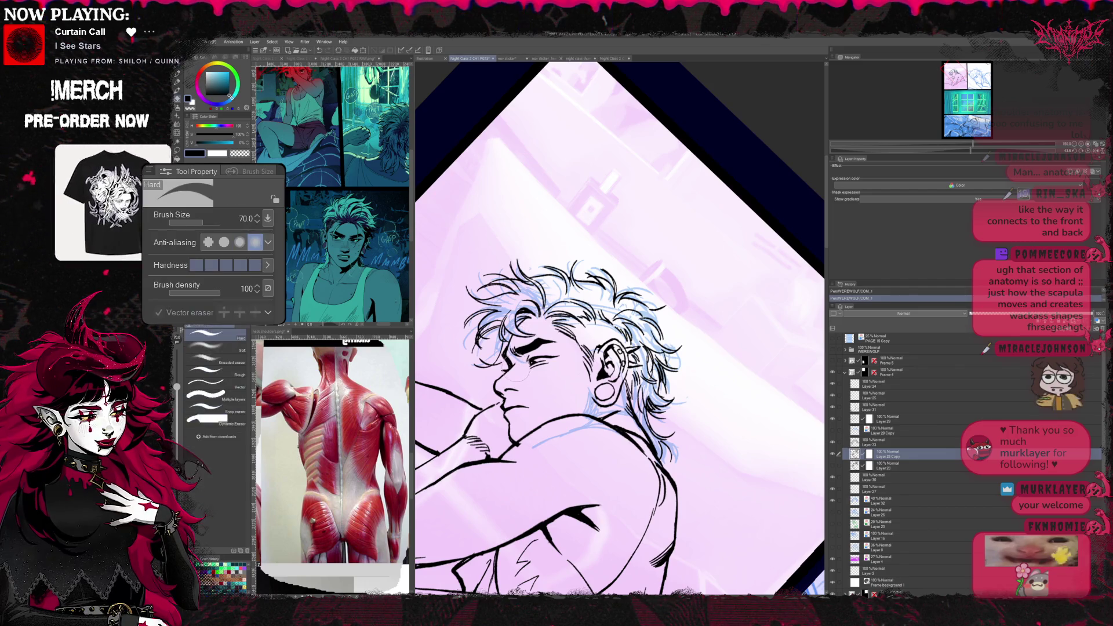
pyautogui.moveTo(618, 260); pyautogui.dragTo(617, 348)
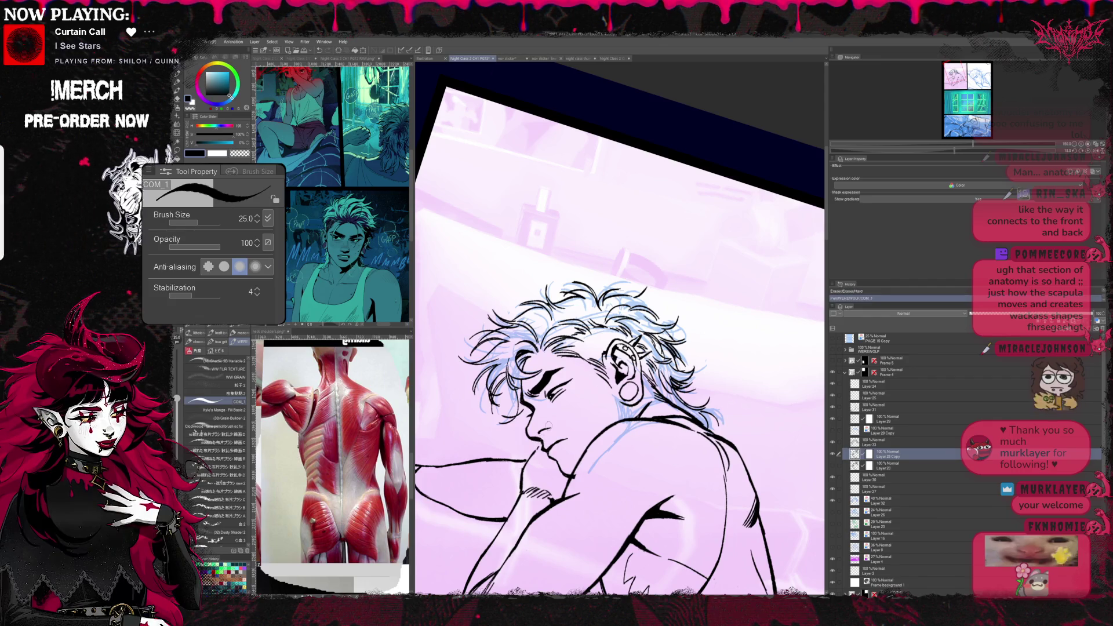
pyautogui.press('e')
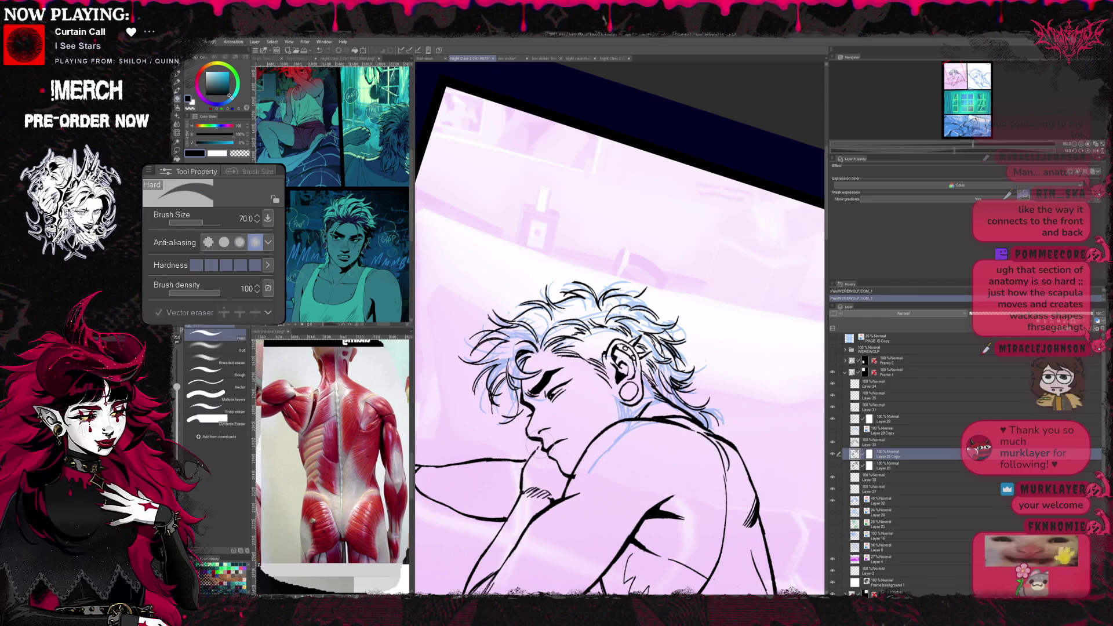
pyautogui.press('p')
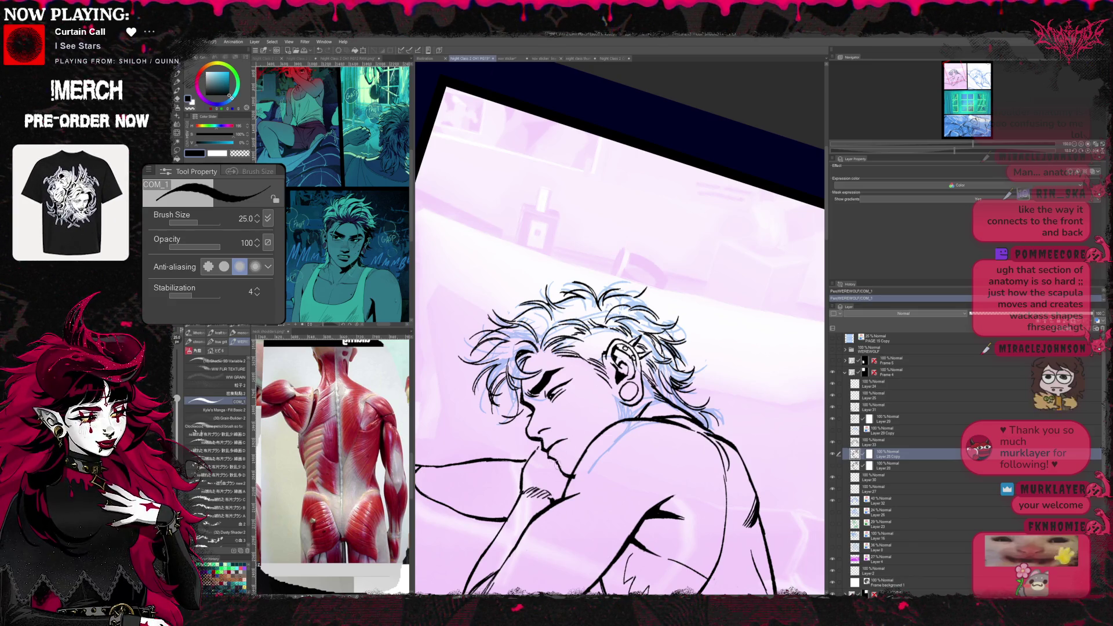
pyautogui.press('e')
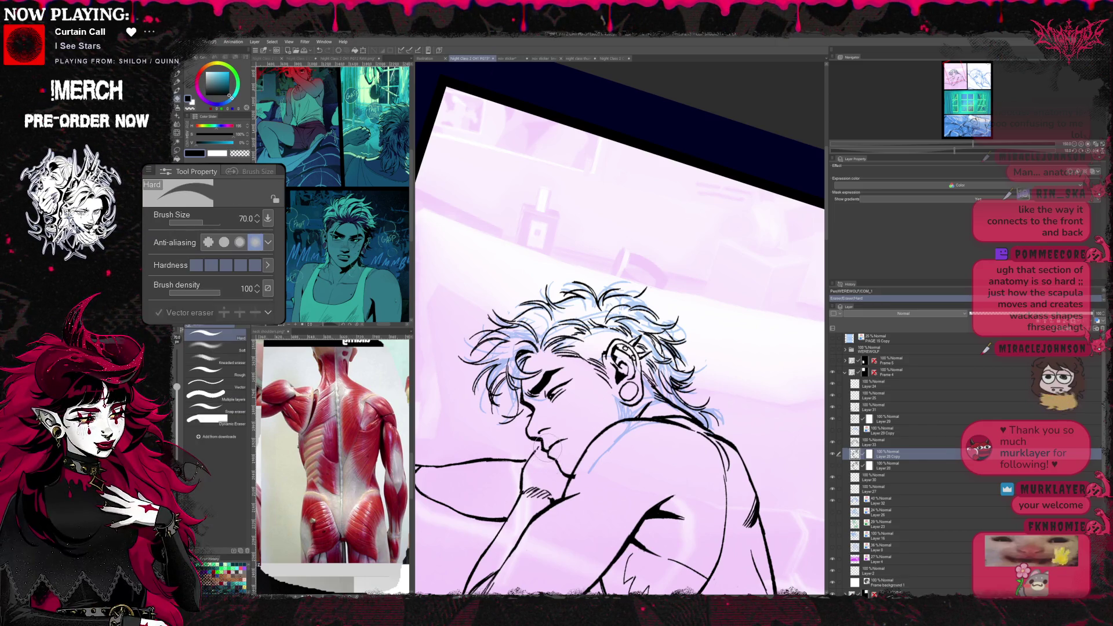
pyautogui.press('p')
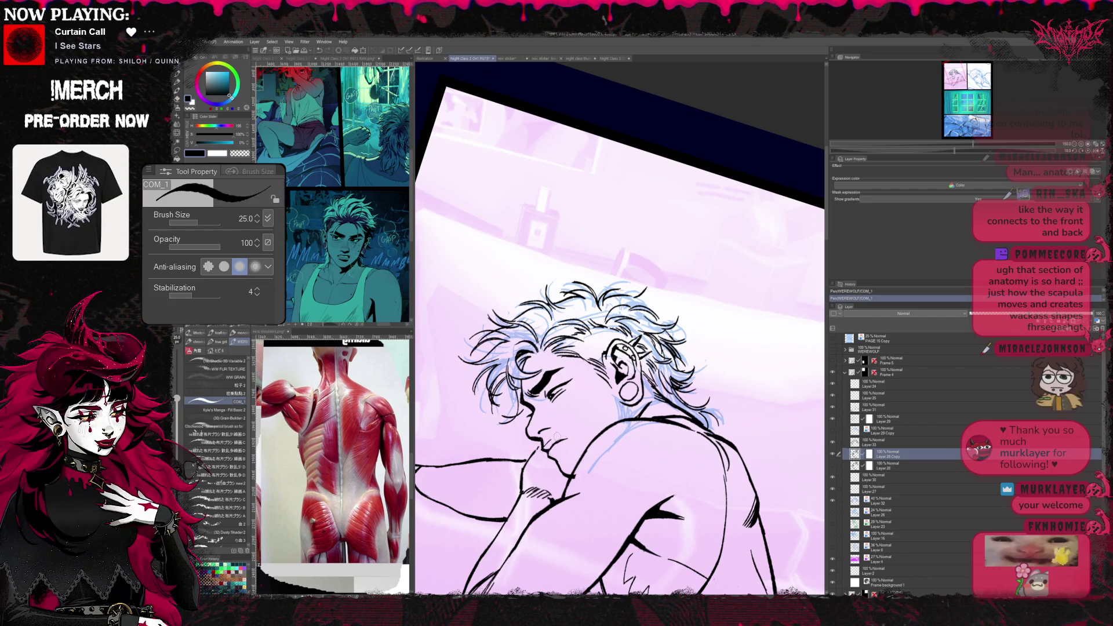
pyautogui.hotkey('ctrl', 'z')
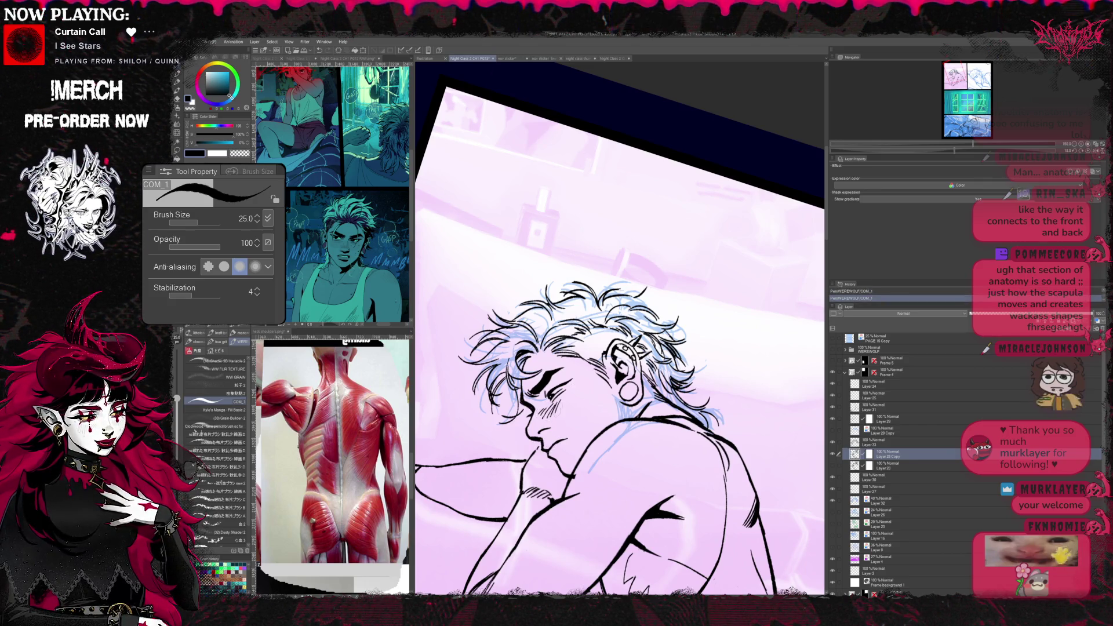
# - Rotate the canvas and dot small moles and a tiny mark beneath the man's eye on his cheek
pyautogui.press('r')
pyautogui.moveTo(608, 348)
pyautogui.mouseDown()
pyautogui.moveTo(661, 261)
pyautogui.moveTo(626, 286)
pyautogui.moveTo(592, 365)
pyautogui.moveTo(634, 314)
pyautogui.mouseUp()
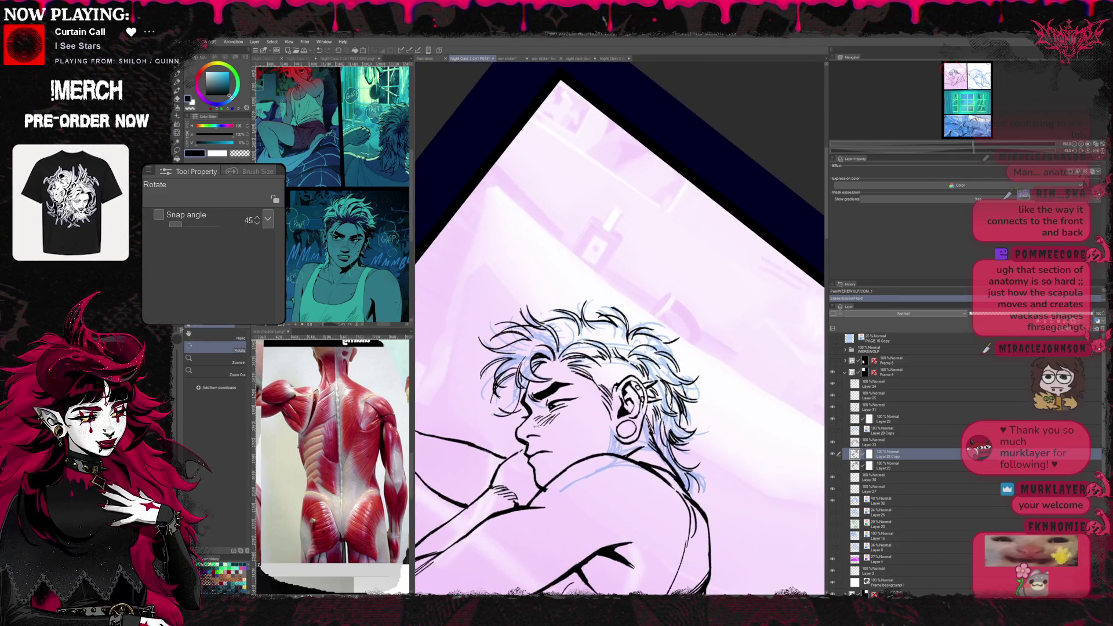
pyautogui.press('b')
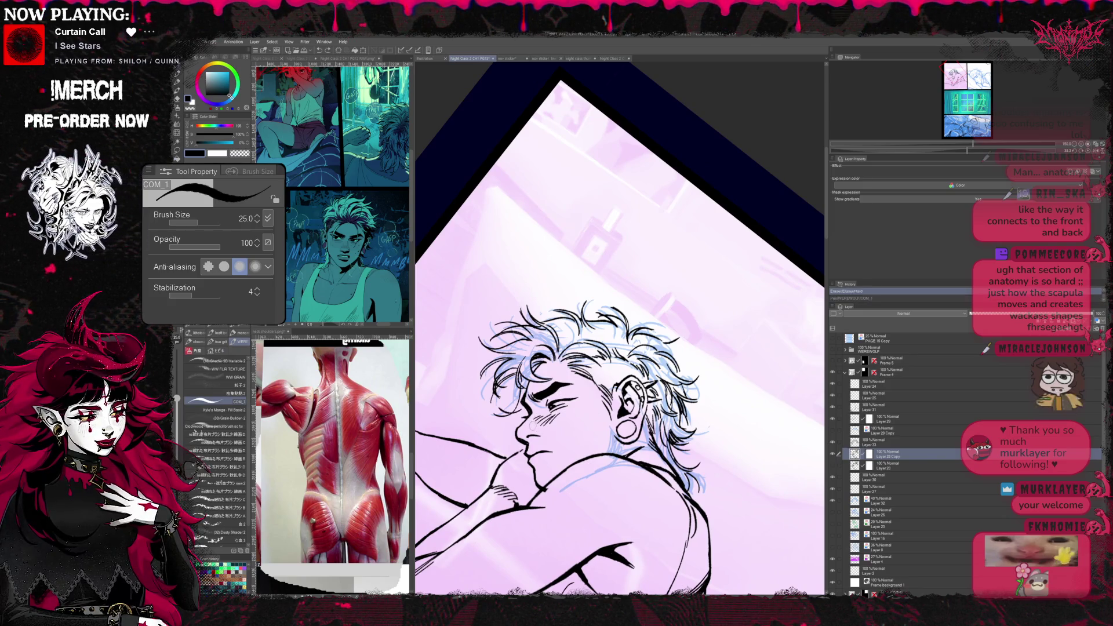
pyautogui.press('e')
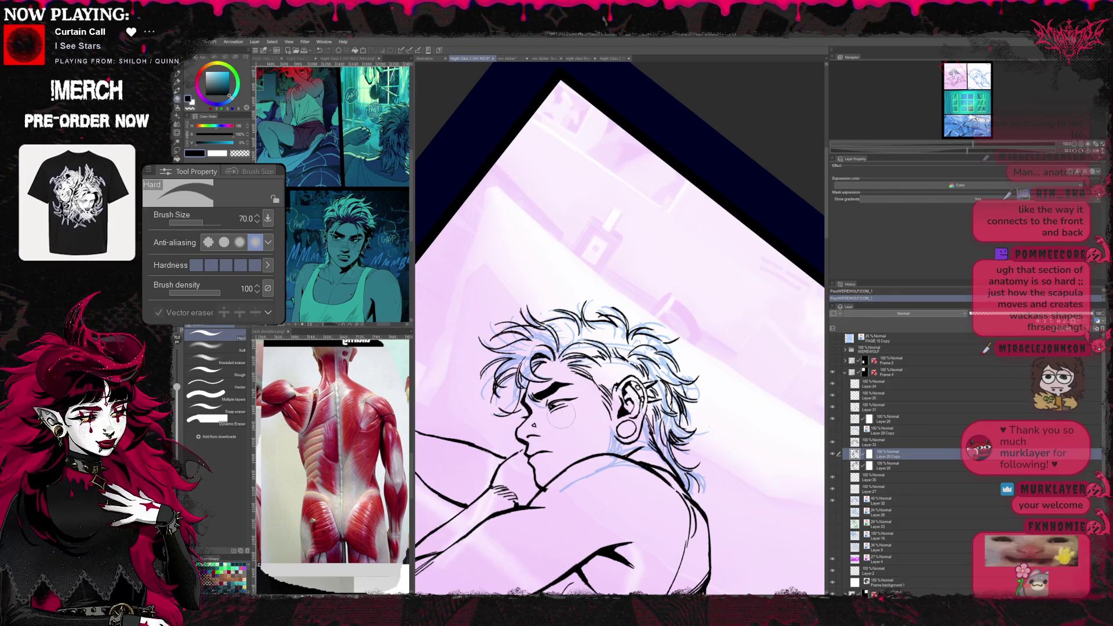
pyautogui.press('b')
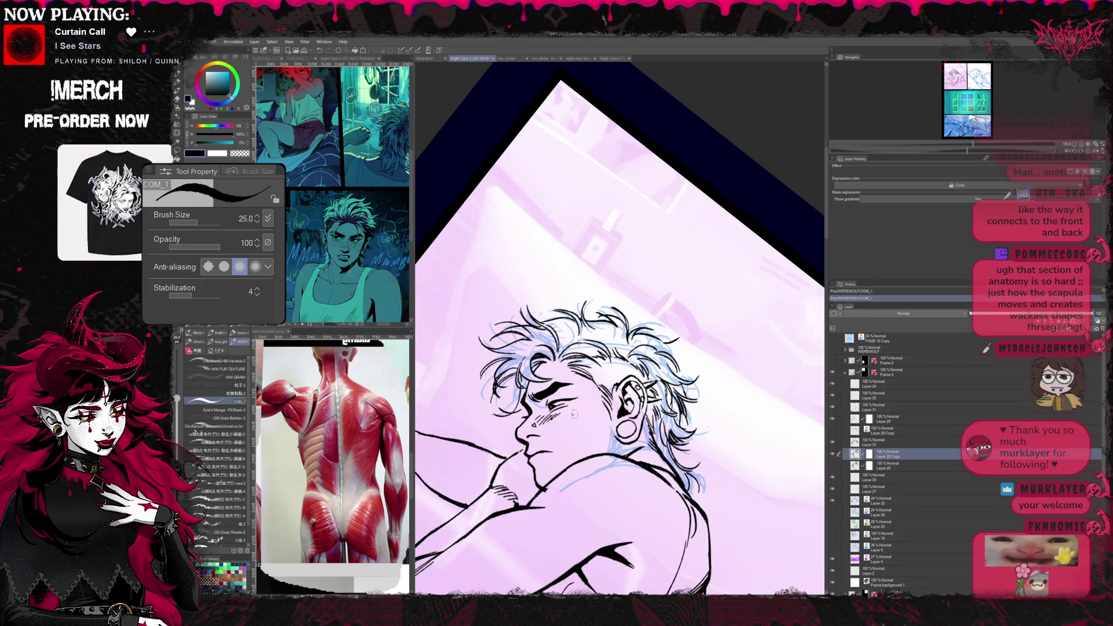
pyautogui.click(572, 413)
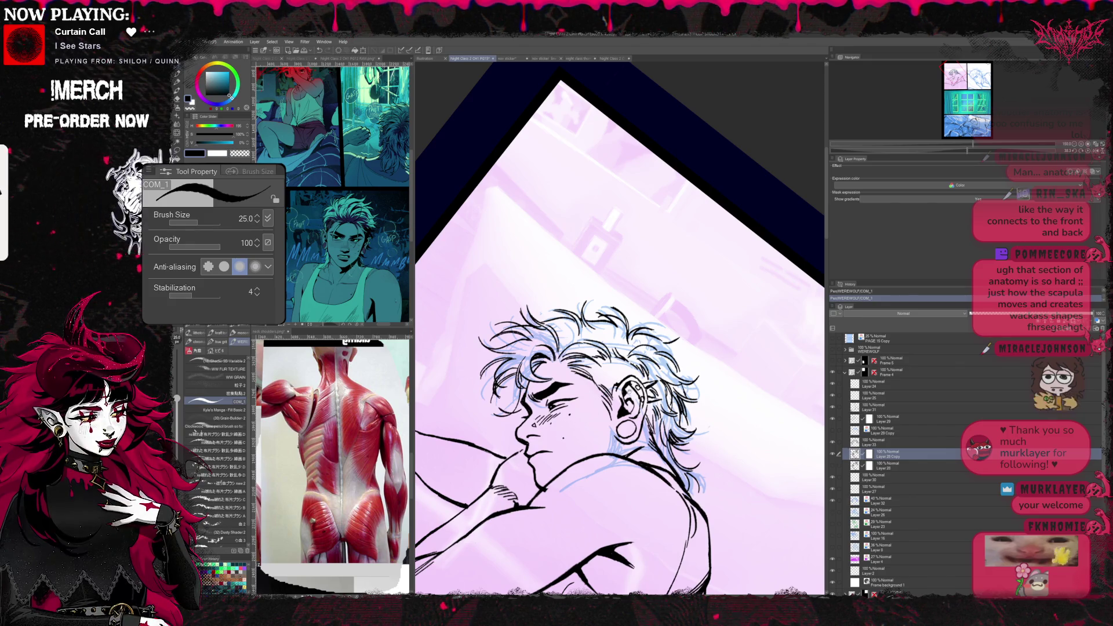
pyautogui.press('space')
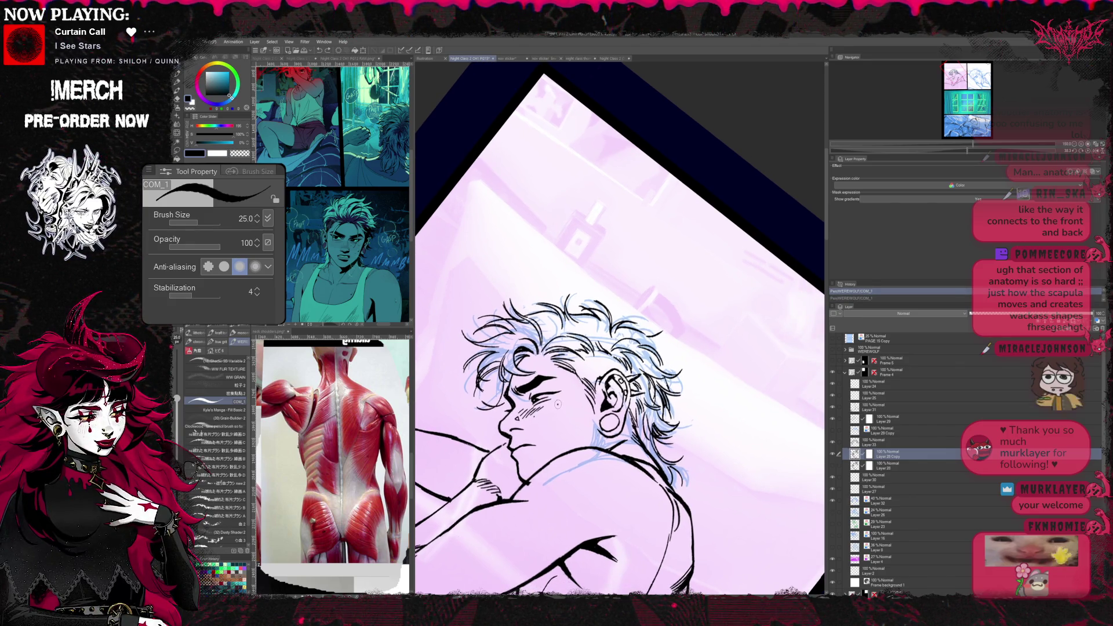
pyautogui.click(558, 402)
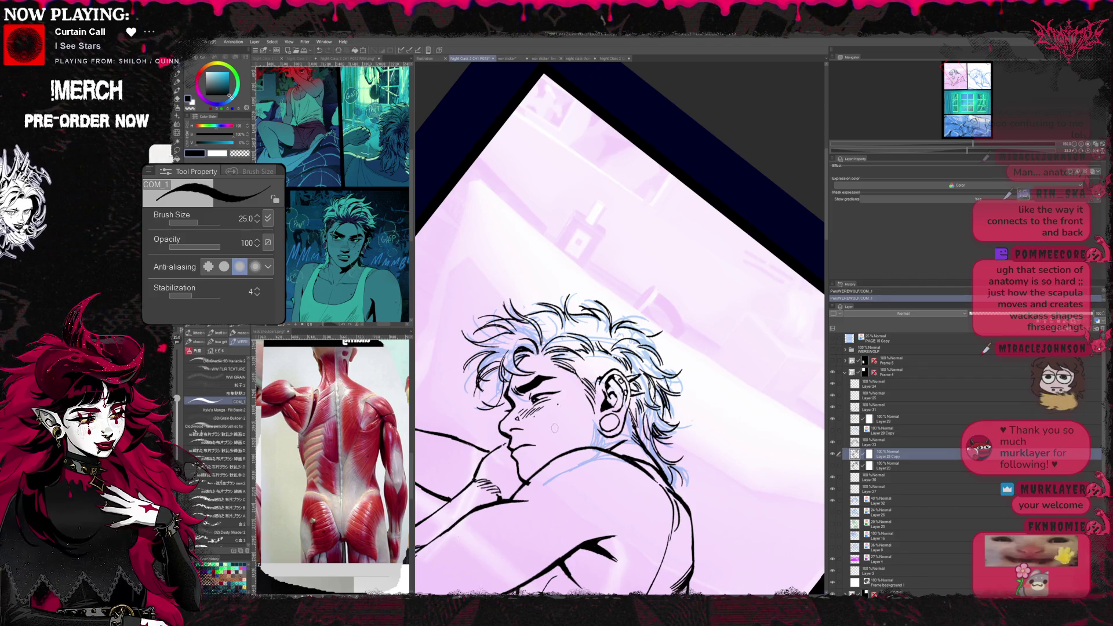
pyautogui.scroll(1, 609, 347)
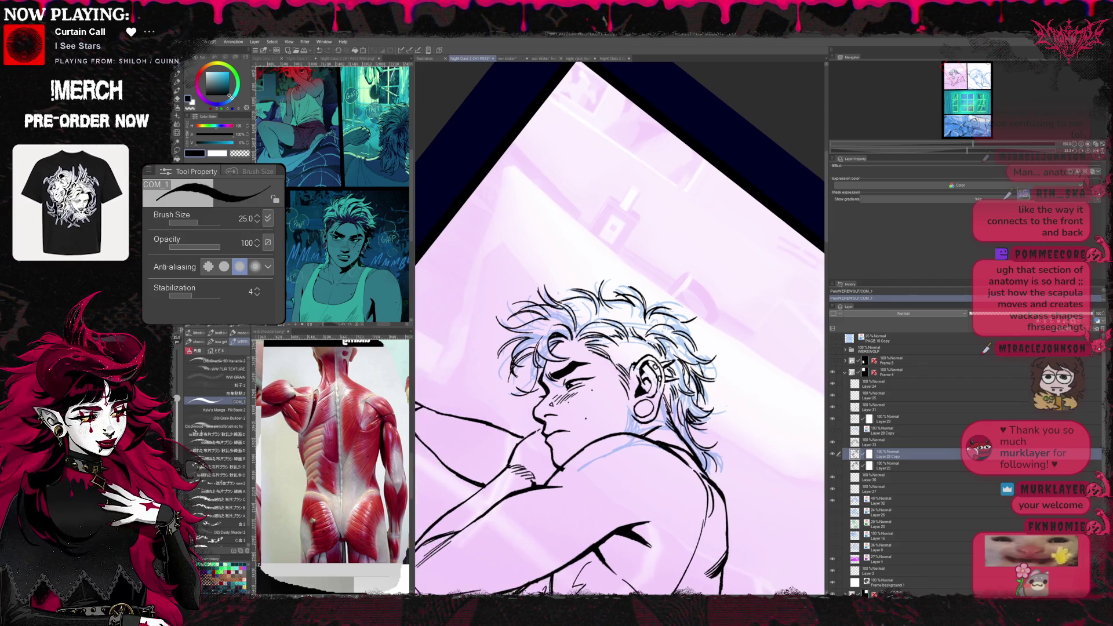
# - Erase stray ink around the cheek marks, re-ink, and mirror the canvas to check the face
pyautogui.press('e')
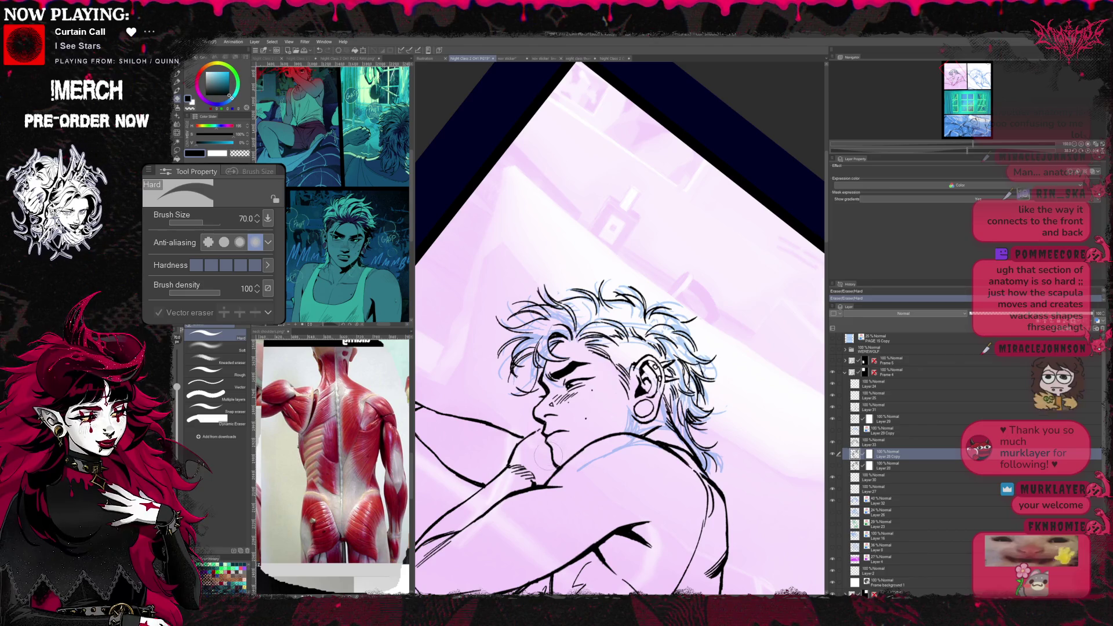
pyautogui.press('b')
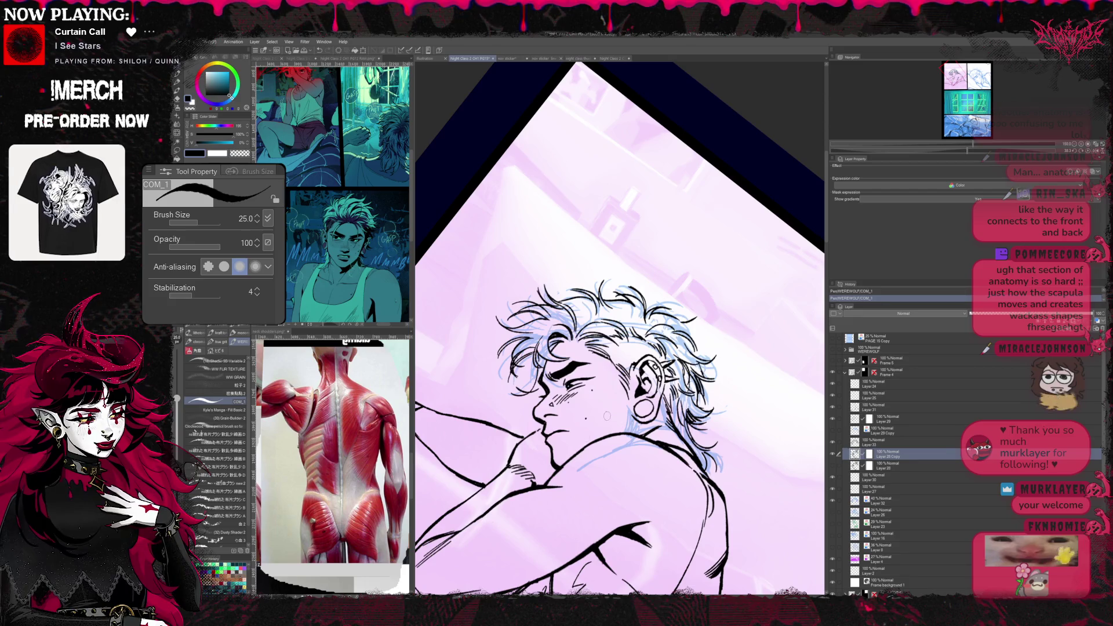
pyautogui.press('e')
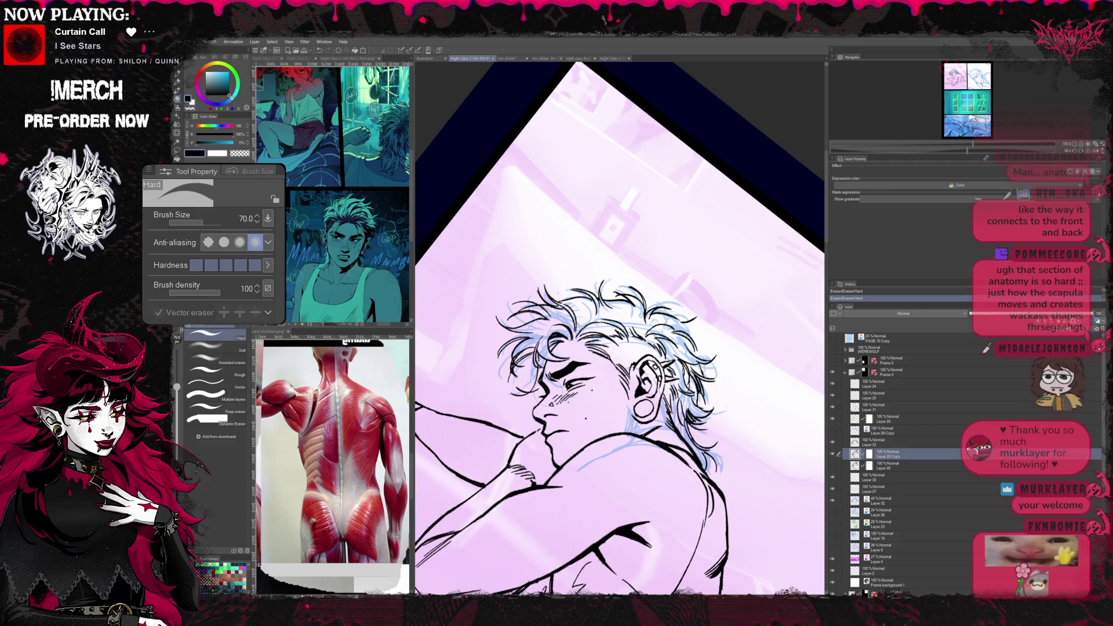
pyautogui.press('b')
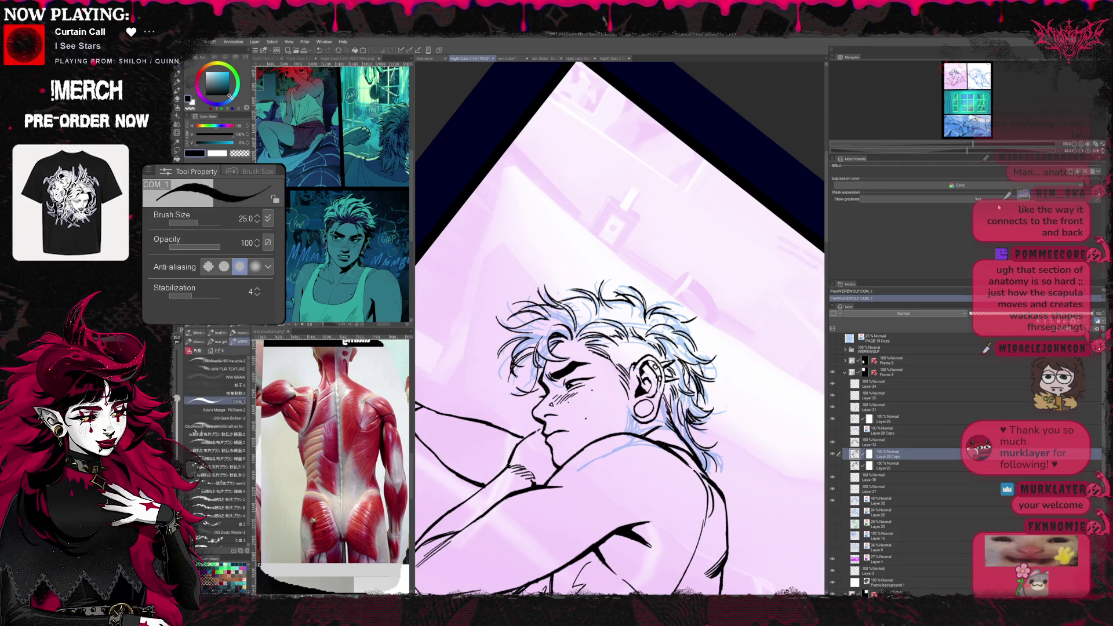
pyautogui.press('h')
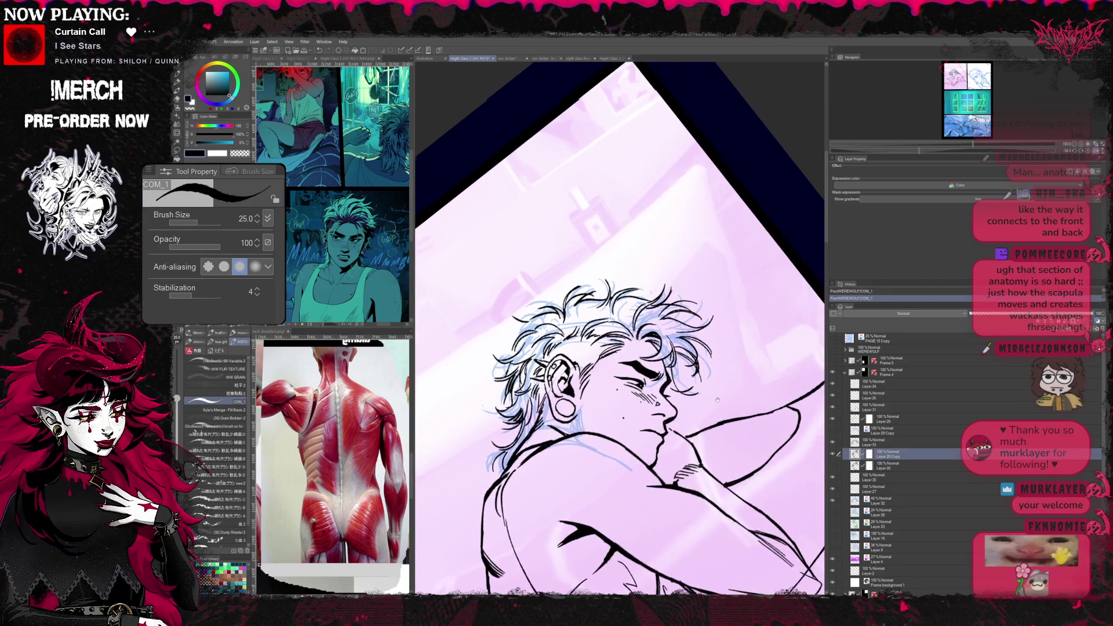
# - Undo the droplet mark and ink the cheek area, alternating pen and eraser to clean strays
pyautogui.hotkey('ctrl', 'z')
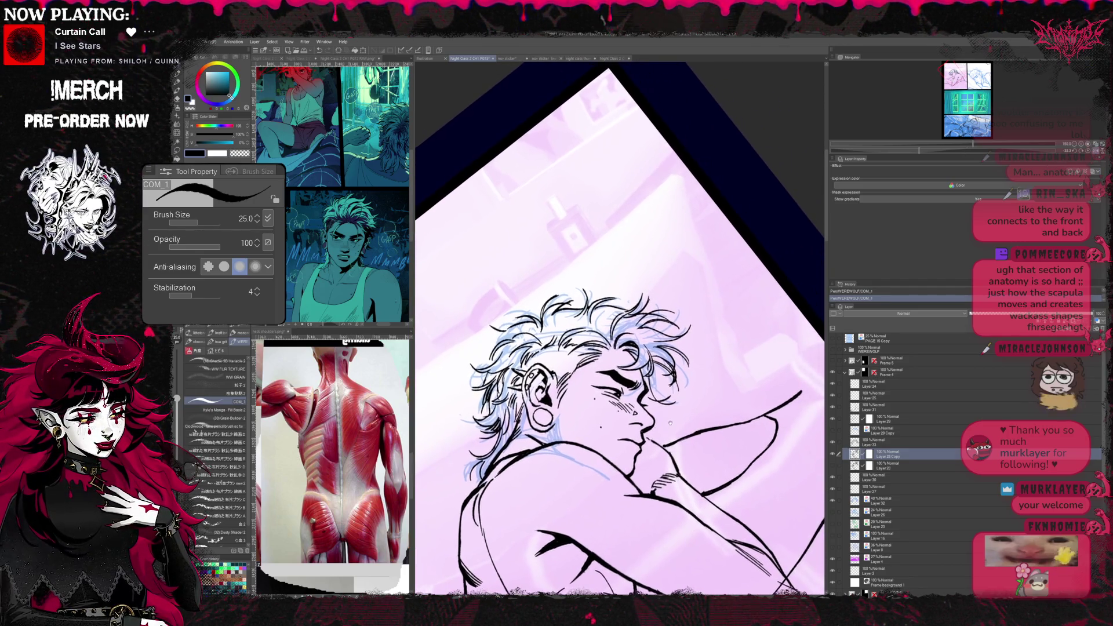
pyautogui.press('e')
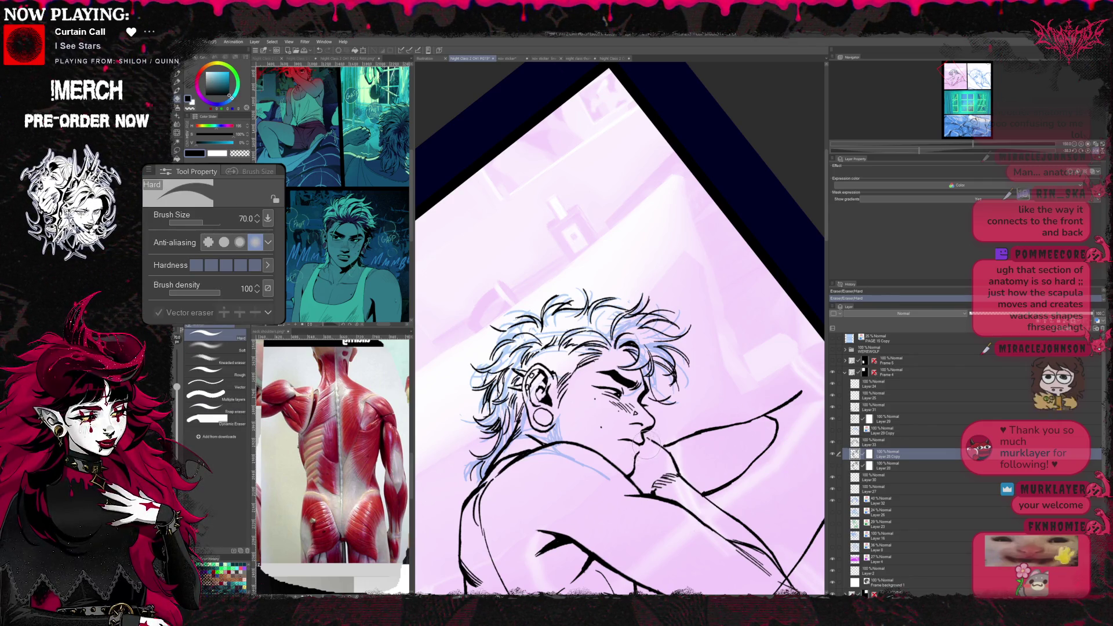
pyautogui.press('b')
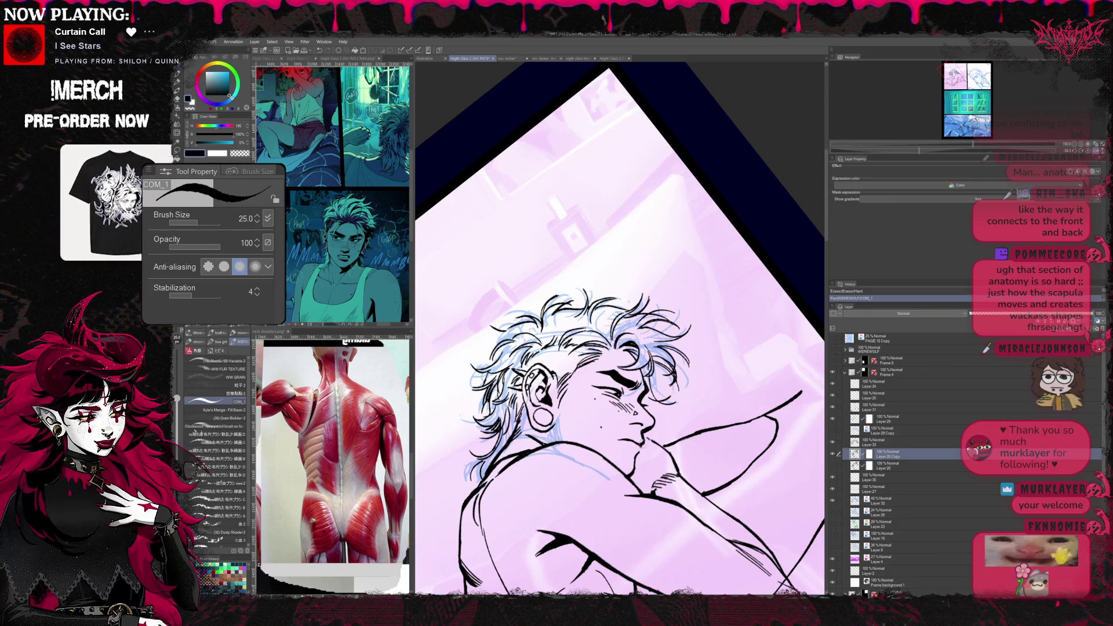
pyautogui.press('e')
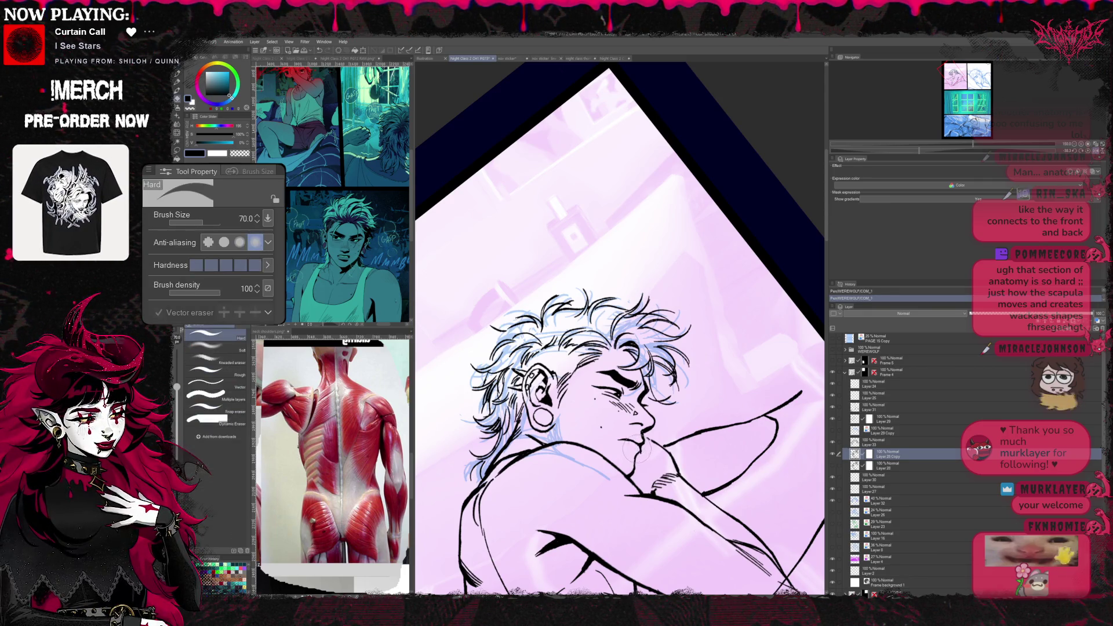
pyautogui.press('b')
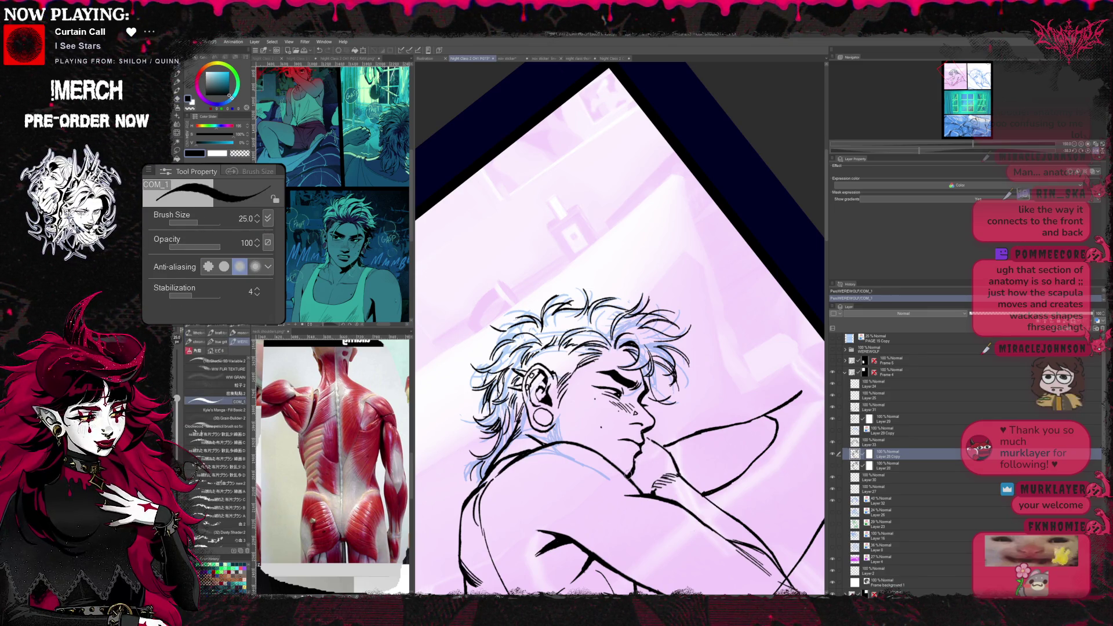
pyautogui.press('e')
pyautogui.moveTo(646, 463); pyautogui.dragTo(663, 470)
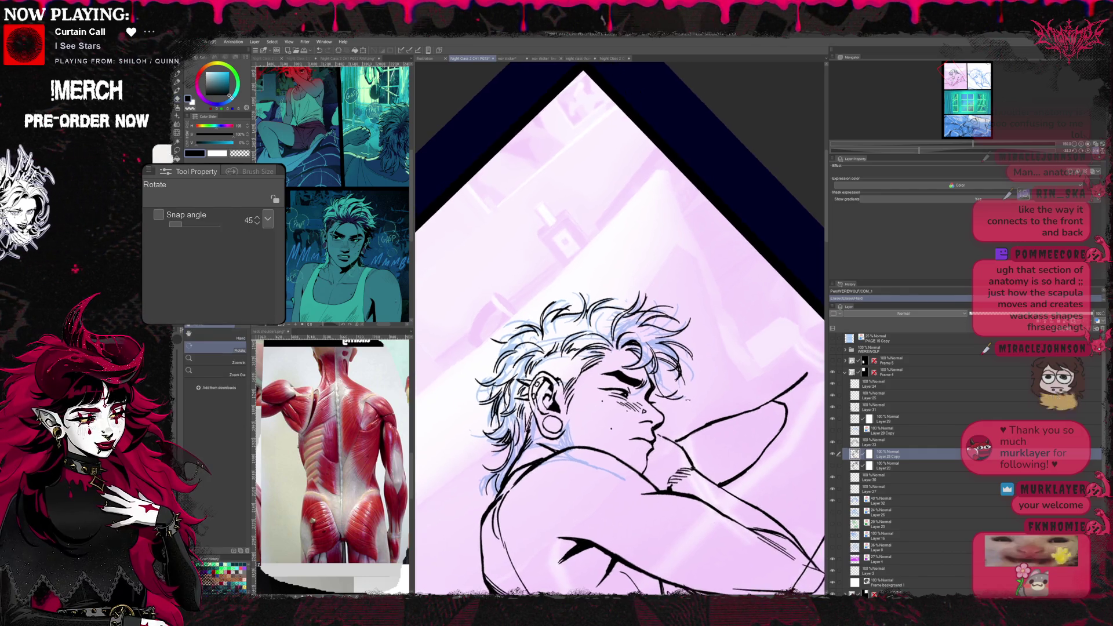
pyautogui.press('b')
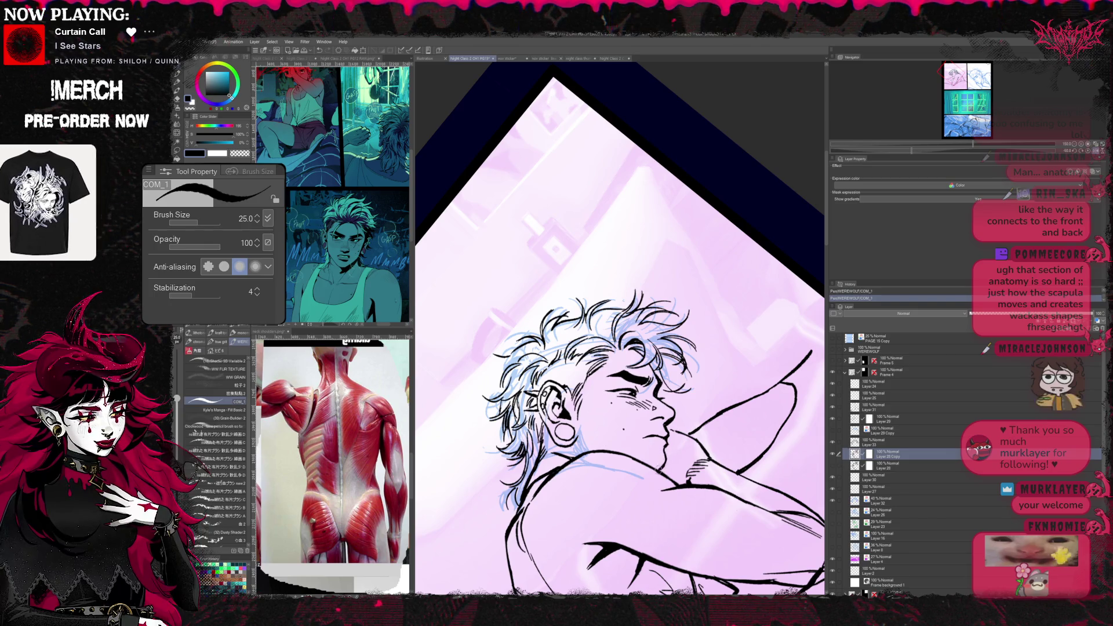
pyautogui.press('r')
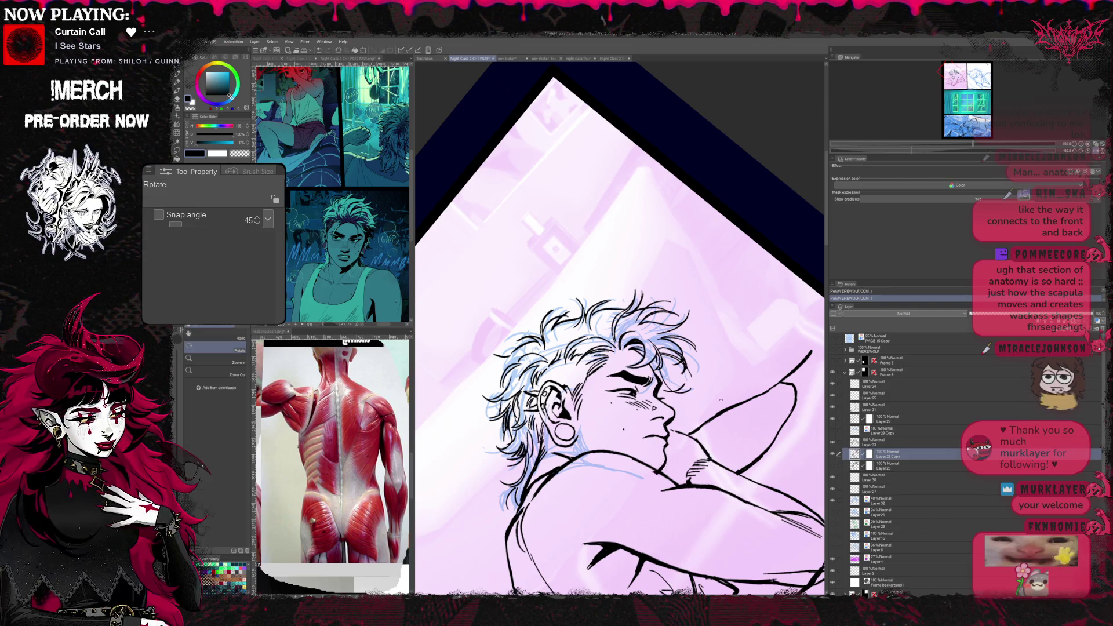
pyautogui.moveTo(645, 348); pyautogui.dragTo(608, 391)
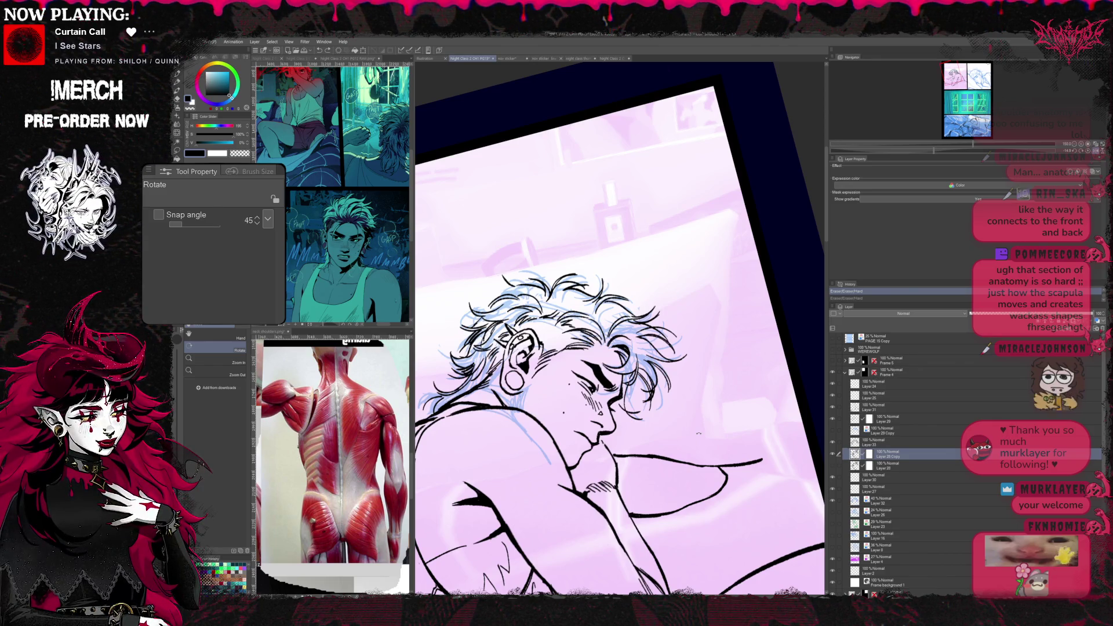
# - Rotate and flip the canvas while inking and cleaning the man's hair strands
pyautogui.press('e')
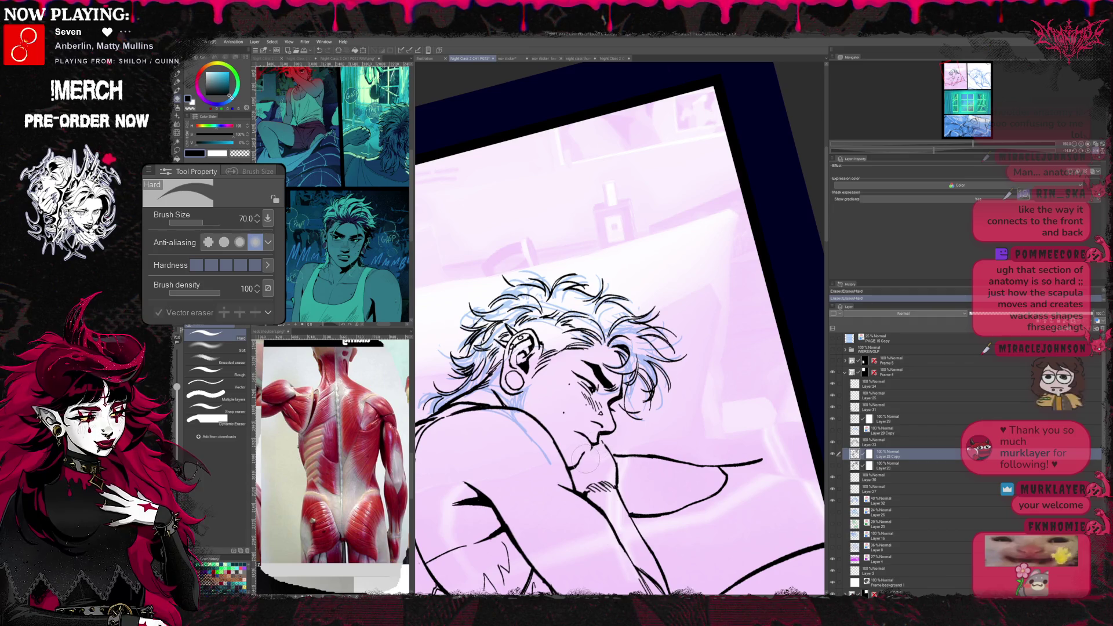
pyautogui.press('p')
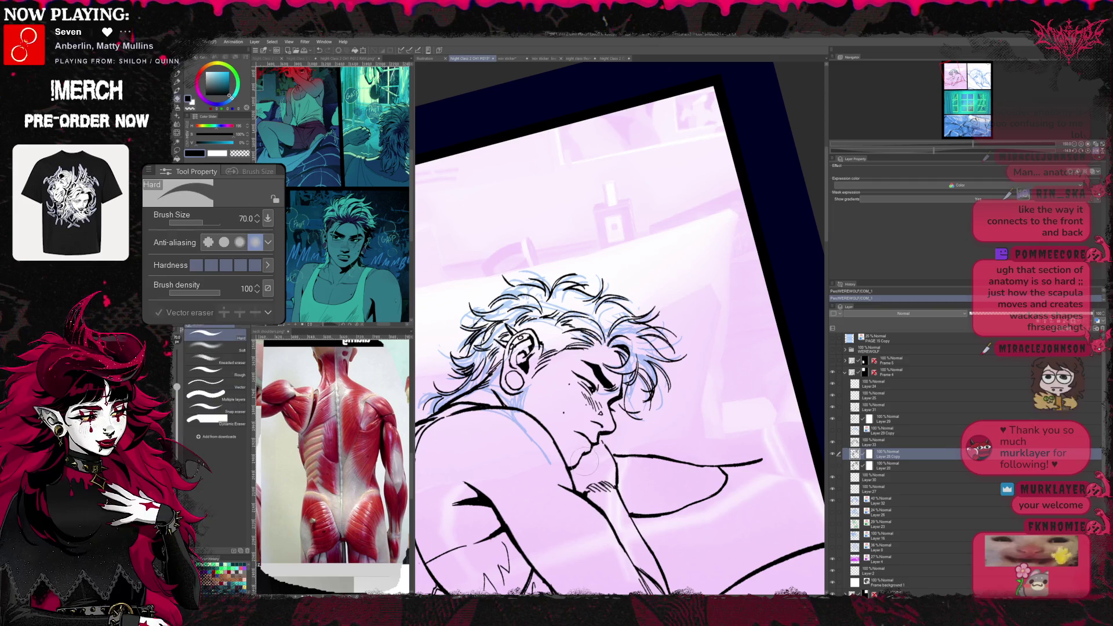
pyautogui.press('e')
pyautogui.press('r')
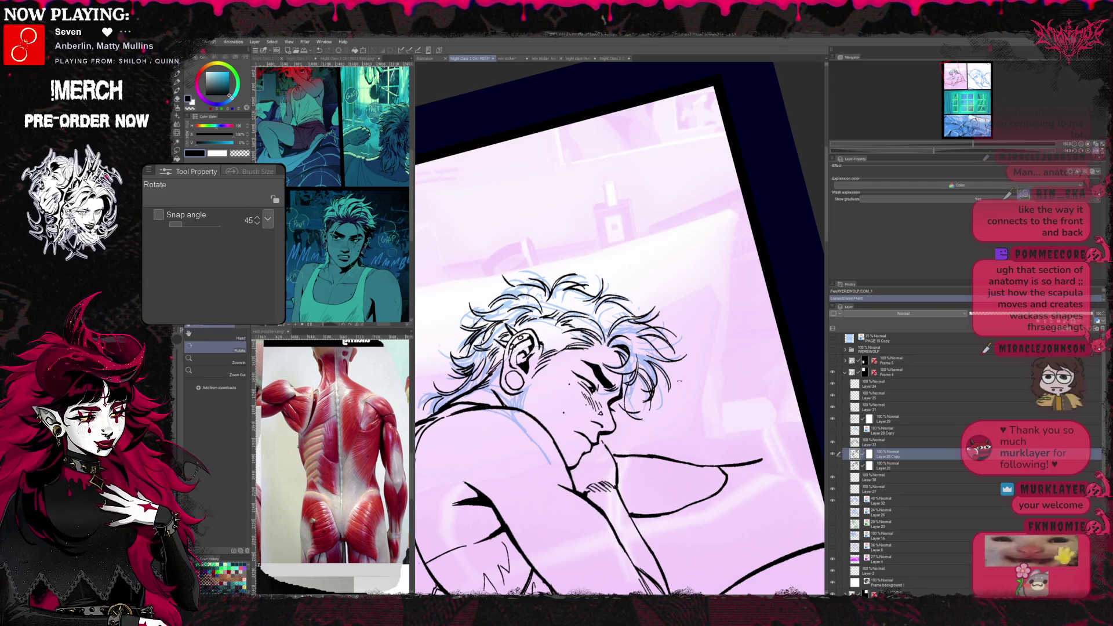
pyautogui.moveTo(608, 392); pyautogui.dragTo(675, 419)
pyautogui.press('e')
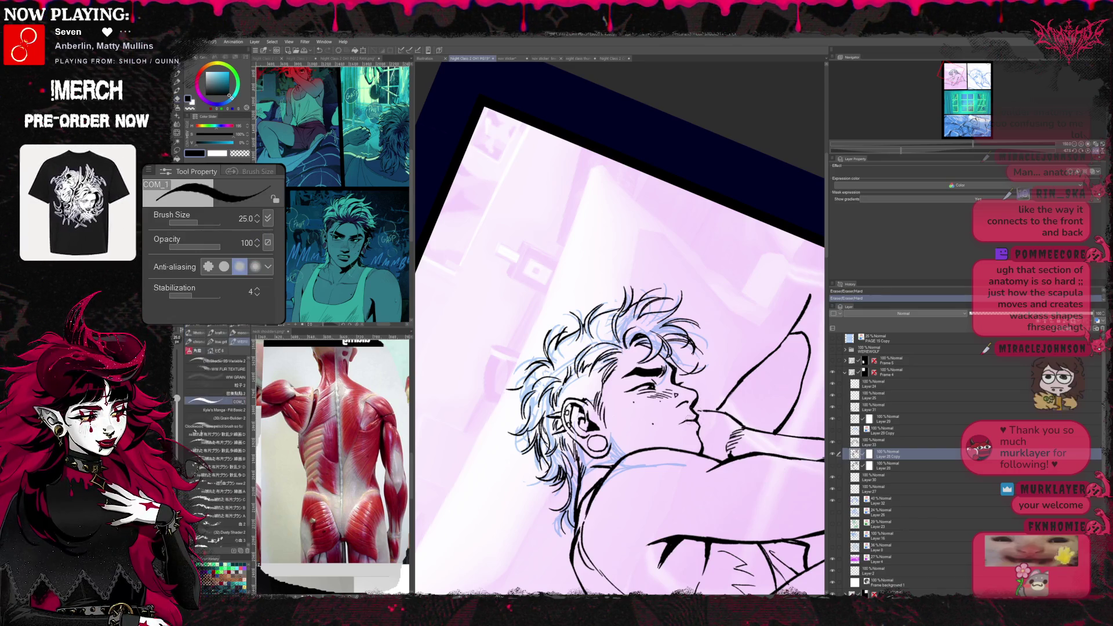
pyautogui.press('p')
pyautogui.press('r')
pyautogui.moveTo(609, 391); pyautogui.dragTo(565, 348)
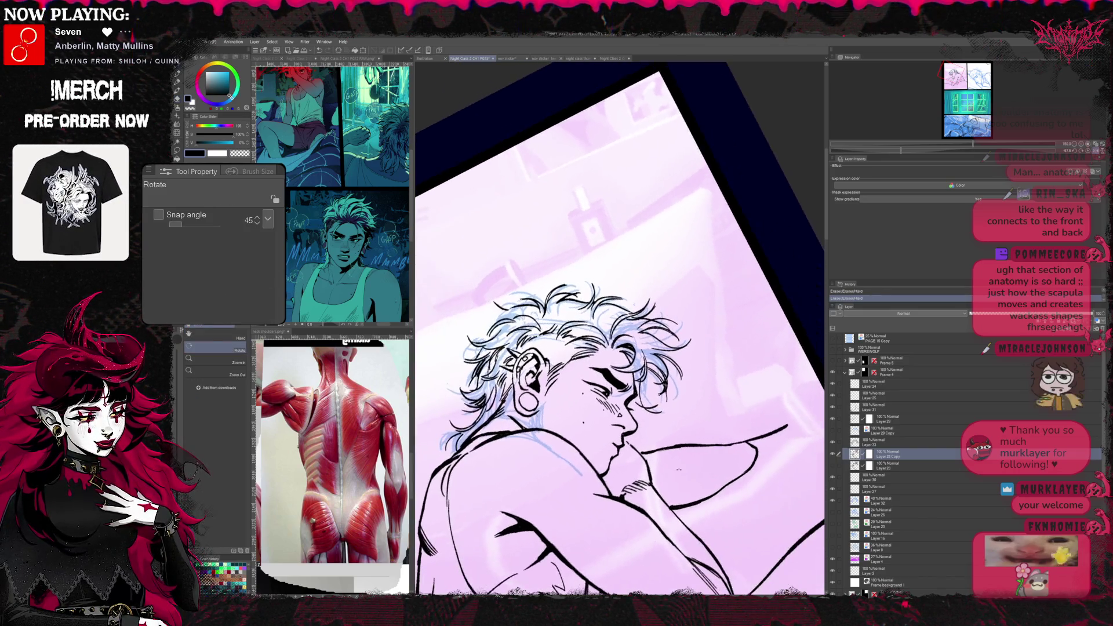
pyautogui.press('h')
pyautogui.moveTo(608, 391); pyautogui.dragTo(565, 348)
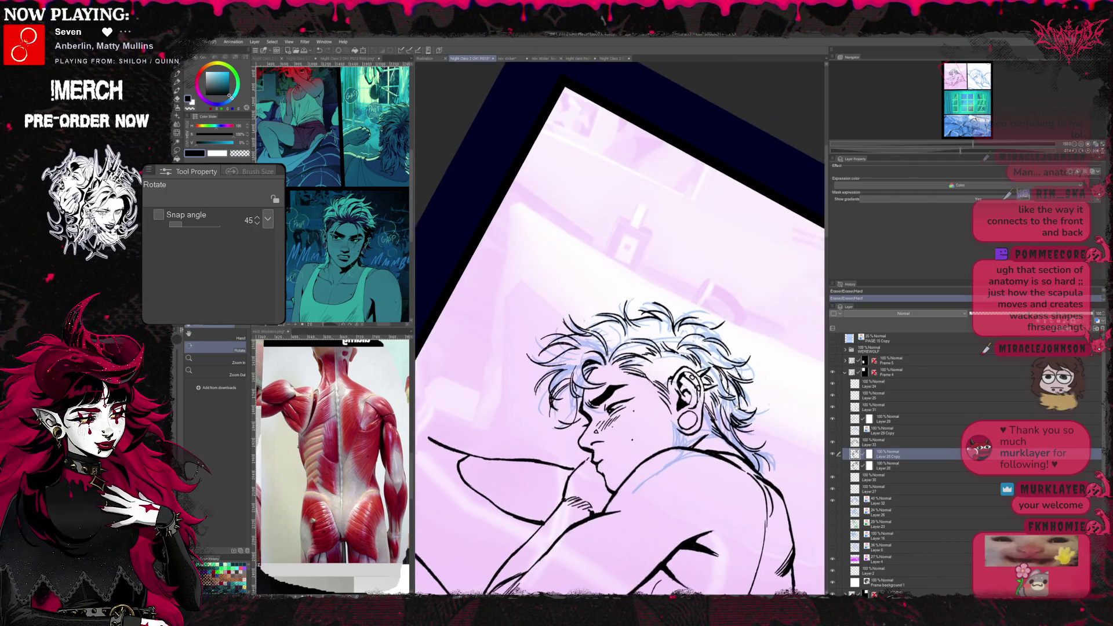
# - Ink the ear and hoop earring, erasing stray lines around the face
pyautogui.press('e')
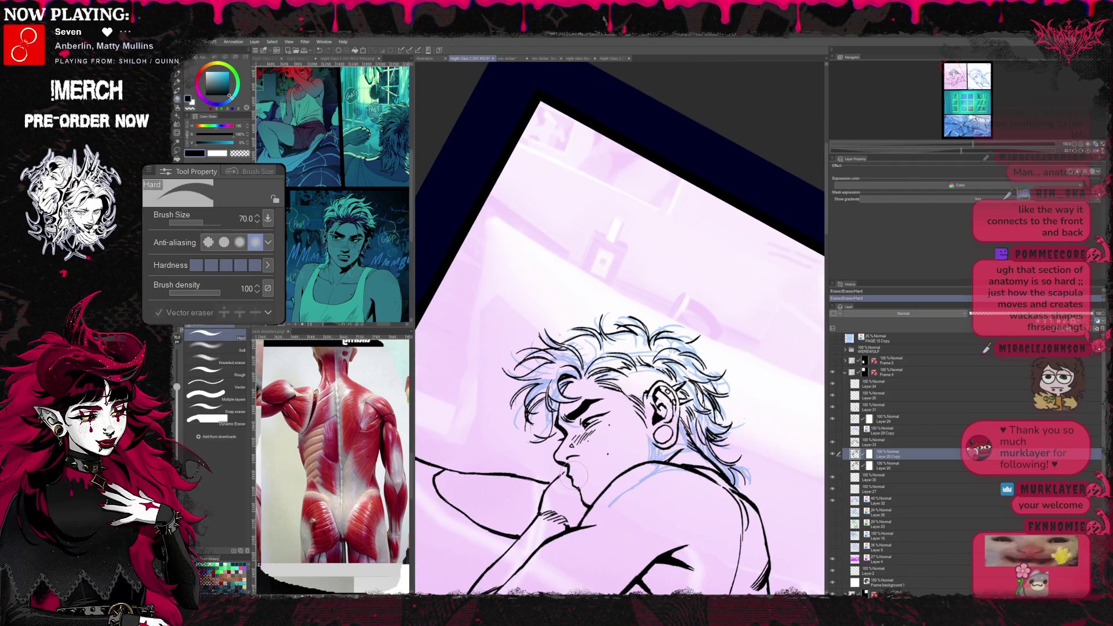
pyautogui.press('p')
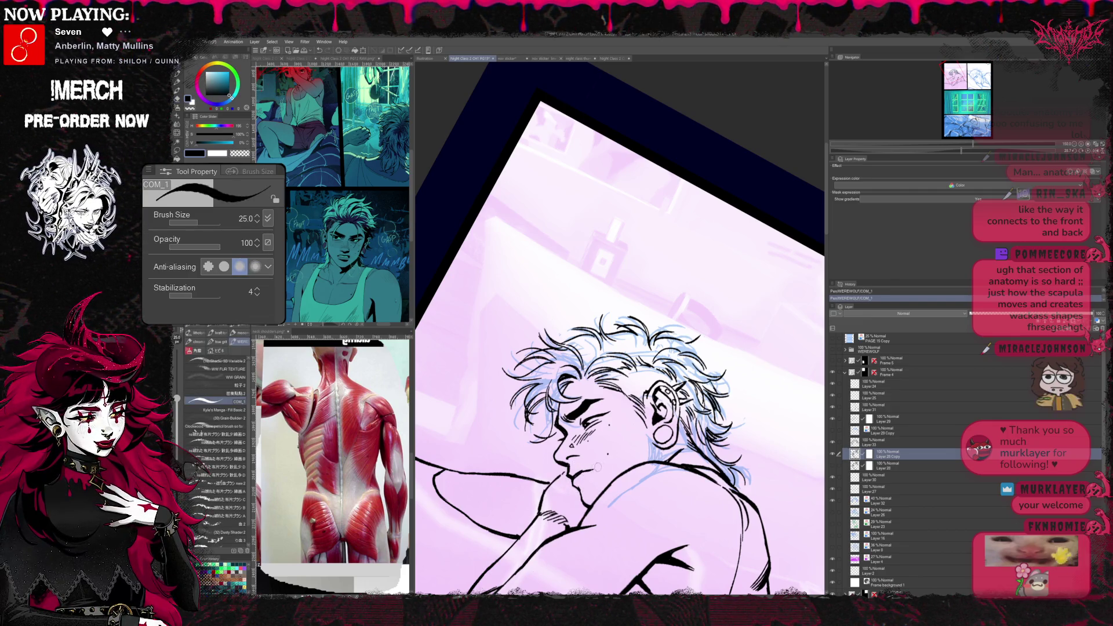
pyautogui.press('e')
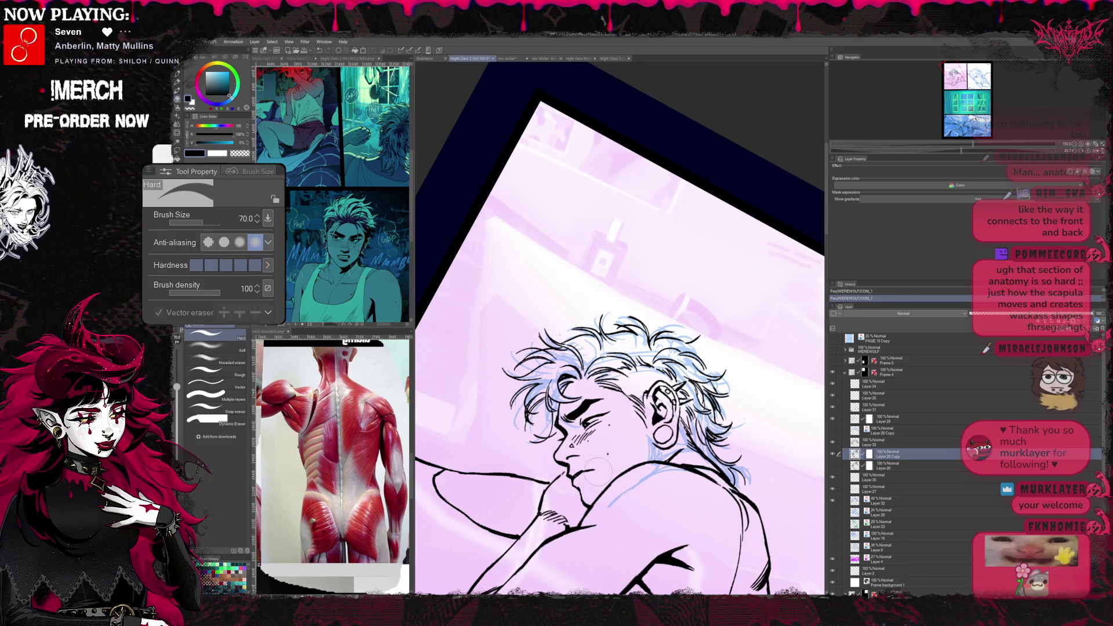
pyautogui.press('p')
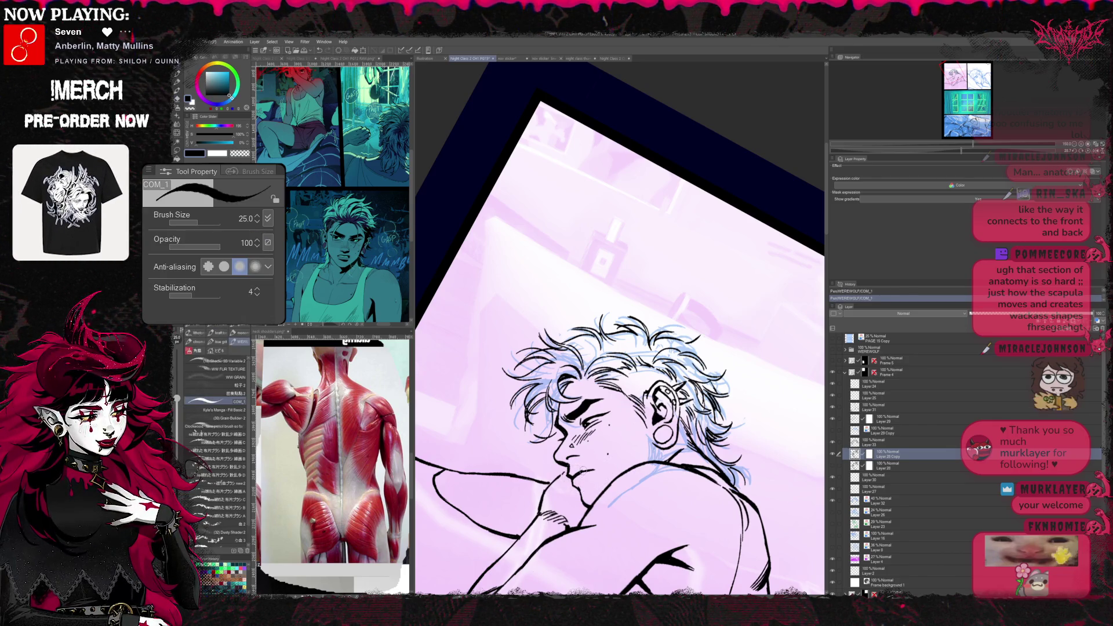
pyautogui.press('r')
pyautogui.moveTo(609, 391); pyautogui.dragTo(626, 365)
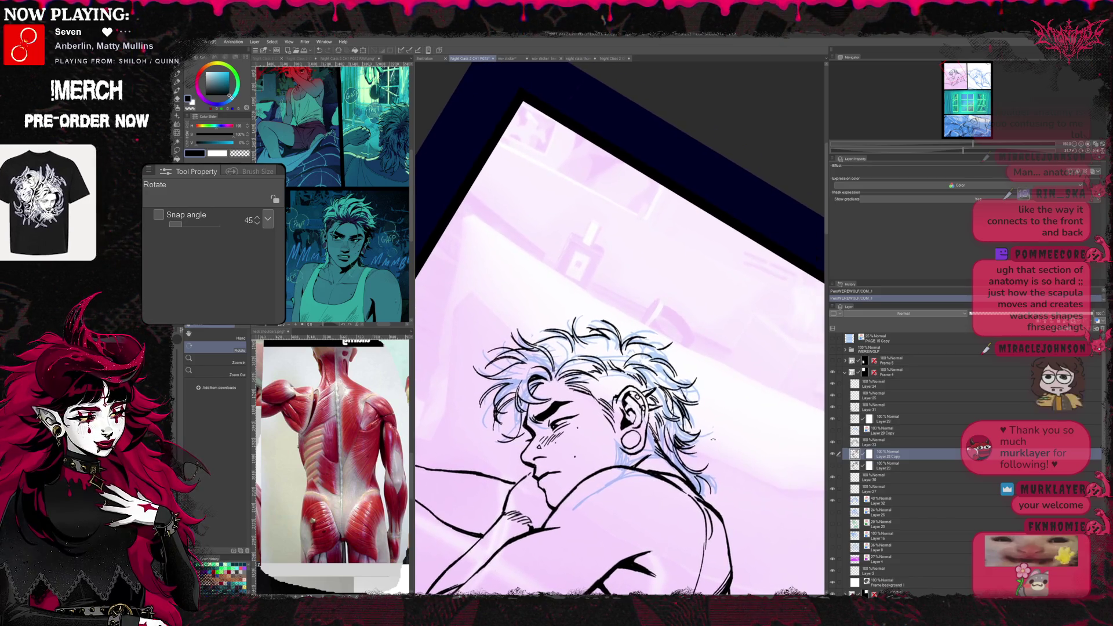
pyautogui.press('p')
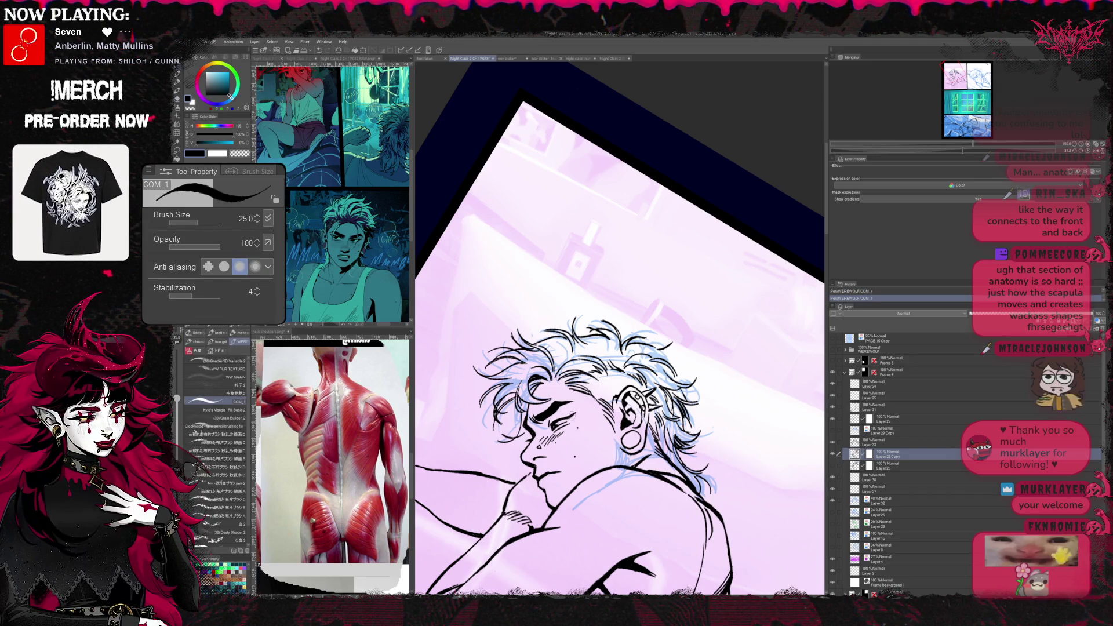
pyautogui.press('e')
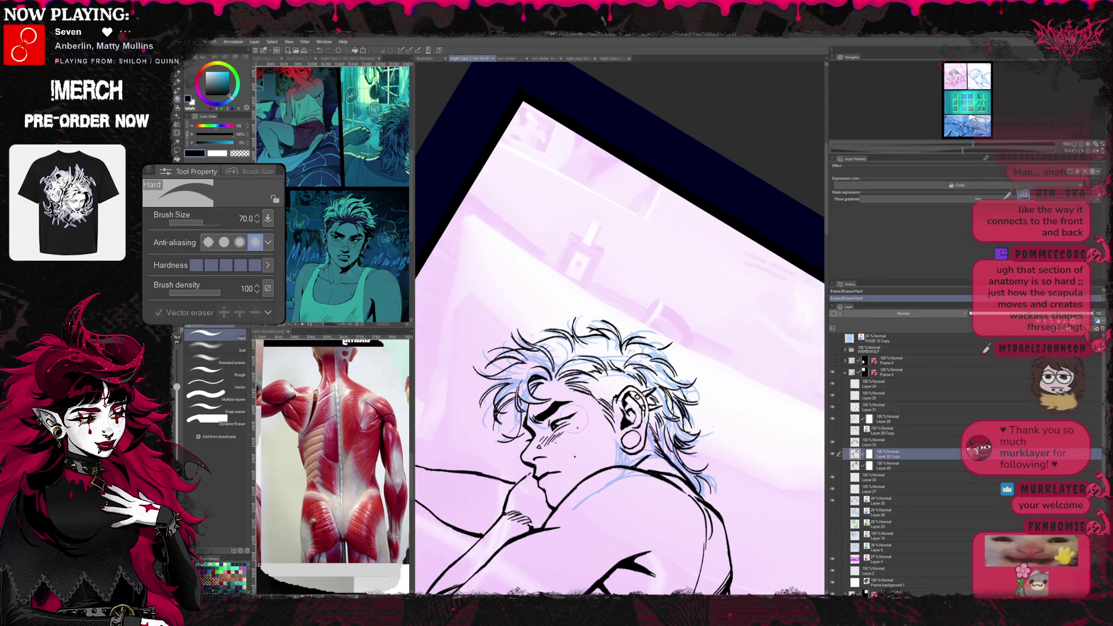
pyautogui.press('p')
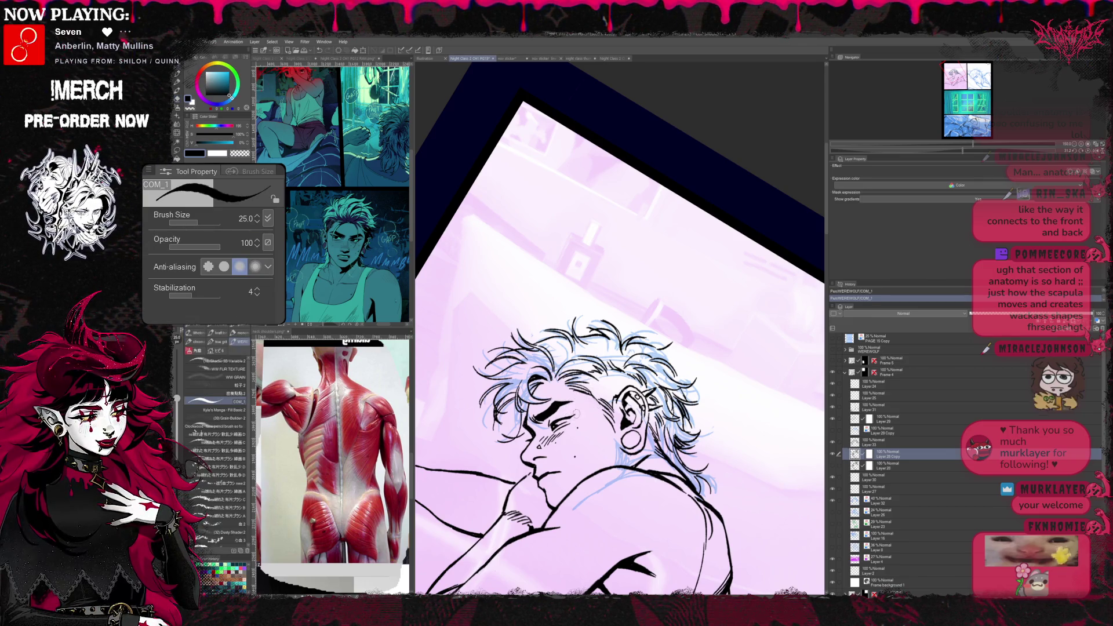
pyautogui.press('e')
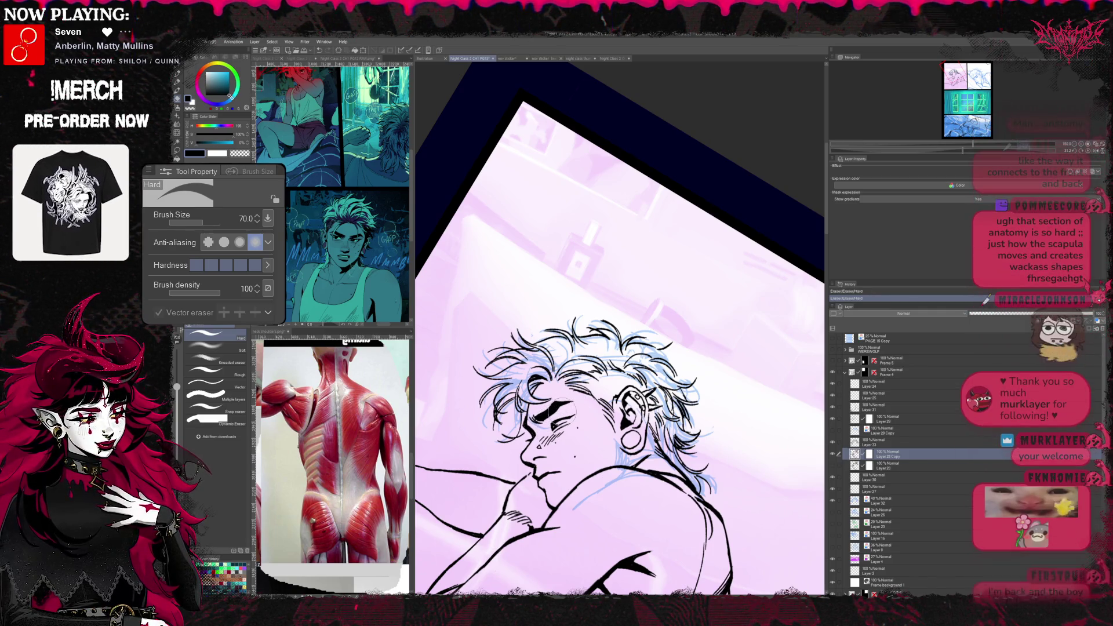
pyautogui.press('p')
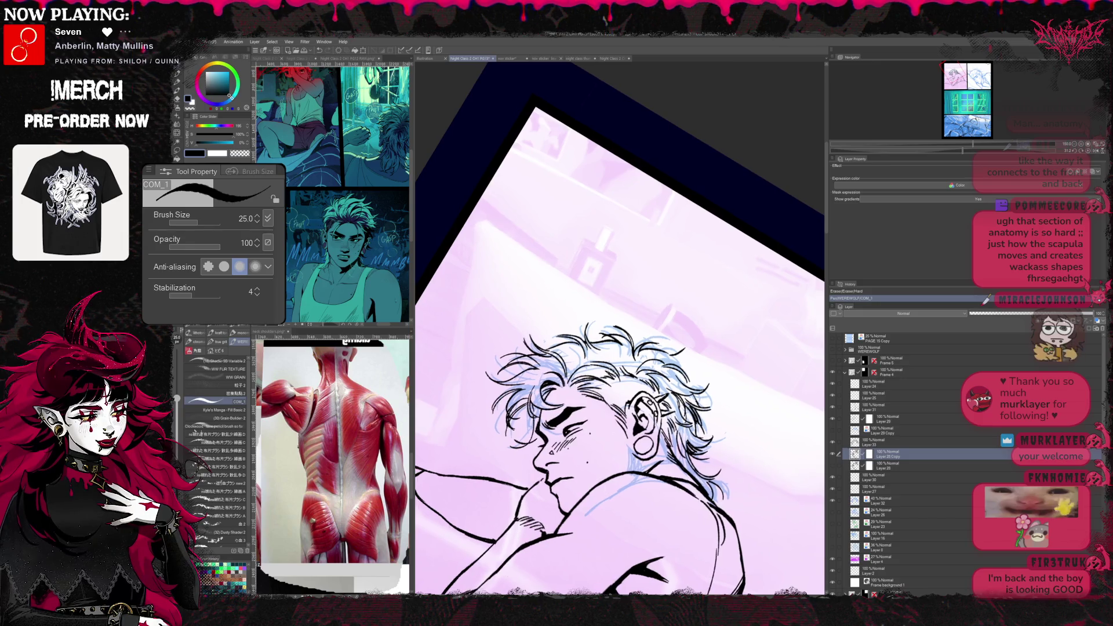
# - Flip the view to check the face, undo and redo the last stroke, then resume inking zoomed in
pyautogui.press('h')
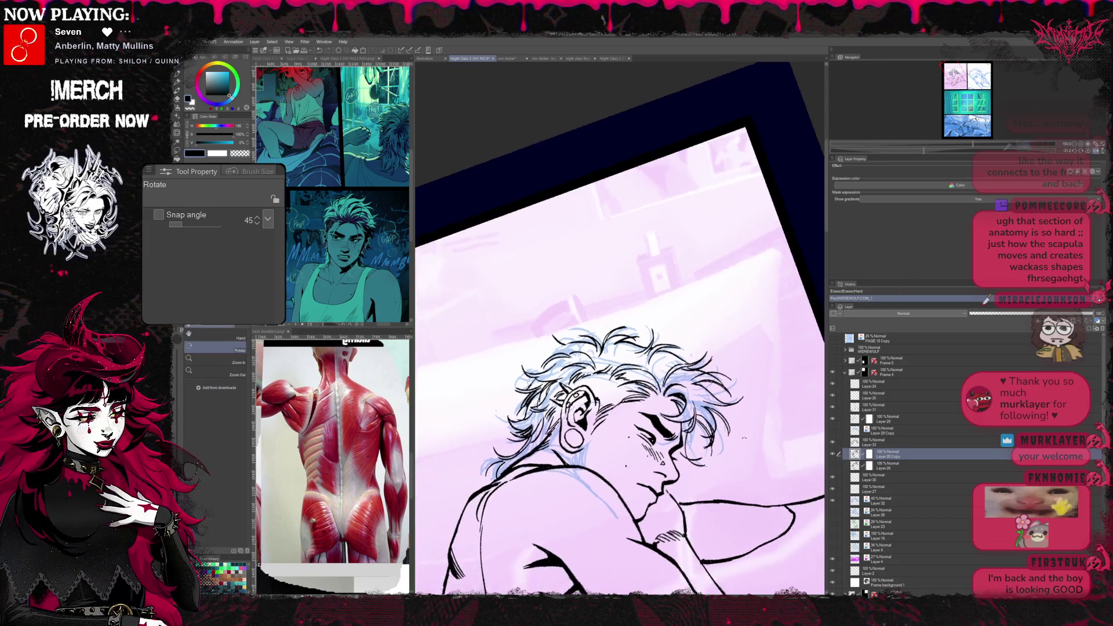
pyautogui.hotkey('shift', 'space')
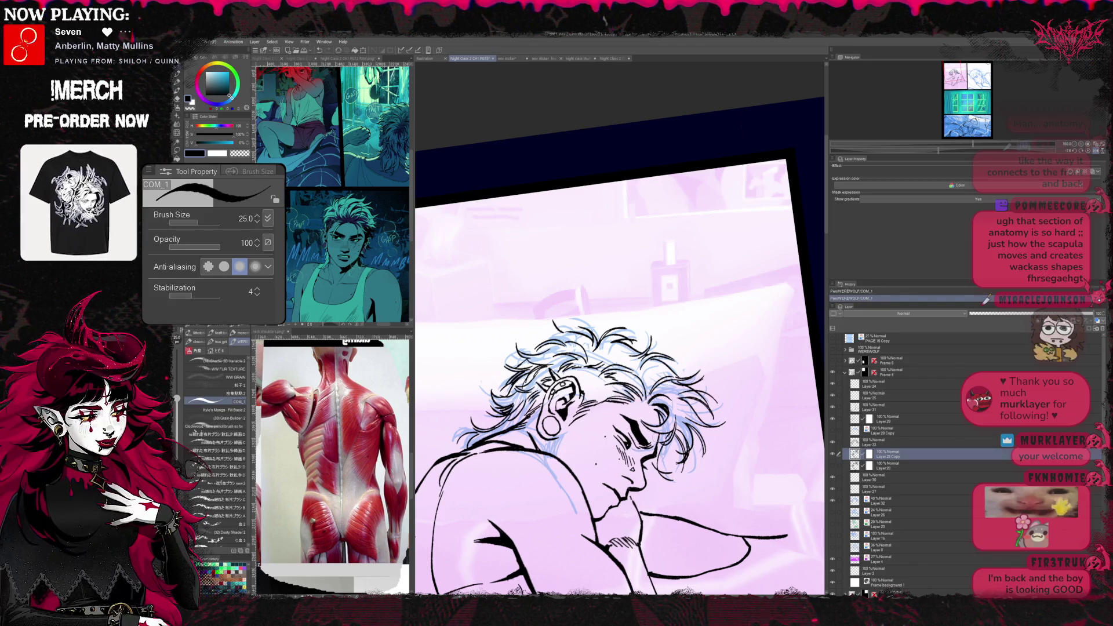
pyautogui.click(985, 298)
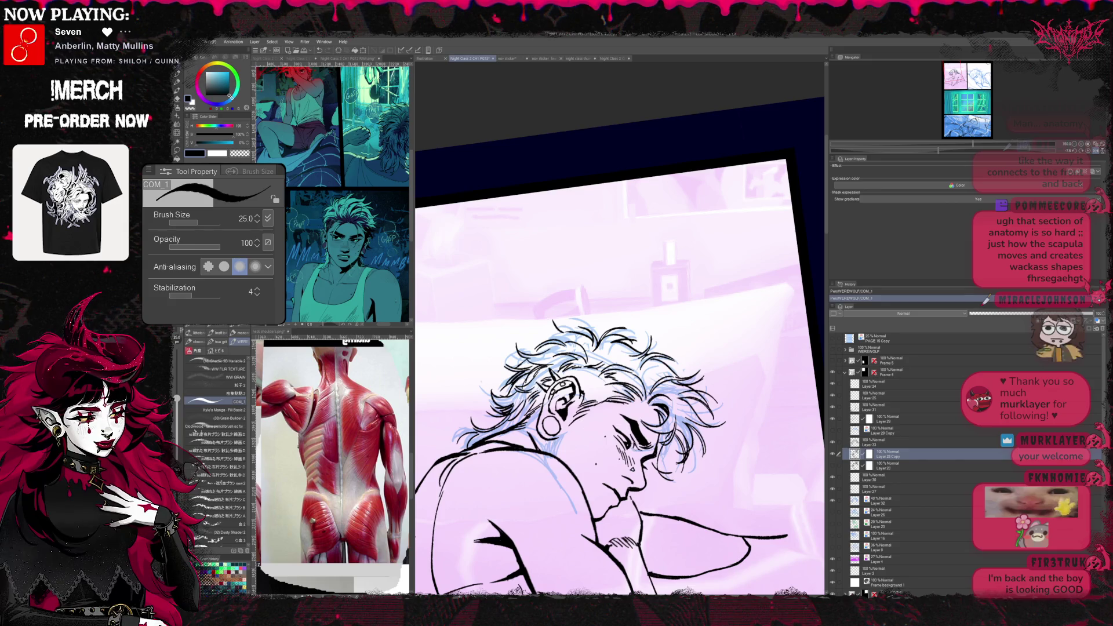
pyautogui.hotkey('ctrl', 'z')
pyautogui.click(985, 298)
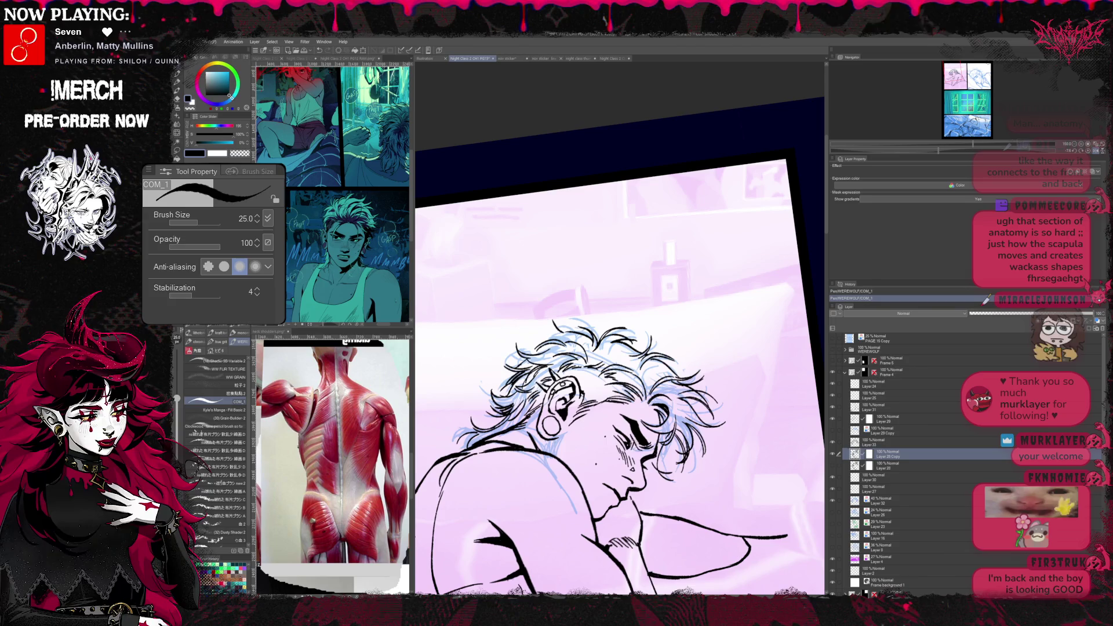
pyautogui.press('h')
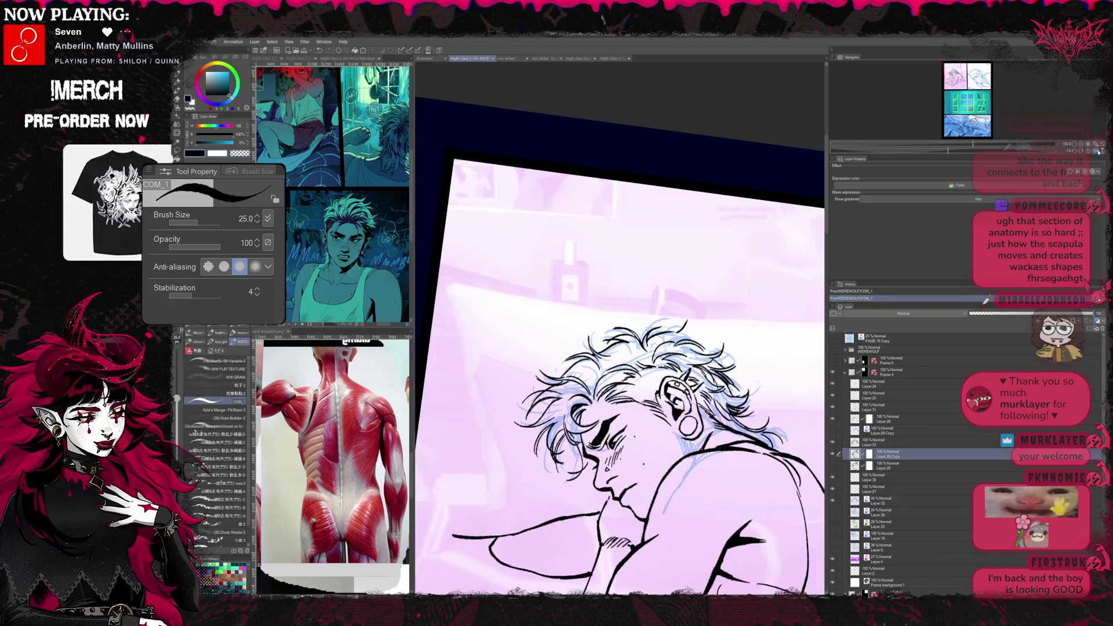
pyautogui.hotkey('ctrl', '+')
pyautogui.press('r')
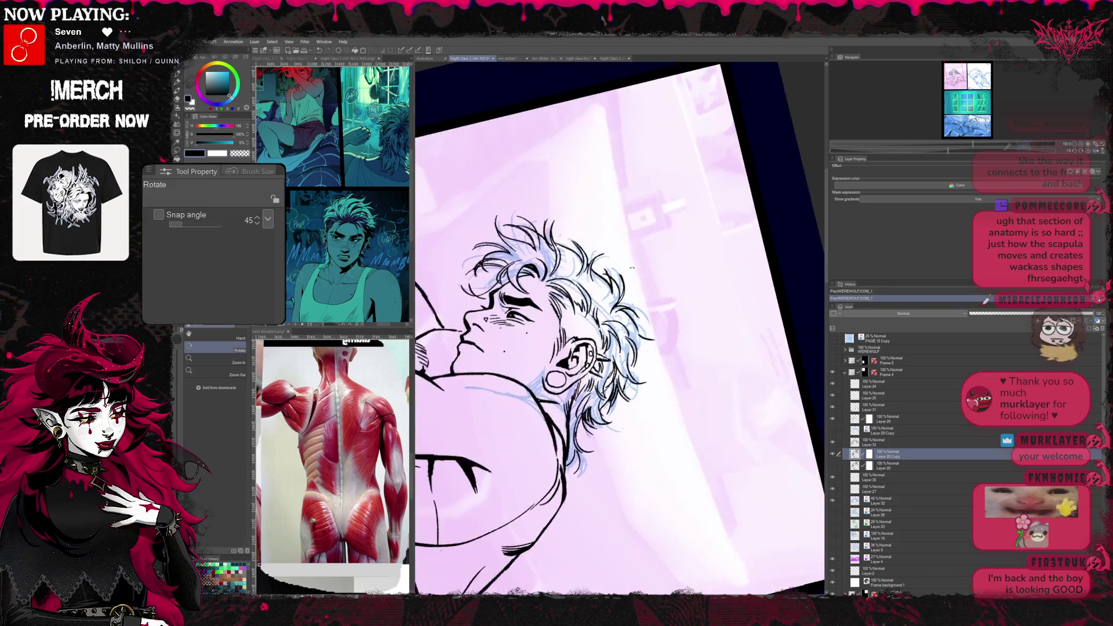
pyautogui.press('e')
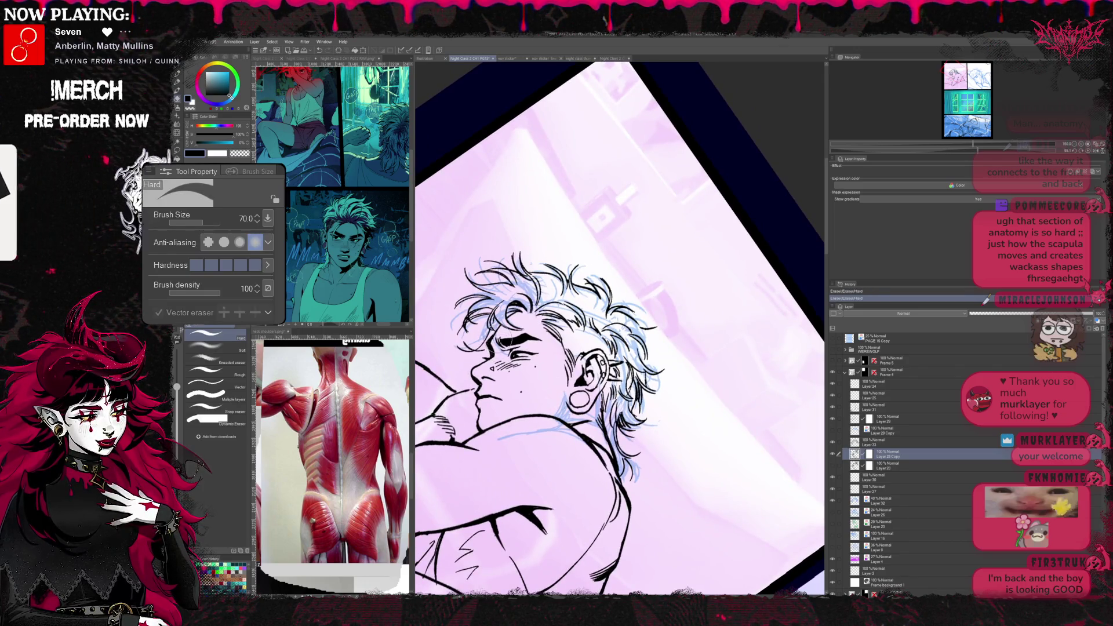
pyautogui.press('p')
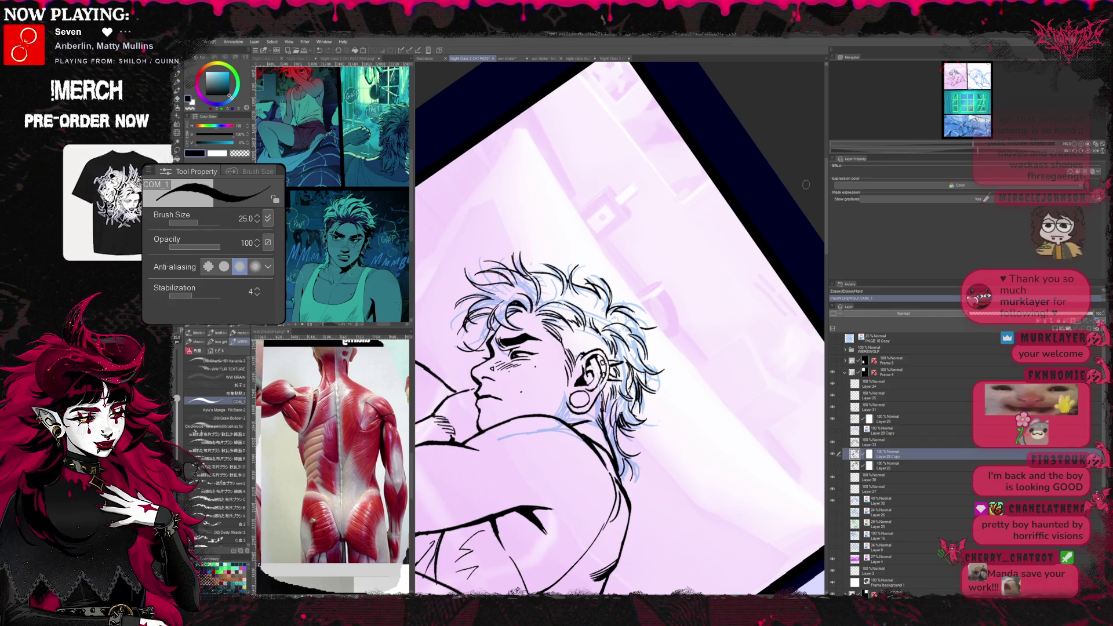
# - Reset the canvas rotation upright and fit the whole page in the window
pyautogui.hotkey('ctrl', '@')
pyautogui.hotkey('ctrl', '0')
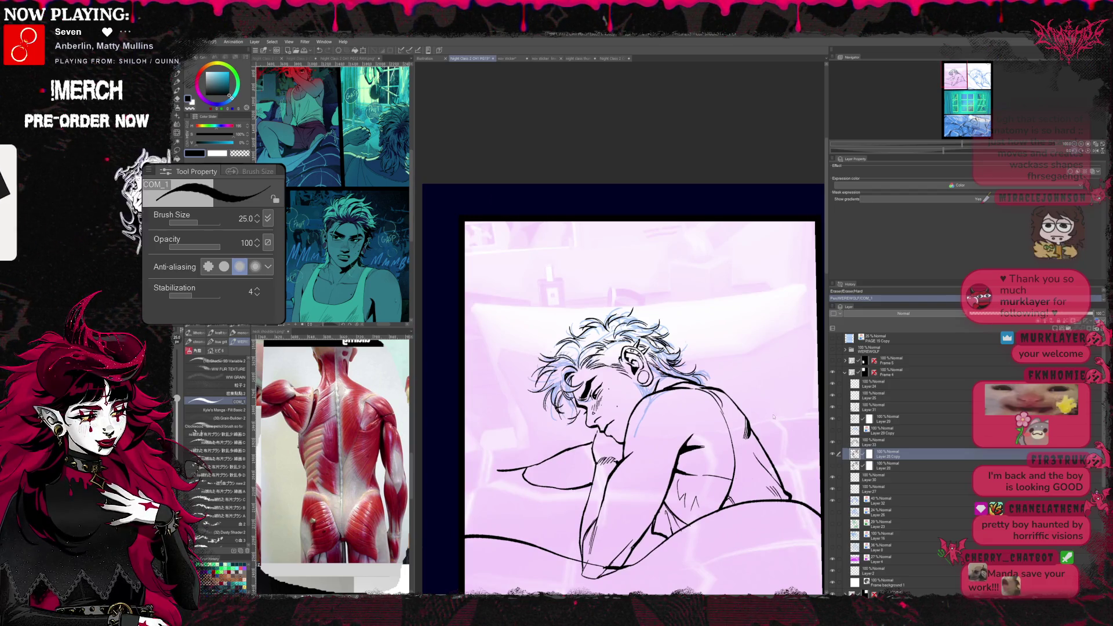
# - Lasso the inked ear and earring, nudge and tilt them with free transform, then deselect
pyautogui.moveTo(739, 418); pyautogui.dragTo(657, 429)
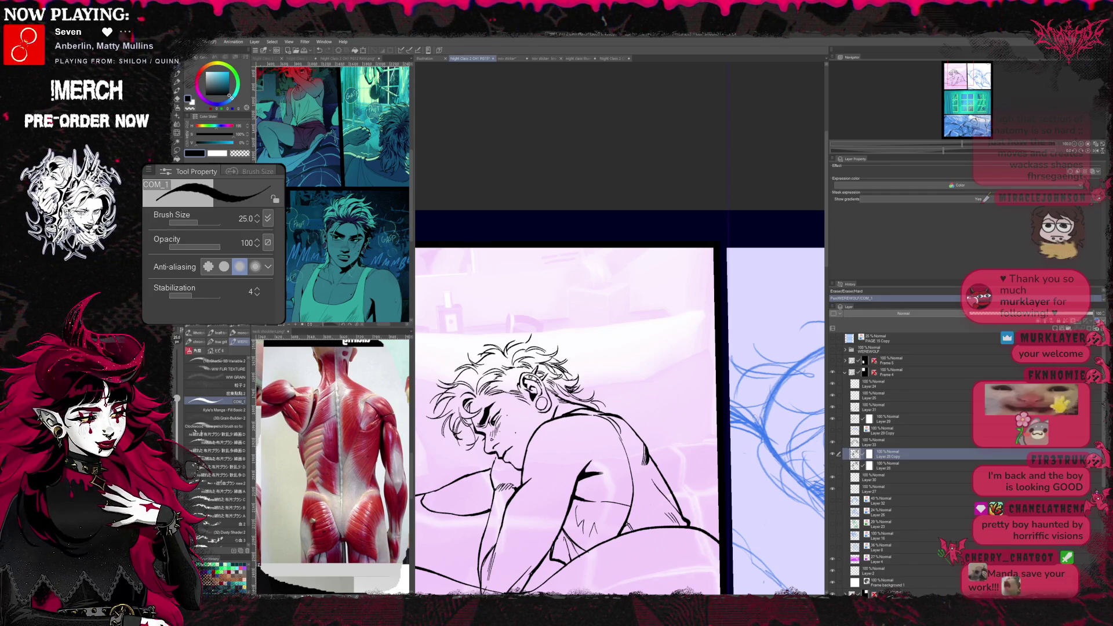
pyautogui.press('l')
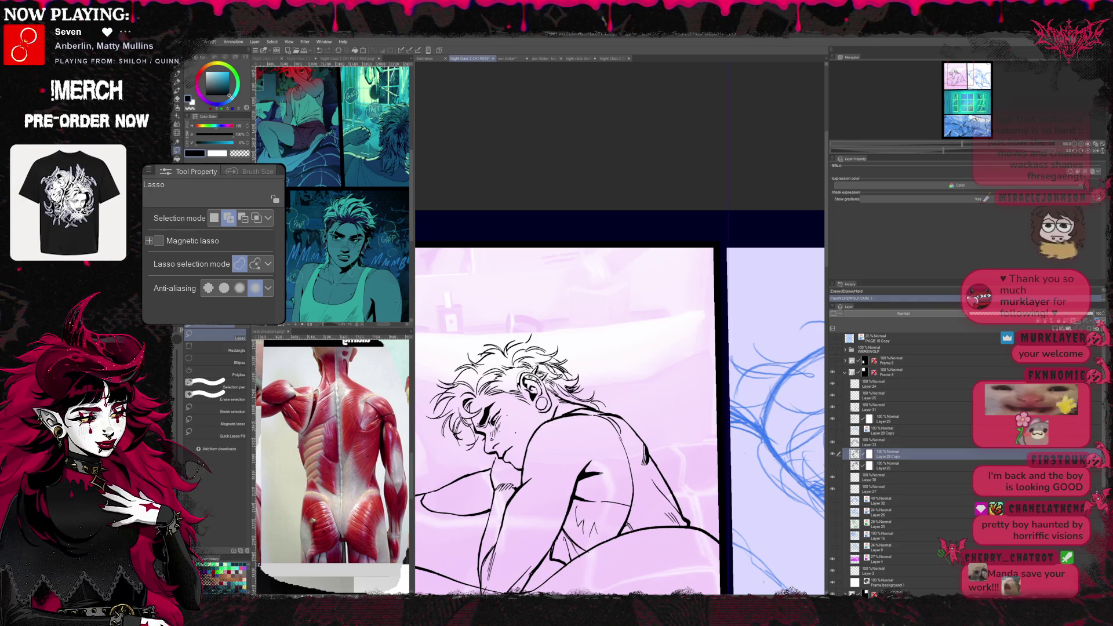
pyautogui.moveTo(523, 383); pyautogui.dragTo(534, 417)
pyautogui.hotkey('ctrl', 't')
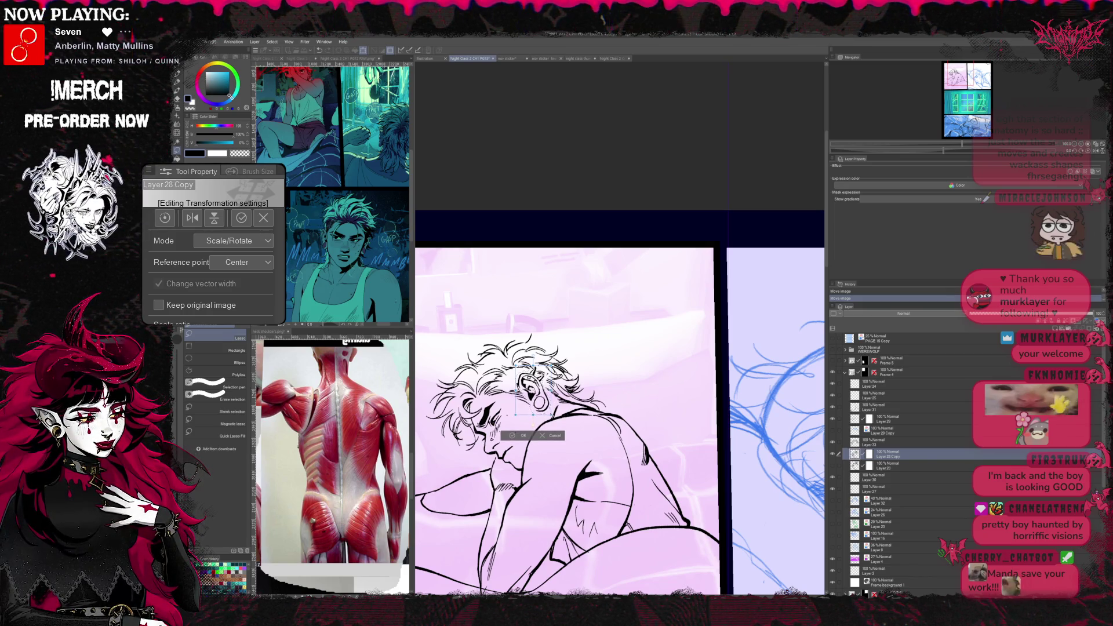
pyautogui.moveTo(530, 391); pyautogui.dragTo(532, 389)
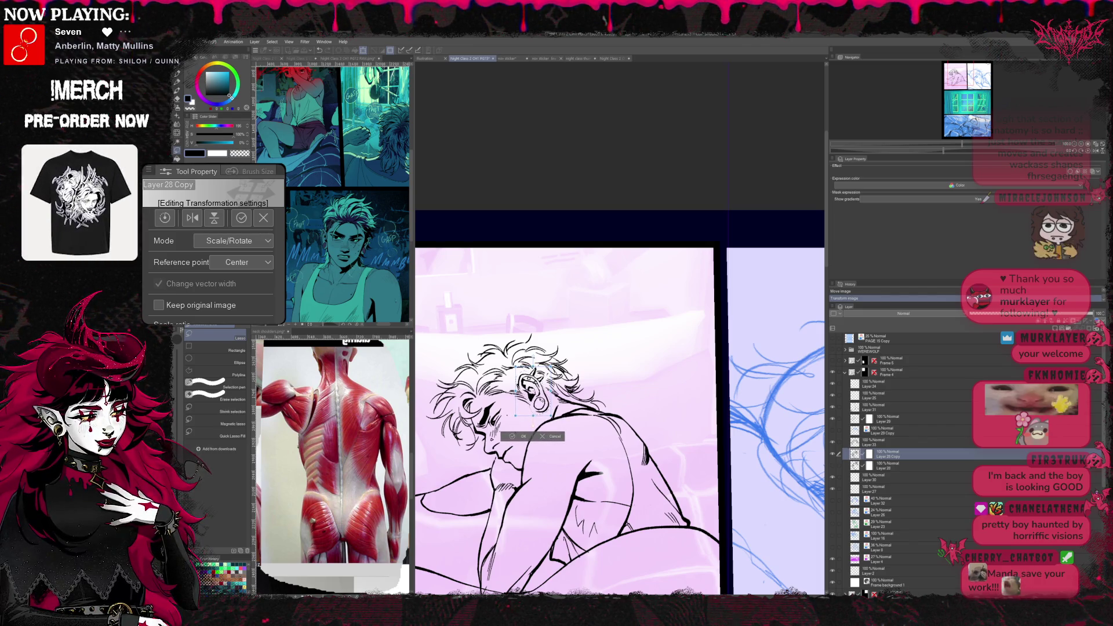
pyautogui.click(520, 436)
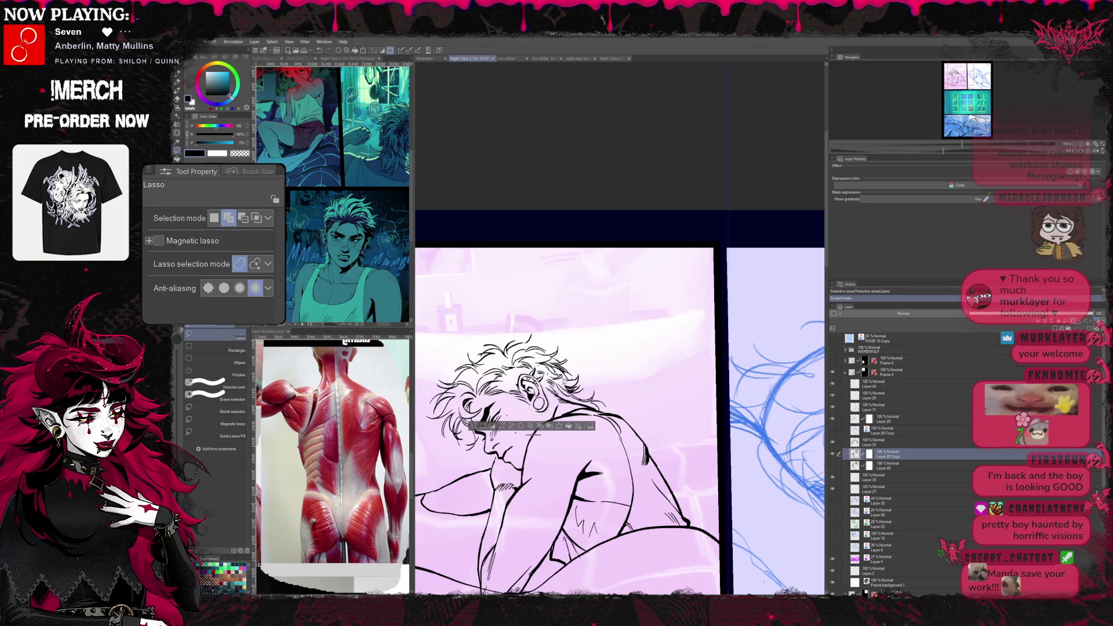
pyautogui.hotkey('ctrl', 'd')
pyautogui.press('r')
# - Tilt the canvas about 25 degrees and rework the face lines, alternating pen and eraser
pyautogui.moveTo(565, 392); pyautogui.dragTo(609, 348)
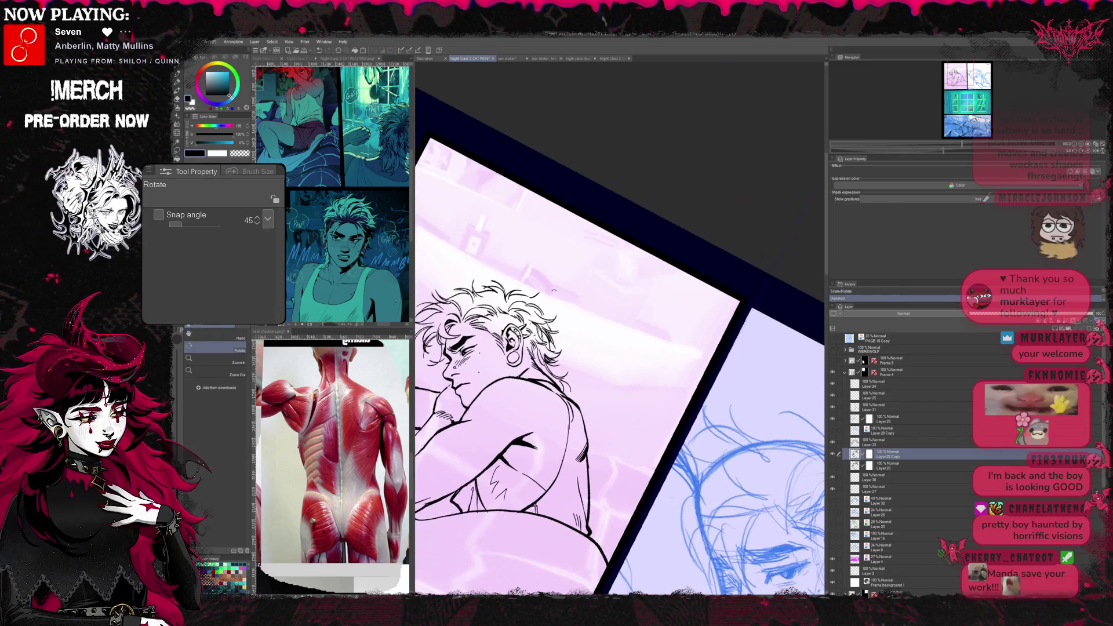
pyautogui.press('e')
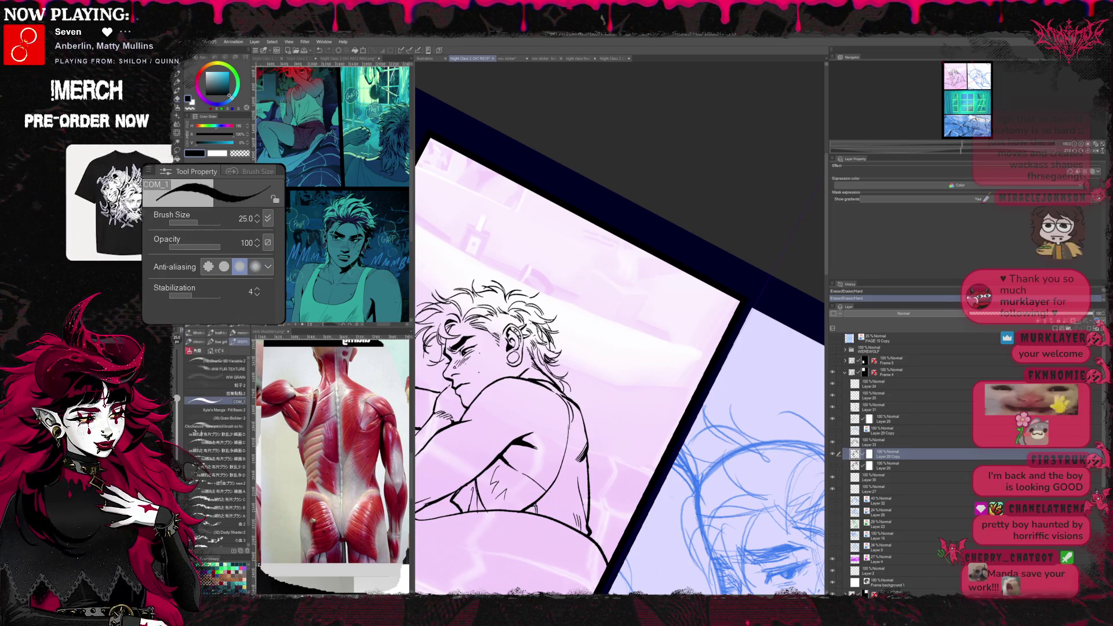
pyautogui.press('p')
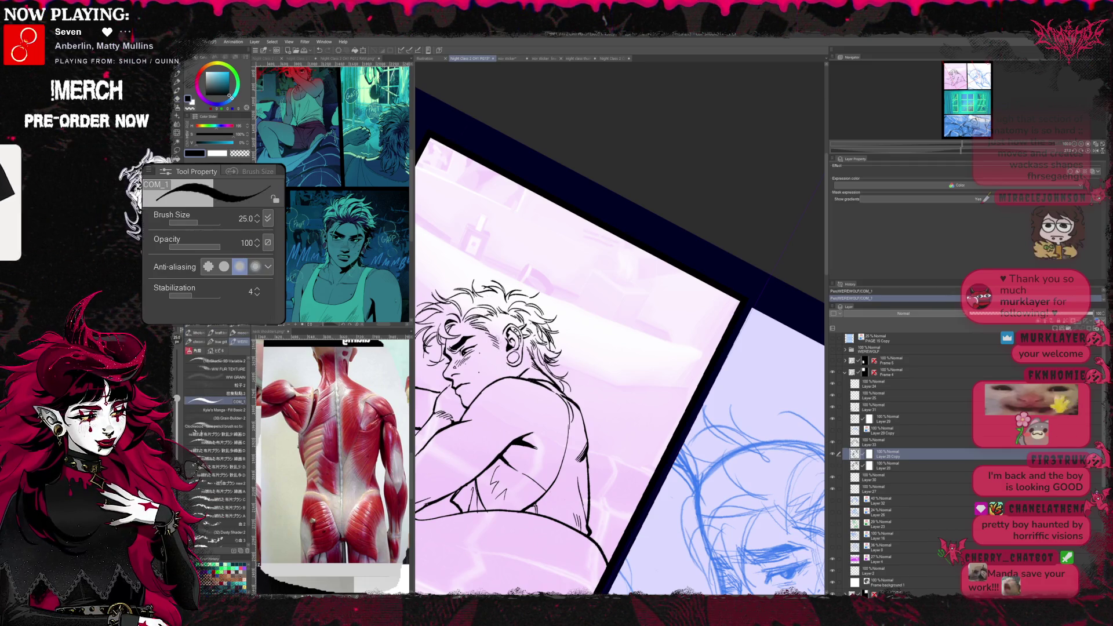
pyautogui.press('e')
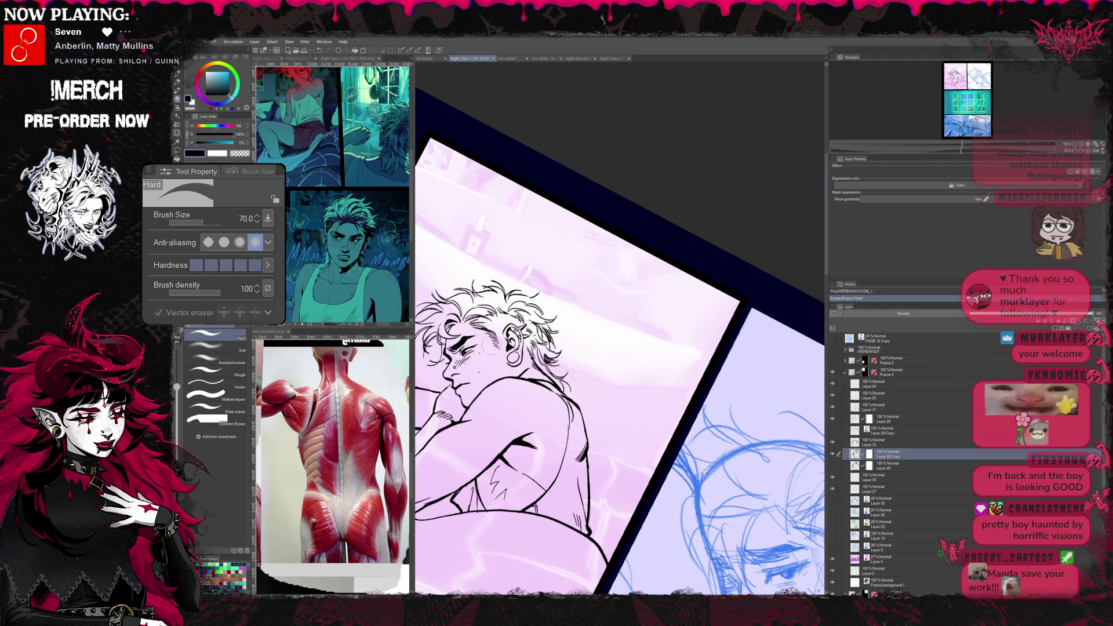
pyautogui.press('p')
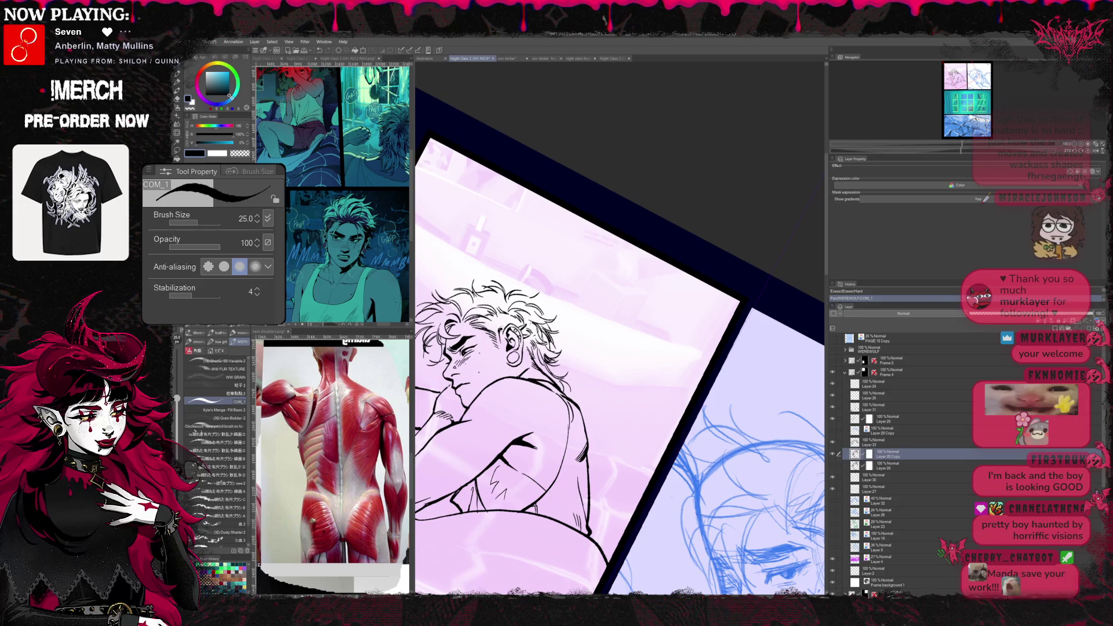
pyautogui.press('e')
pyautogui.press('p')
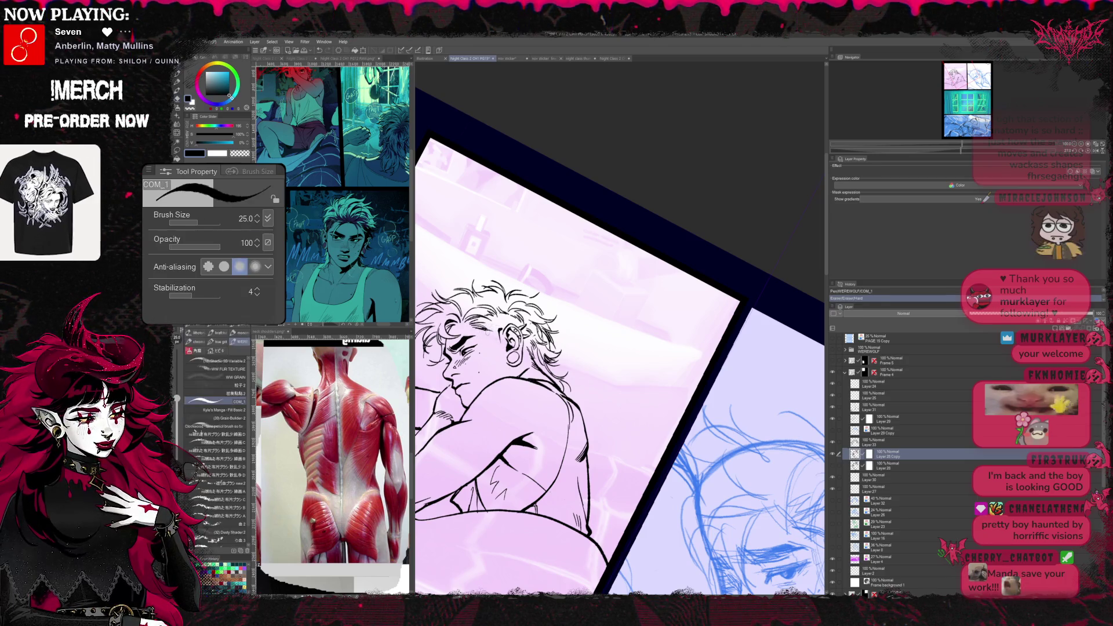
pyautogui.press('e')
pyautogui.press('p')
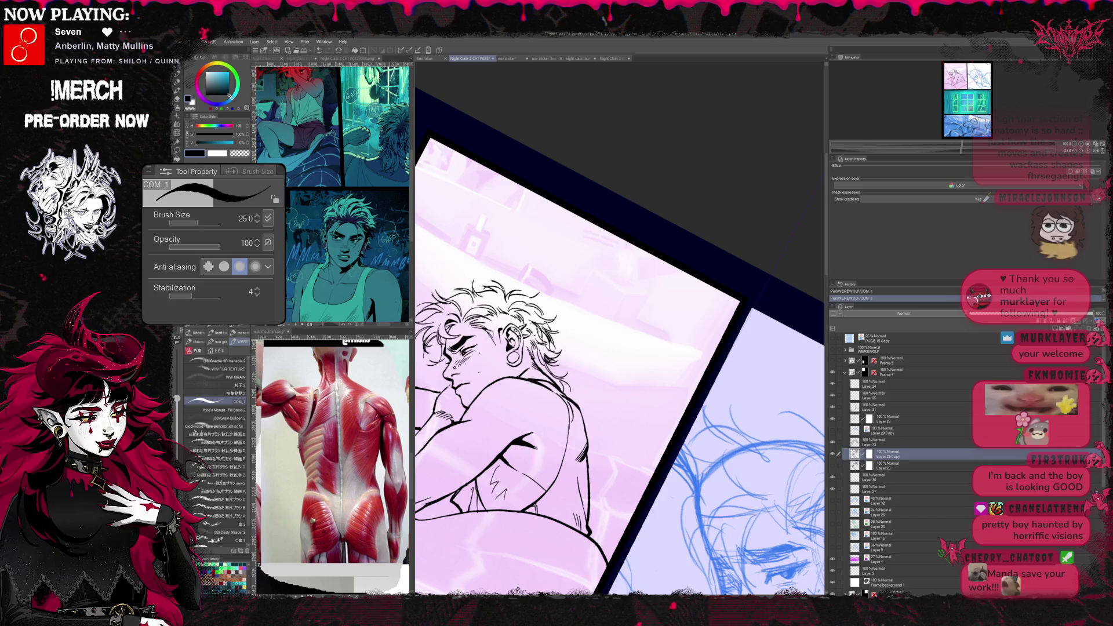
pyautogui.press('e')
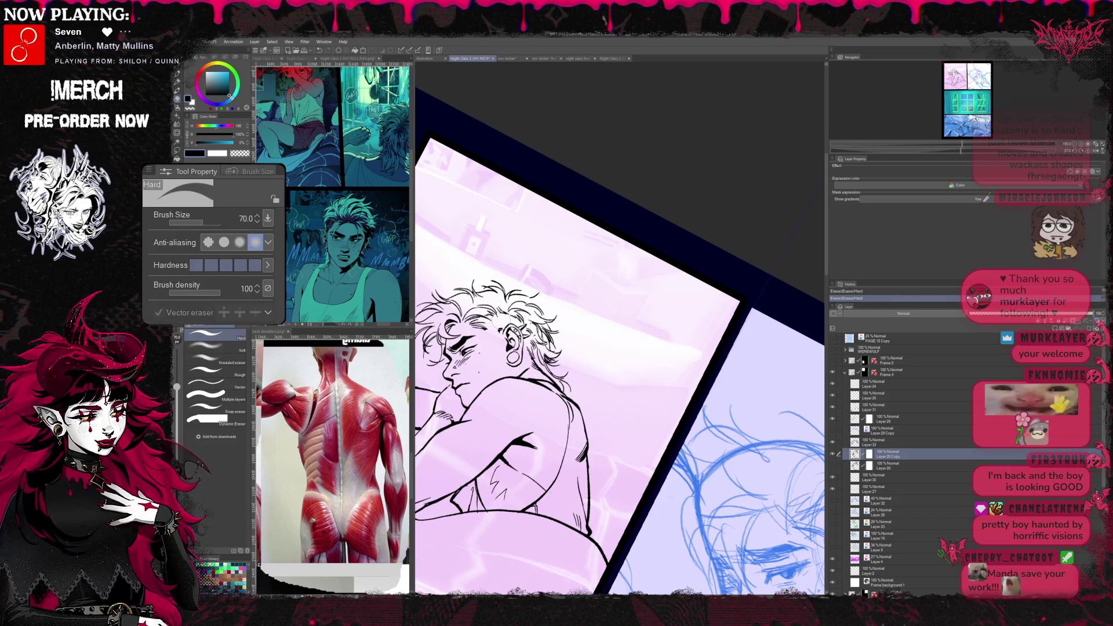
pyautogui.press('p')
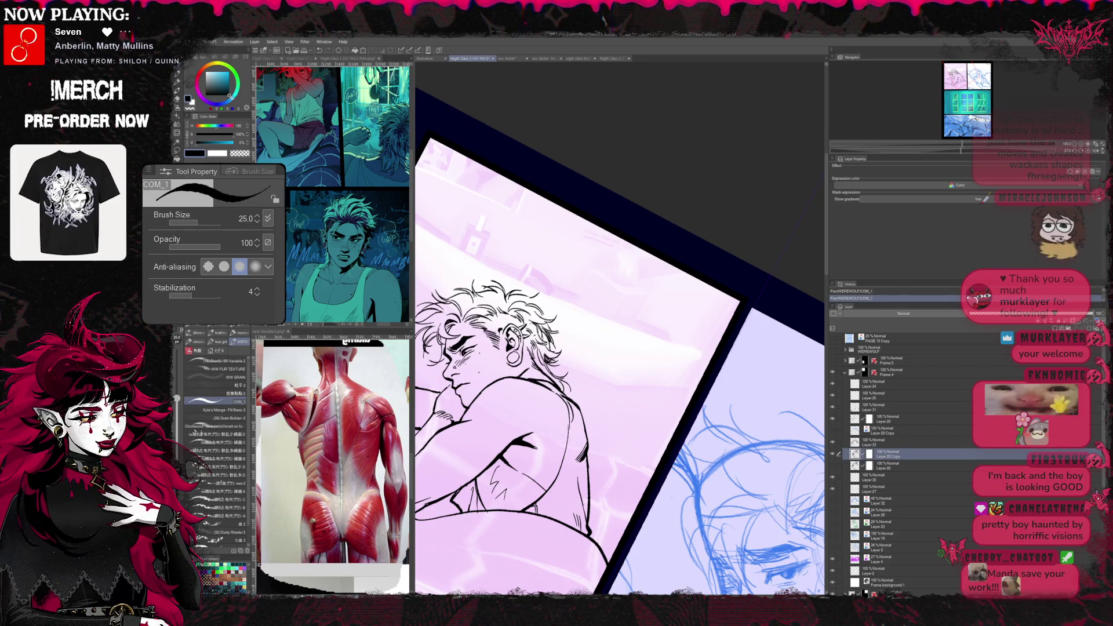
pyautogui.press('e')
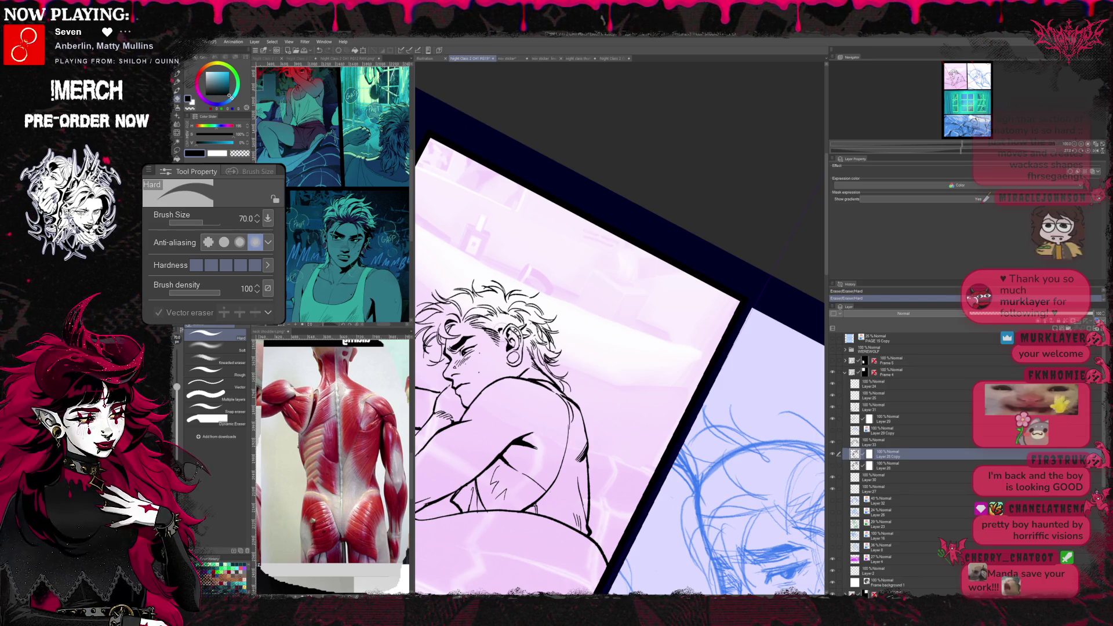
# - Add blush hatching strokes across the cheek, clean strays, then mirror the view to check
pyautogui.press('r')
pyautogui.moveTo(609, 392); pyautogui.dragTo(626, 409)
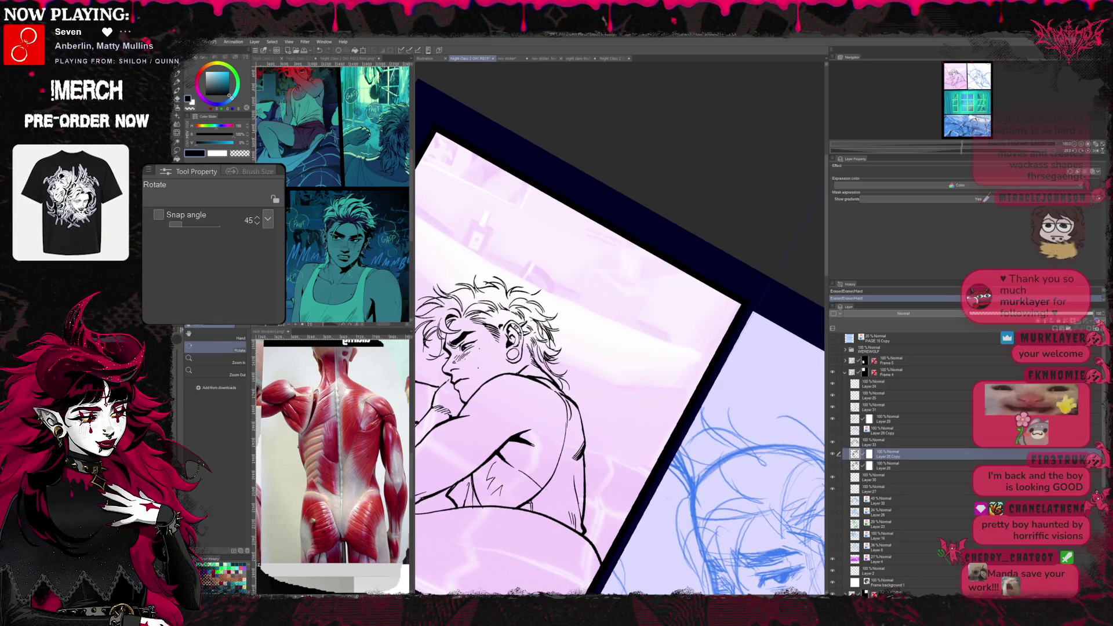
pyautogui.press('p')
pyautogui.press('e')
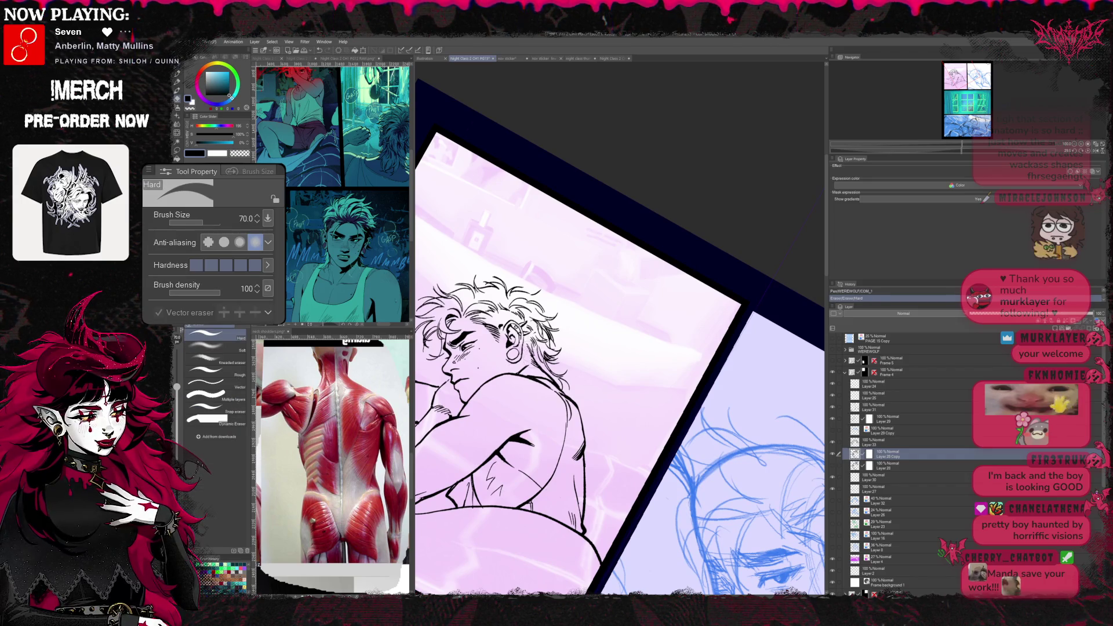
pyautogui.press('p')
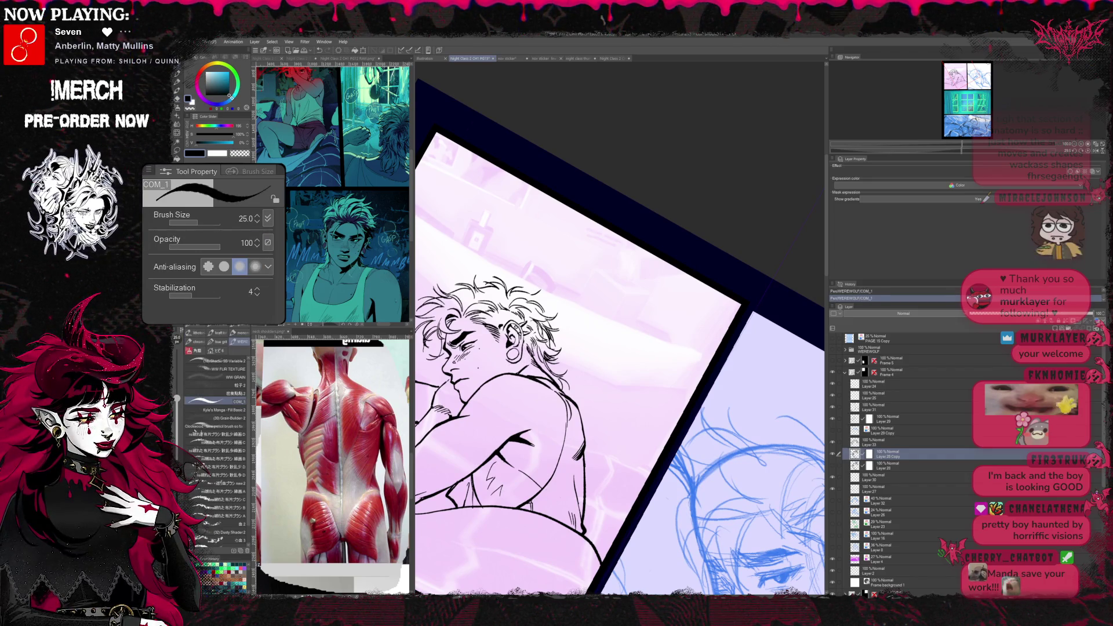
pyautogui.press('e')
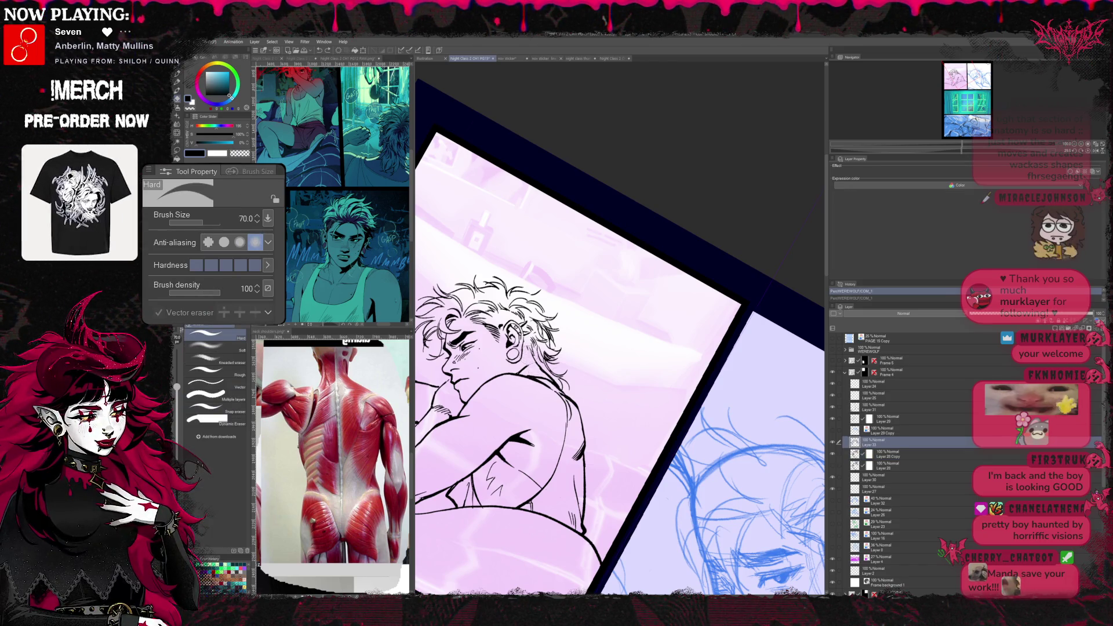
pyautogui.press('p')
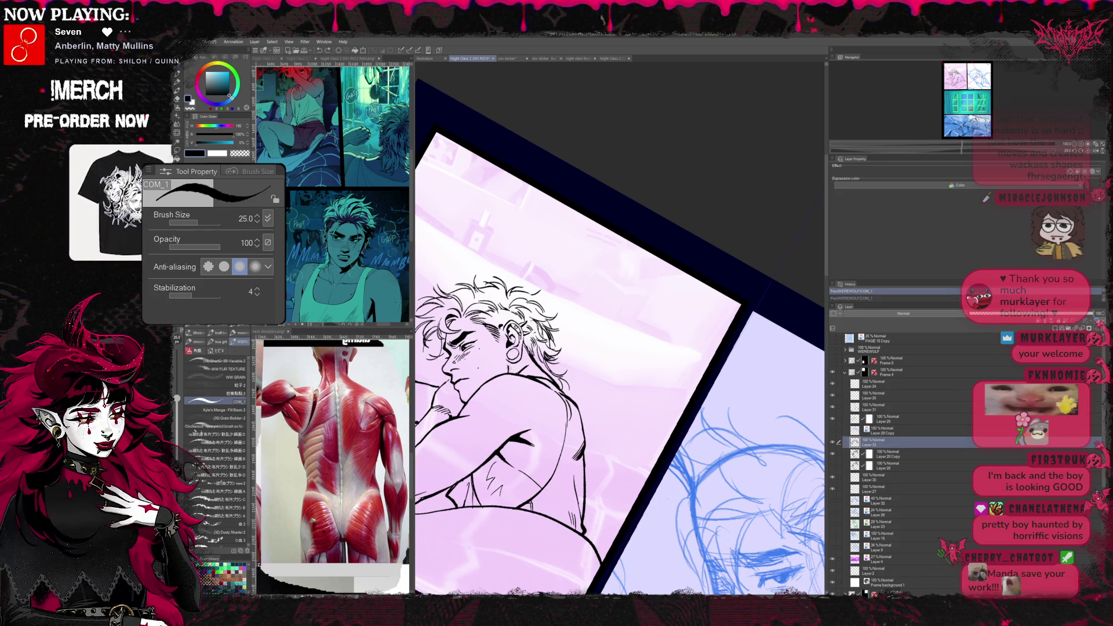
pyautogui.press('e')
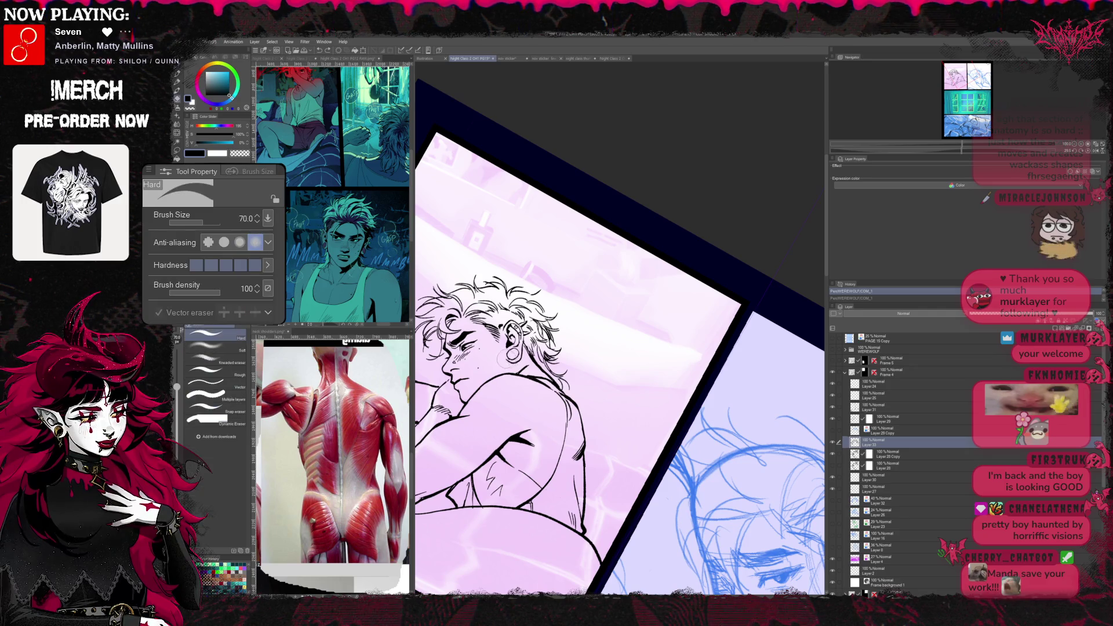
pyautogui.press('p')
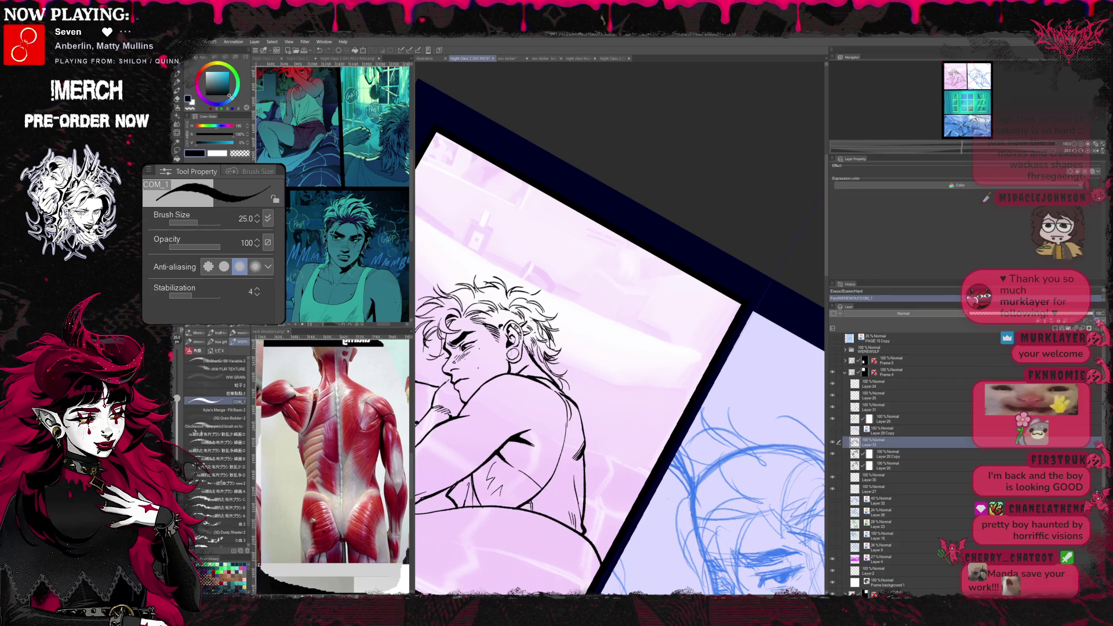
pyautogui.press('h')
pyautogui.press('r')
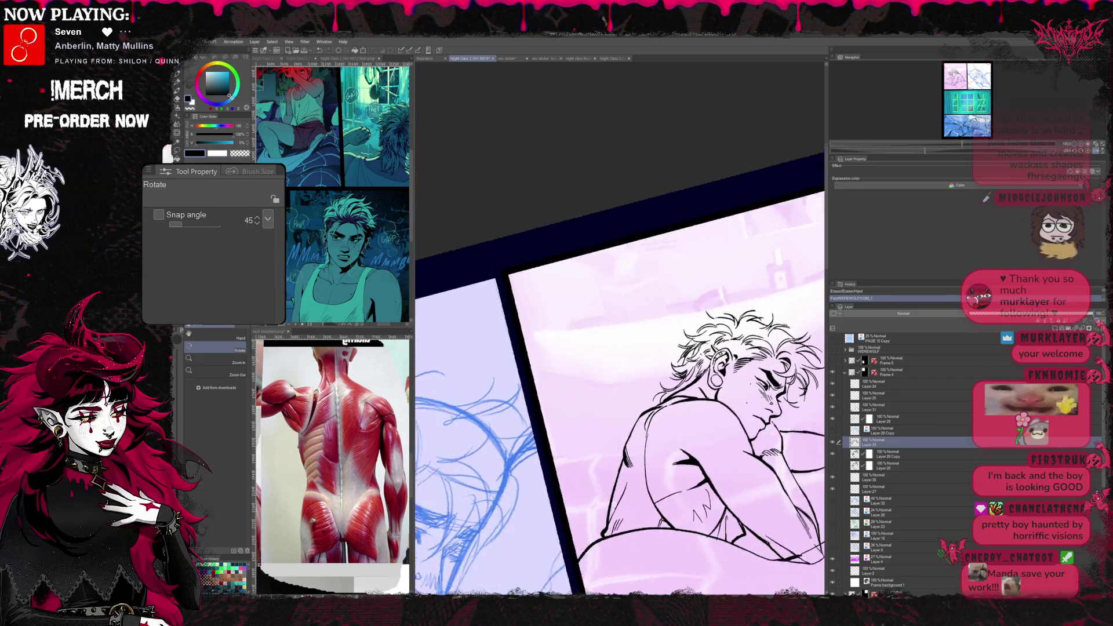
pyautogui.moveTo(609, 262)
pyautogui.mouseDown()
pyautogui.moveTo(608, 391)
pyautogui.moveTo(595, 377)
pyautogui.mouseUp()
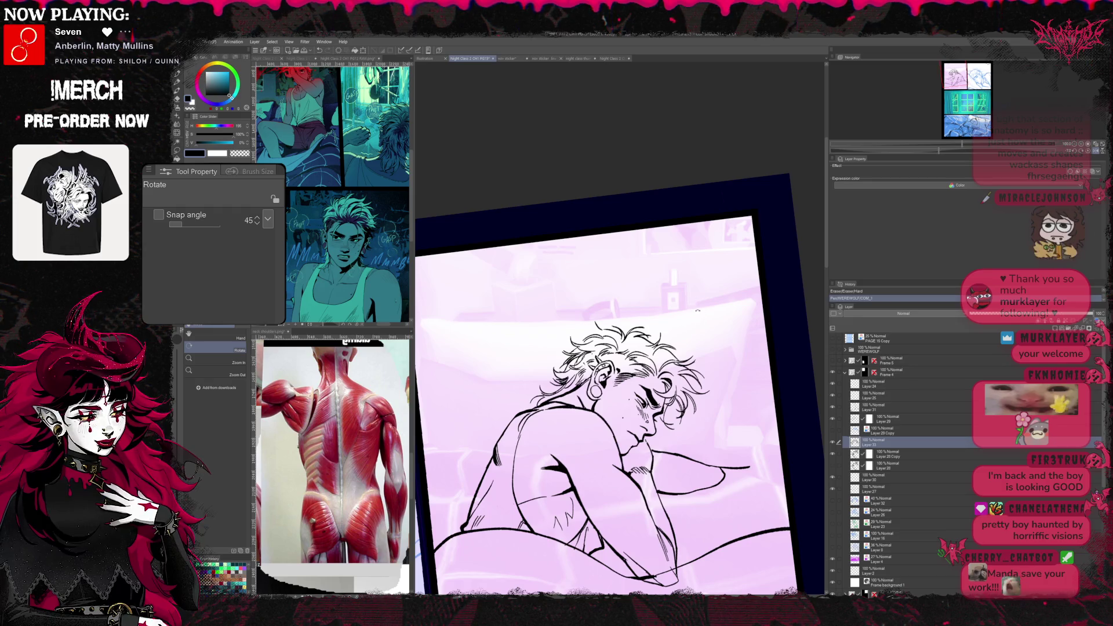
pyautogui.hotkey('ctrl', 'z')
pyautogui.press('p')
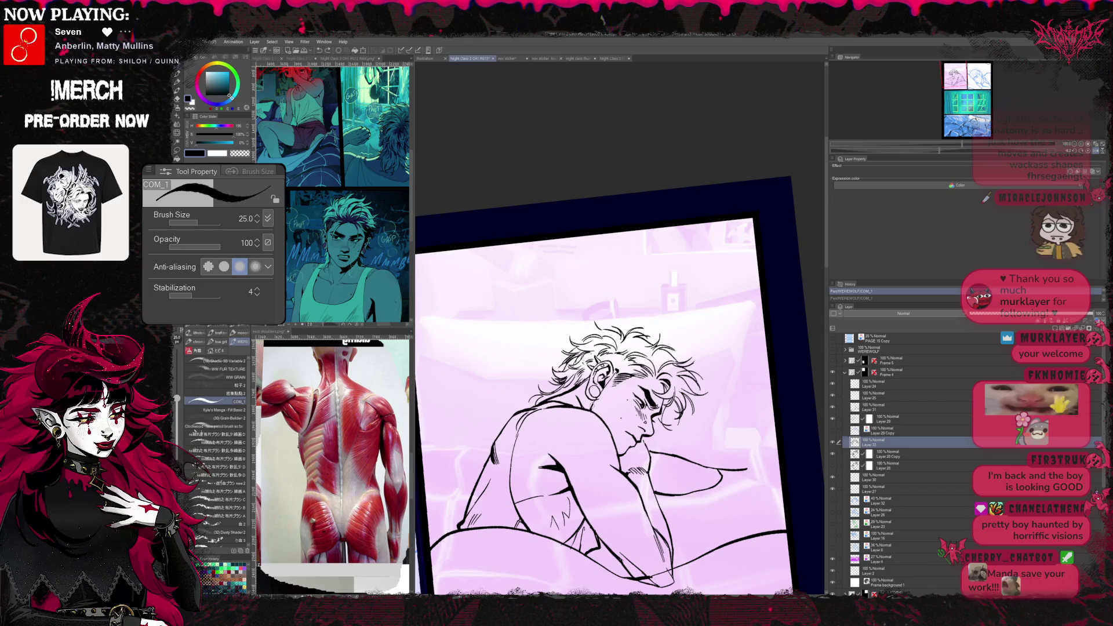
pyautogui.hotkey('ctrl', 'y')
pyautogui.press('r')
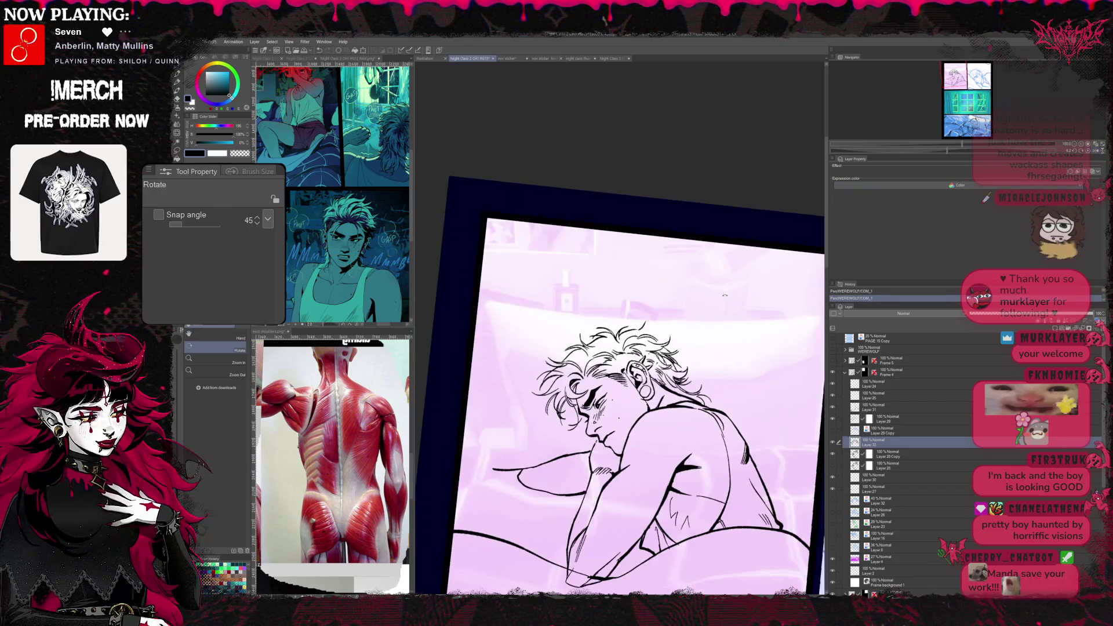
pyautogui.moveTo(609, 392); pyautogui.dragTo(660, 304)
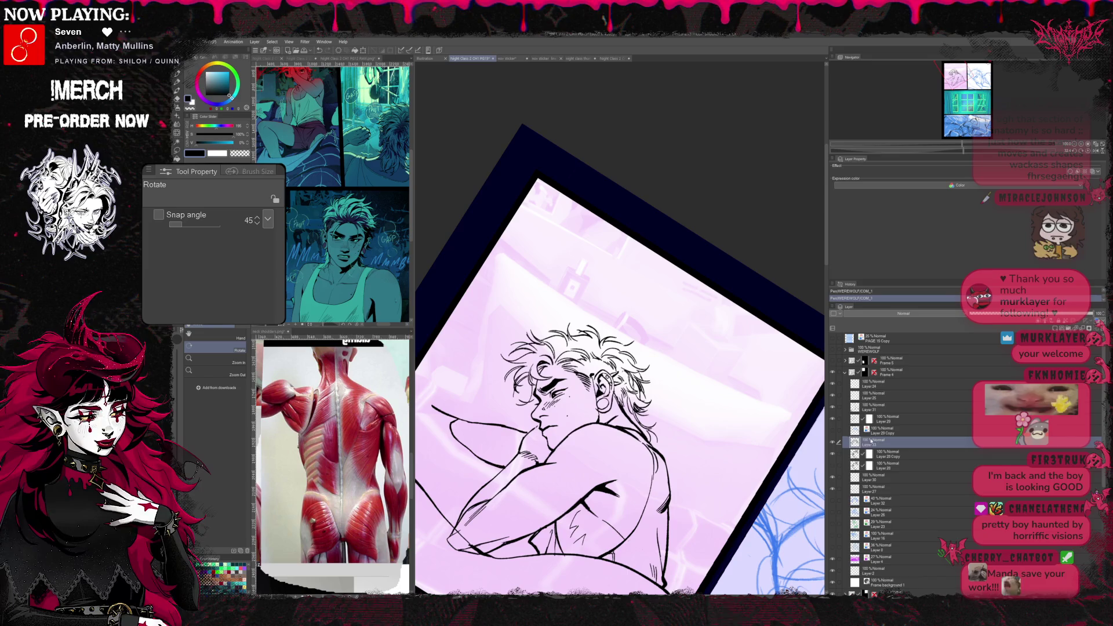
# - On Layer 28 Copy, lasso part of the face lineart, scale and rotate it, then commit and deselect
pyautogui.click(863, 453)
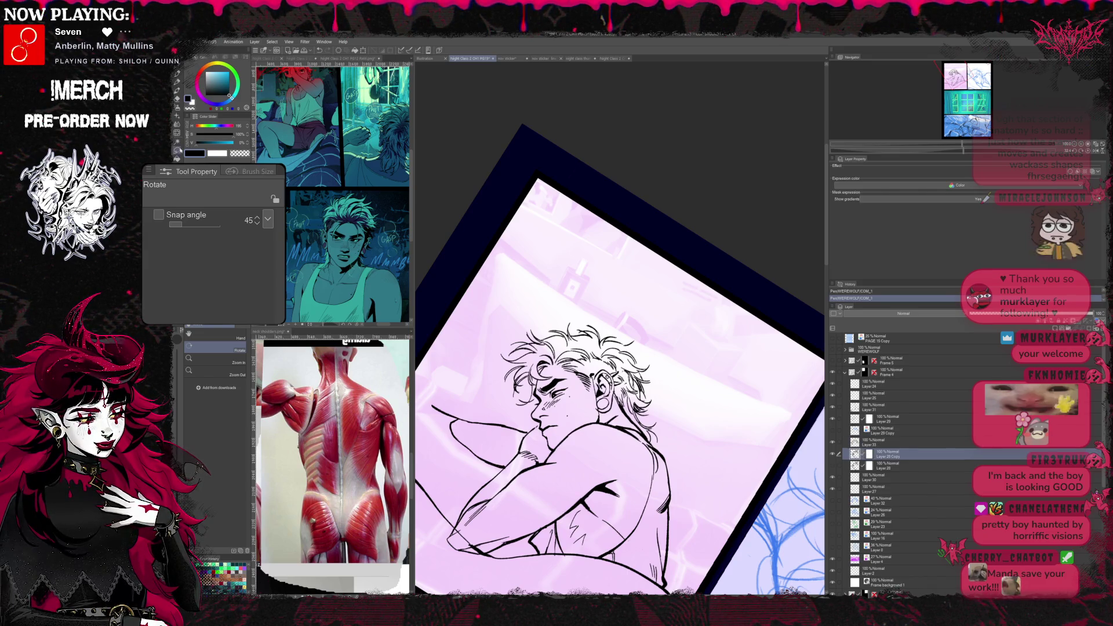
pyautogui.press('m')
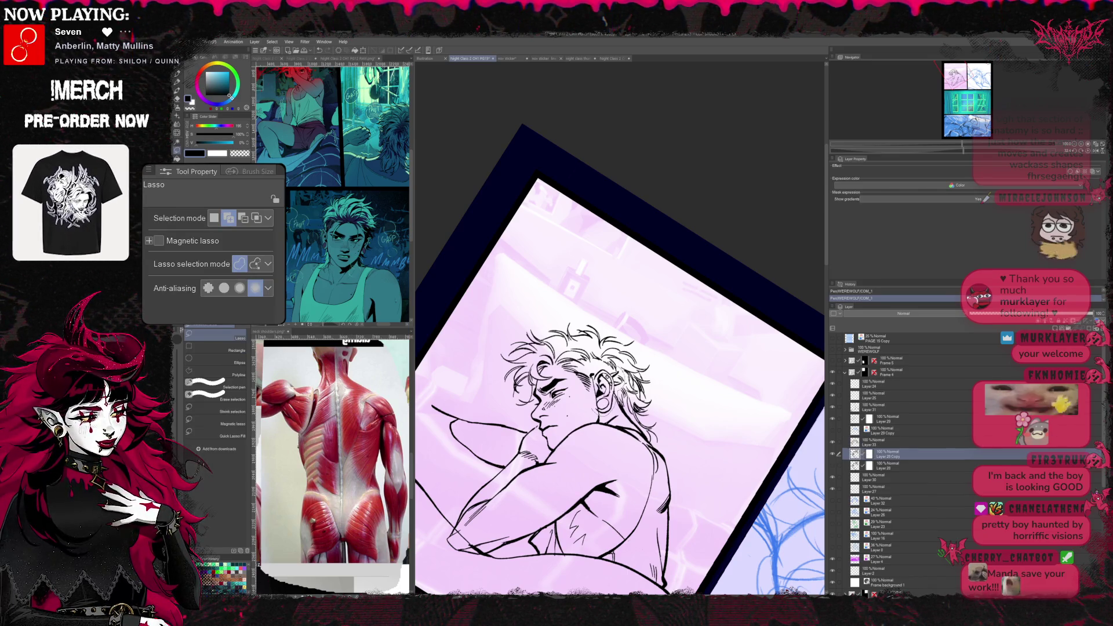
pyautogui.moveTo(587, 366); pyautogui.dragTo(605, 385)
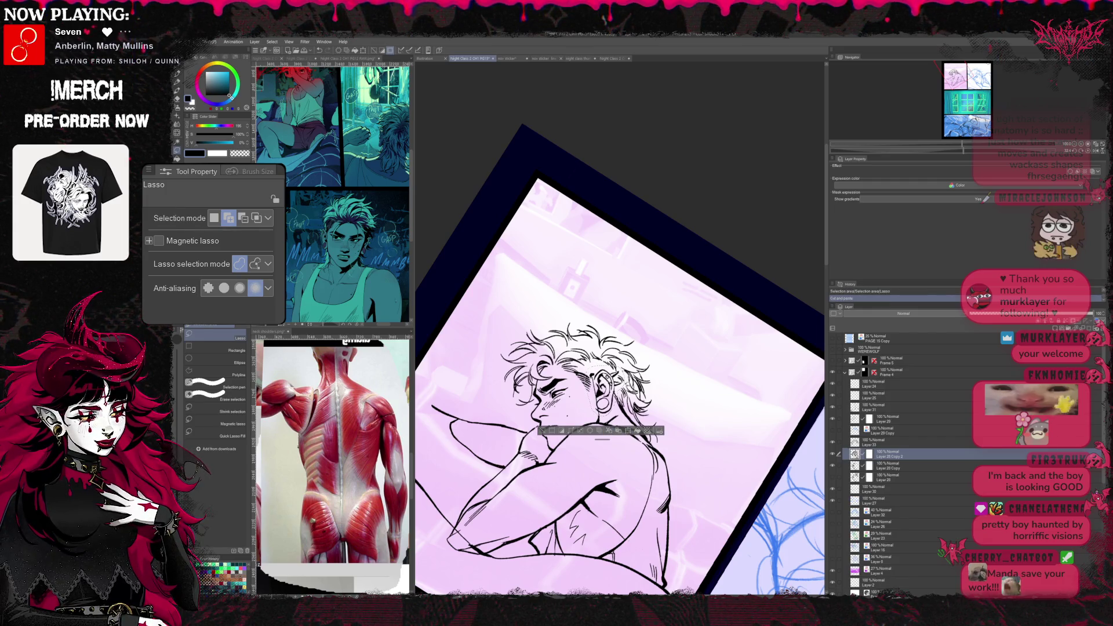
pyautogui.hotkey('ctrl', 't')
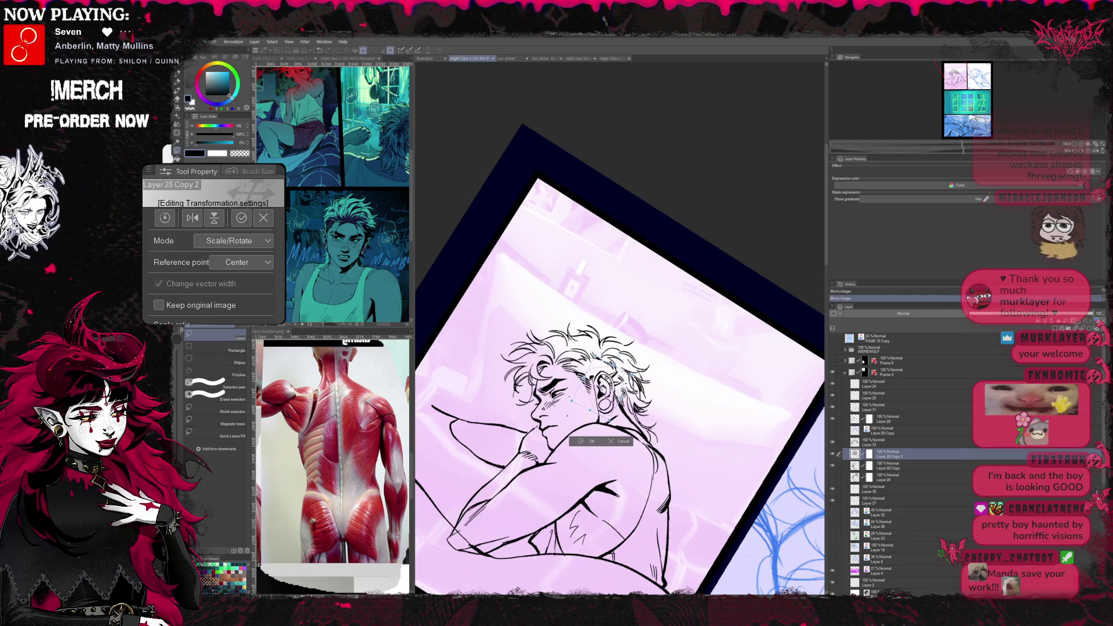
pyautogui.press('Return')
pyautogui.hotkey('ctrl', 'd')
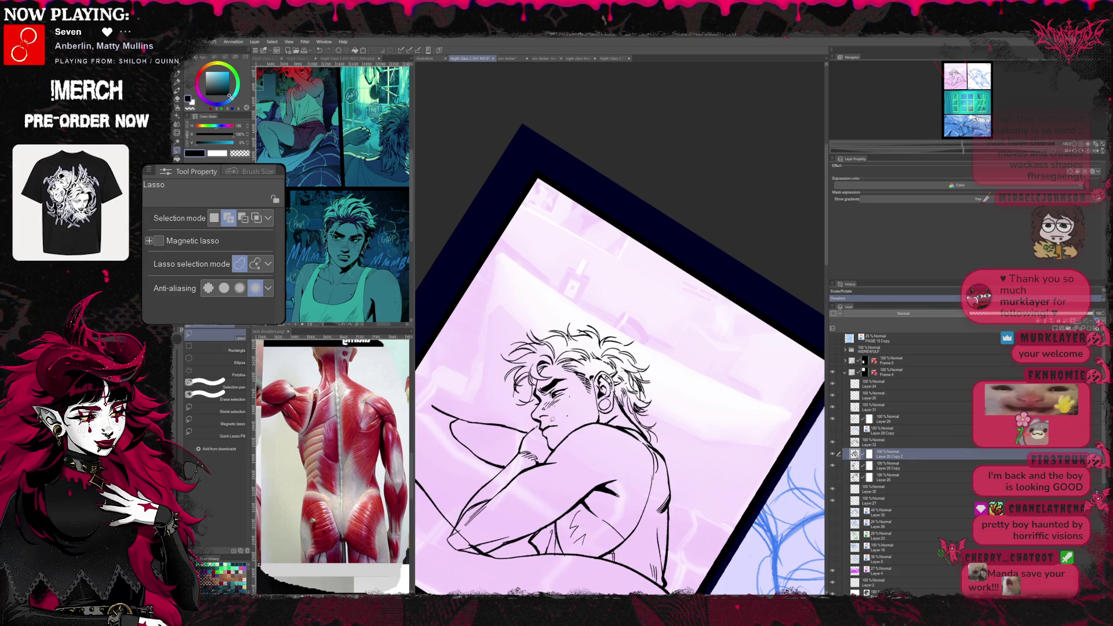
pyautogui.press('e')
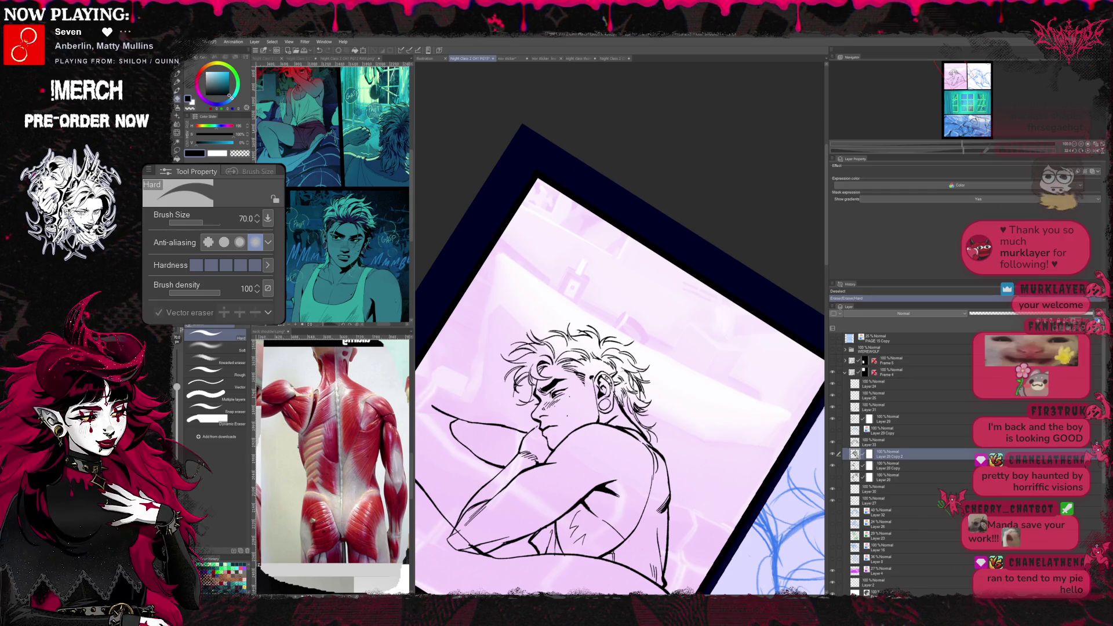
# - On Layer 28 Copy, ink and clean the face and hair lines with the canvas tilted about 45 degrees
pyautogui.hotkey('alt', '[')
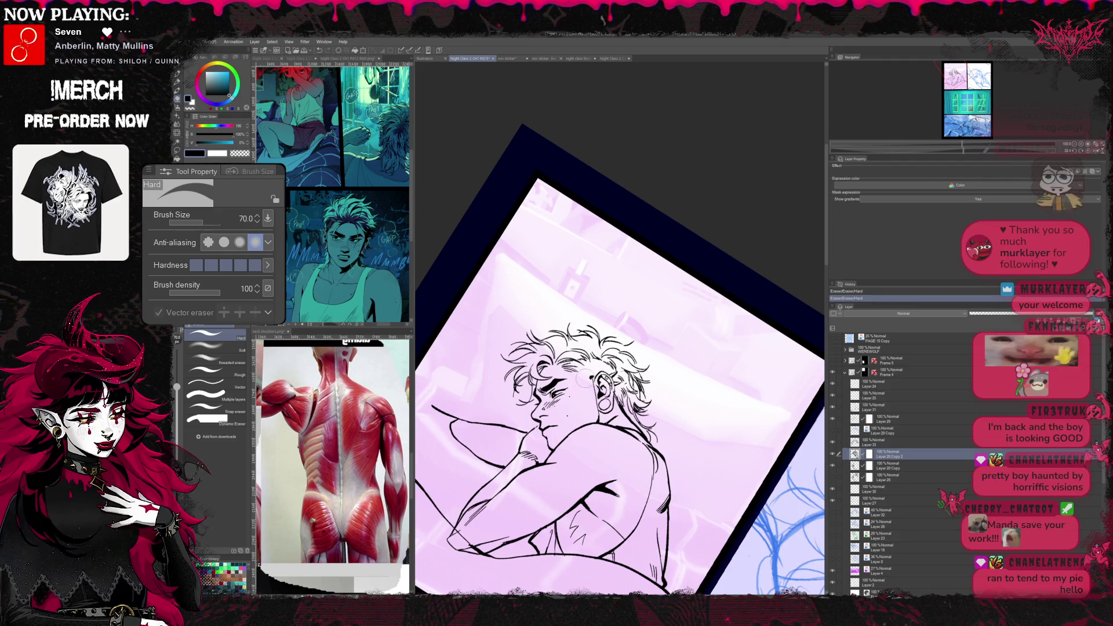
pyautogui.press('p')
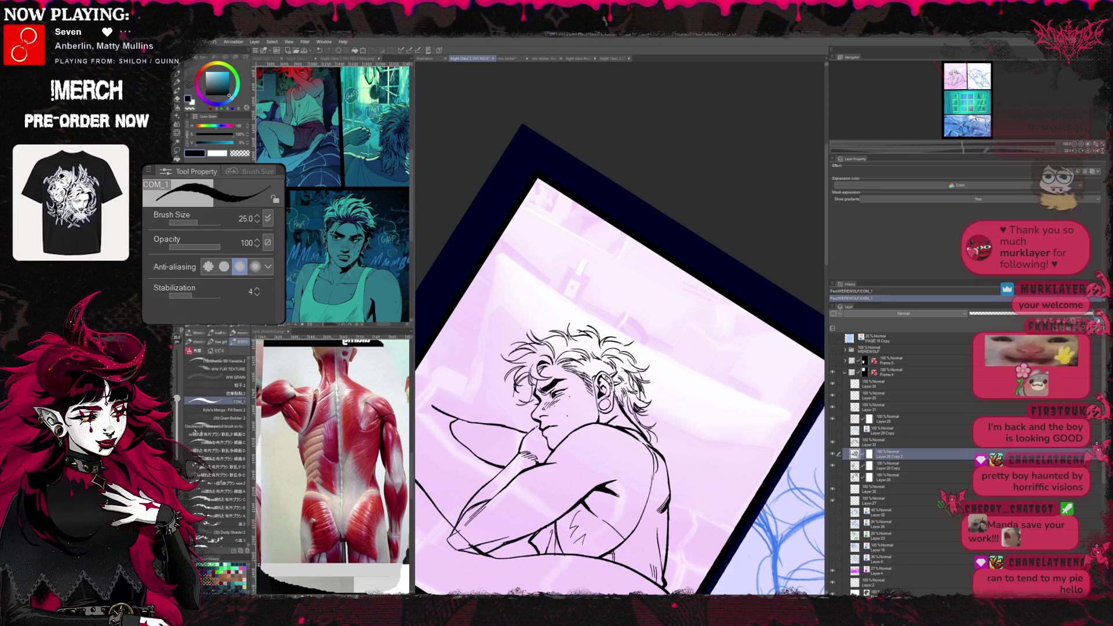
pyautogui.press('e')
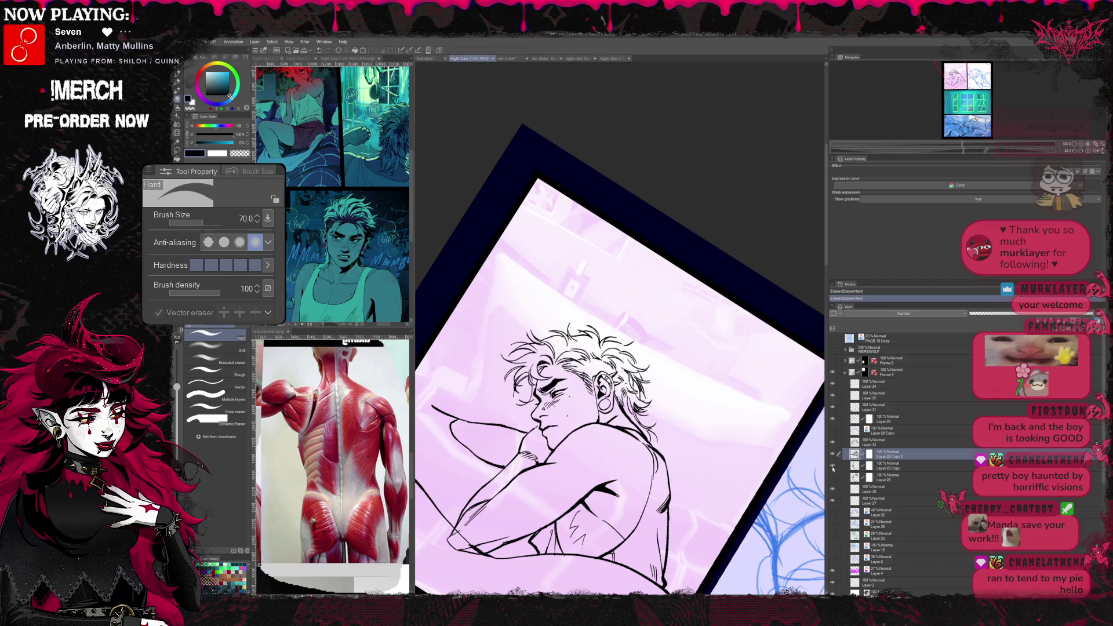
pyautogui.click(862, 467)
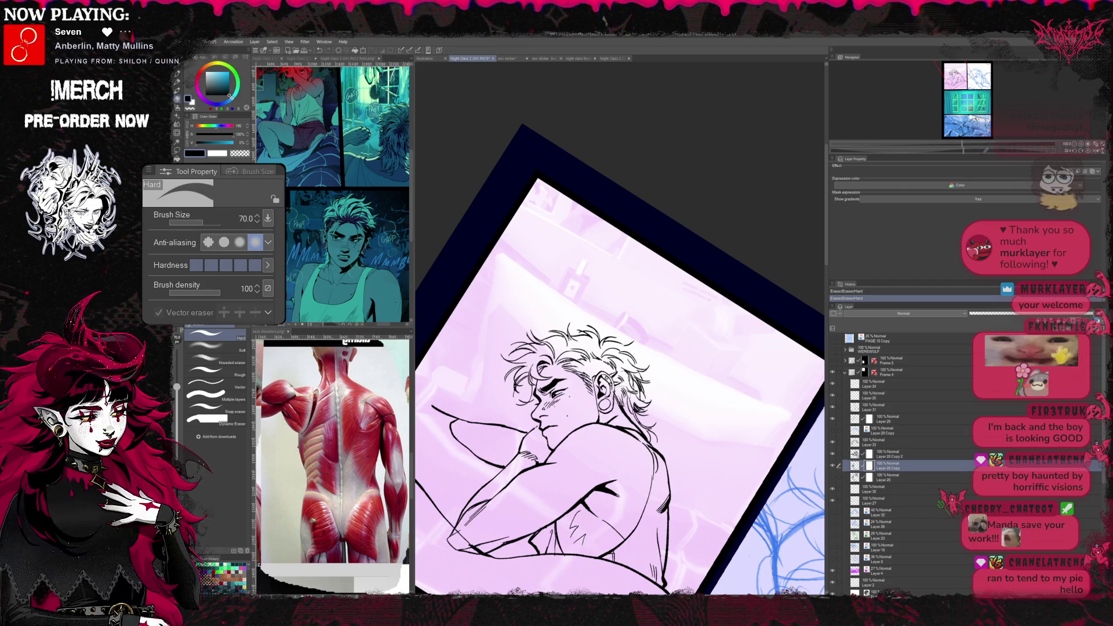
pyautogui.moveTo(609, 391); pyautogui.dragTo(626, 409)
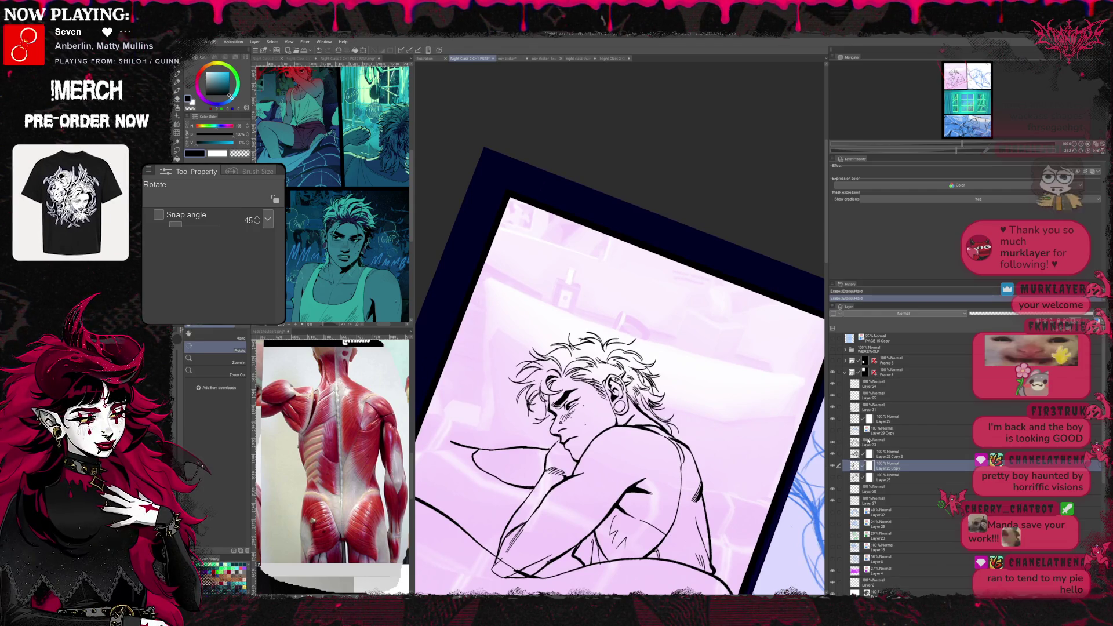
pyautogui.press('e')
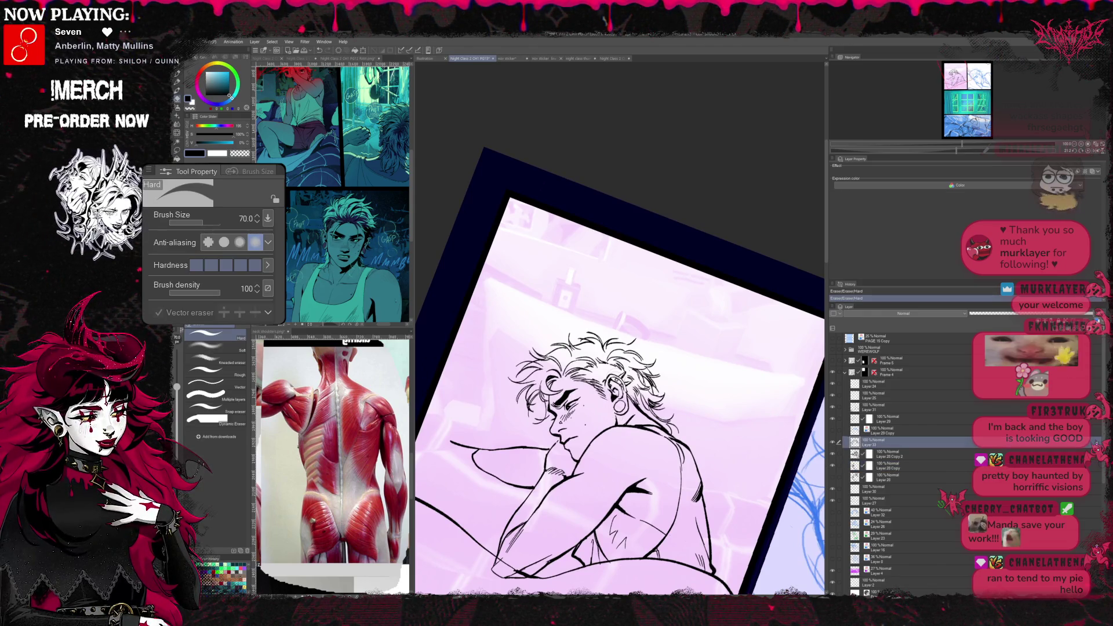
pyautogui.press('p')
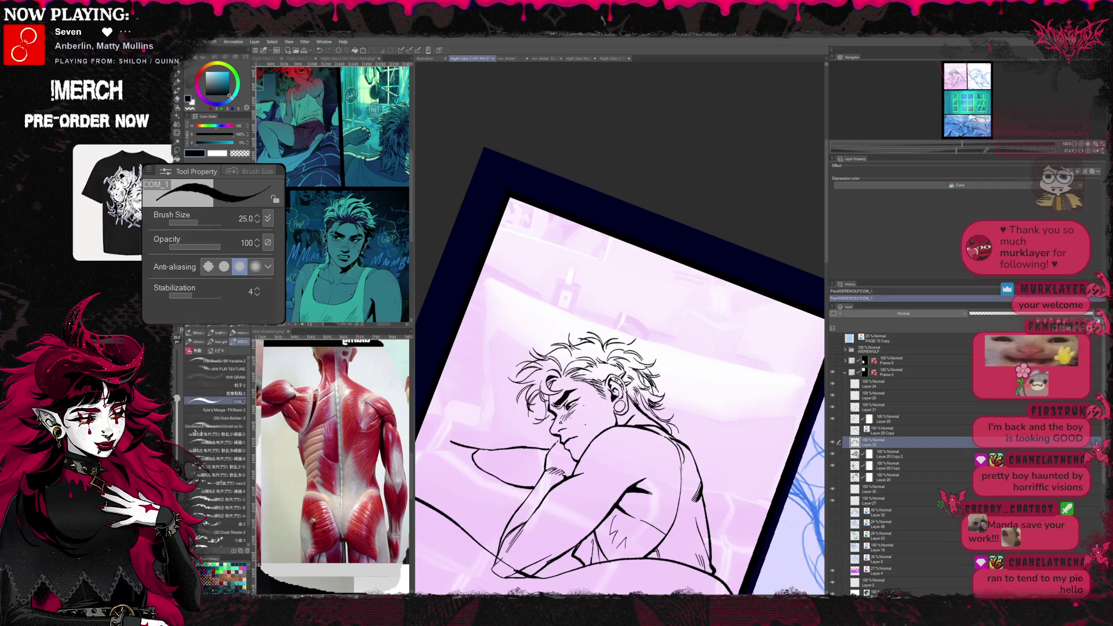
pyautogui.press('r')
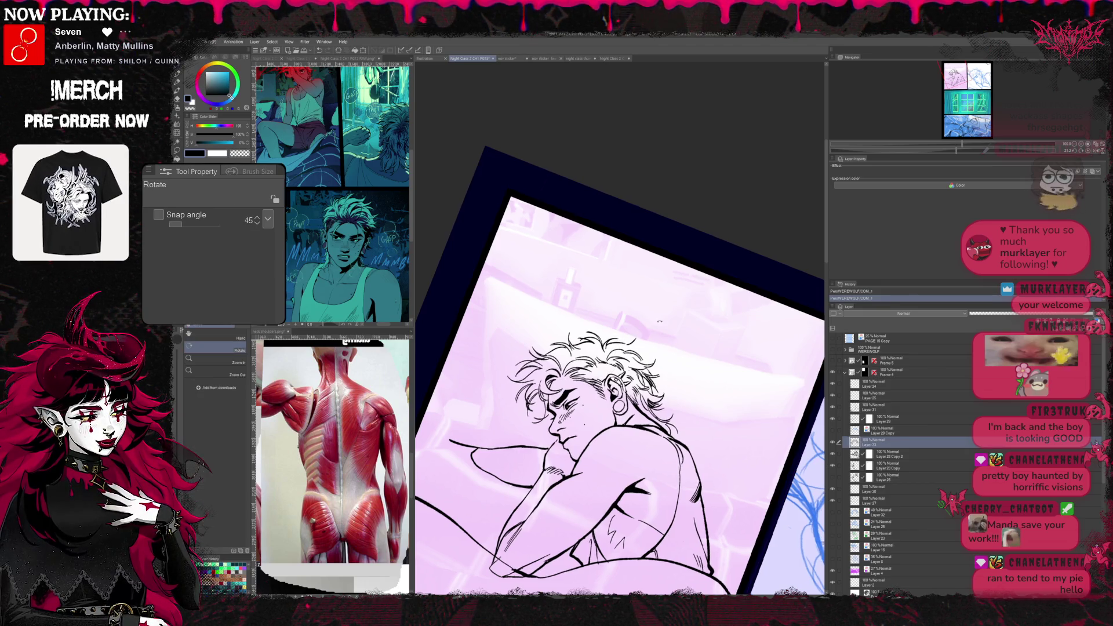
pyautogui.moveTo(608, 391); pyautogui.dragTo(661, 331)
pyautogui.press('p')
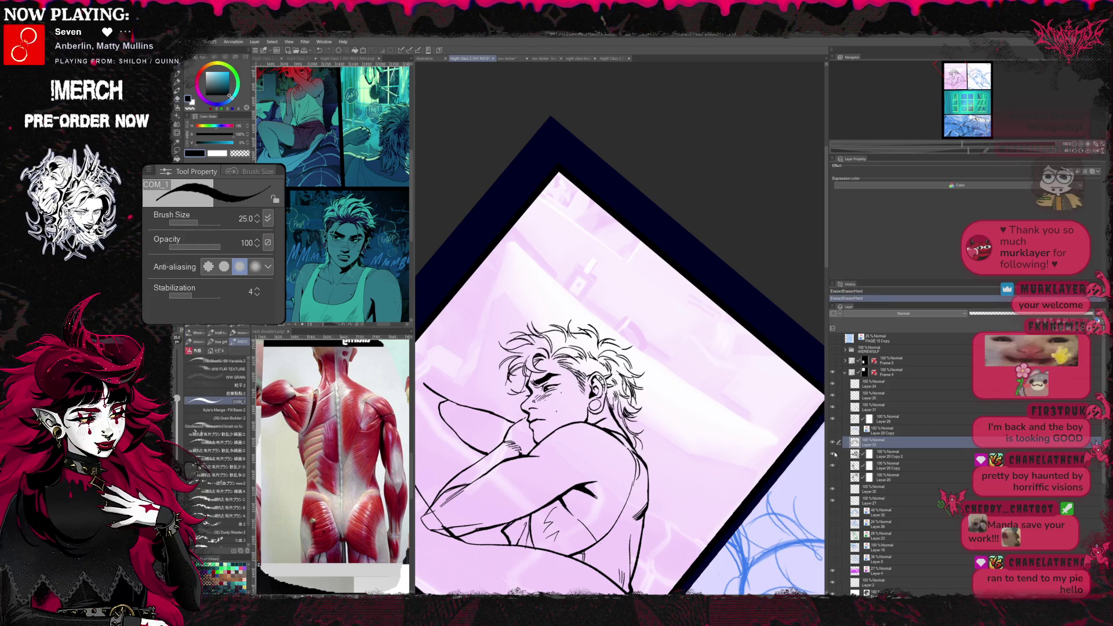
pyautogui.press('e')
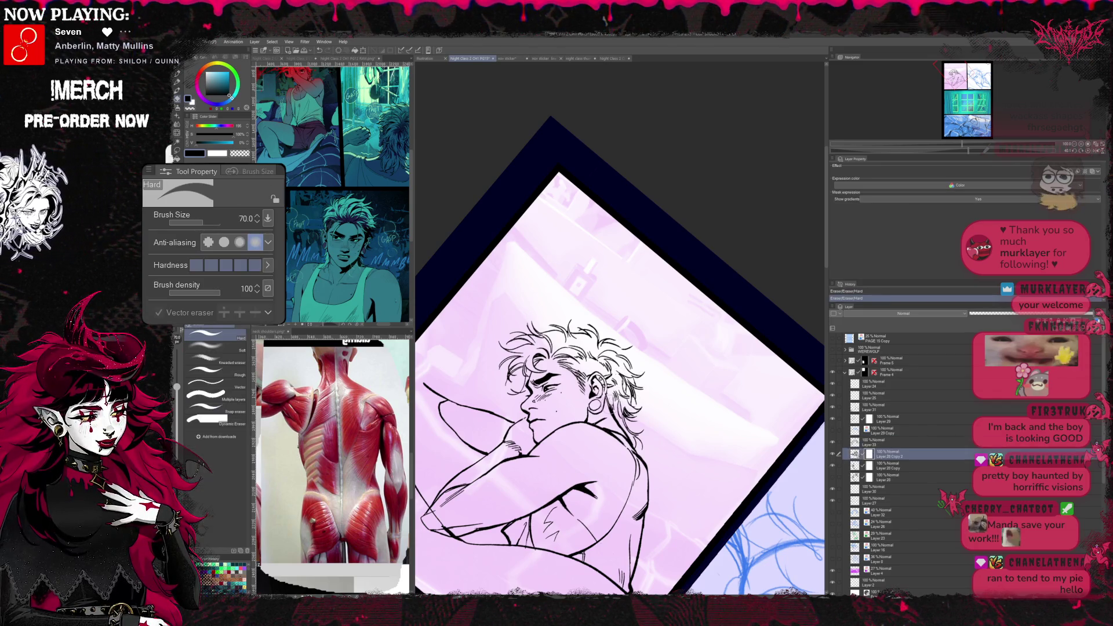
pyautogui.press('p')
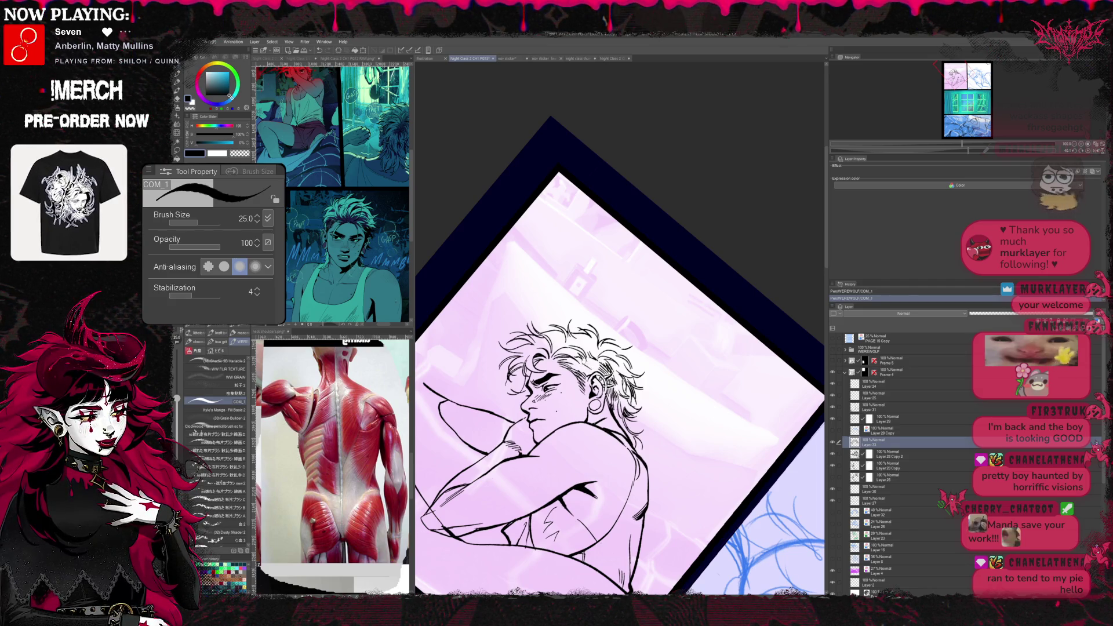
# - Rotate the canvas further and continue inking the shoulder lines
pyautogui.press('r')
pyautogui.moveTo(609, 348); pyautogui.dragTo(608, 305)
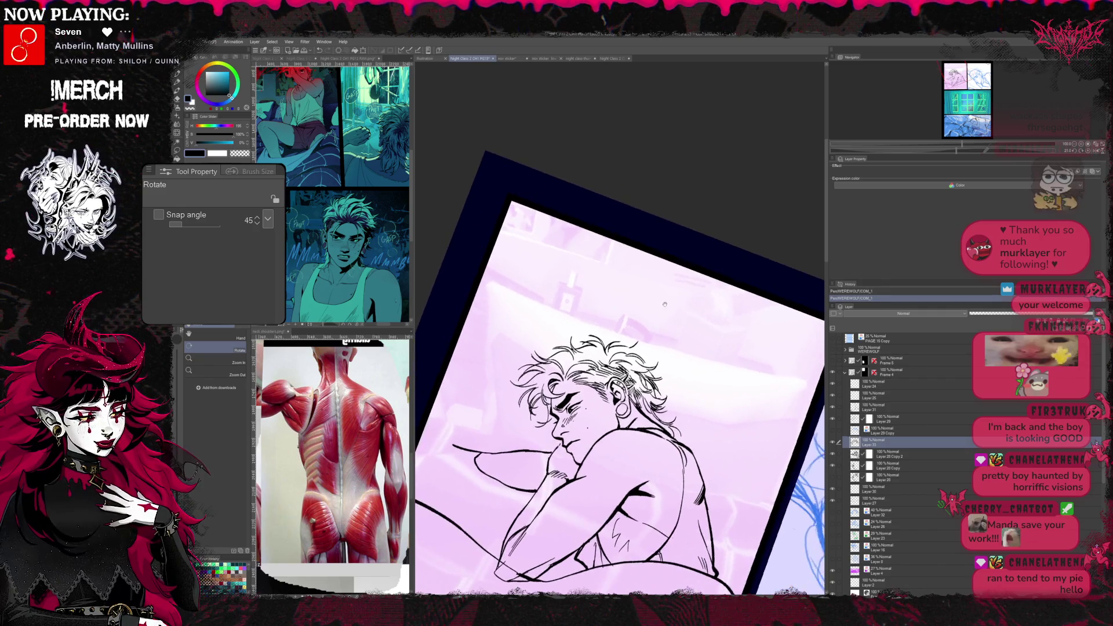
pyautogui.press('p')
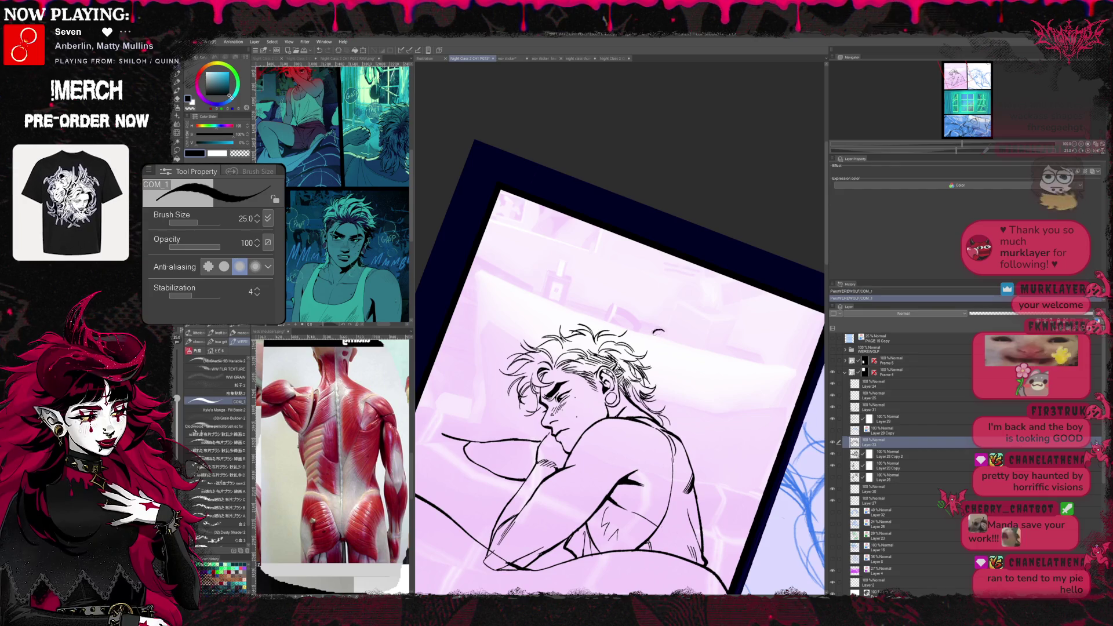
pyautogui.press('r')
pyautogui.moveTo(665, 335); pyautogui.dragTo(673, 340)
pyautogui.press('p')
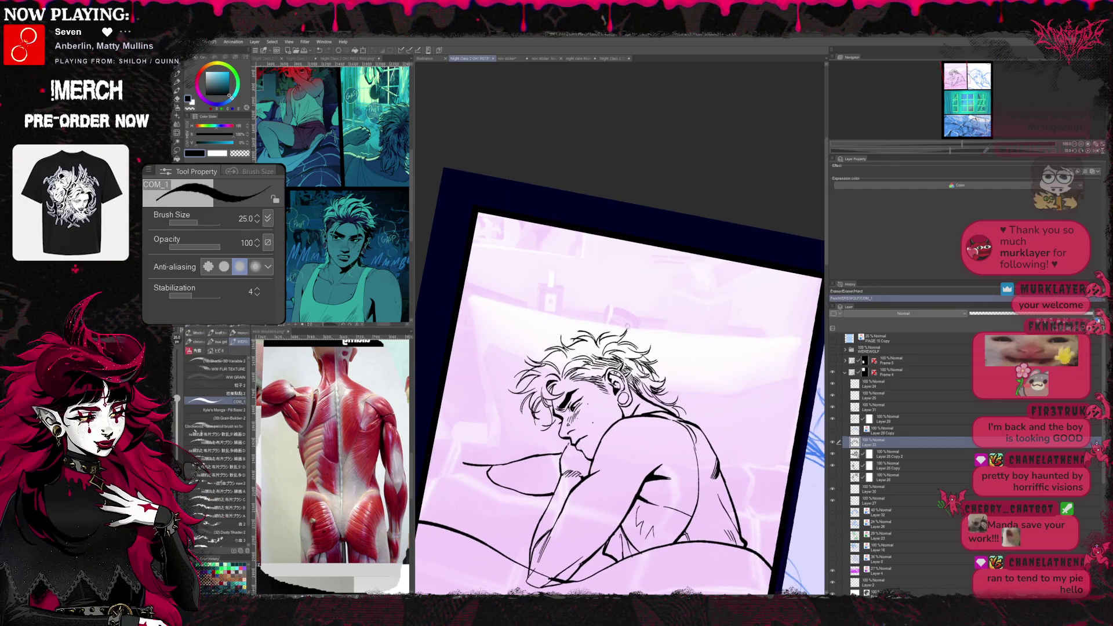
pyautogui.scroll(-2, 621, 391)
pyautogui.press('r')
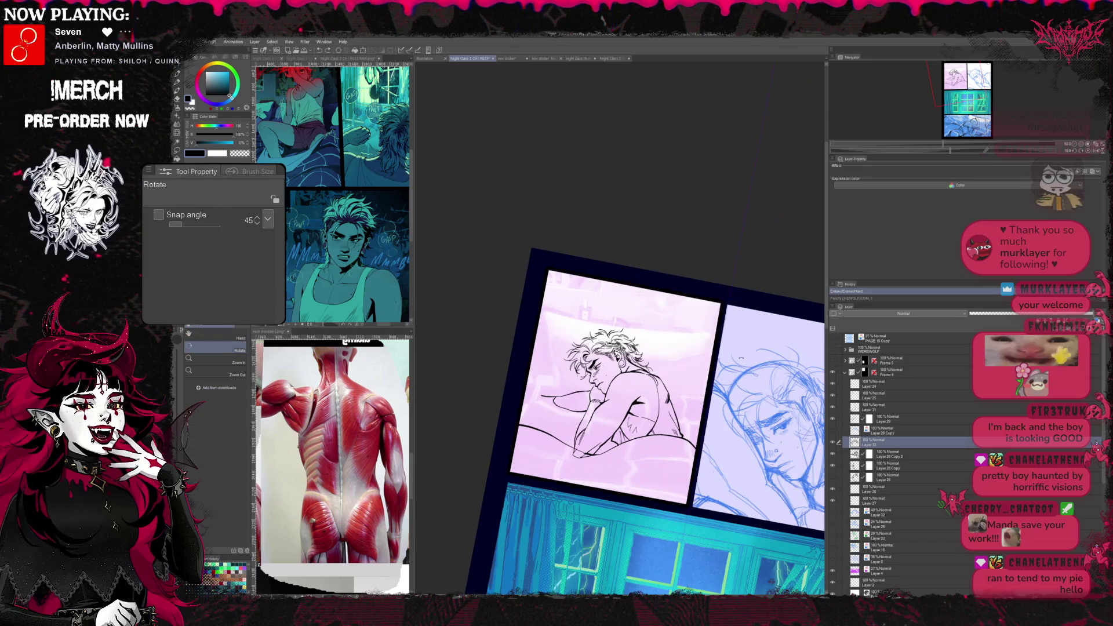
pyautogui.moveTo(621, 391); pyautogui.dragTo(666, 412)
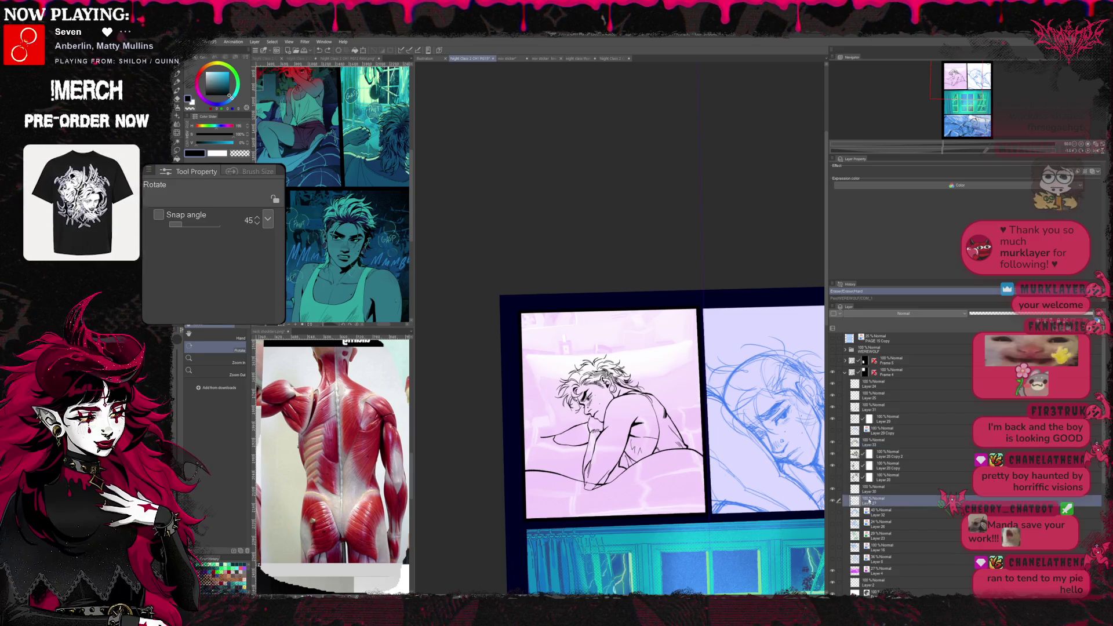
pyautogui.press('e')
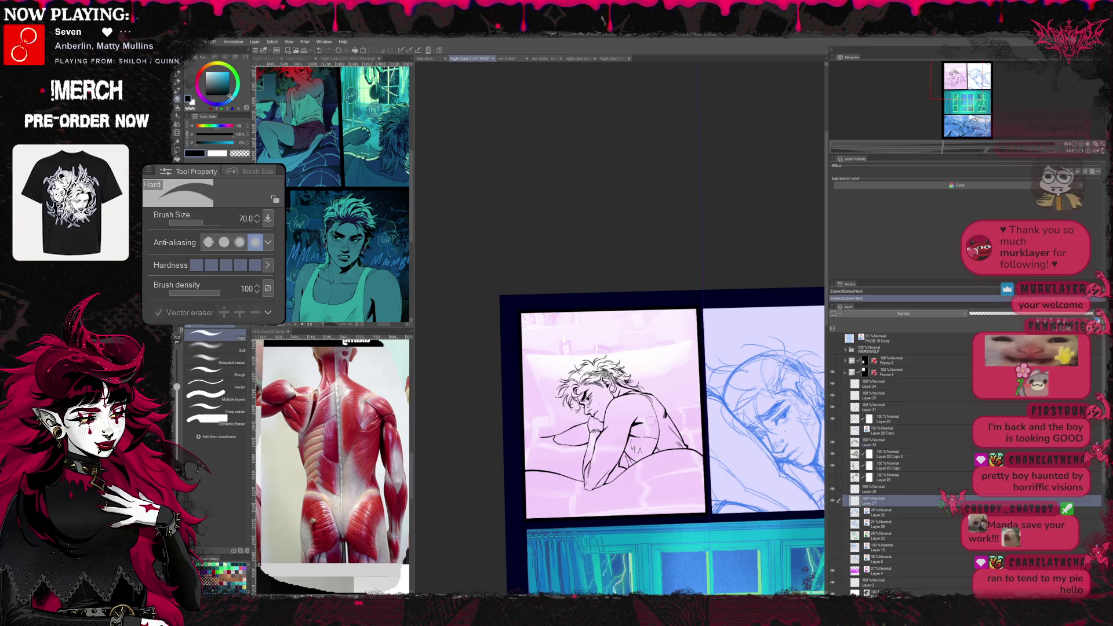
pyautogui.press('r')
pyautogui.moveTo(661, 408); pyautogui.dragTo(670, 417)
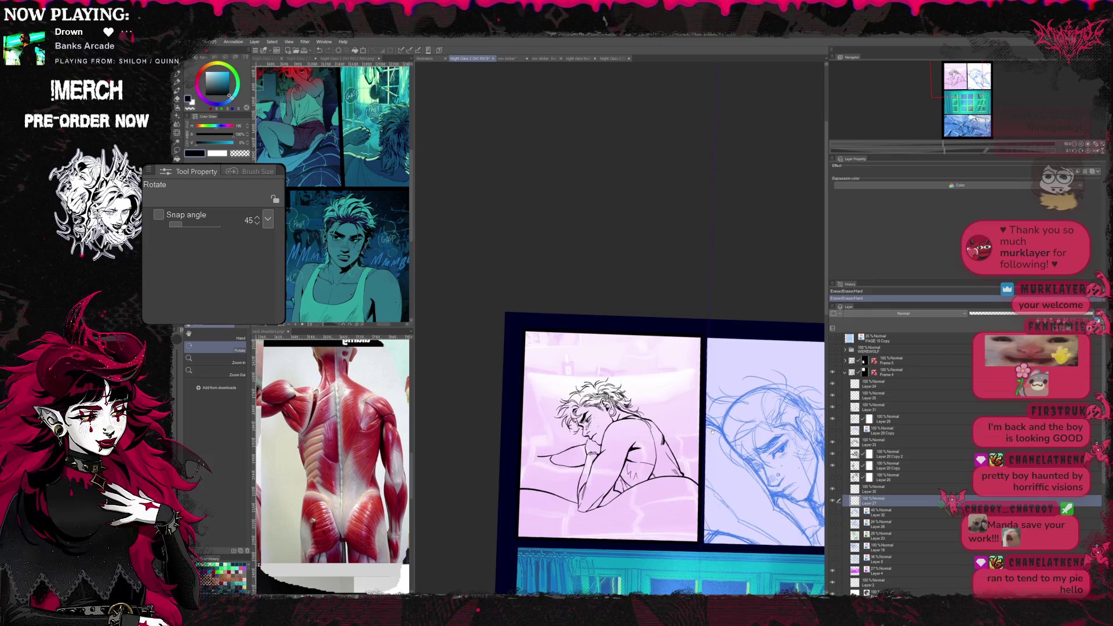
pyautogui.press('b')
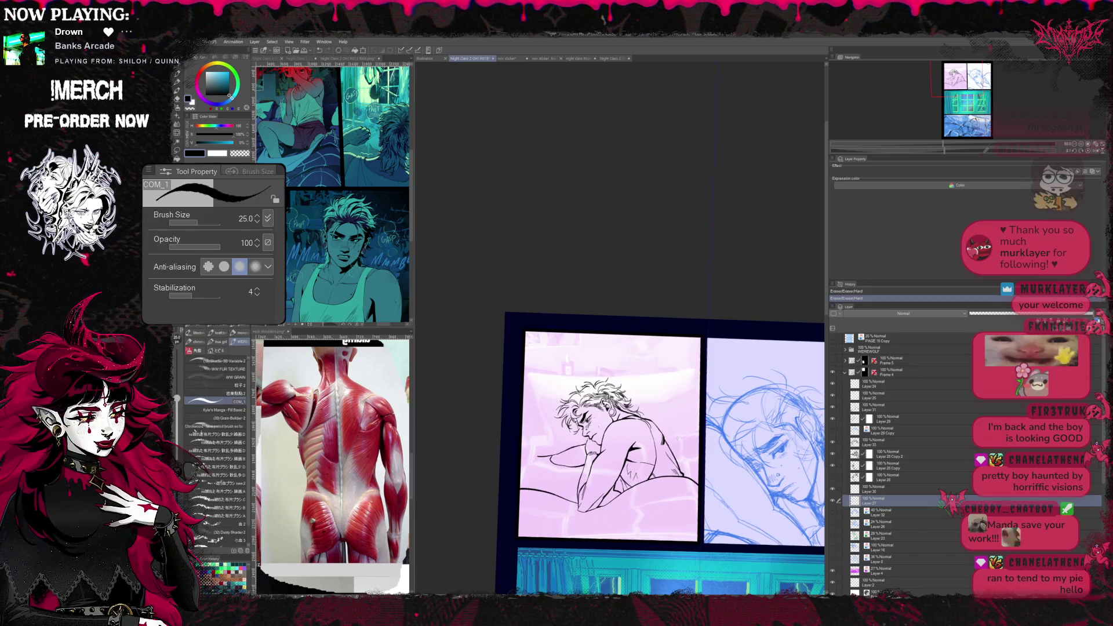
pyautogui.scroll(1, 661, 435)
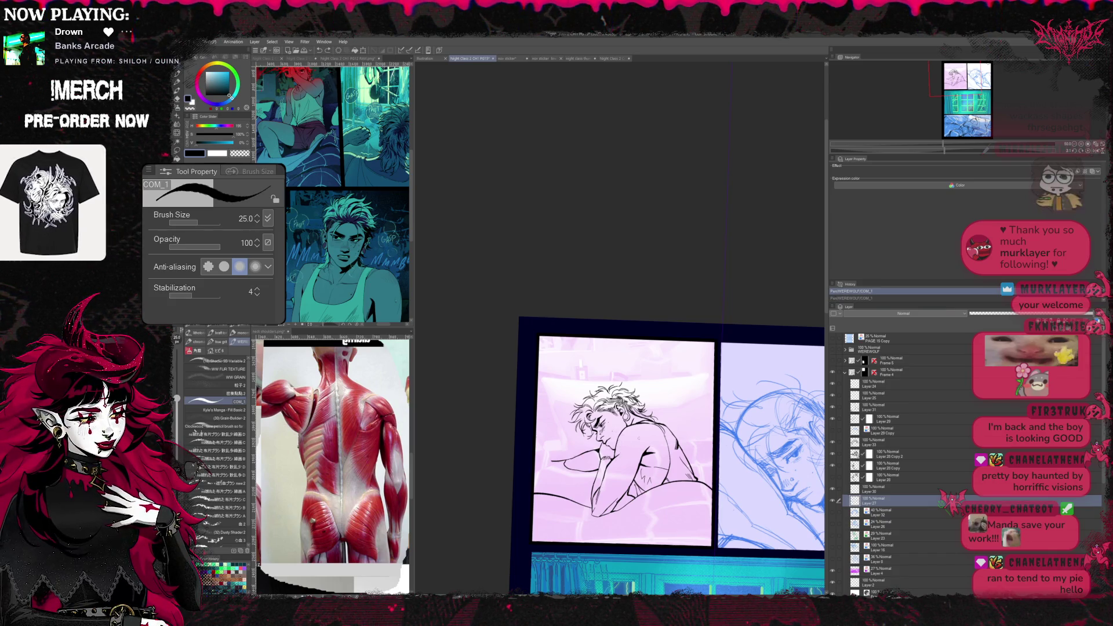
pyautogui.press('r')
pyautogui.moveTo(609, 434); pyautogui.dragTo(661, 486)
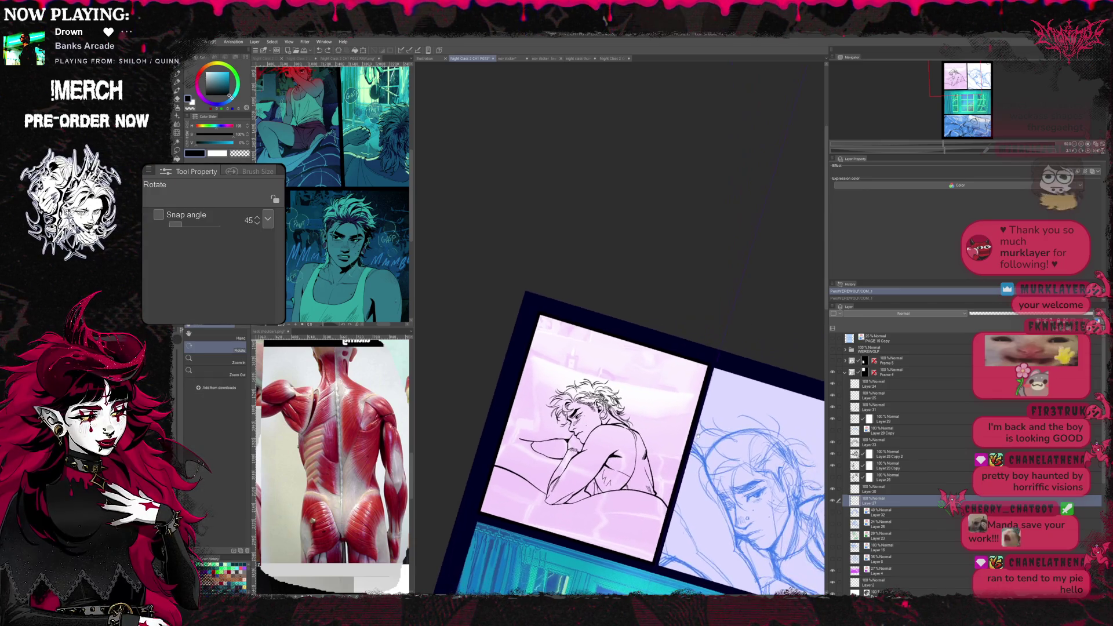
pyautogui.press('b')
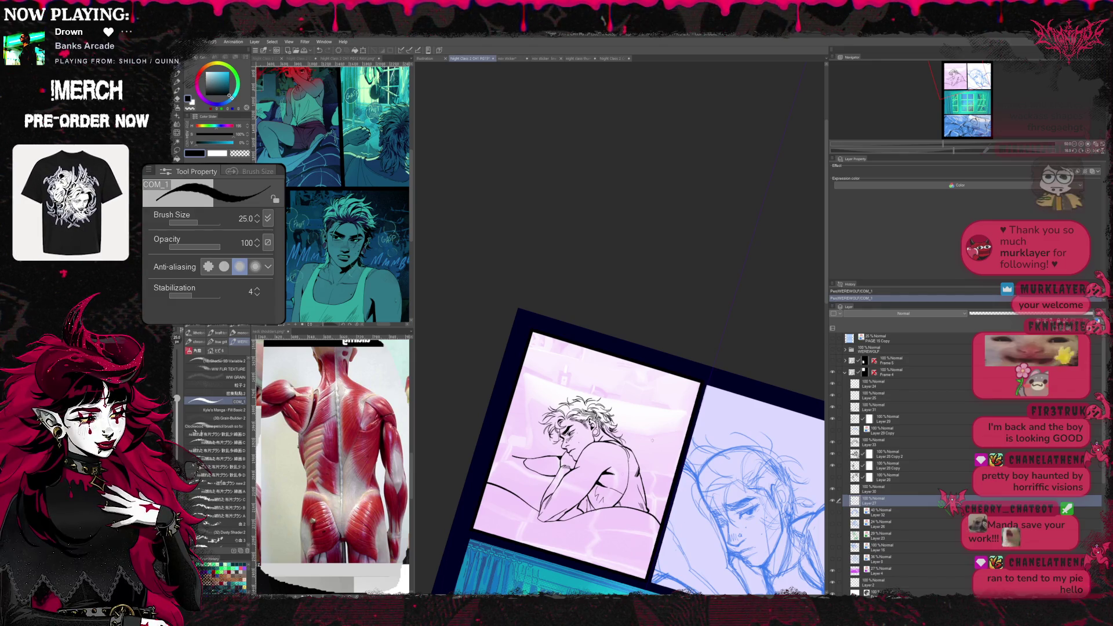
pyautogui.press('r')
pyautogui.moveTo(609, 435); pyautogui.dragTo(644, 452)
pyautogui.press('h')
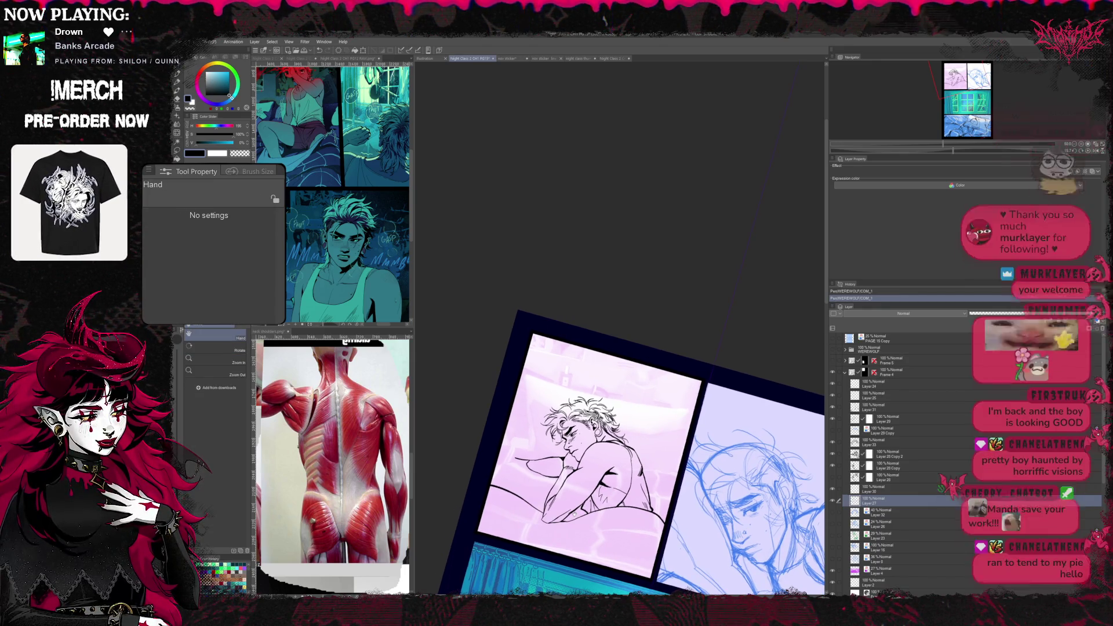
pyautogui.press('b')
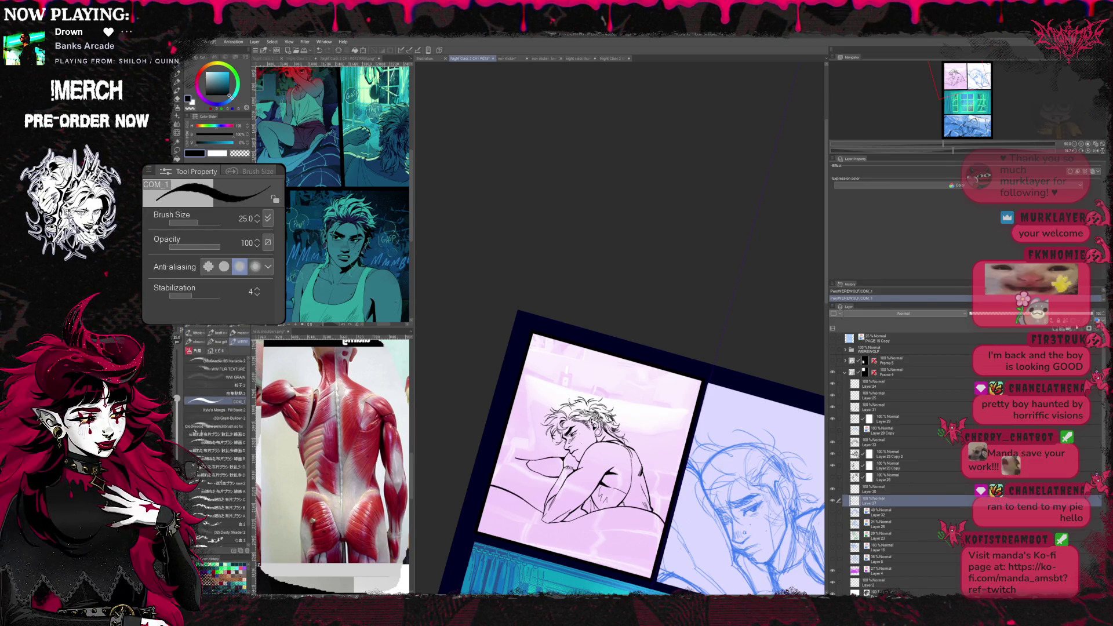
# - Test a black fill on the left panel, undo it, and straighten the canvas view
pyautogui.press('g')
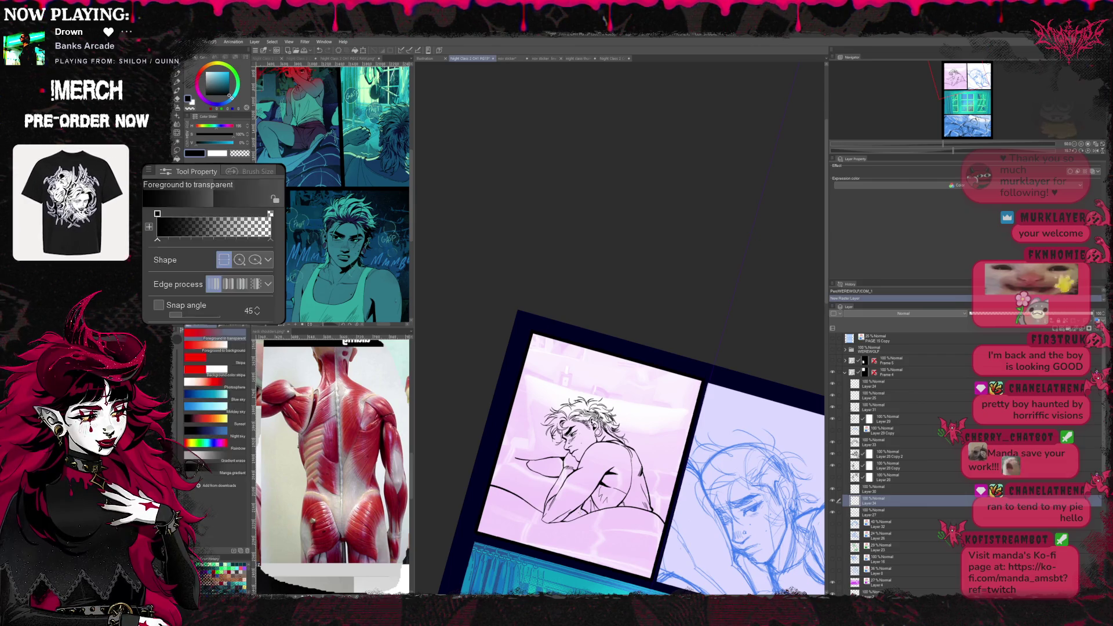
pyautogui.press('f')
pyautogui.click(660, 453)
pyautogui.hotkey('ctrl', 'z')
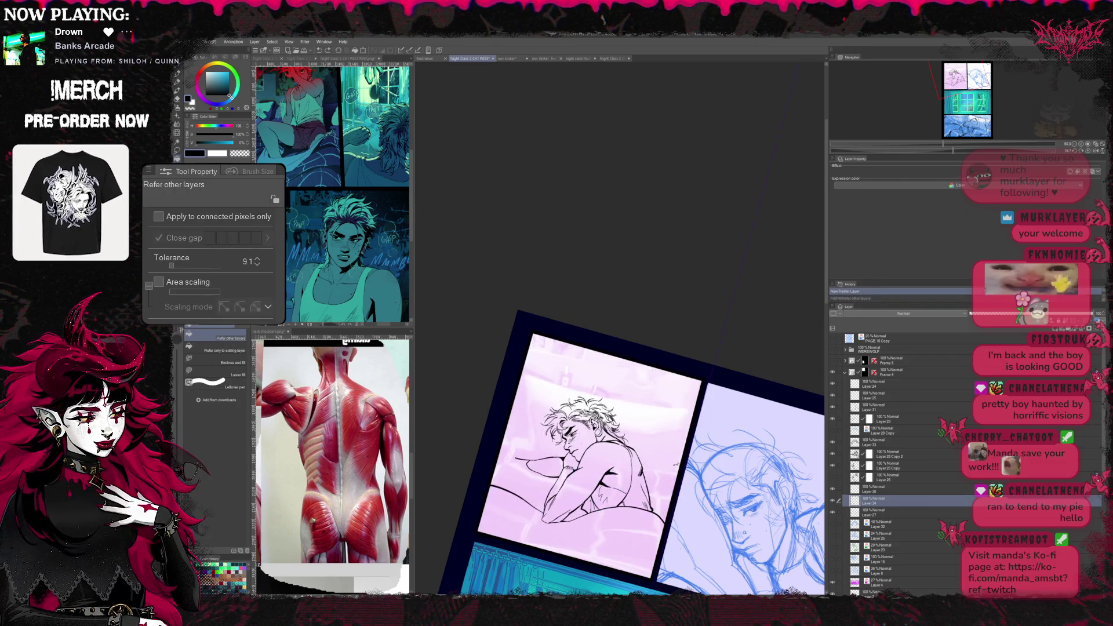
pyautogui.press('r')
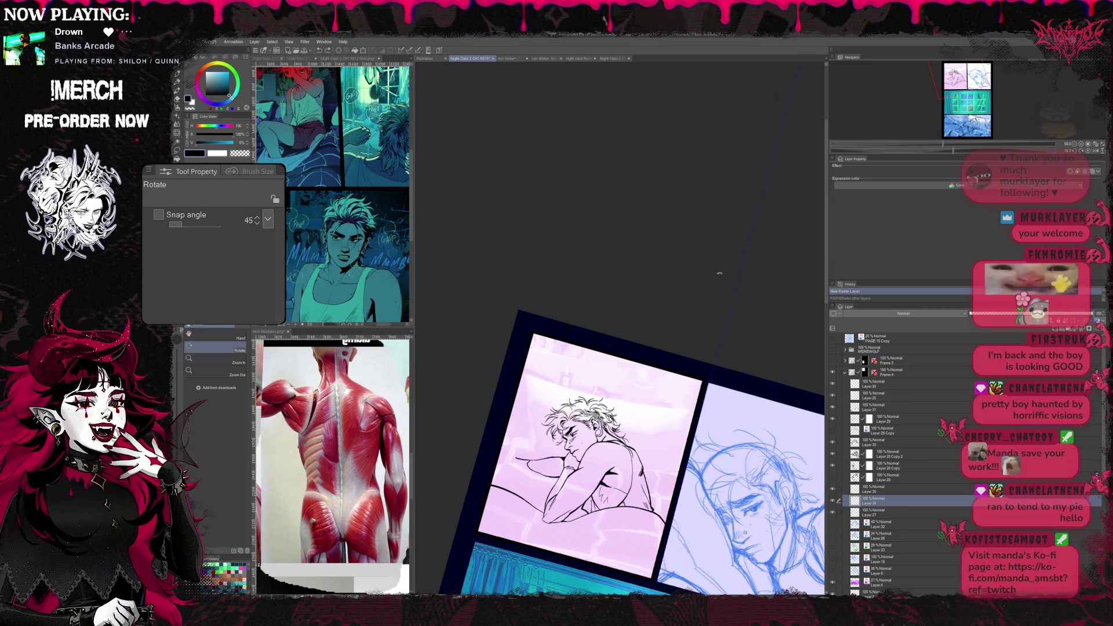
pyautogui.moveTo(715, 279)
pyautogui.mouseDown()
pyautogui.moveTo(714, 231)
pyautogui.moveTo(663, 288)
pyautogui.mouseUp()
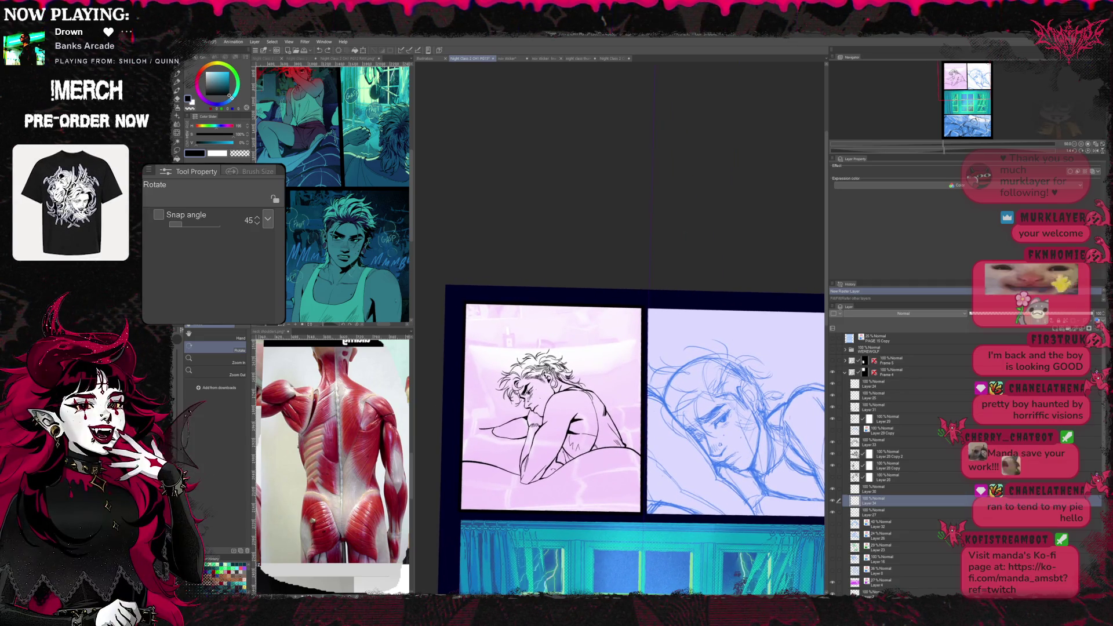
# - Set the Fill tool to area scaling and connected pixels only, then return to the pen
pyautogui.press('g')
pyautogui.hotkey('ctrl', 'z')
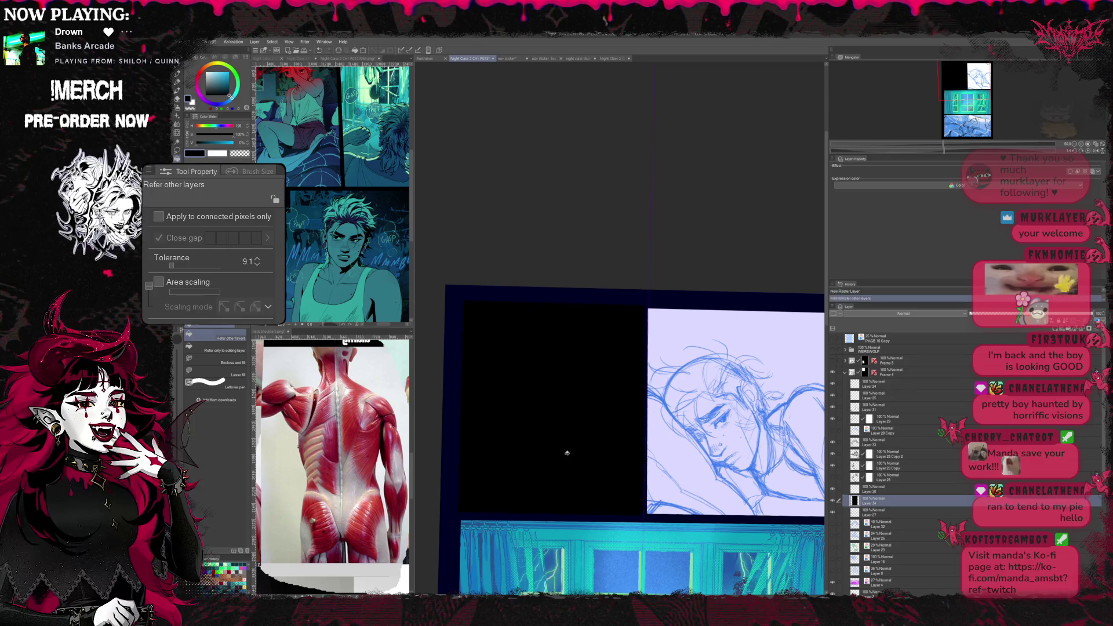
pyautogui.hotkey('ctrl', 'shift', 'z')
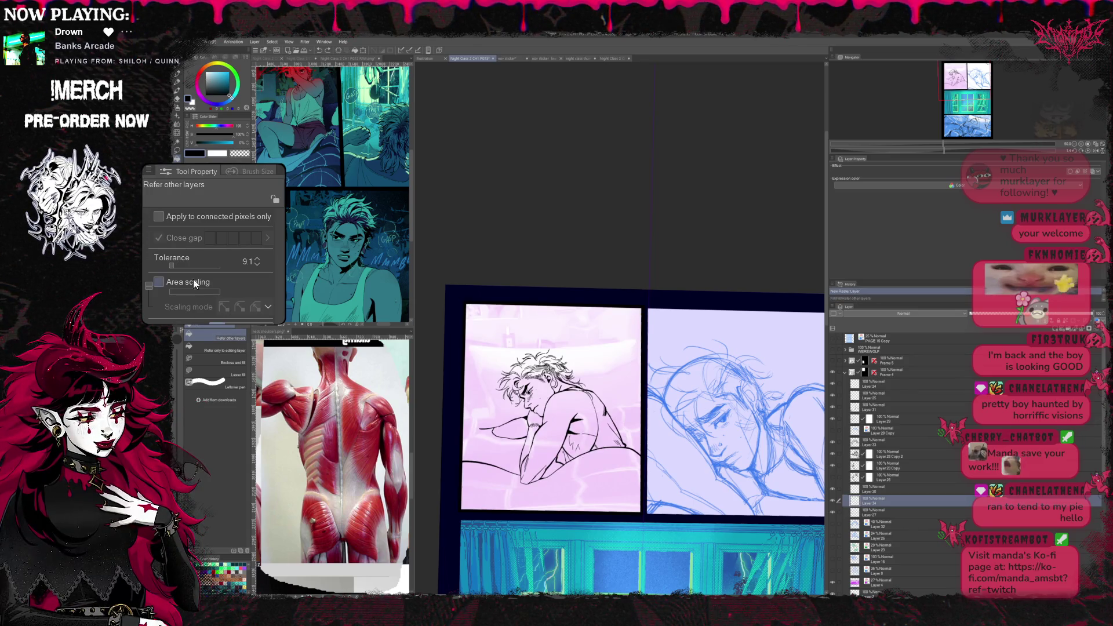
pyautogui.click(159, 282)
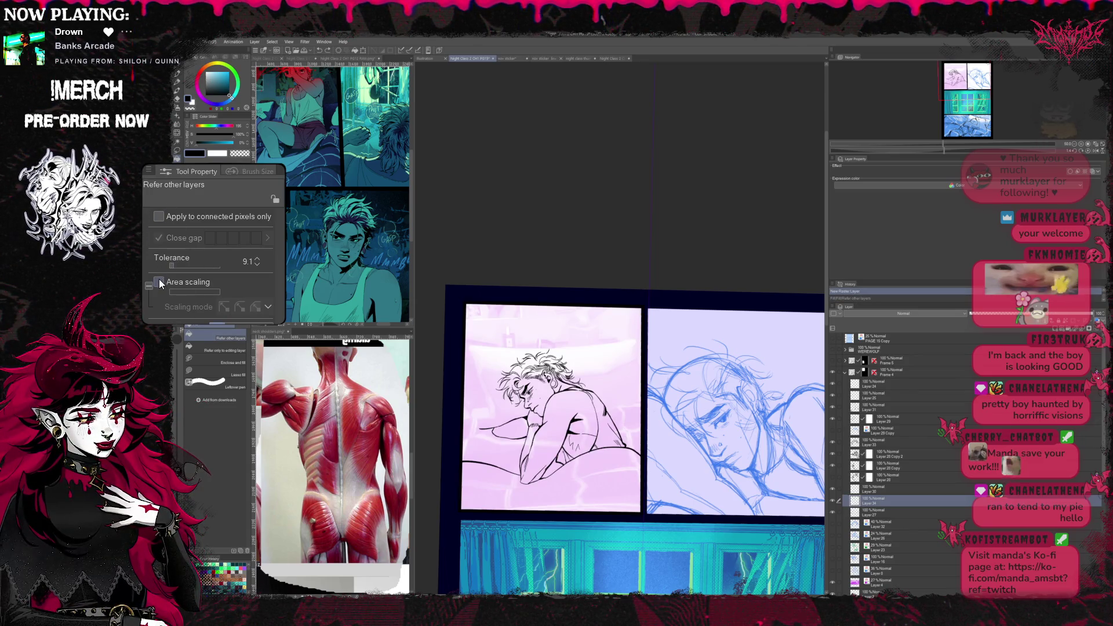
pyautogui.click(160, 217)
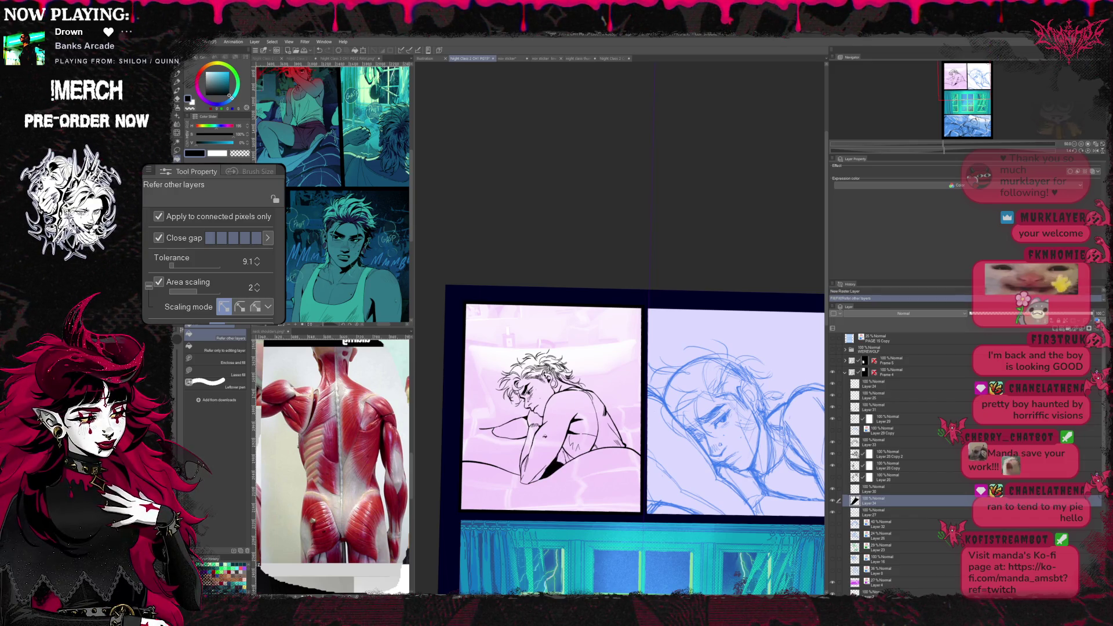
pyautogui.press('p')
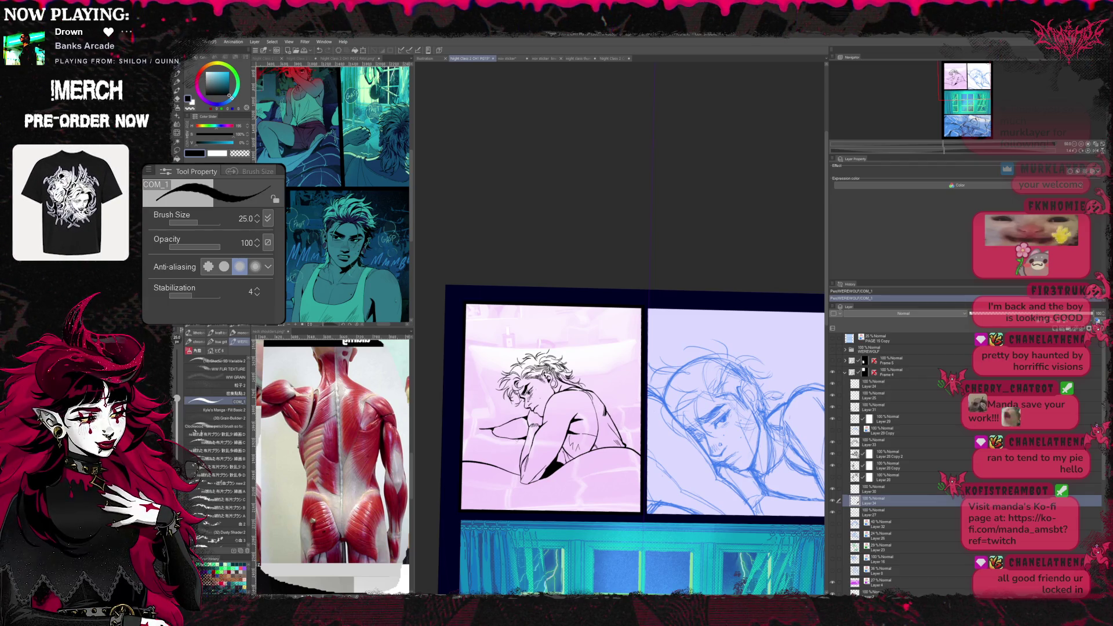
# - Erase and re-ink small strokes near the man's eye on the layer below
pyautogui.press('e')
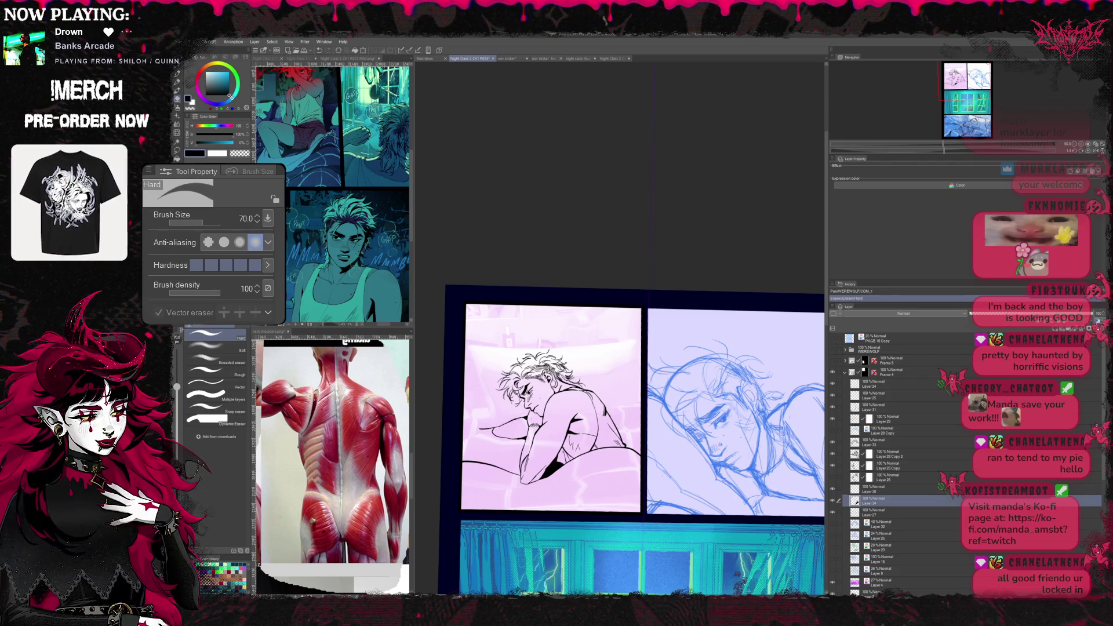
pyautogui.press('b')
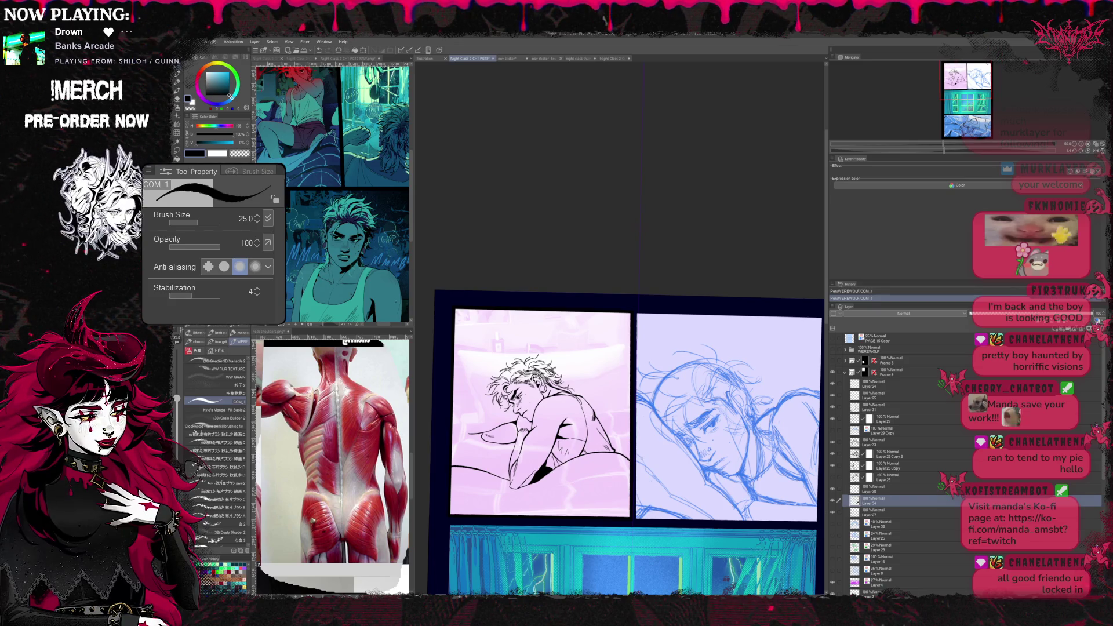
pyautogui.press('e')
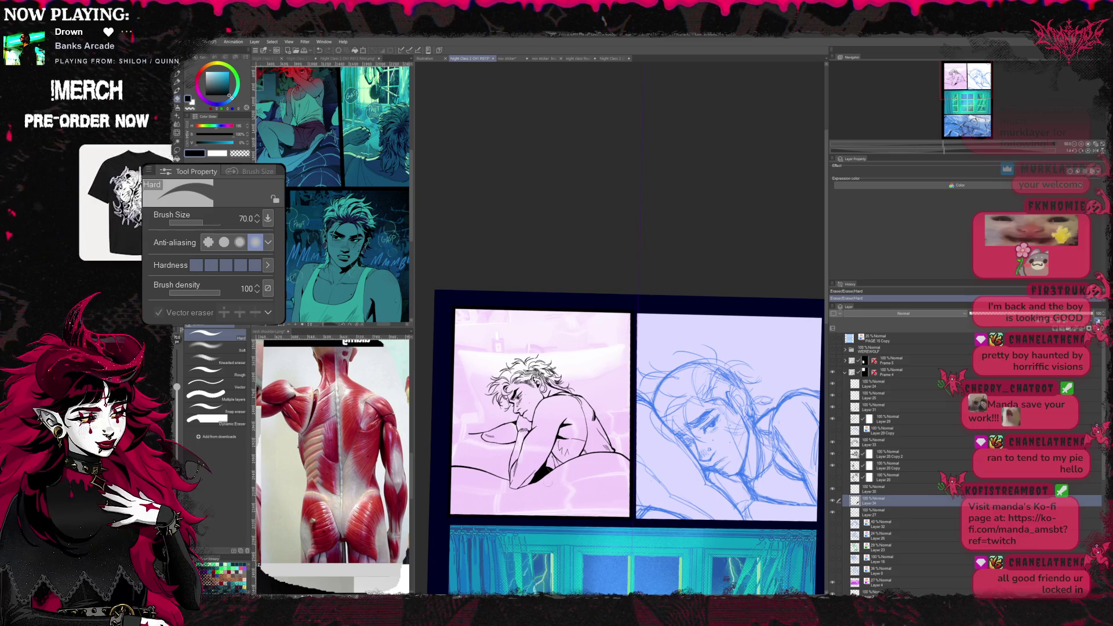
pyautogui.click(861, 511)
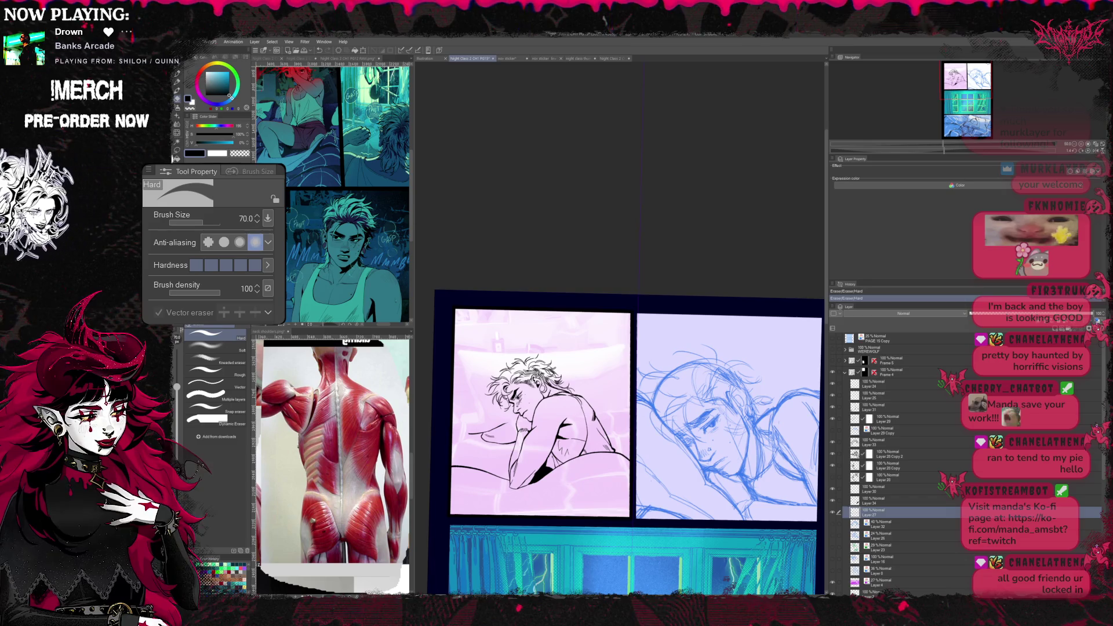
pyautogui.press('b')
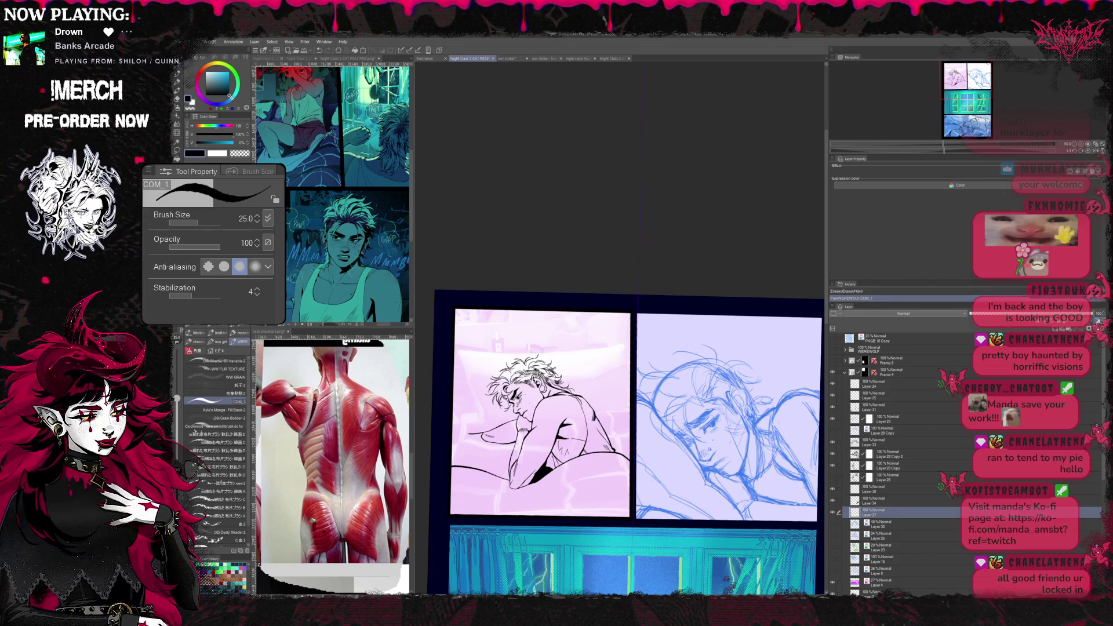
pyautogui.hotkey('ctrl', '-')
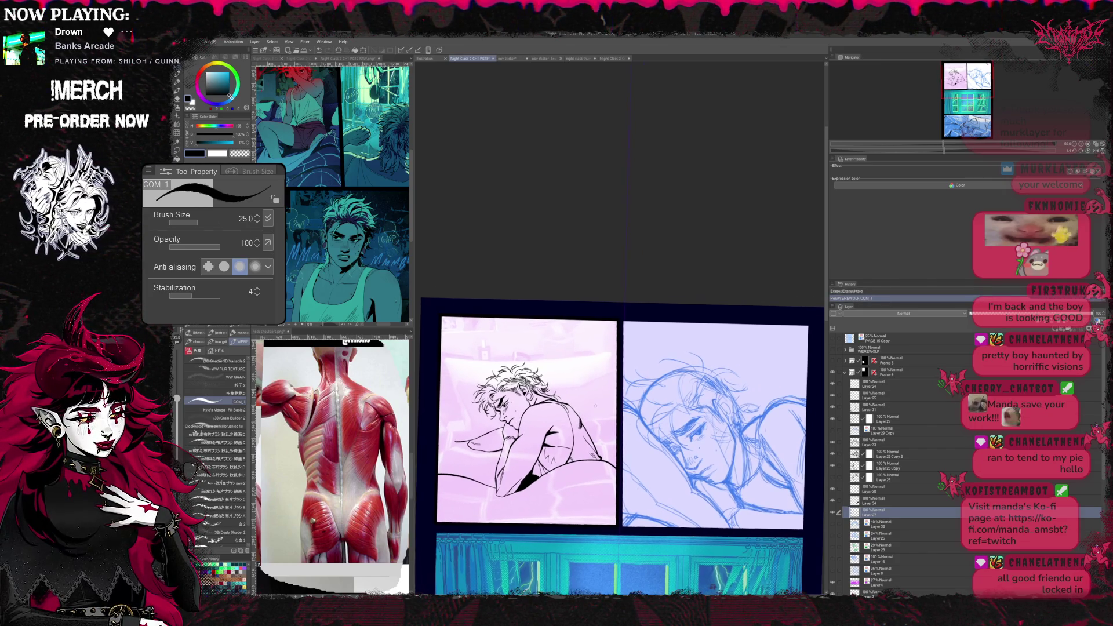
pyautogui.hotkey('ctrl', '+')
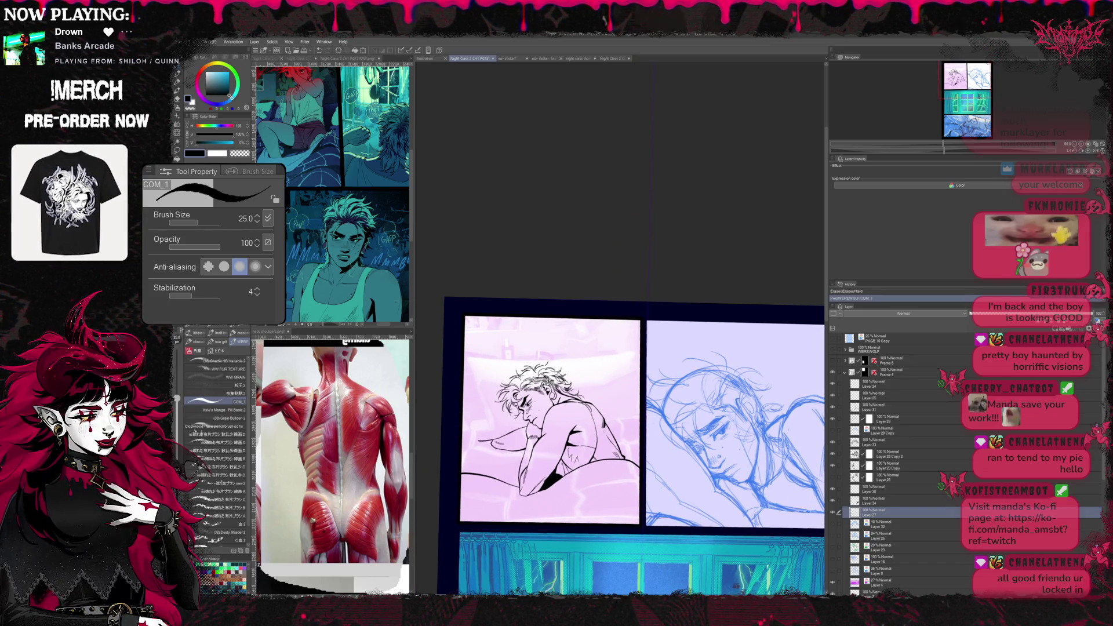
pyautogui.press('e')
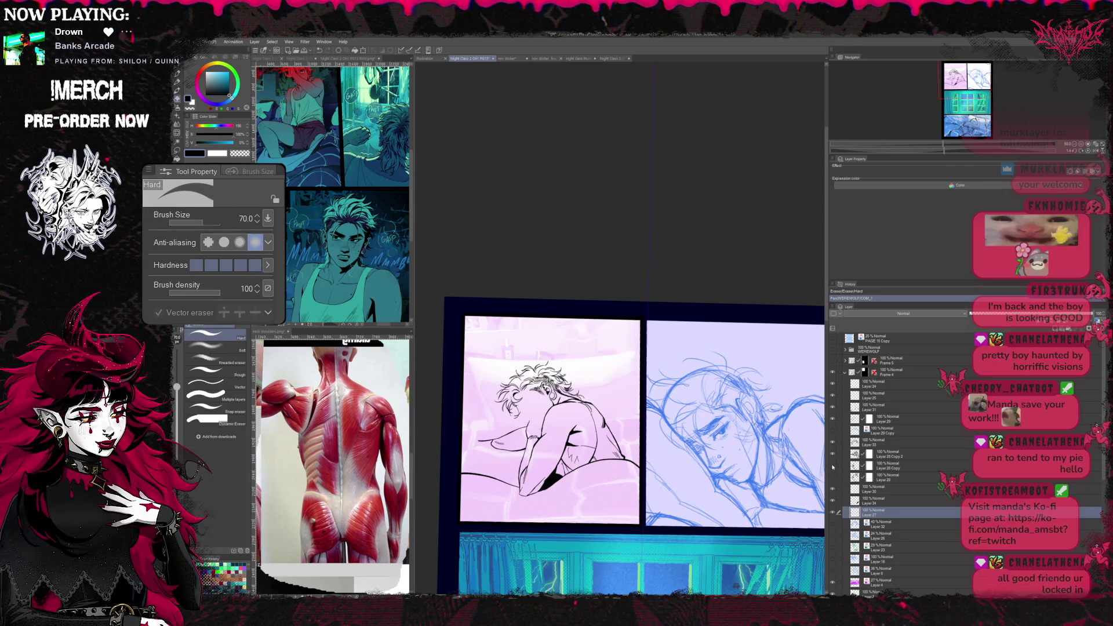
pyautogui.moveTo(521, 400); pyautogui.dragTo(537, 424)
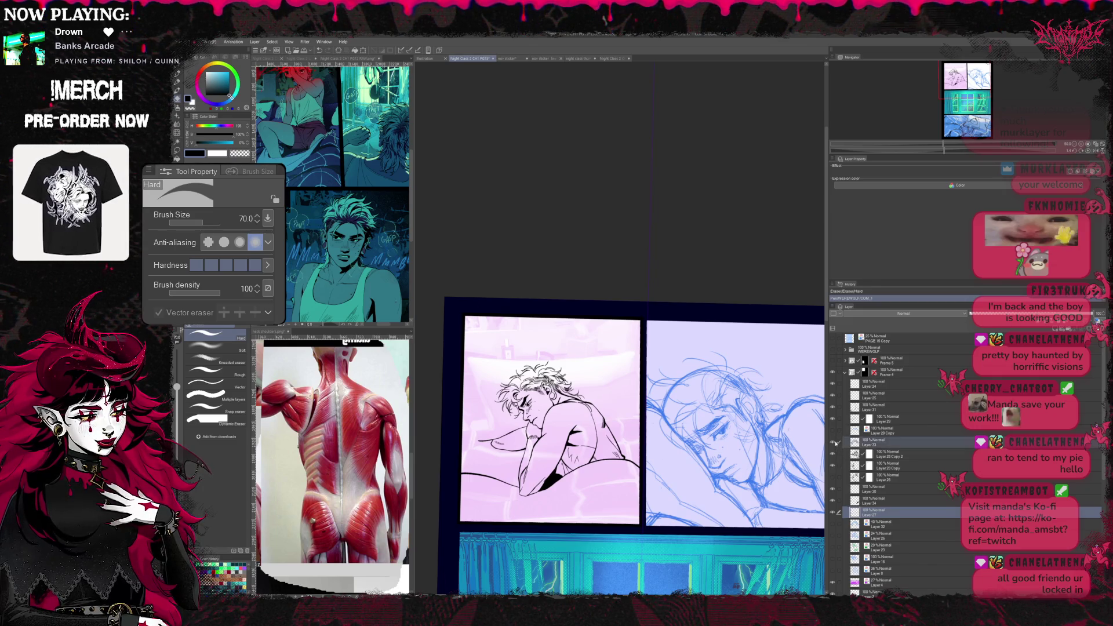
# - Check under the hair layer, show the blue rough sketch, and add a new raster layer for inking
pyautogui.click(835, 444)
pyautogui.click(833, 444)
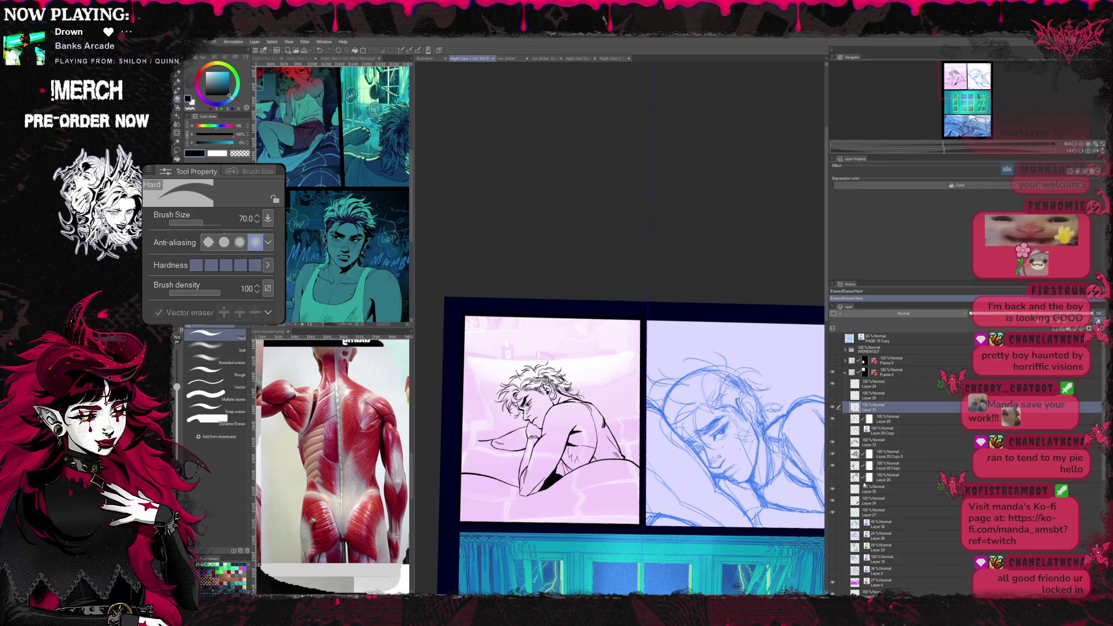
pyautogui.click(838, 406)
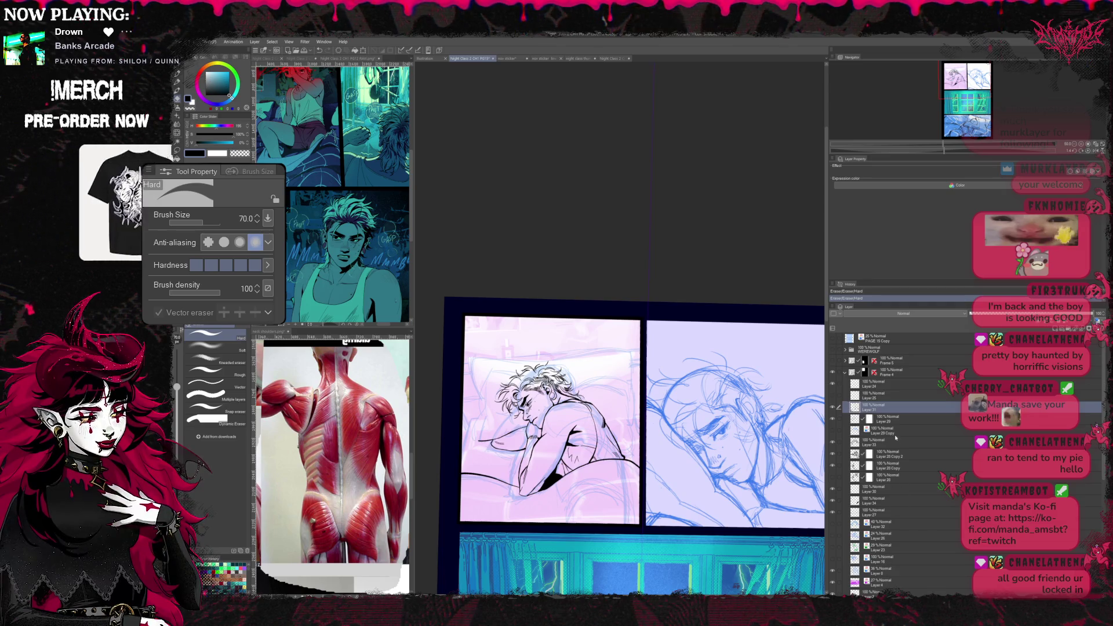
pyautogui.click(878, 525)
pyautogui.hotkey('ctrl', 'shift', 'n')
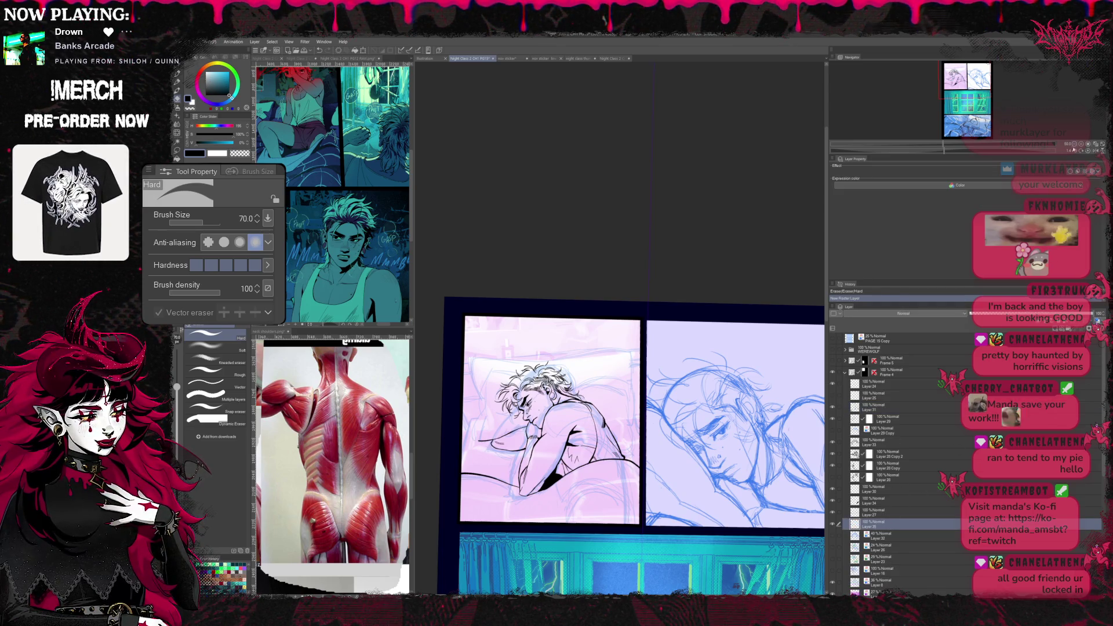
pyautogui.scroll(2, 622, 408)
pyautogui.scroll(2, 622, 409)
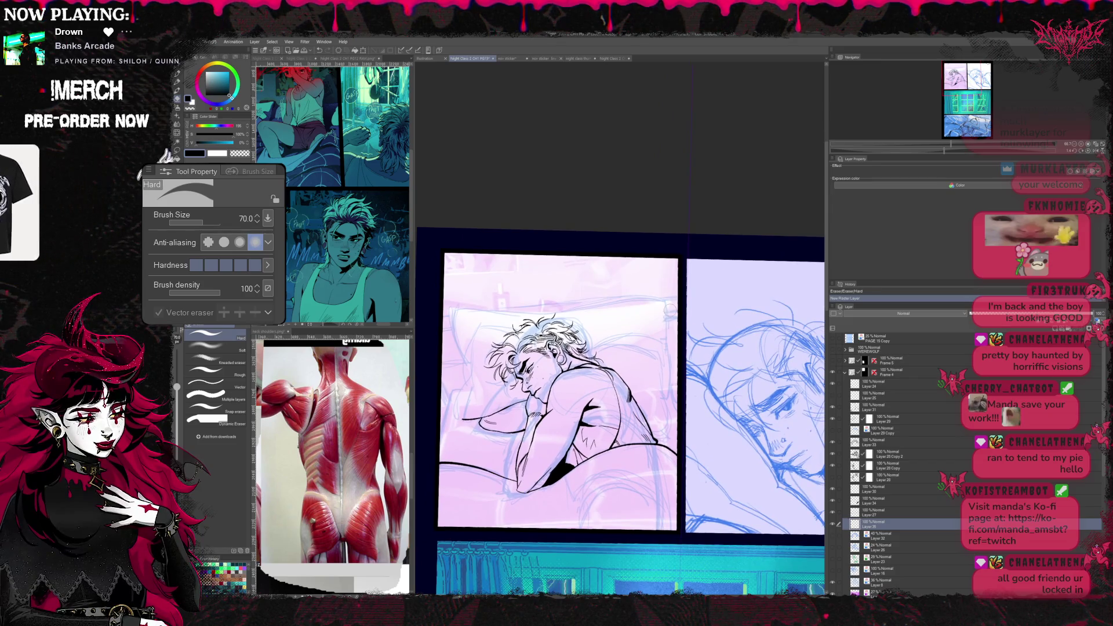
# - Ink the arm and pillow lines with the COM_1 pen, then mirror and rotate the view to check them
pyautogui.press('p')
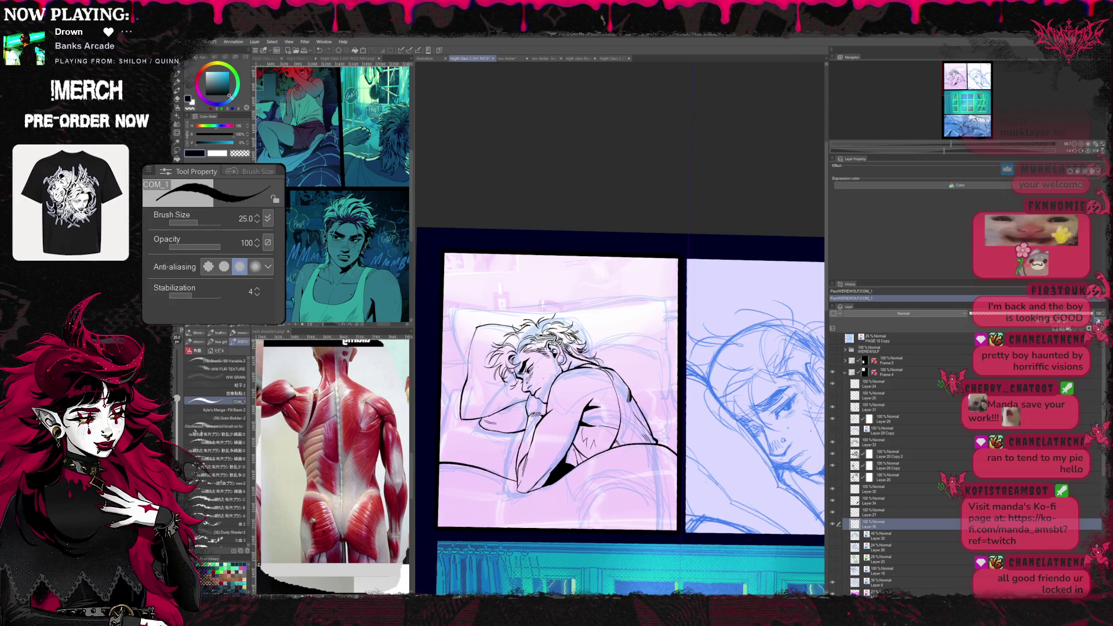
pyautogui.hotkey('ctrl', 'z')
pyautogui.hotkey('ctrl', 'y')
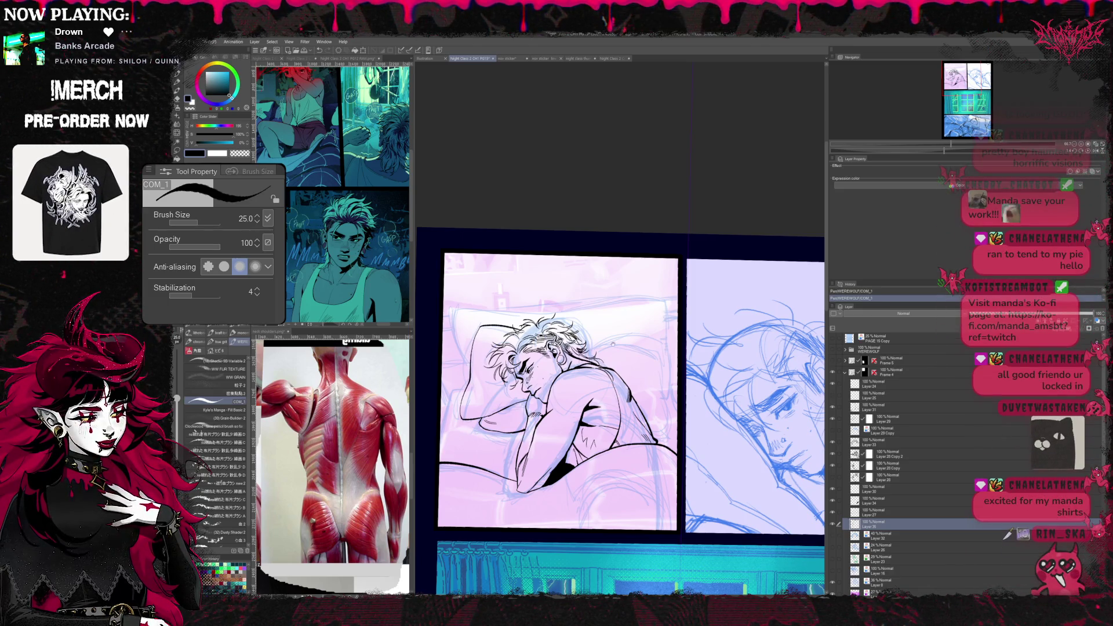
pyautogui.hscroll(2, 619, 392)
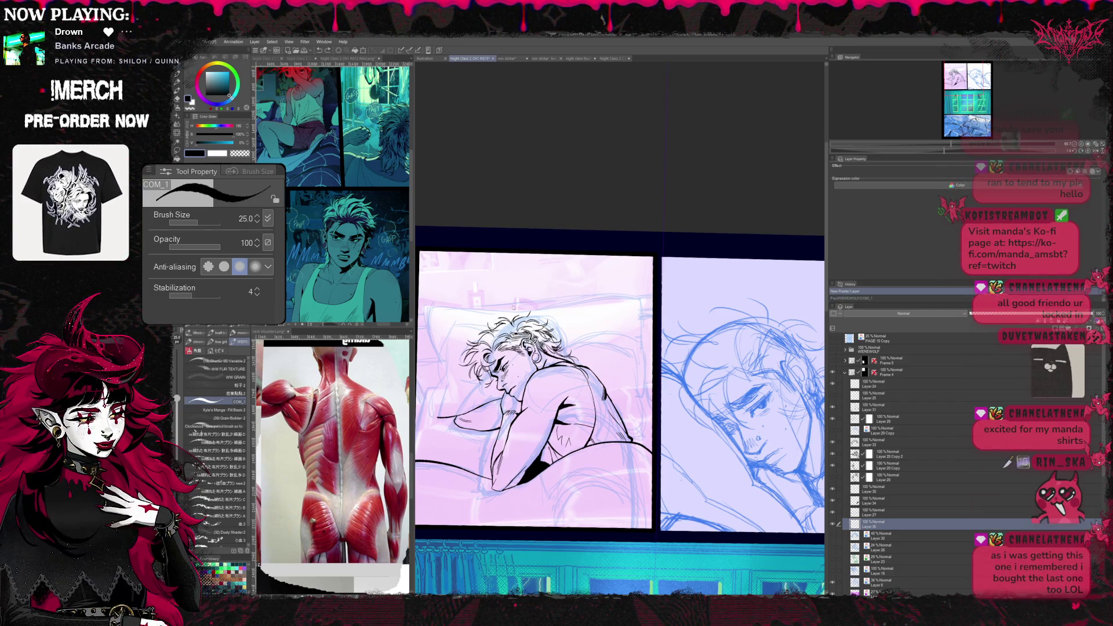
pyautogui.press('h')
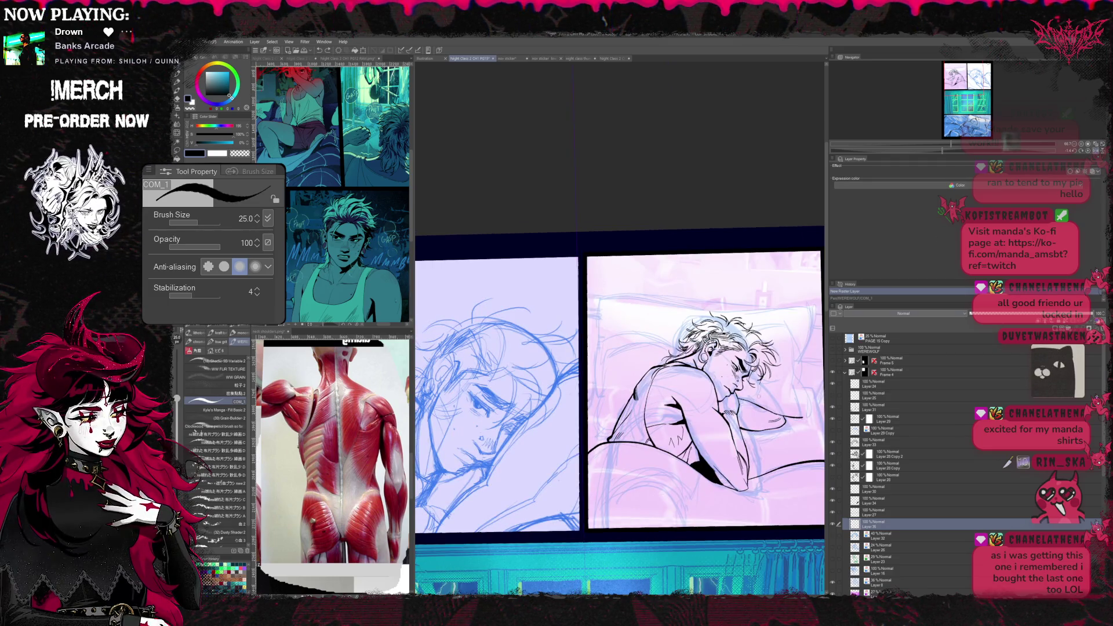
pyautogui.press('space')
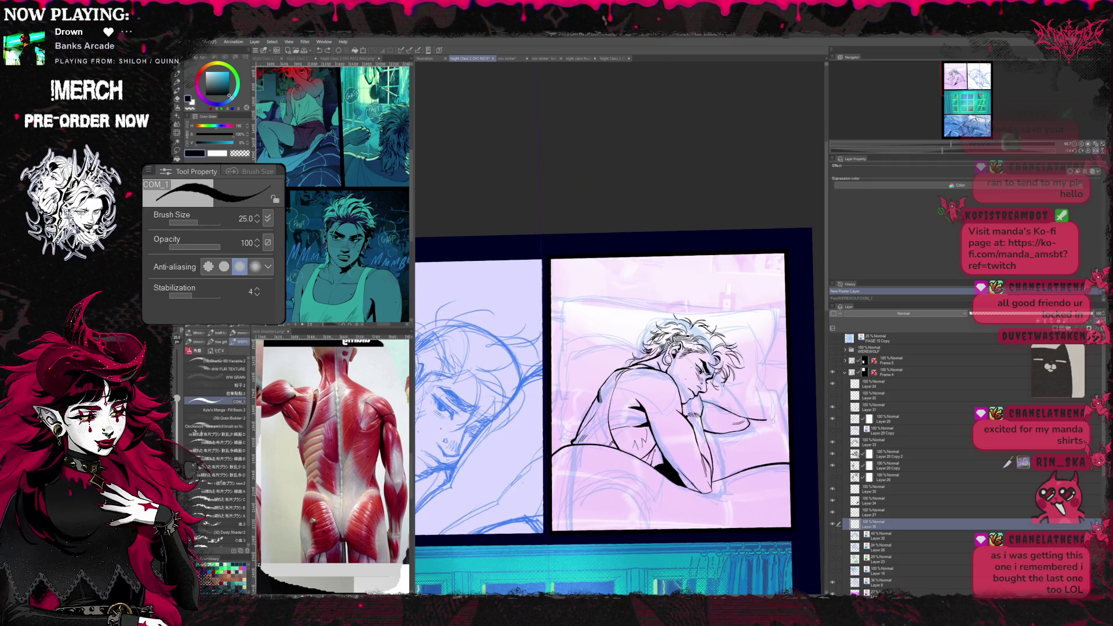
pyautogui.press('r')
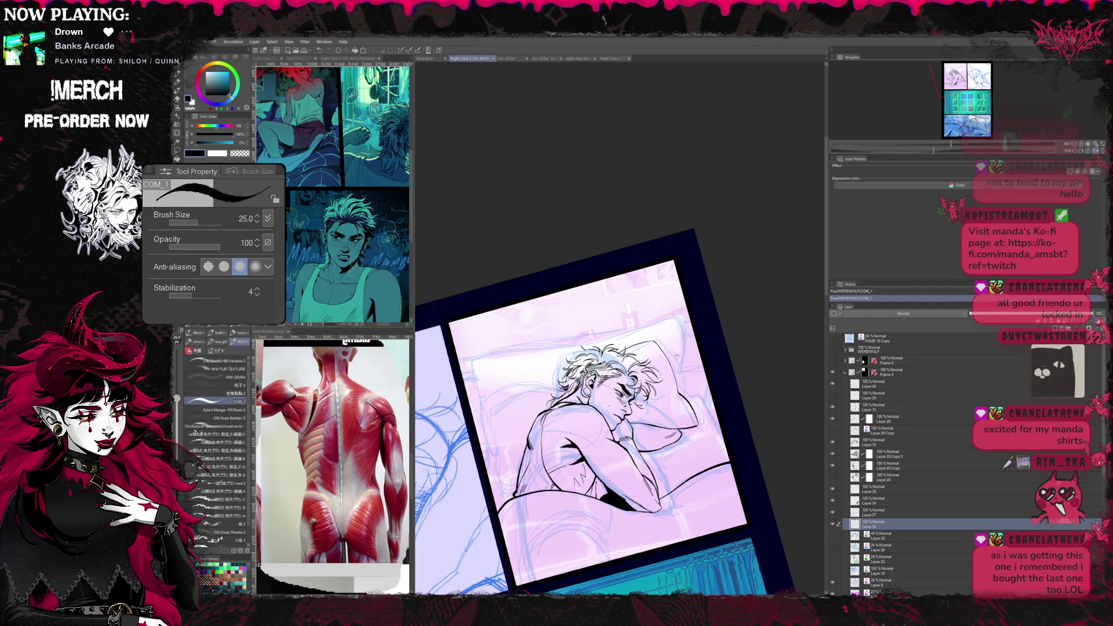
pyautogui.press('space')
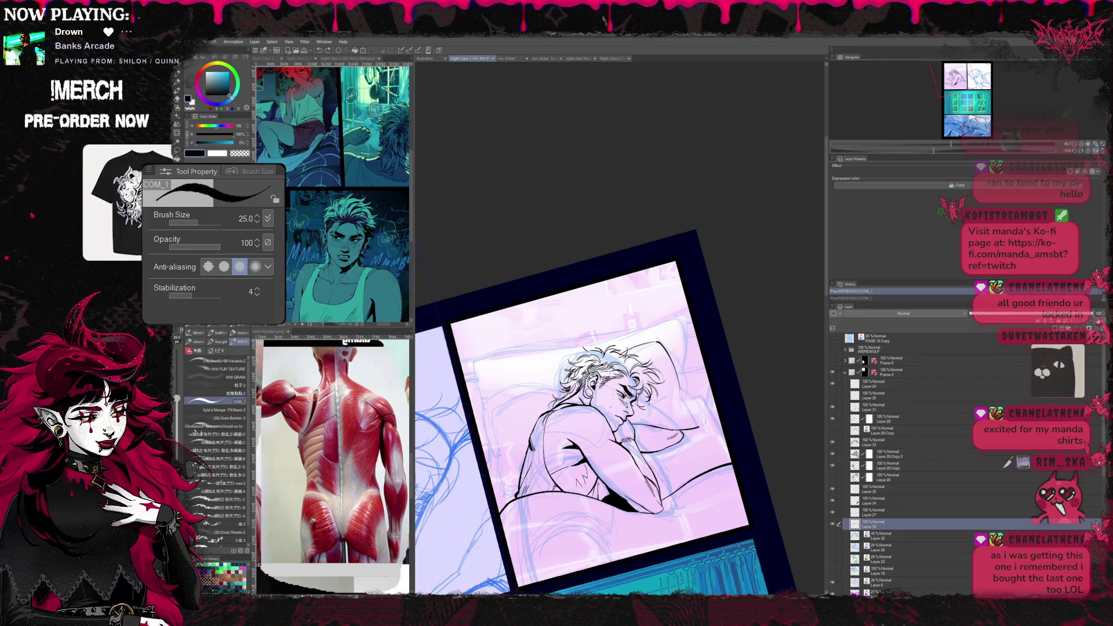
# - Clean up the pillow outlines, undo a stray stroke, and reset the view rotation and mirroring
pyautogui.press('e')
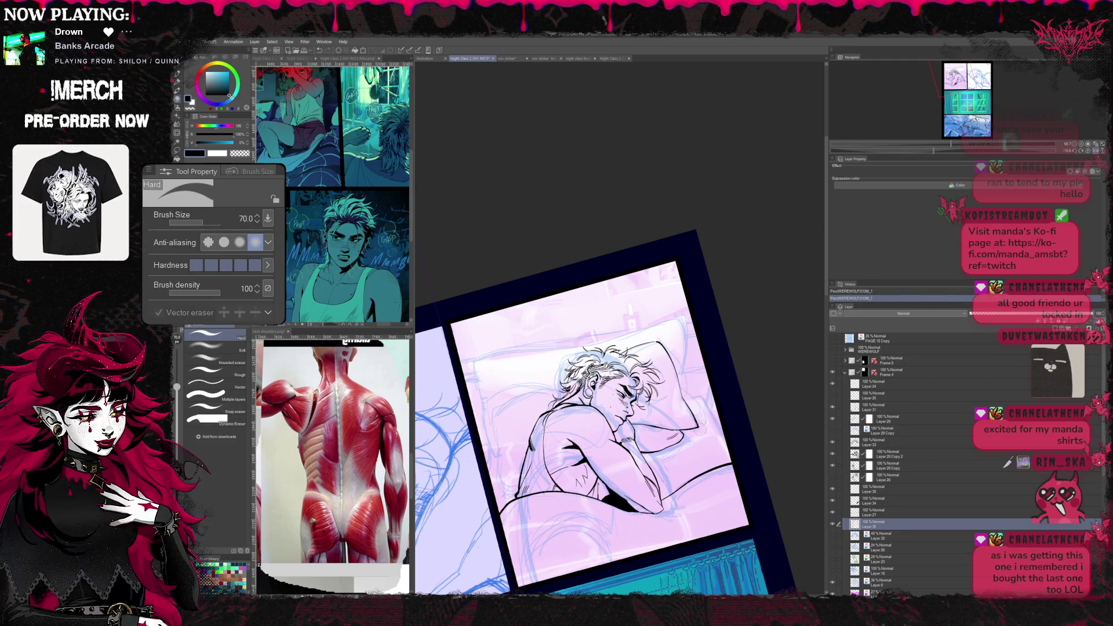
pyautogui.scroll(-1, 582, 417)
pyautogui.press('p')
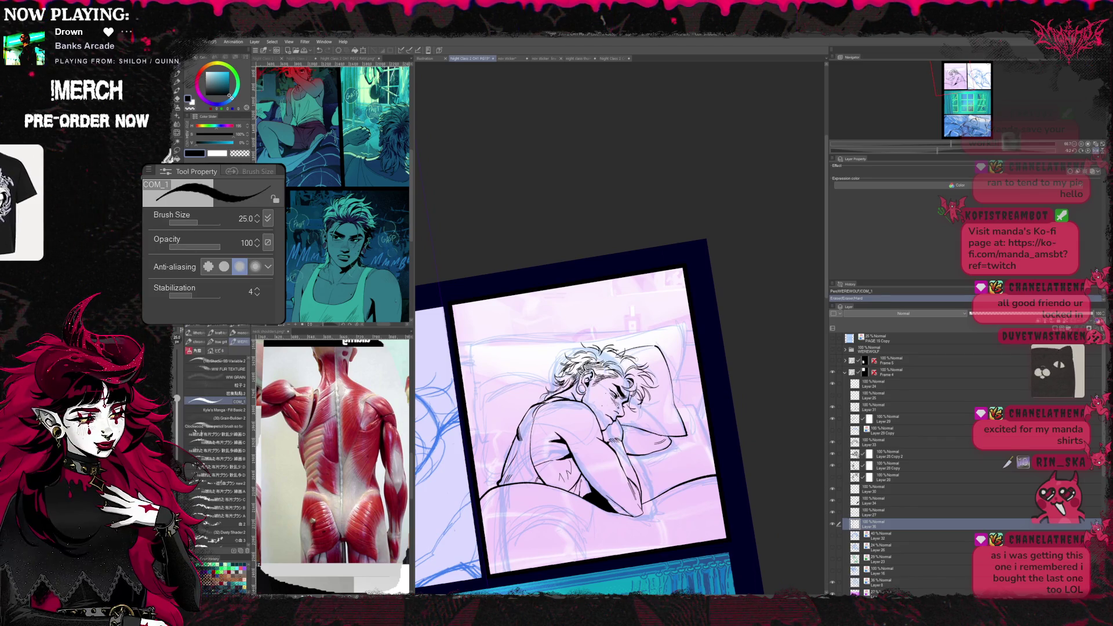
pyautogui.press('e')
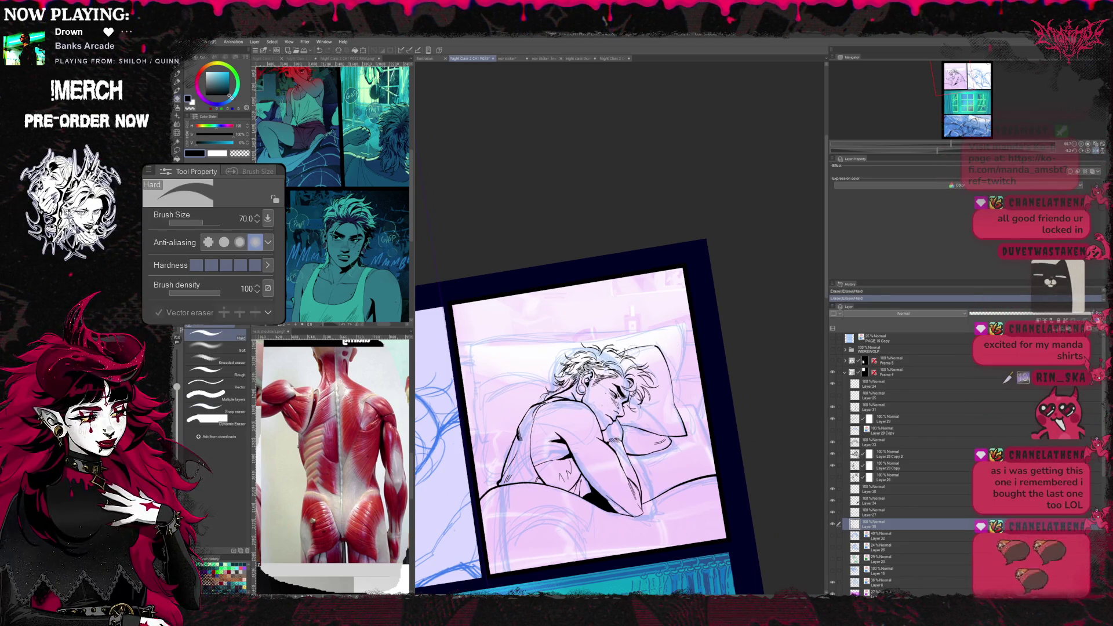
pyautogui.press('p')
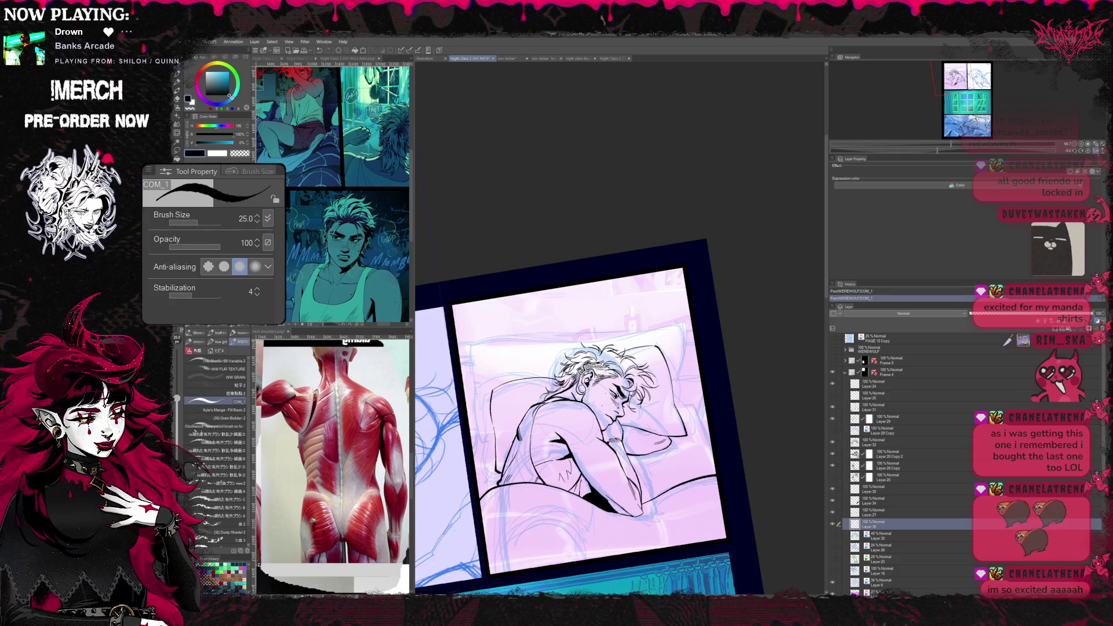
pyautogui.hotkey('ctrl', 'z')
pyautogui.hotkey('ctrl', '@')
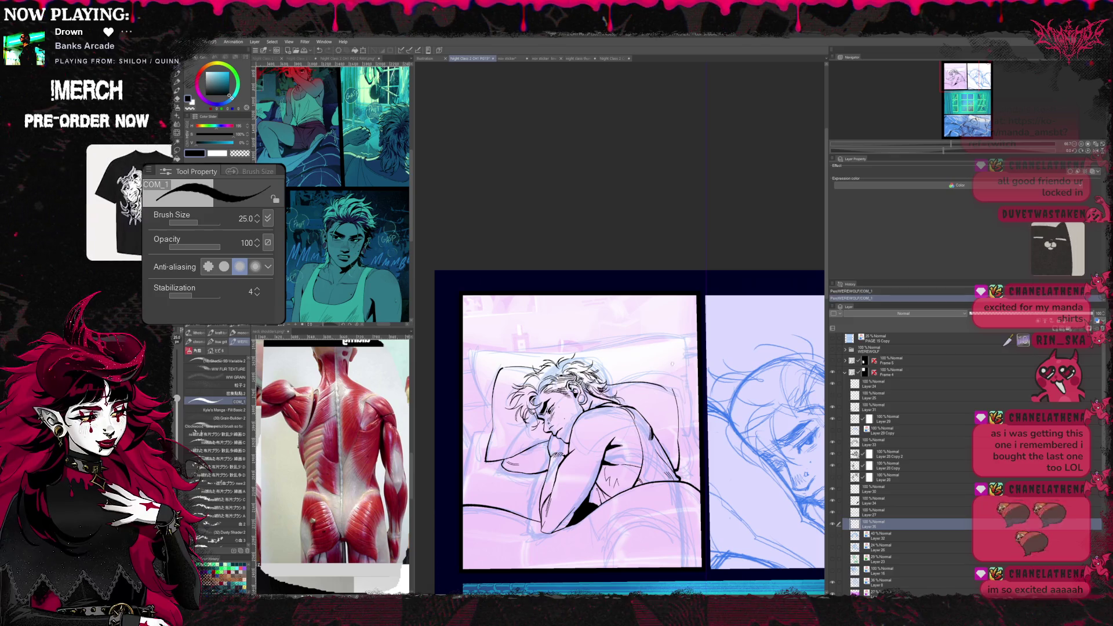
# - Recheck the latest stroke with undo/redo and clean the blanket-edge ink, alternating eraser and pen
pyautogui.hotkey('ctrl', 'z')
pyautogui.hotkey('ctrl', 'y')
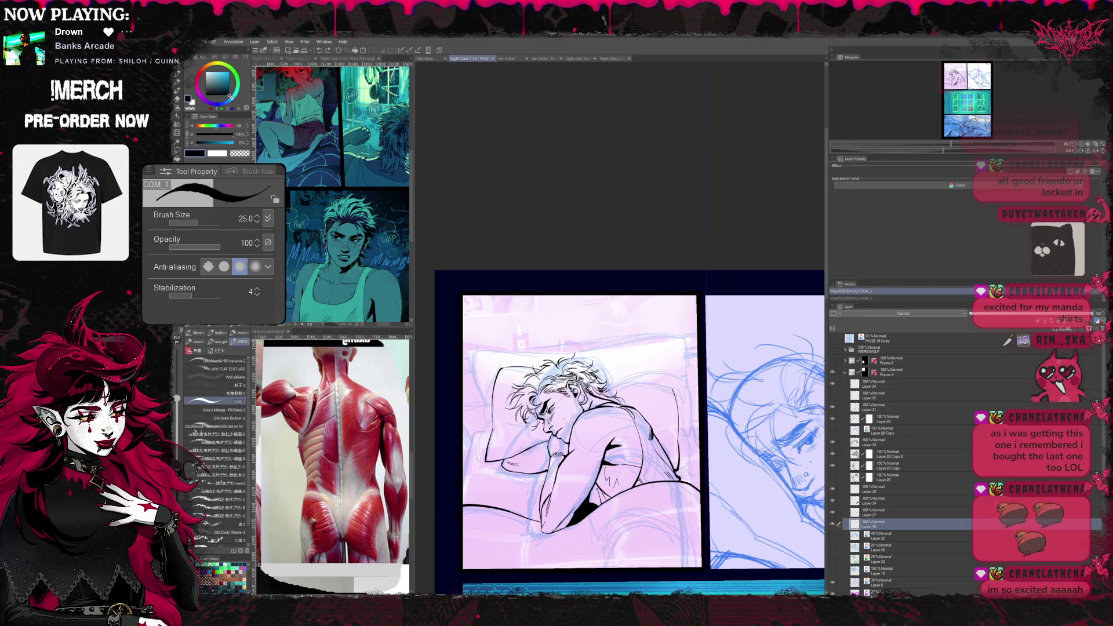
pyautogui.hotkey('ctrl', 'z')
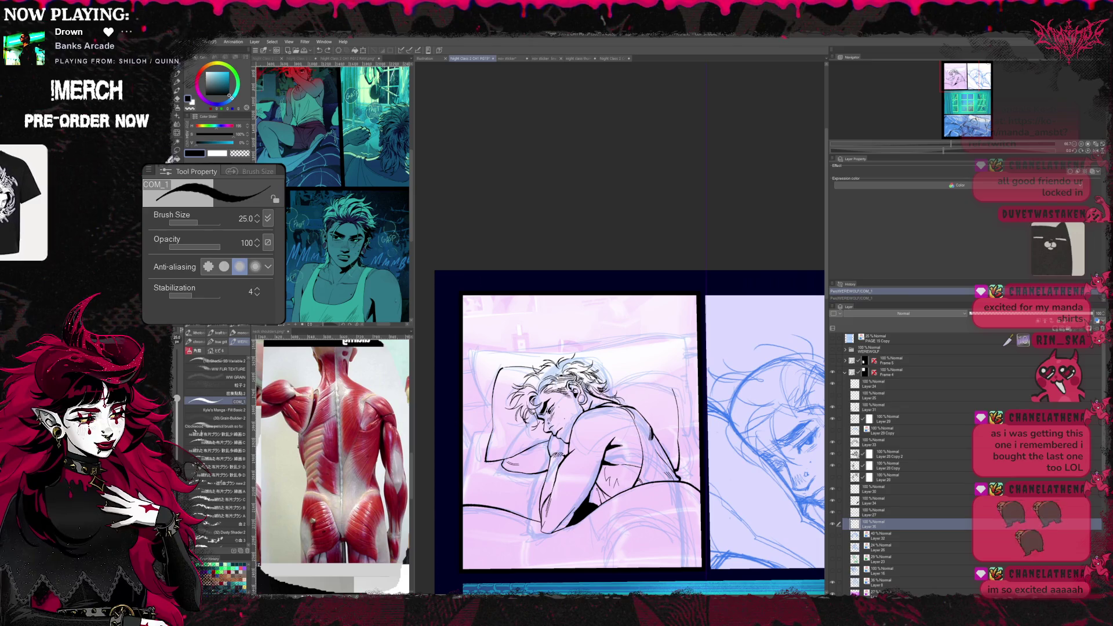
pyautogui.press('e')
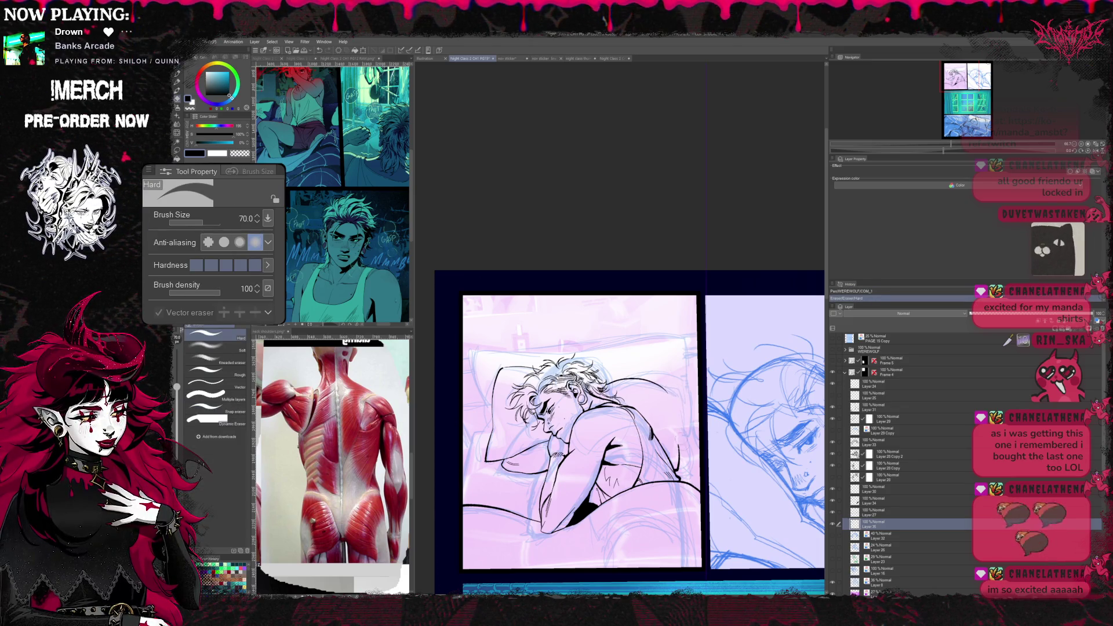
pyautogui.press('p')
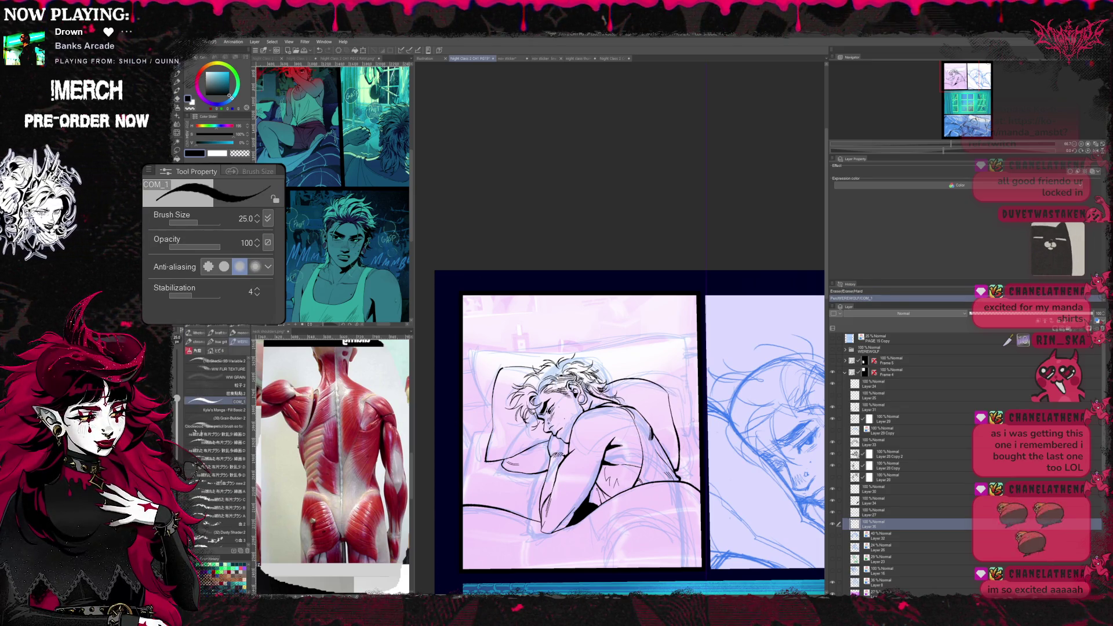
pyautogui.press('e')
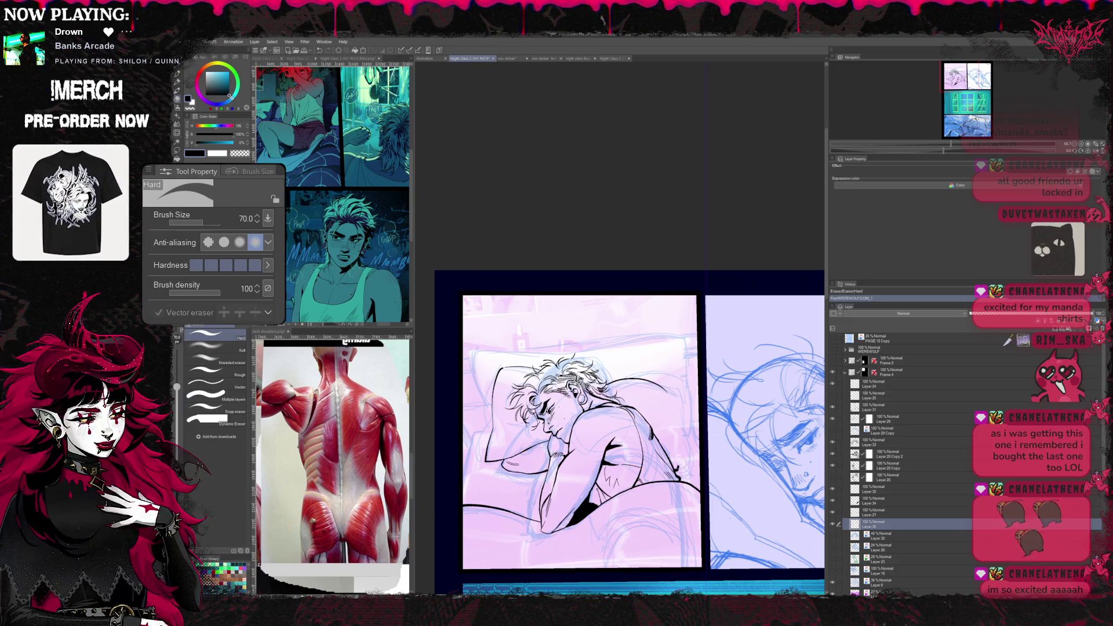
pyautogui.press('p')
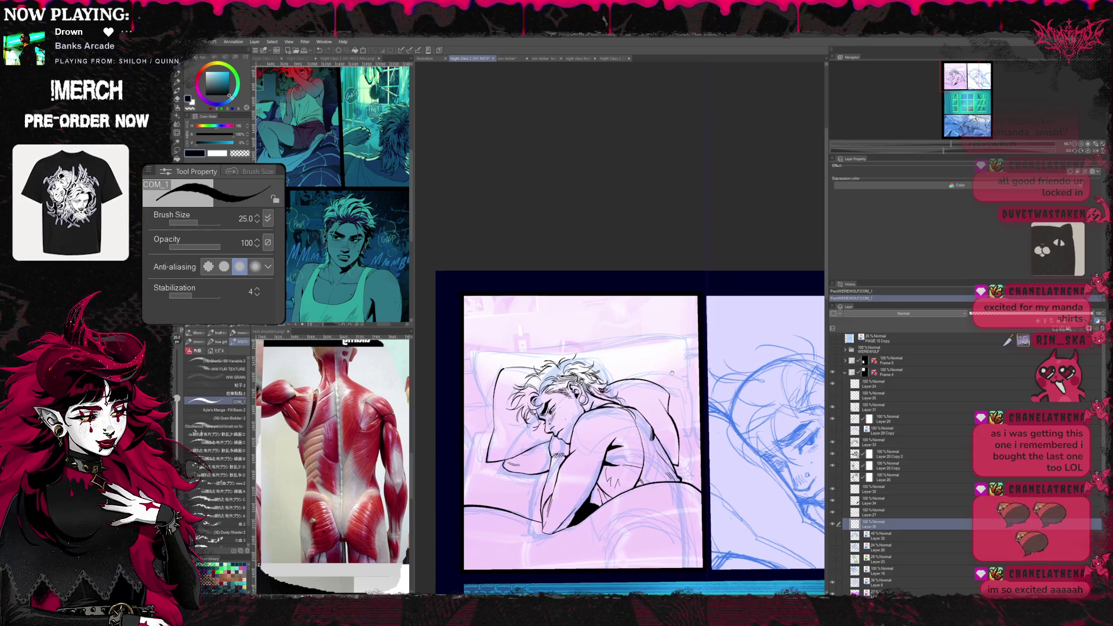
pyautogui.press('space')
pyautogui.press('e')
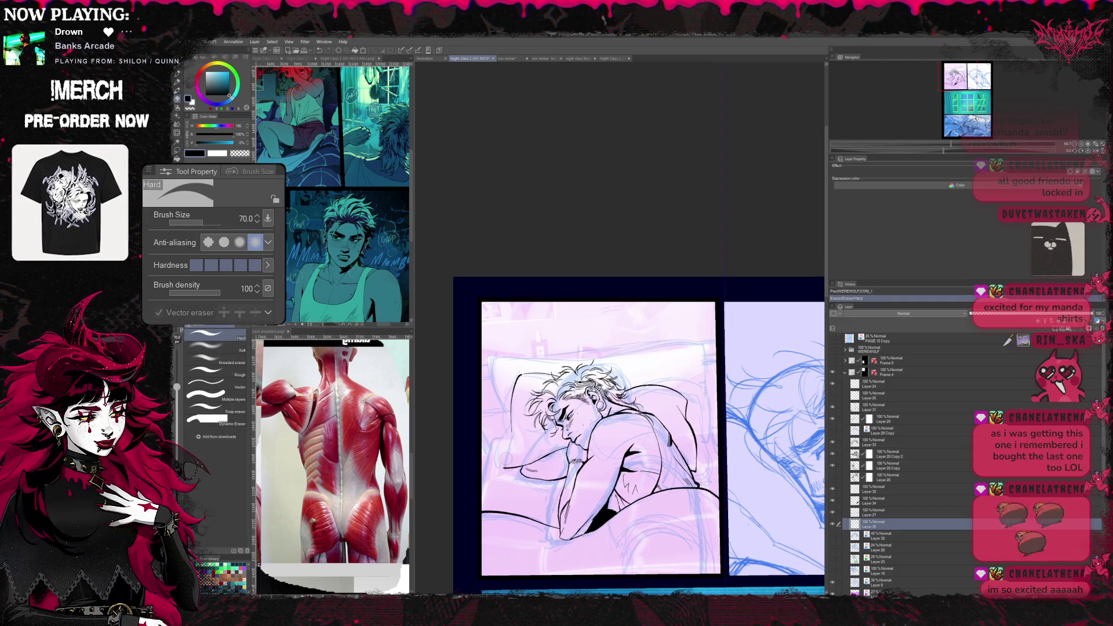
pyautogui.press('p')
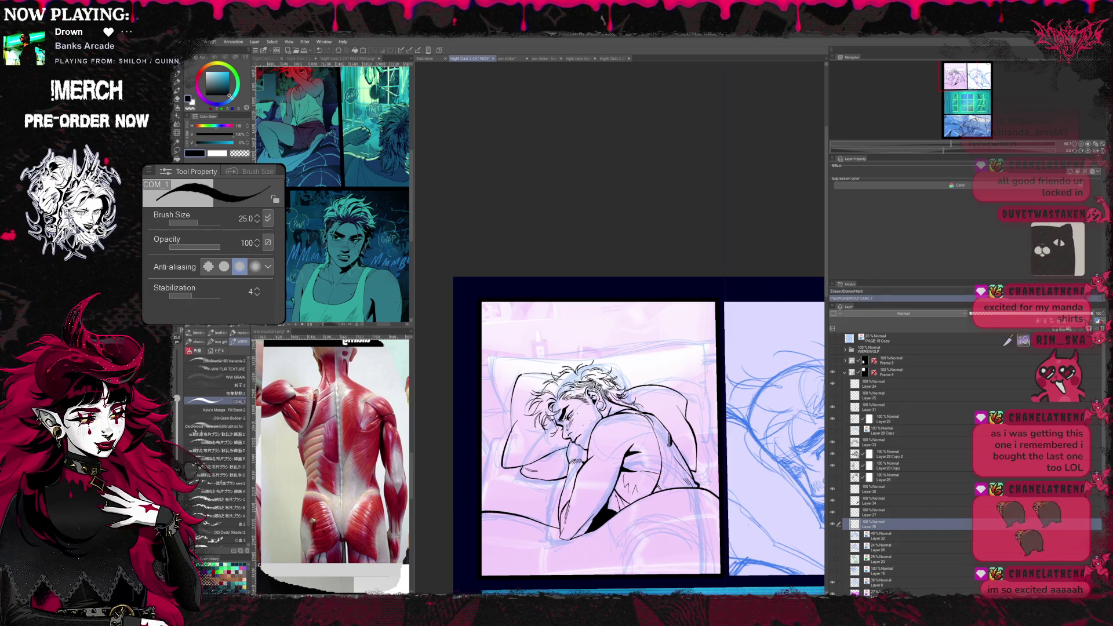
pyautogui.press('e')
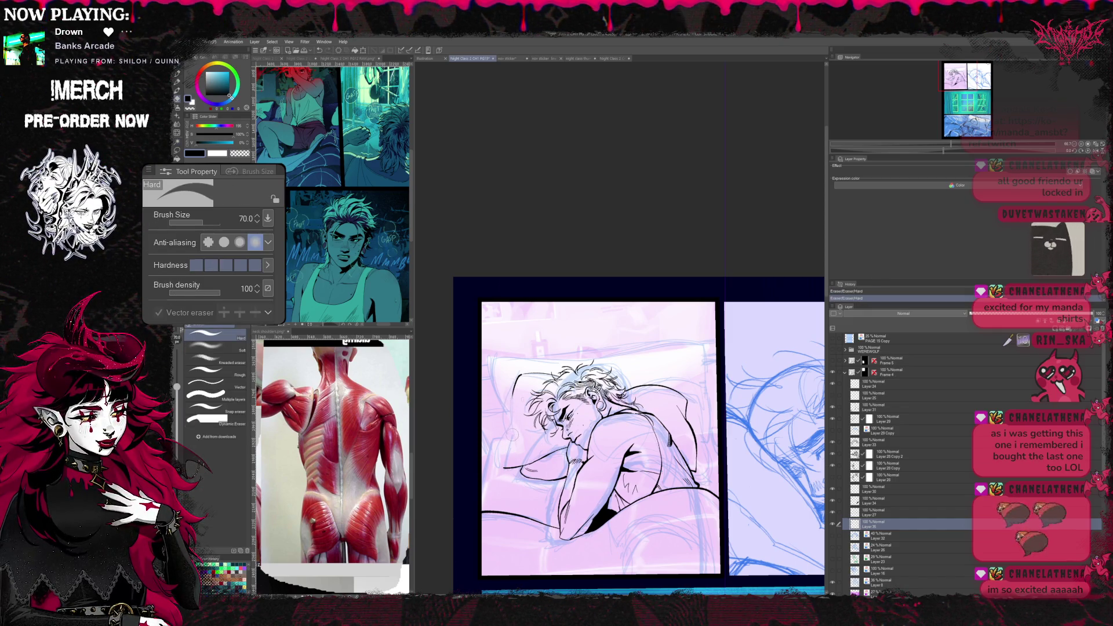
pyautogui.press('p')
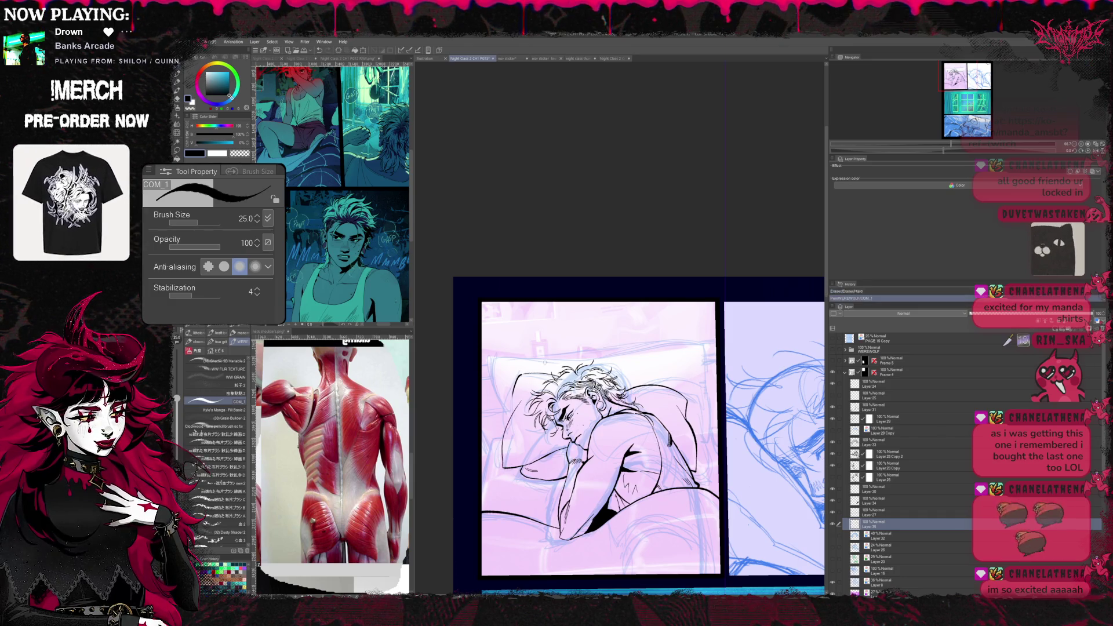
# - Add a small ink stroke to the figure, tidy it, tilt the view slightly and undo one stray stroke
pyautogui.moveTo(515, 409); pyautogui.dragTo(521, 421)
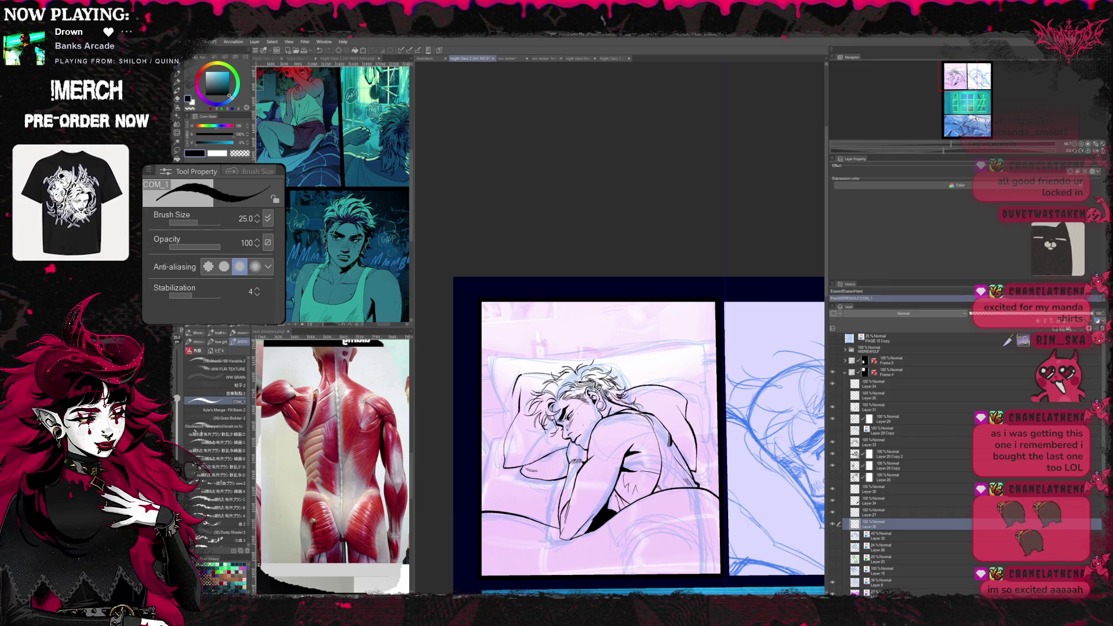
pyautogui.press('e')
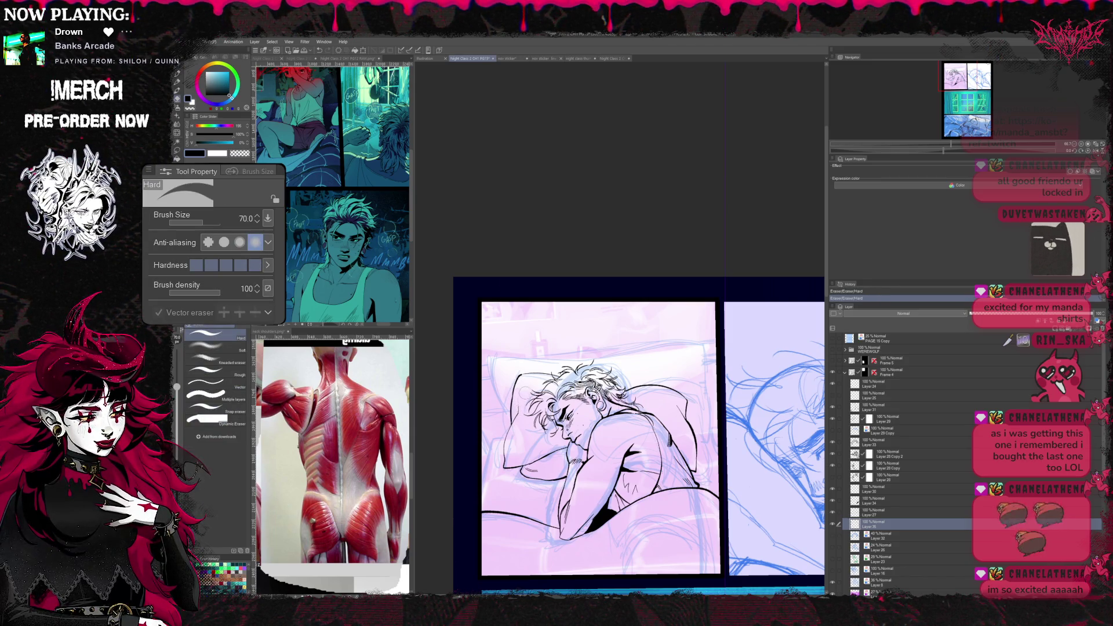
pyautogui.press('p')
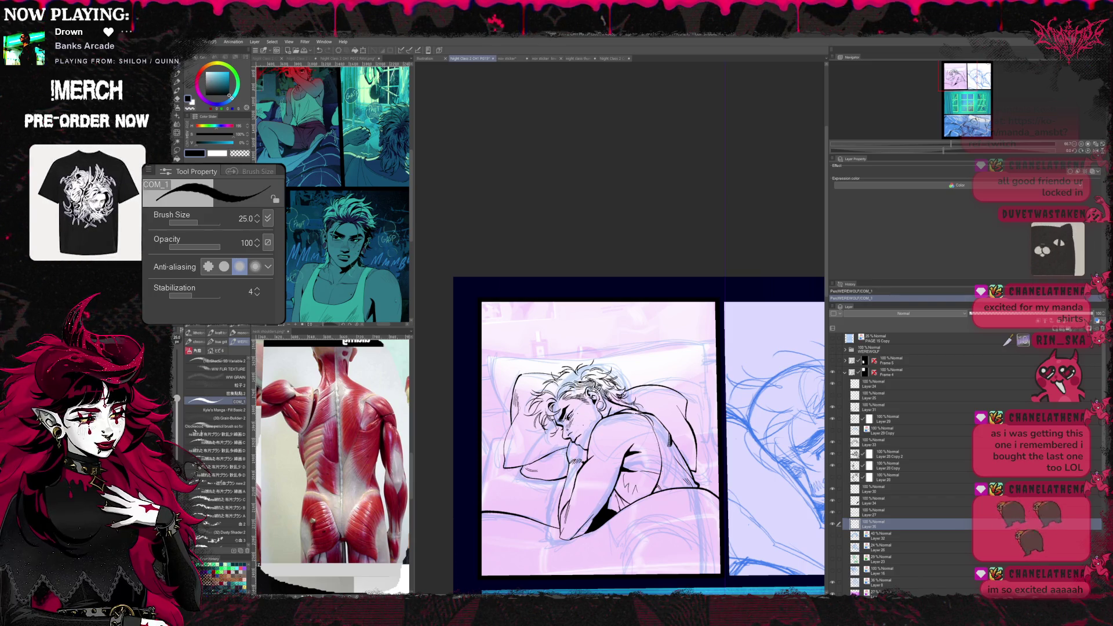
pyautogui.press('r')
pyautogui.moveTo(608, 435); pyautogui.dragTo(600, 431)
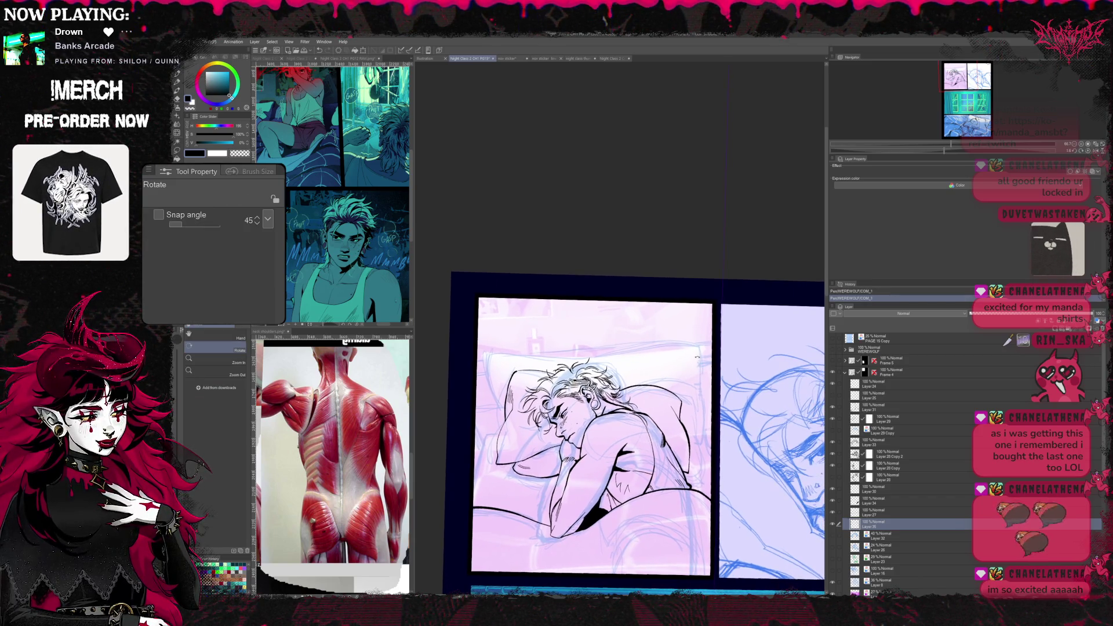
pyautogui.press('p')
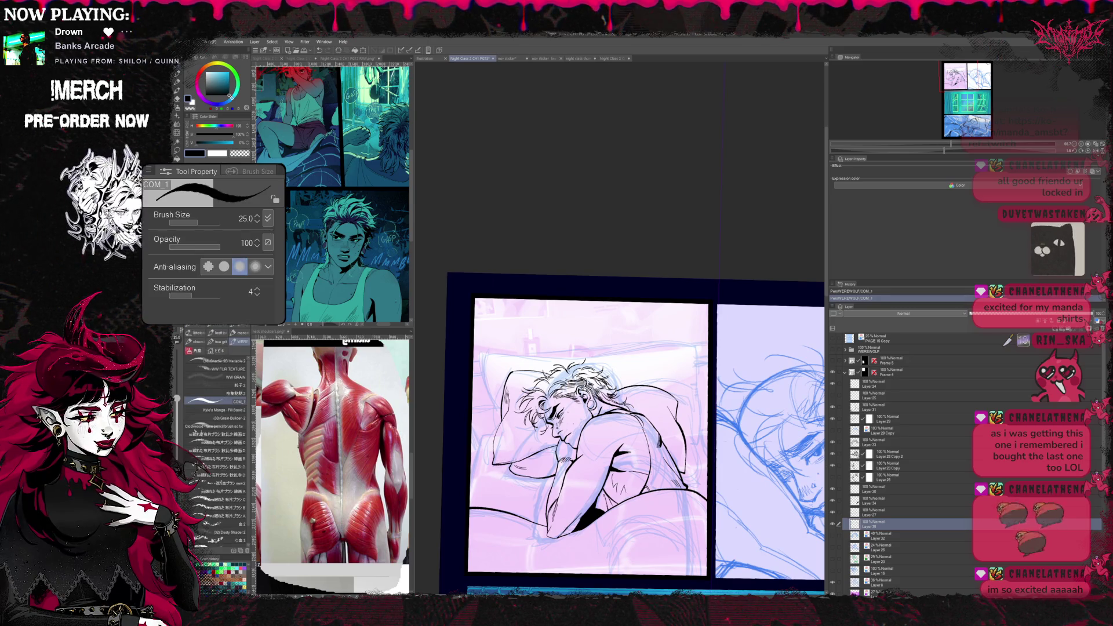
pyautogui.hotkey('ctrl', 'z')
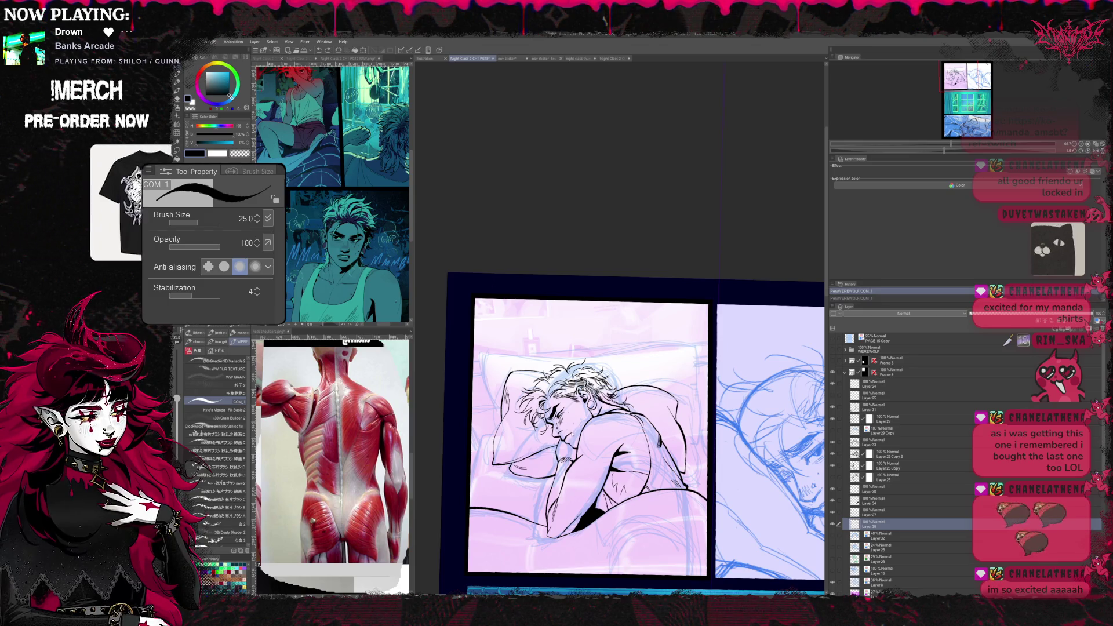
pyautogui.scroll(1, 591, 435)
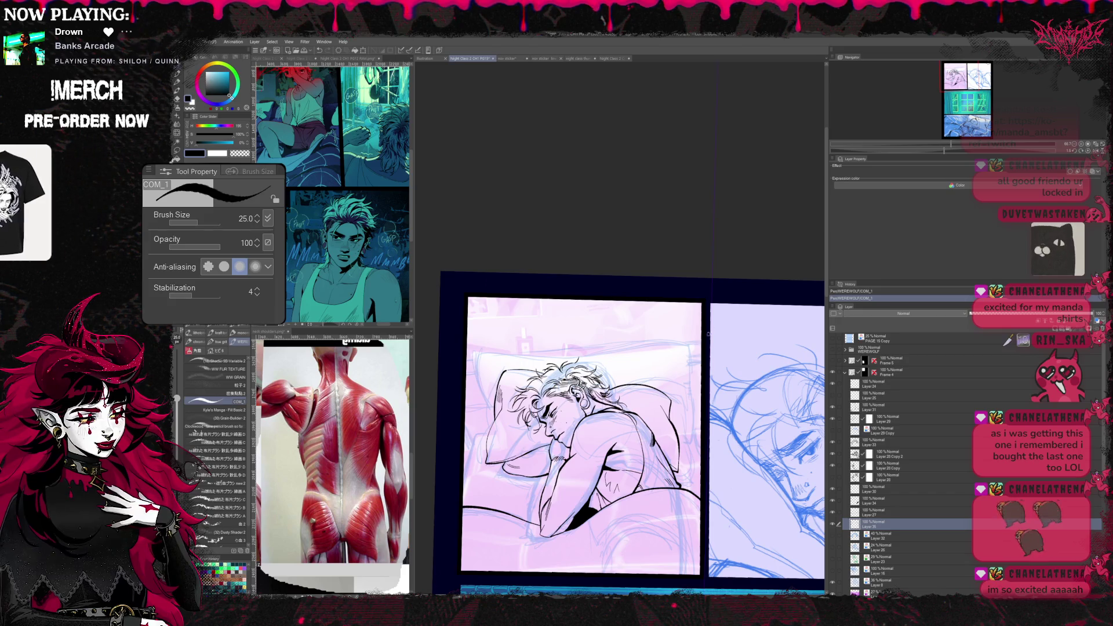
pyautogui.moveTo(591, 434); pyautogui.dragTo(600, 439)
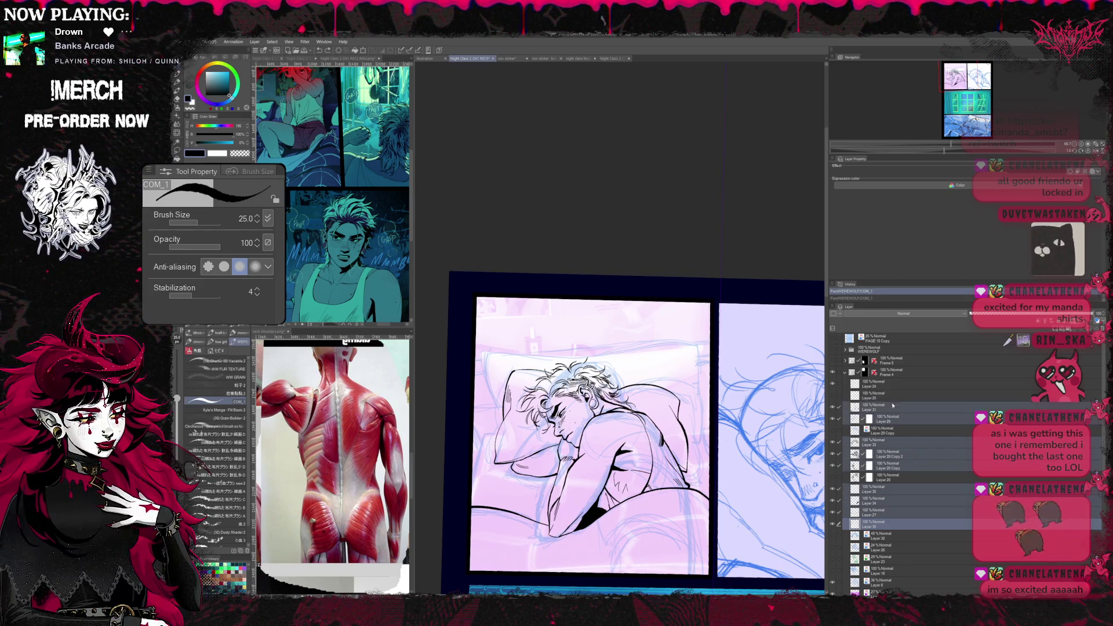
# - Group the marked line-art layers into a collapsed folder and test a transform without changes
pyautogui.hotkey('ctrl', 'g')
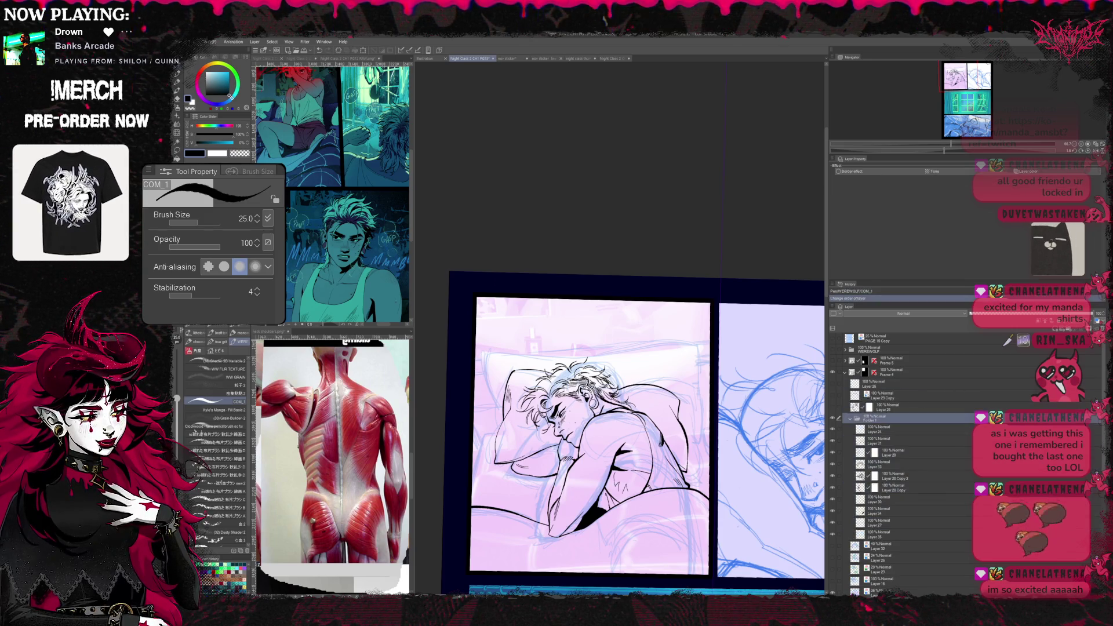
pyautogui.click(850, 420)
pyautogui.hotkey('ctrl', 't')
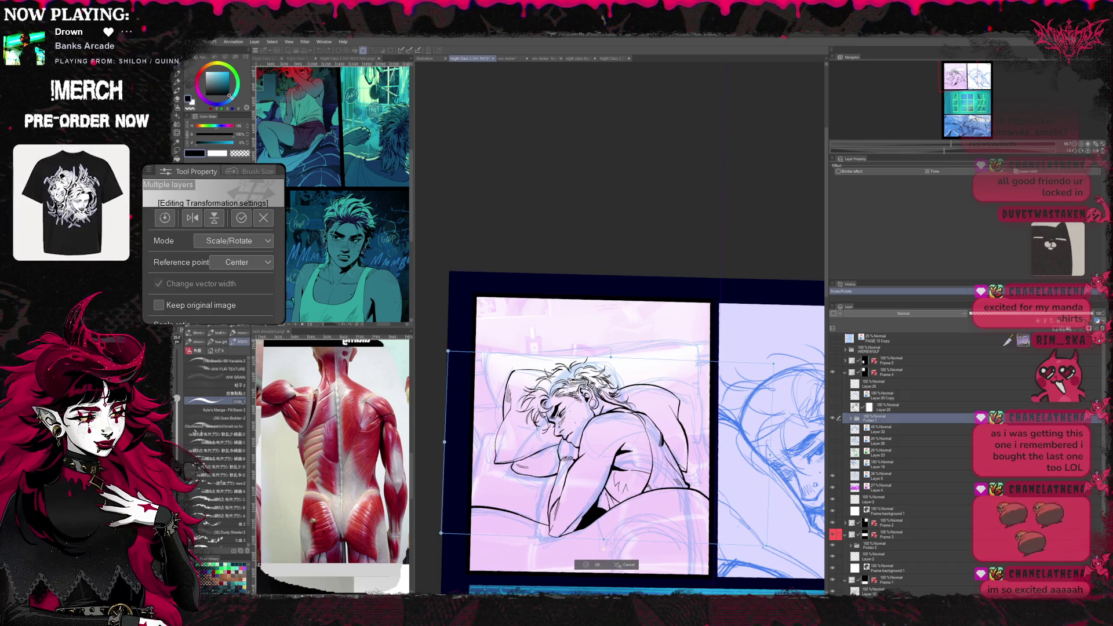
pyautogui.press('Return')
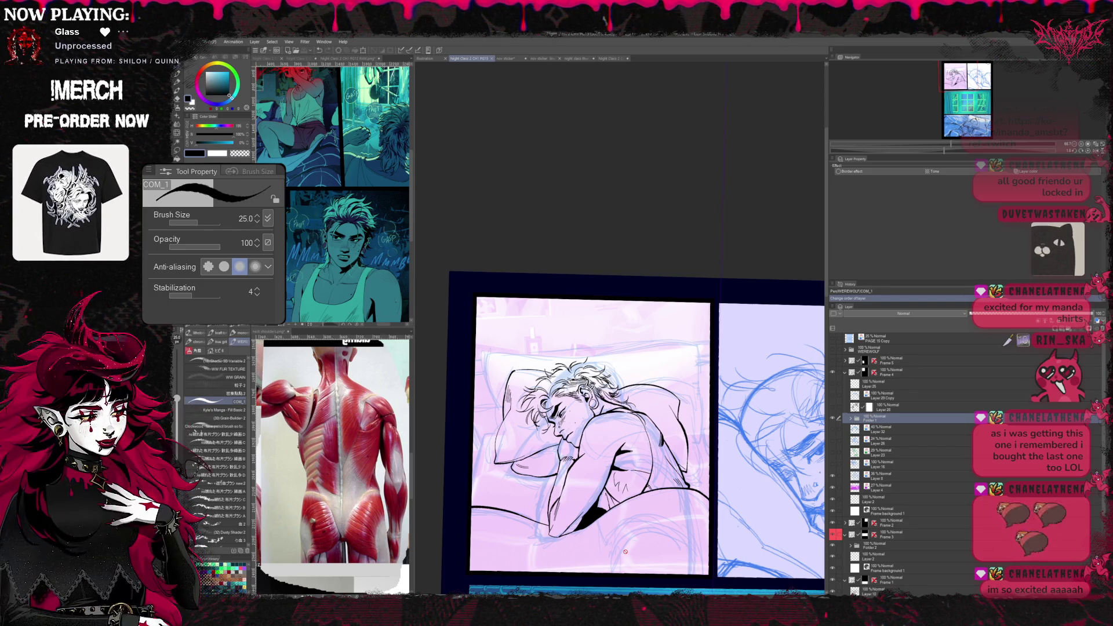
pyautogui.scroll(-1, 624, 549)
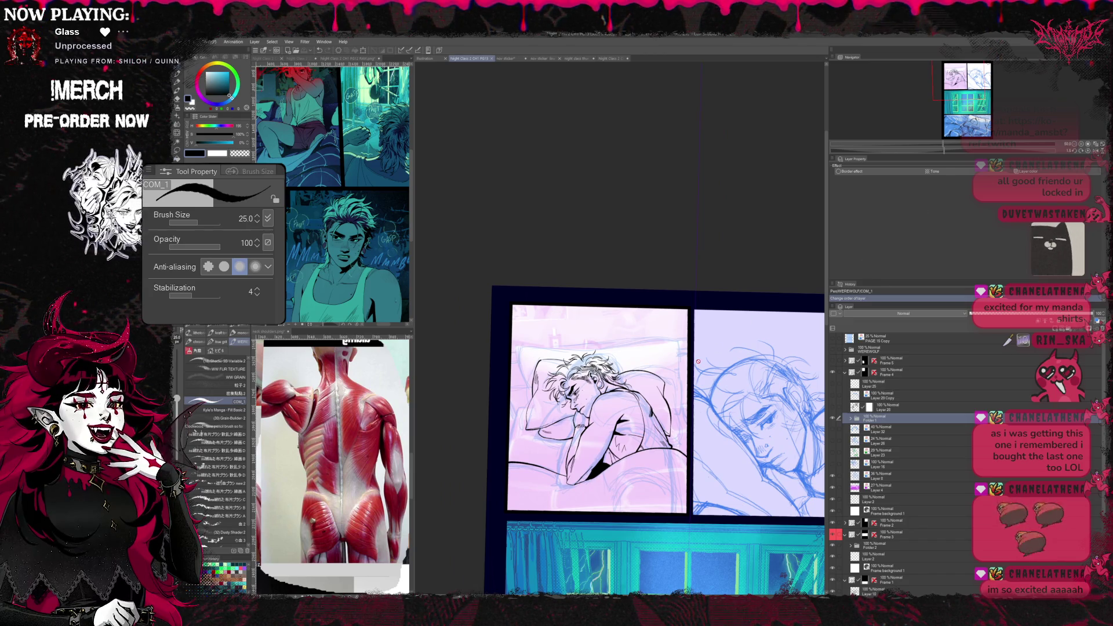
# - Slightly enlarge the sleeping-man artwork, shift it up and right in the panel and apply the transform
pyautogui.hotkey('ctrl', 't')
pyautogui.moveTo(489, 478); pyautogui.dragTo(473, 491)
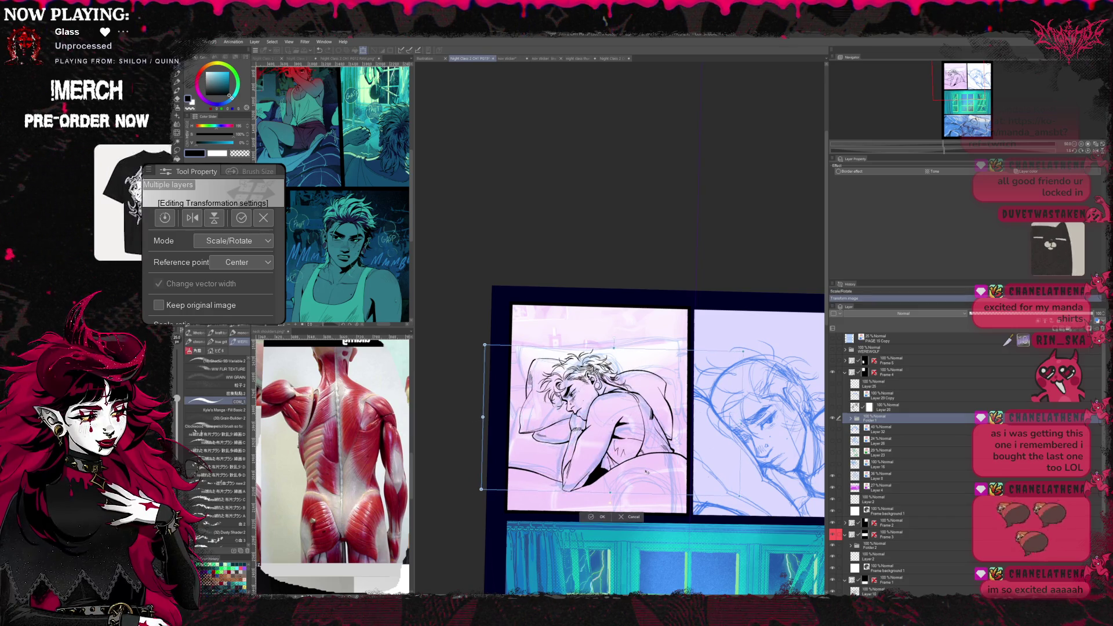
pyautogui.moveTo(474, 417); pyautogui.dragTo(487, 415)
pyautogui.moveTo(600, 417); pyautogui.dragTo(601, 421)
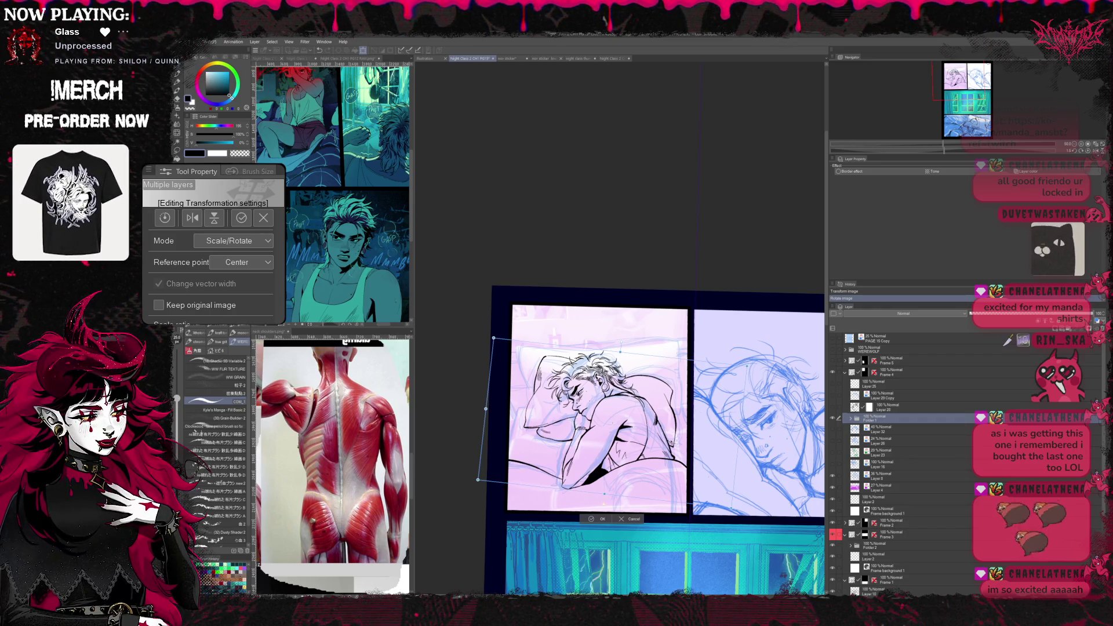
pyautogui.press('Left')
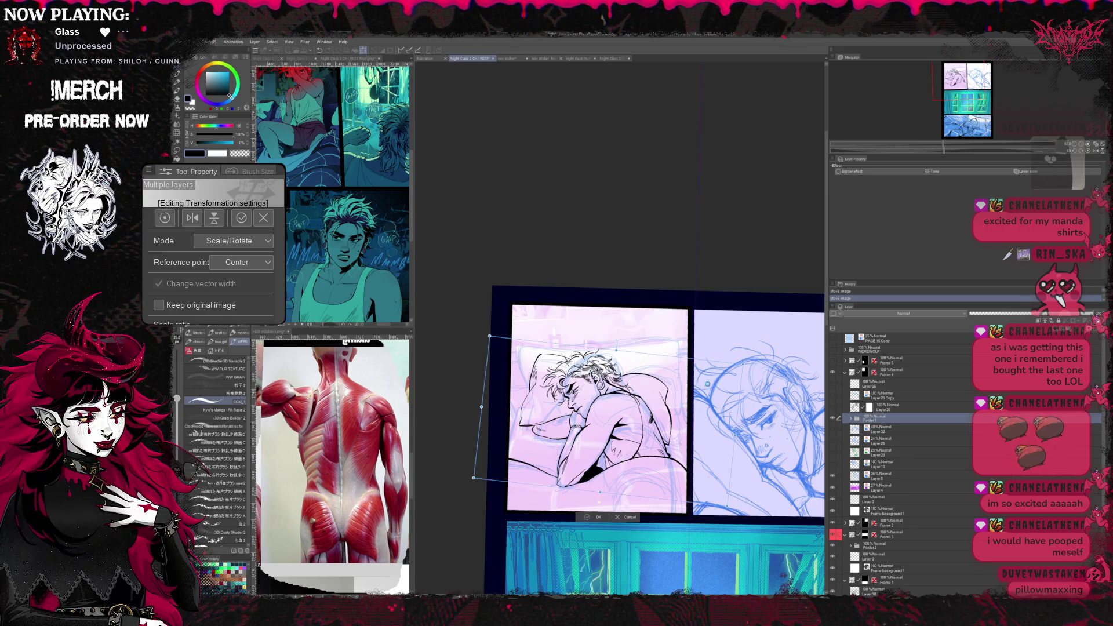
pyautogui.press('Return')
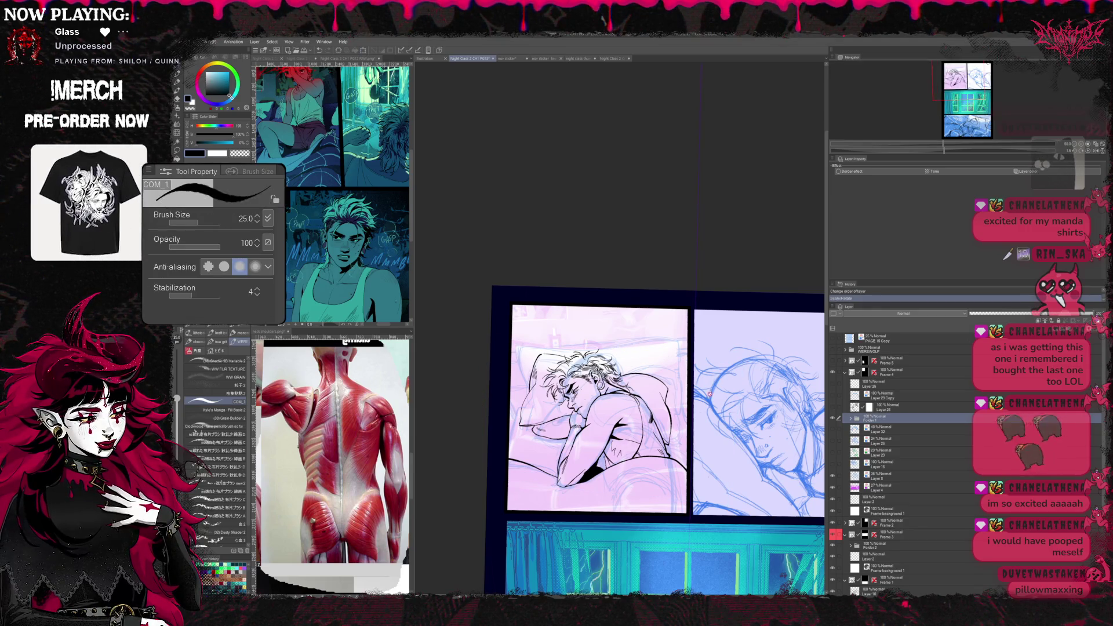
# - Mirror and tilt the view about 45 degrees, then lasso the line art near the man's face
pyautogui.press('h')
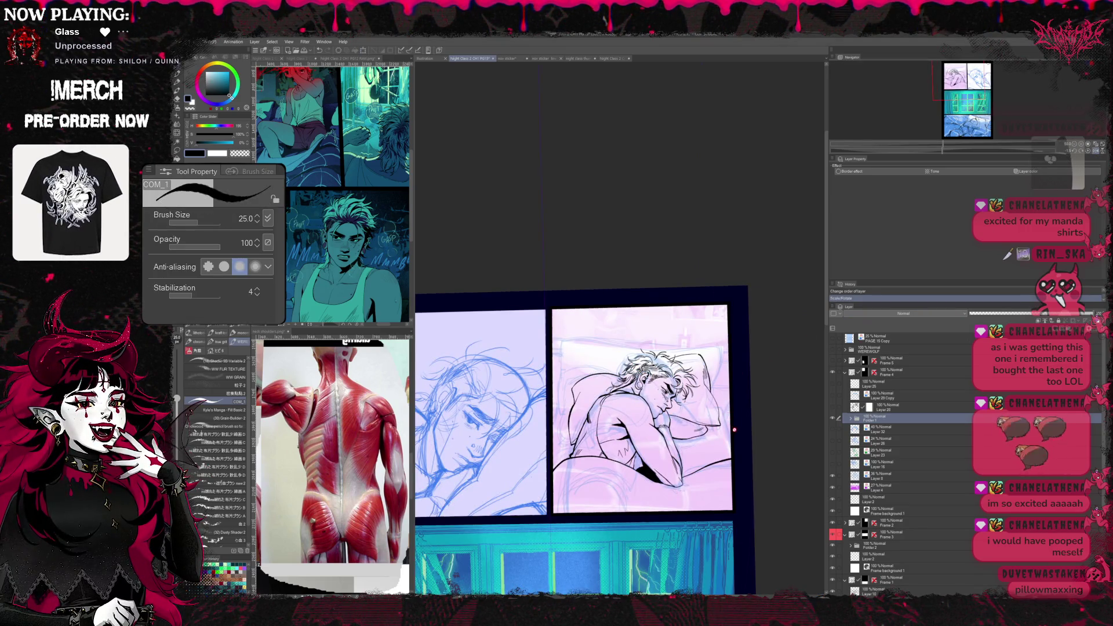
pyautogui.press('r')
pyautogui.moveTo(609, 391); pyautogui.dragTo(662, 348)
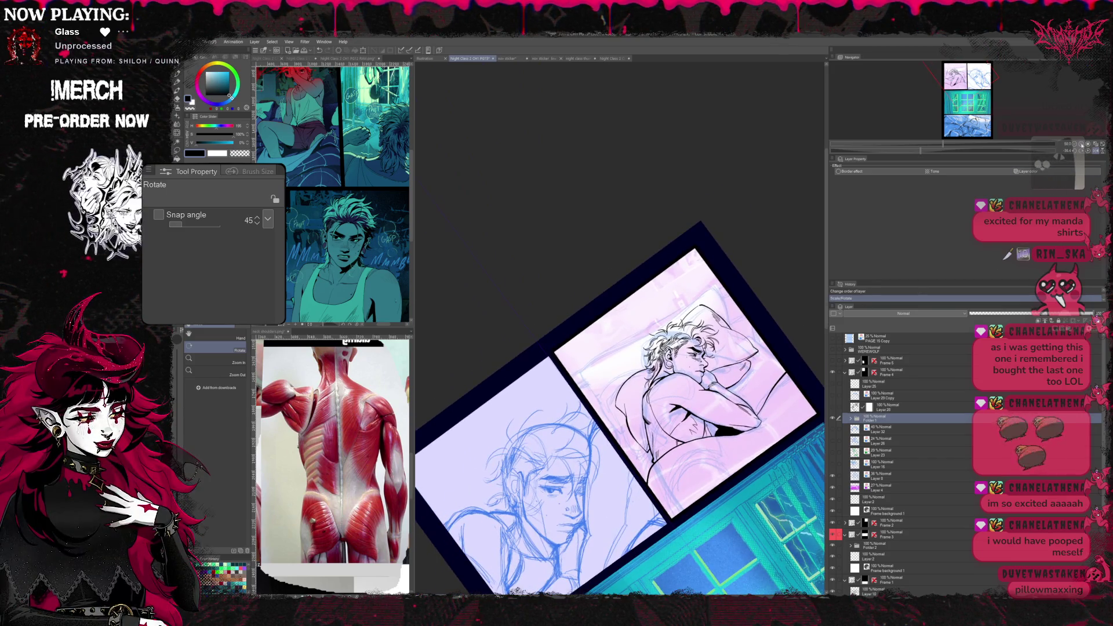
pyautogui.scroll(4, 661, 374)
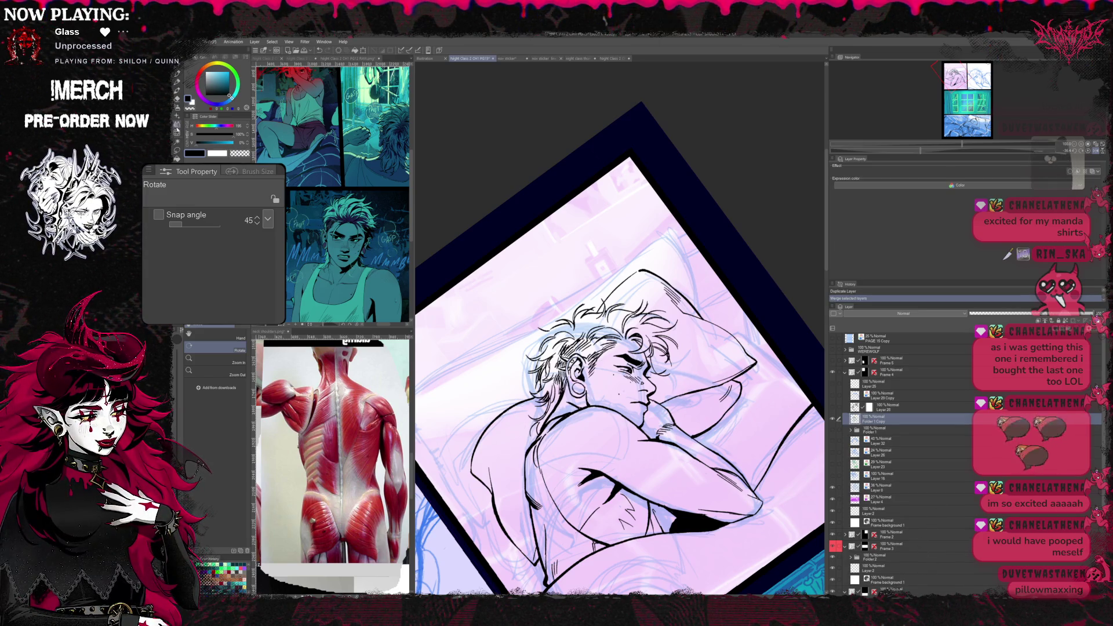
pyautogui.press('m')
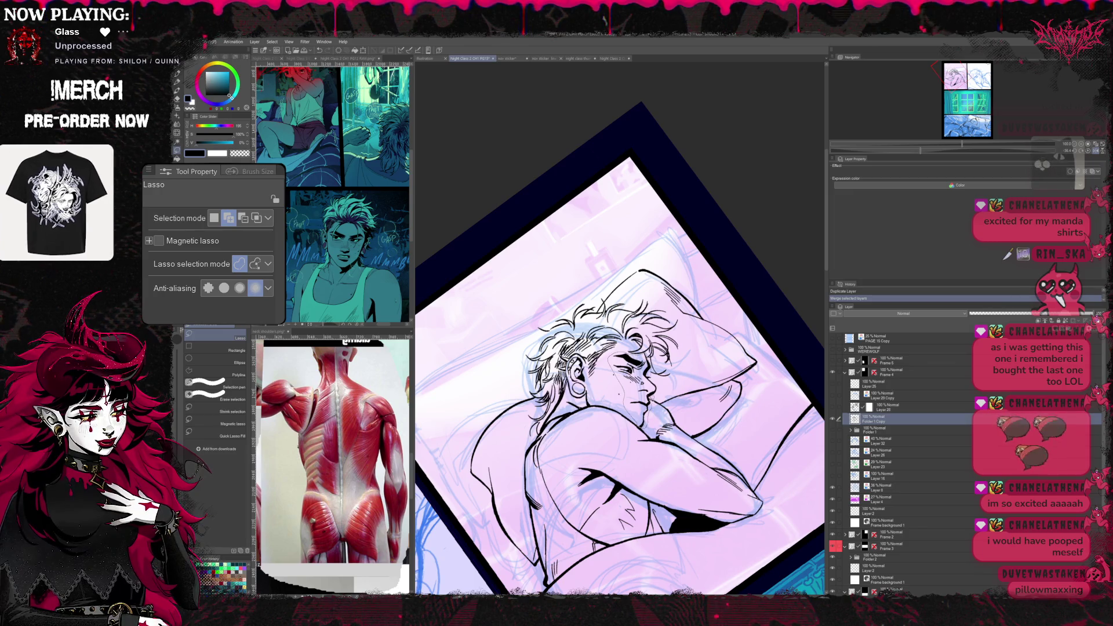
pyautogui.moveTo(652, 422); pyautogui.dragTo(674, 433)
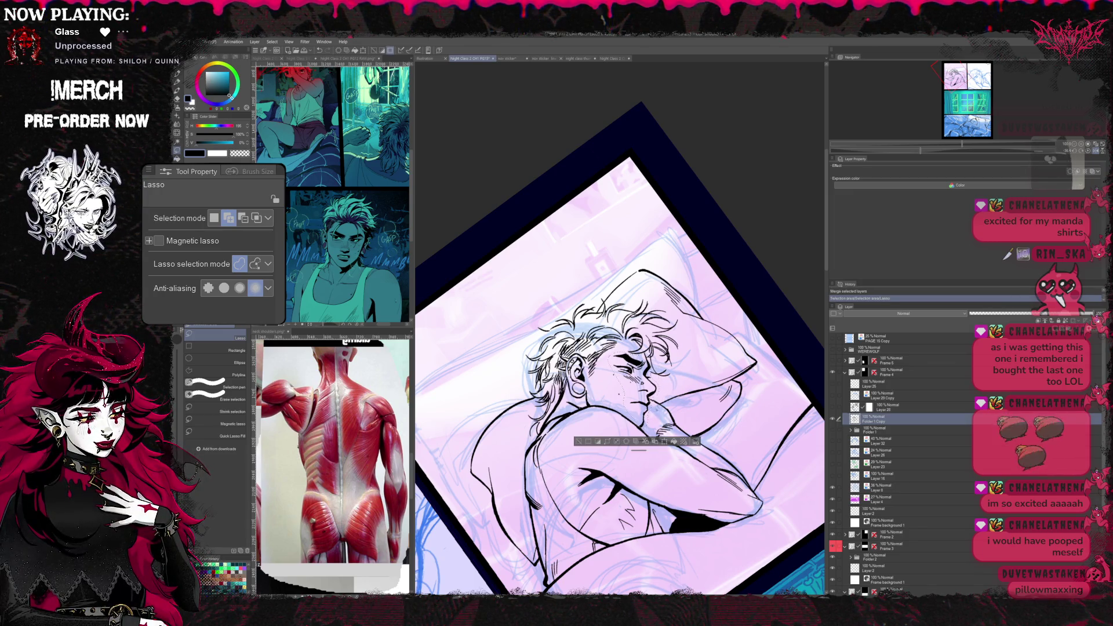
# - Move the lassoed line art slightly up and left and apply the transform
pyautogui.hotkey('ctrl', 't')
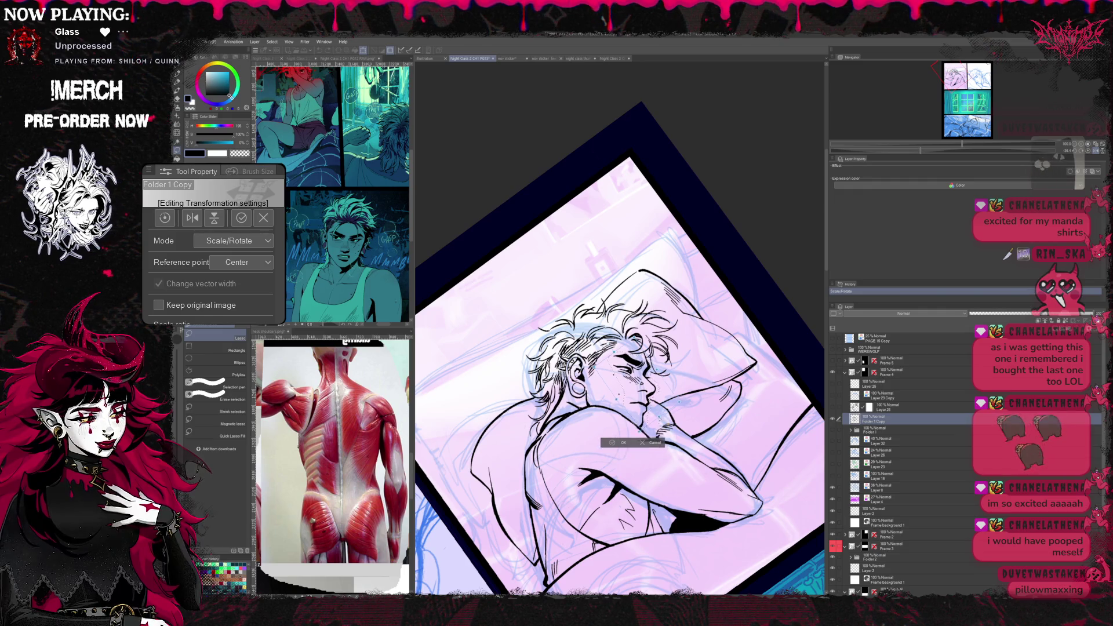
pyautogui.moveTo(660, 430); pyautogui.dragTo(653, 423)
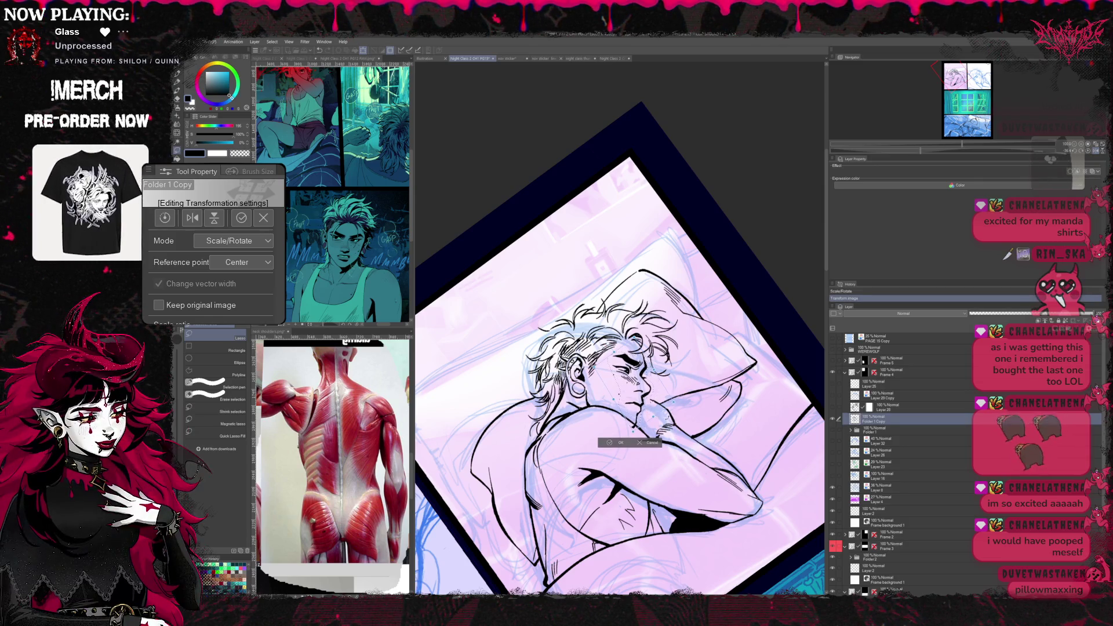
pyautogui.click(616, 443)
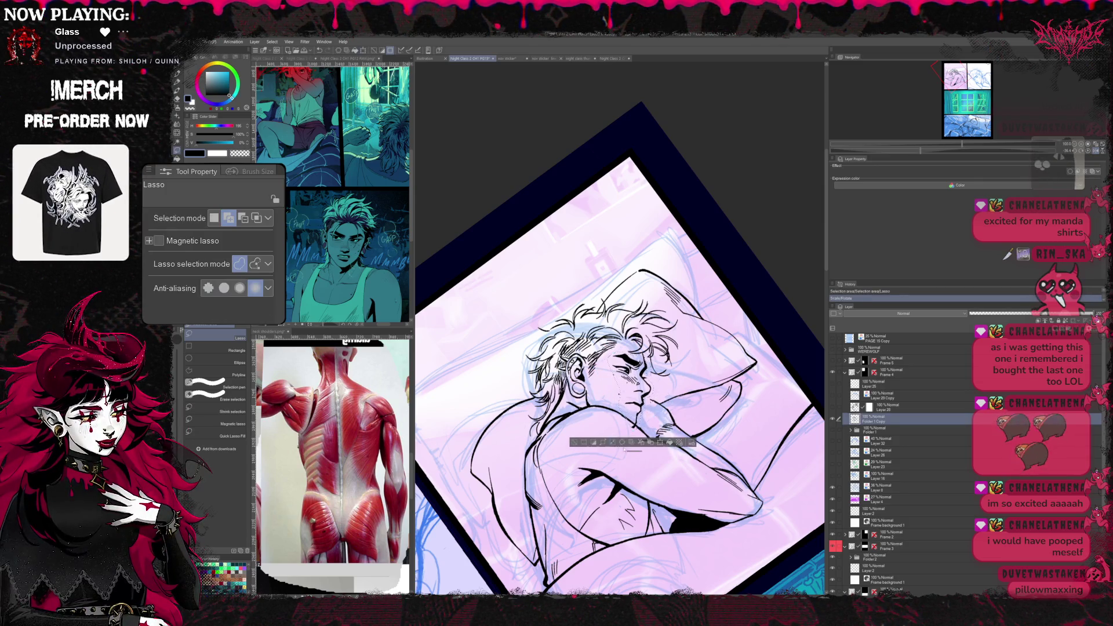
# - Clear the selection, mirror the view back and erase old face lines at a new page angle
pyautogui.click(574, 443)
pyautogui.press('h')
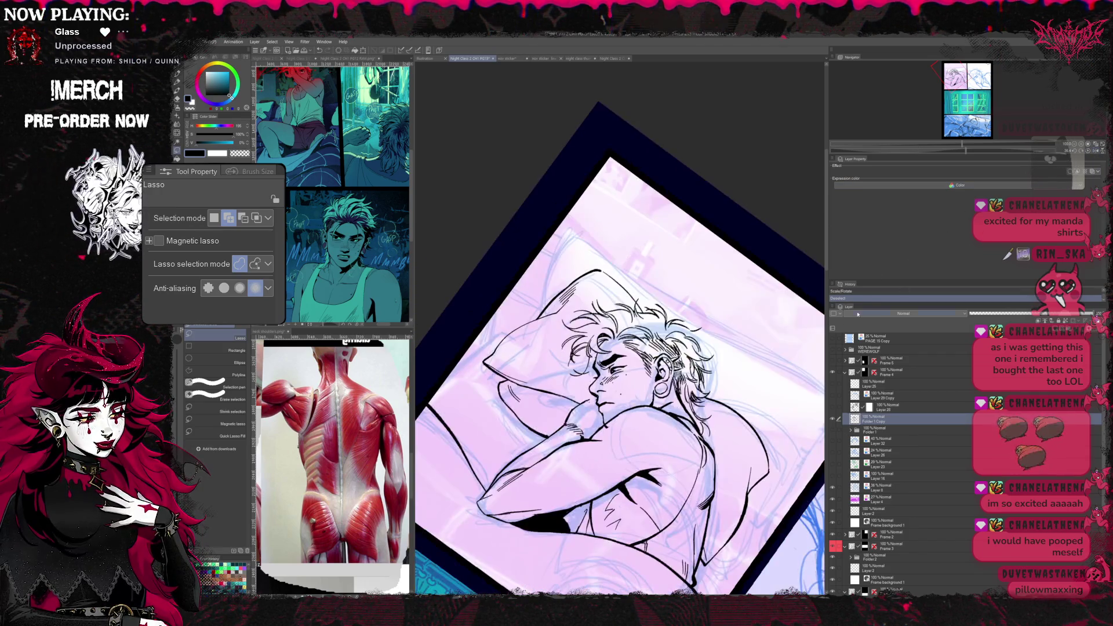
pyautogui.press('e')
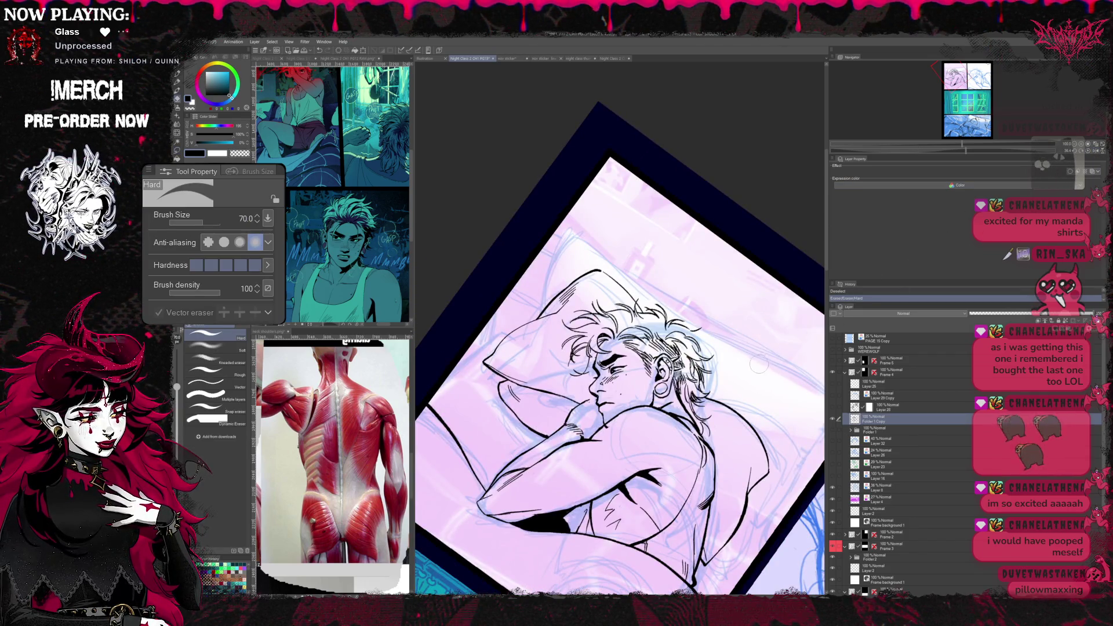
pyautogui.moveTo(761, 367); pyautogui.dragTo(713, 409)
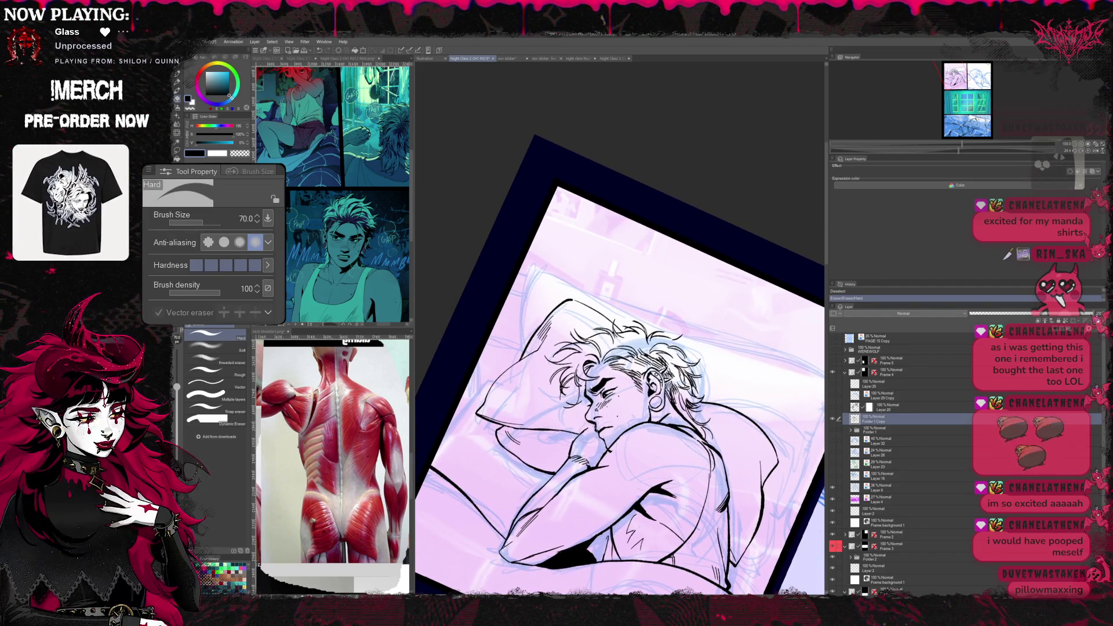
pyautogui.press('r')
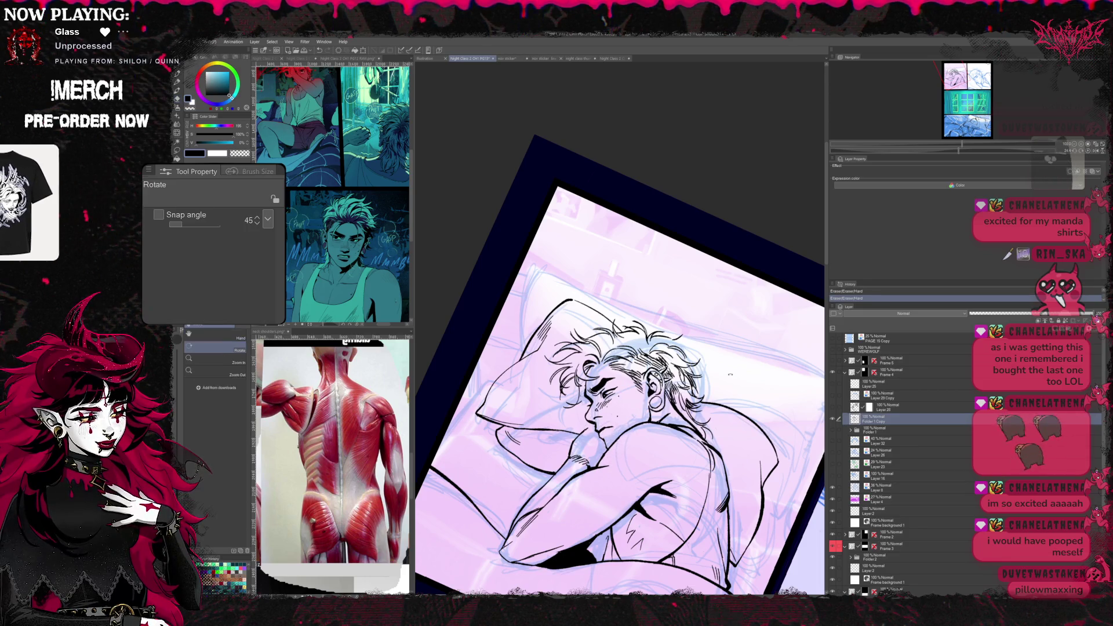
pyautogui.moveTo(713, 409)
pyautogui.mouseDown()
pyautogui.moveTo(660, 373)
pyautogui.moveTo(626, 400)
pyautogui.mouseUp()
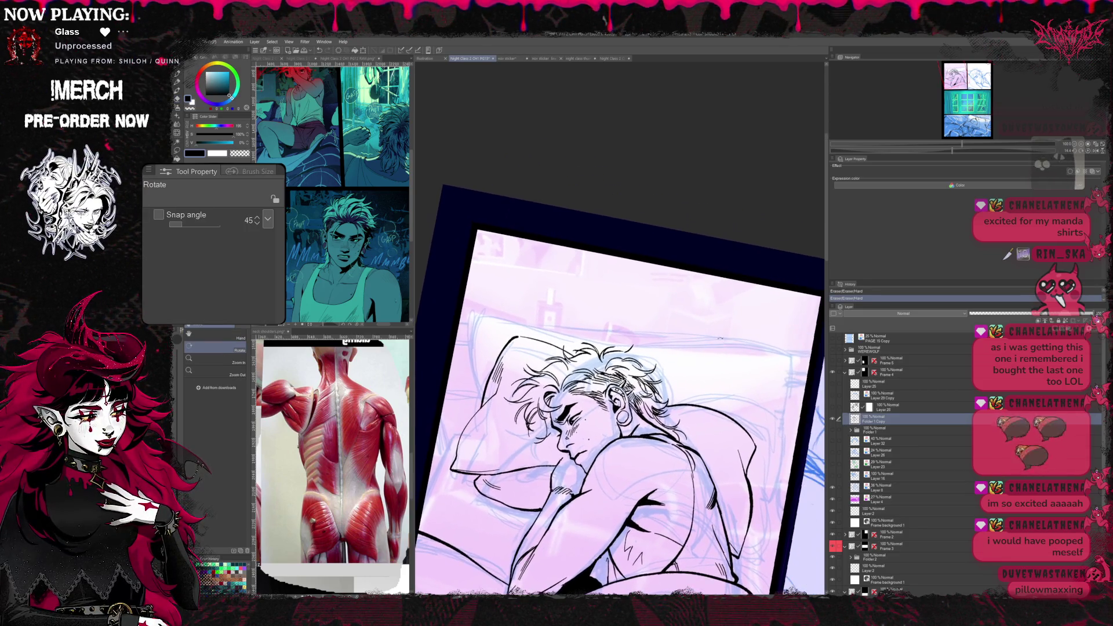
# - Continue erasing the mouth and cheek lines, retilt the page and return to the inking brush for new strokes
pyautogui.press('e')
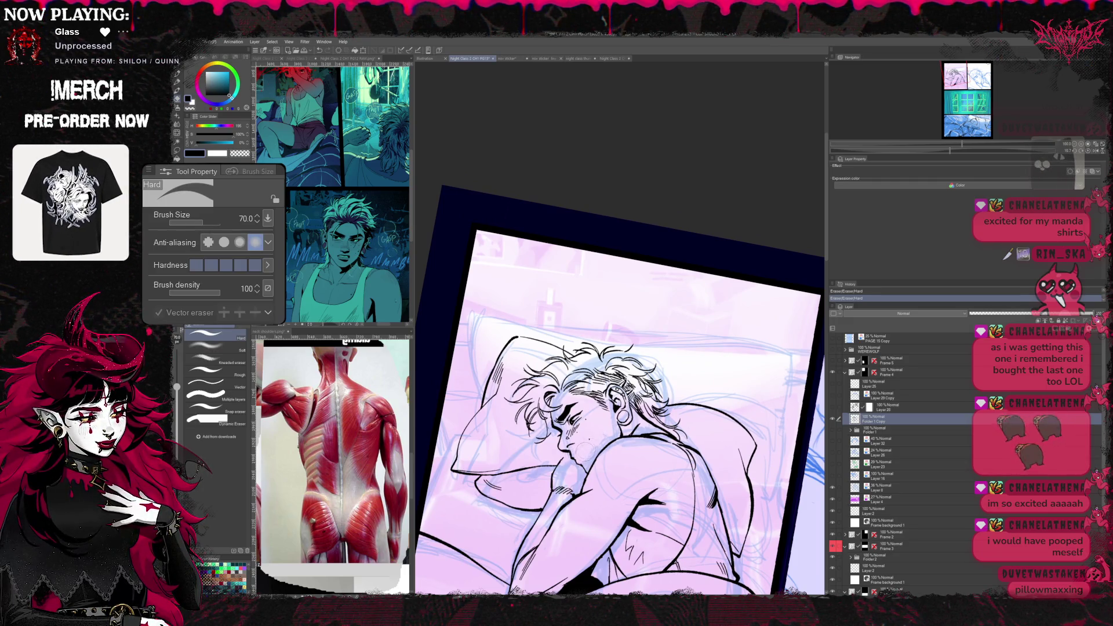
pyautogui.press('r')
pyautogui.moveTo(660, 392); pyautogui.dragTo(608, 365)
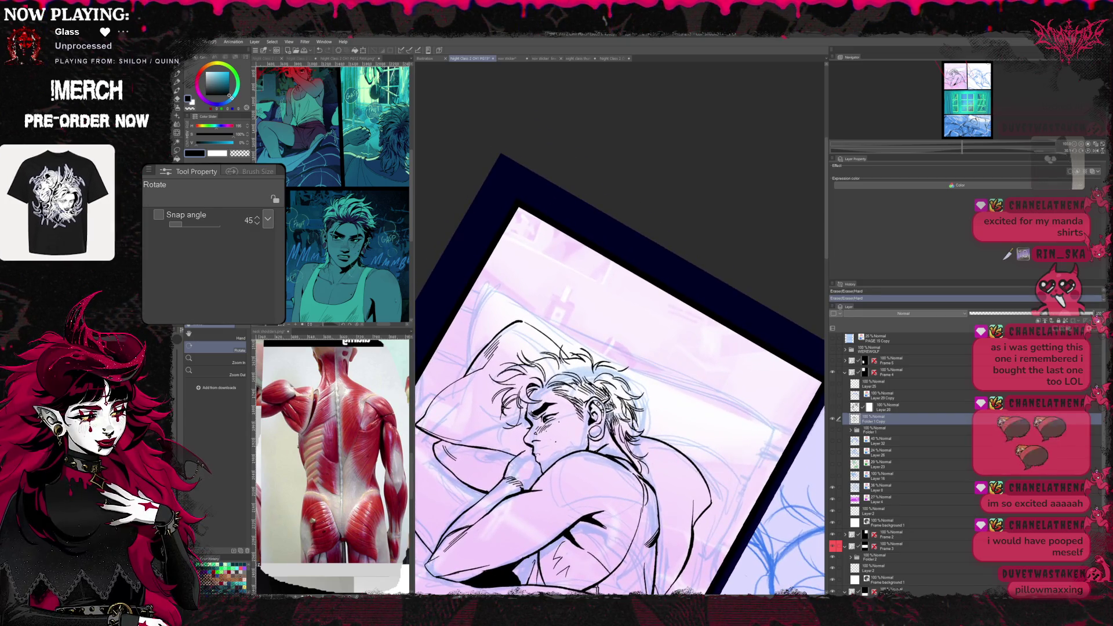
pyautogui.press('e')
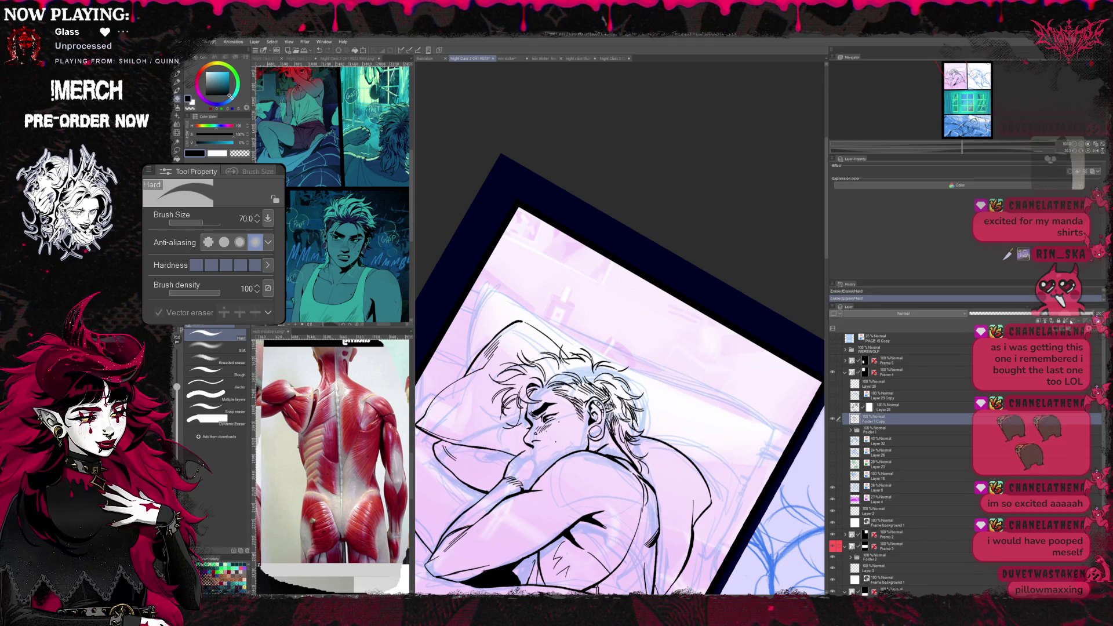
pyautogui.press('b')
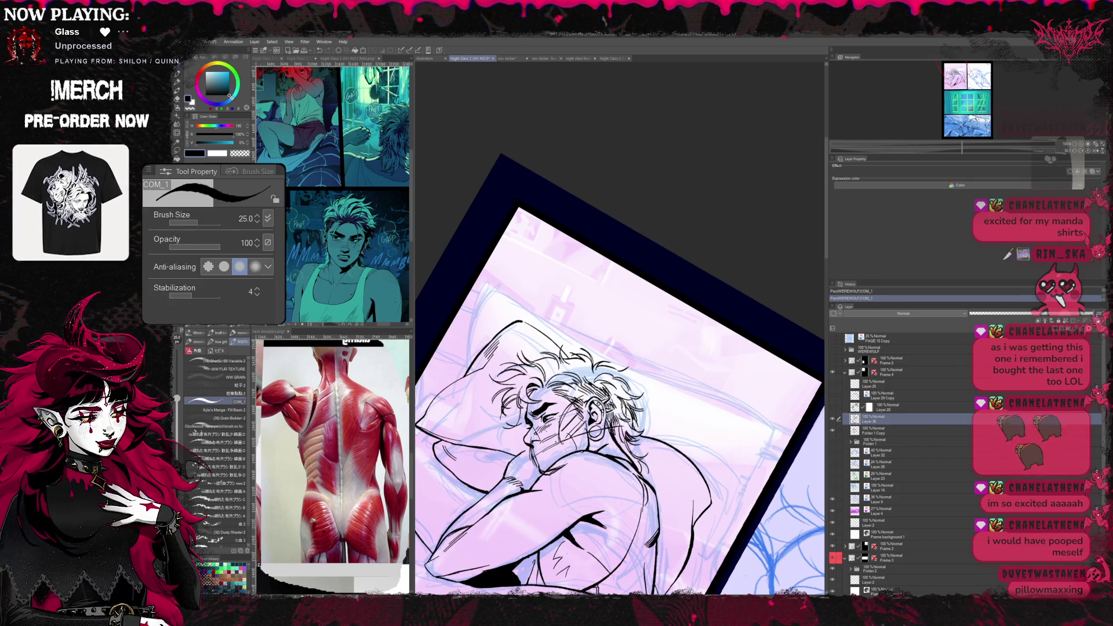
# - Ink the closed eye, nose and cheek on a diamond-tilted page, erase stray lines and turn the page back
pyautogui.press('h')
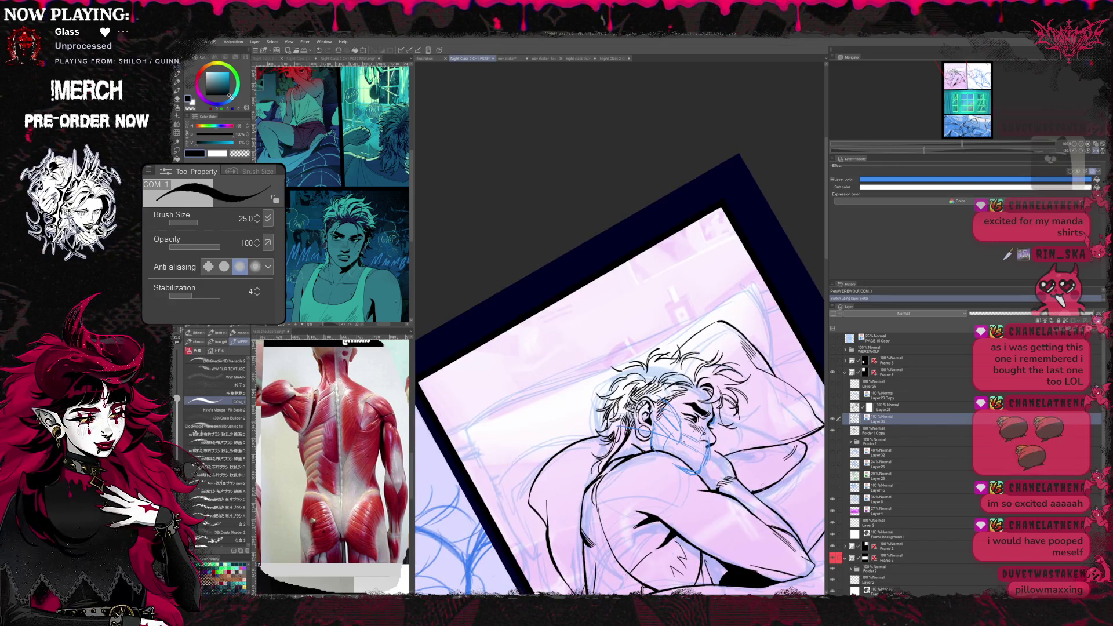
pyautogui.press('r')
pyautogui.moveTo(660, 417); pyautogui.dragTo(609, 365)
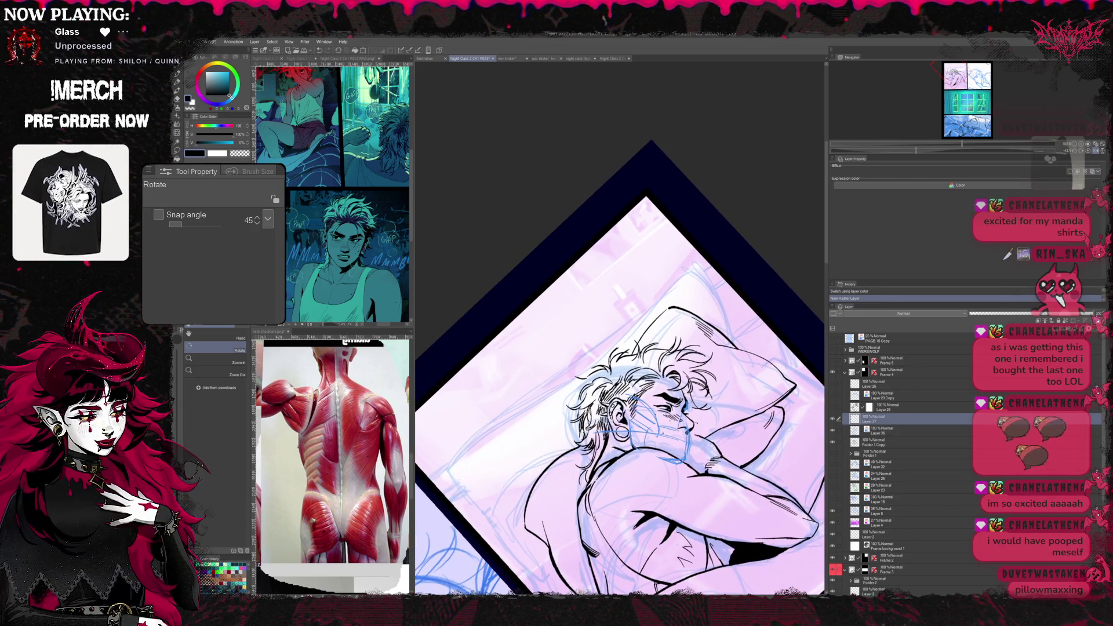
pyautogui.press('b')
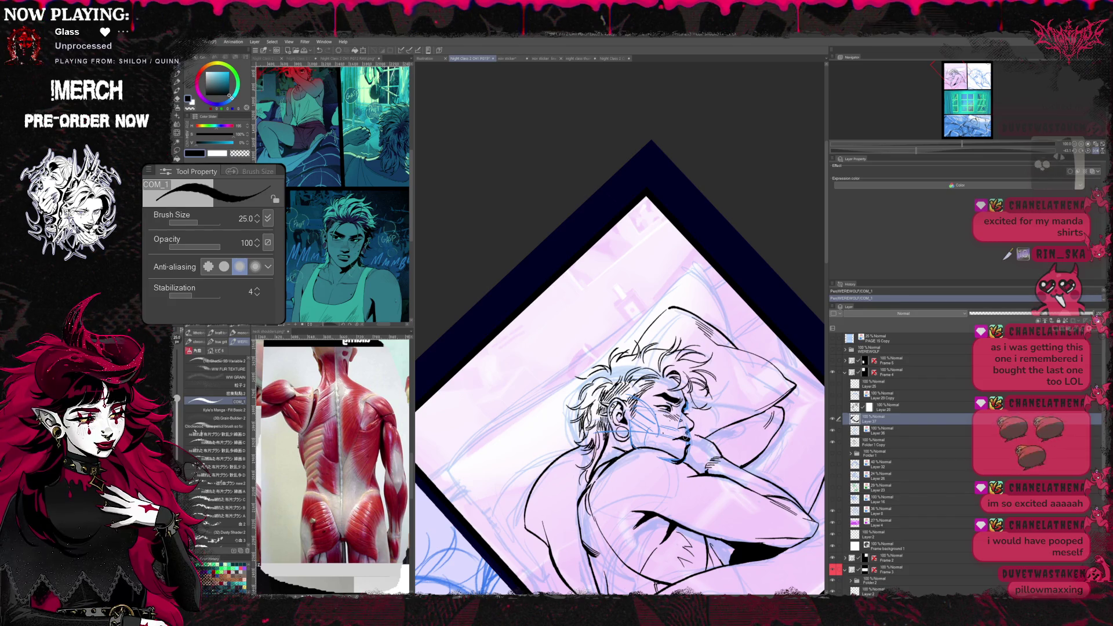
pyautogui.press('e')
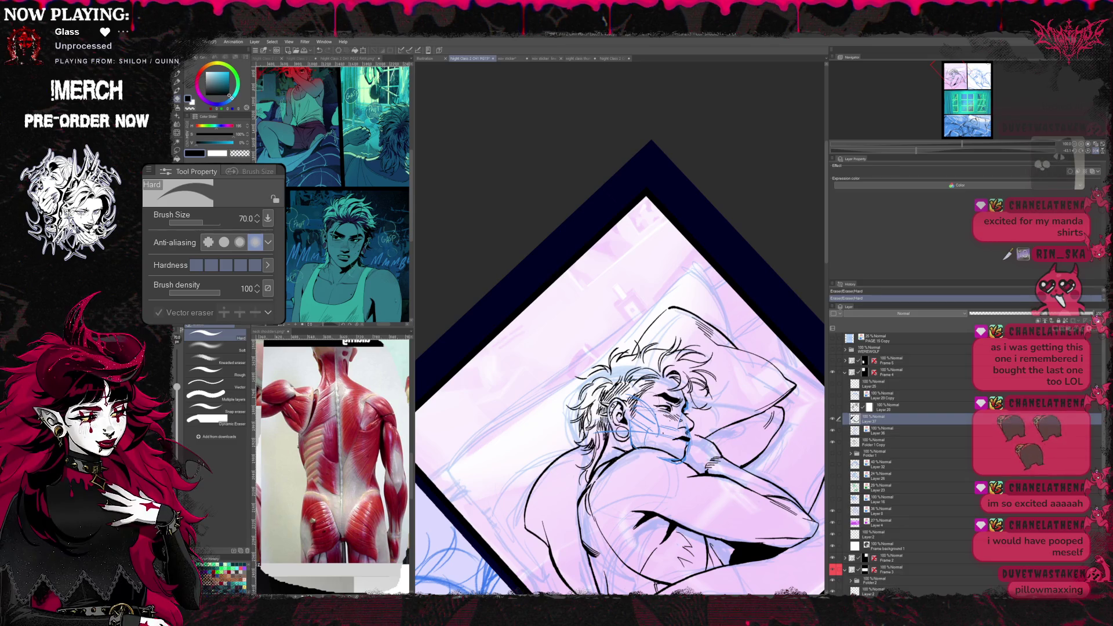
pyautogui.press('r')
pyautogui.moveTo(660, 391); pyautogui.dragTo(609, 434)
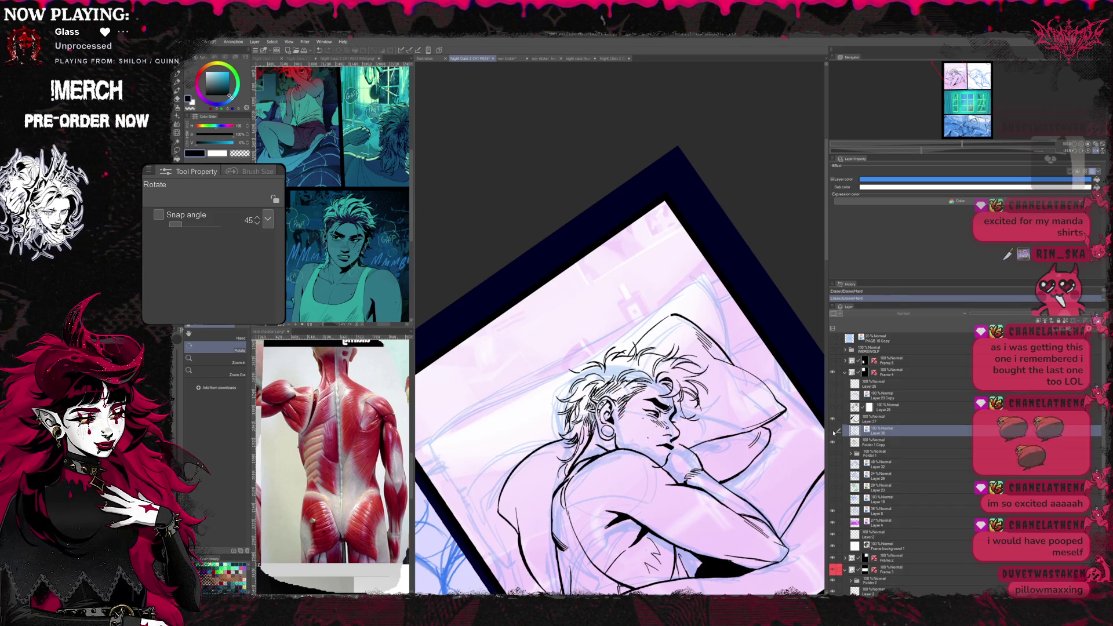
# - Mirror the view, erase and re-ink face and hair lines on the layer above, then return to the layer below
pyautogui.press('h')
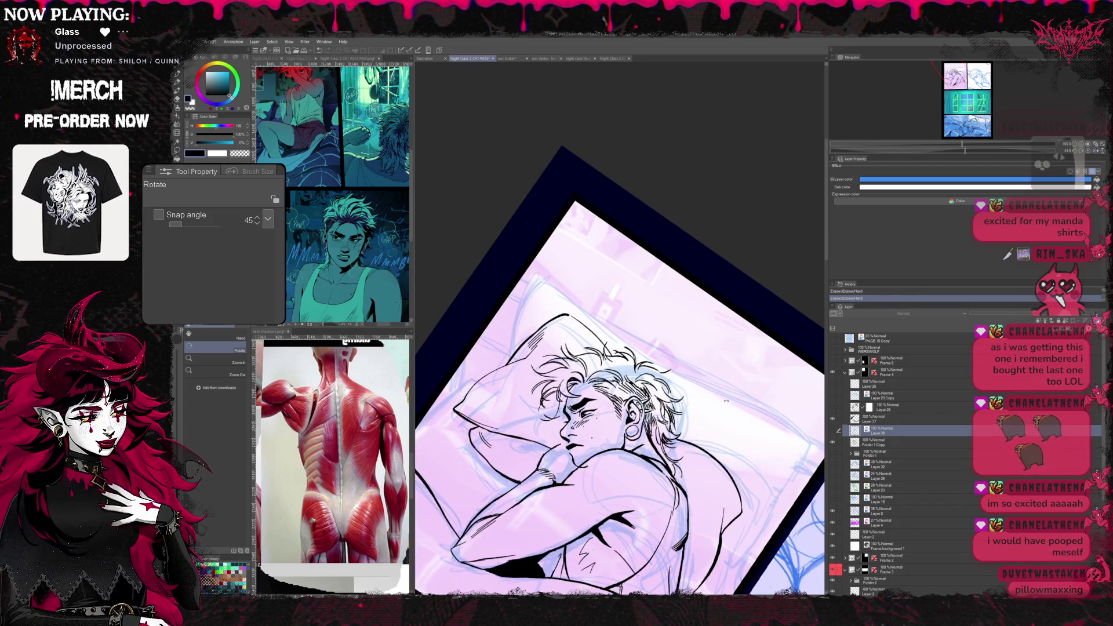
pyautogui.press('e')
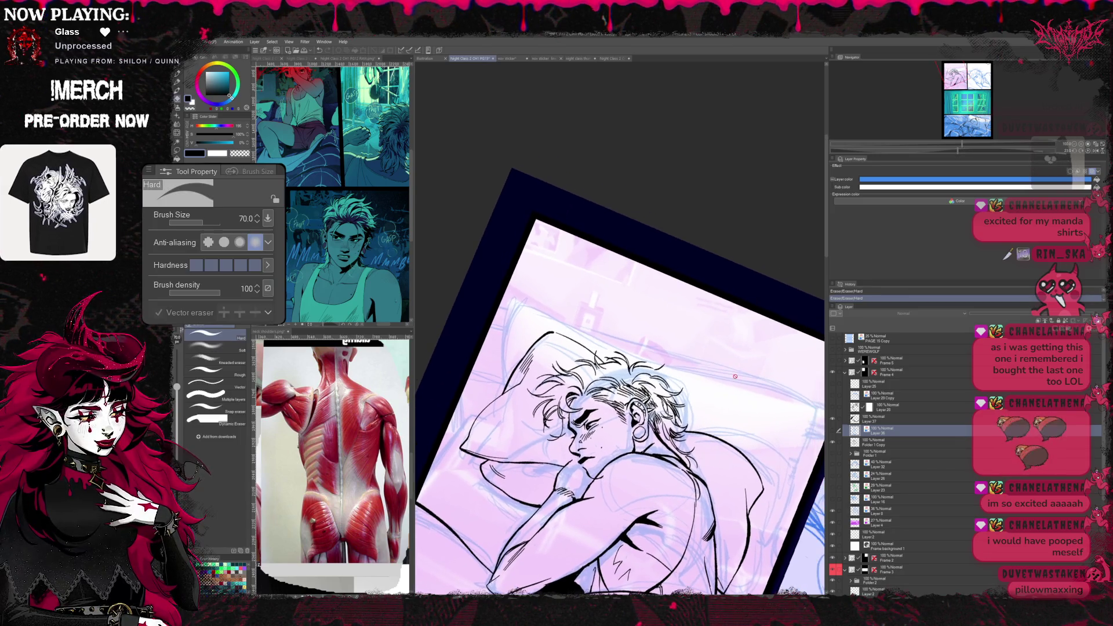
pyautogui.hotkey('alt', ']')
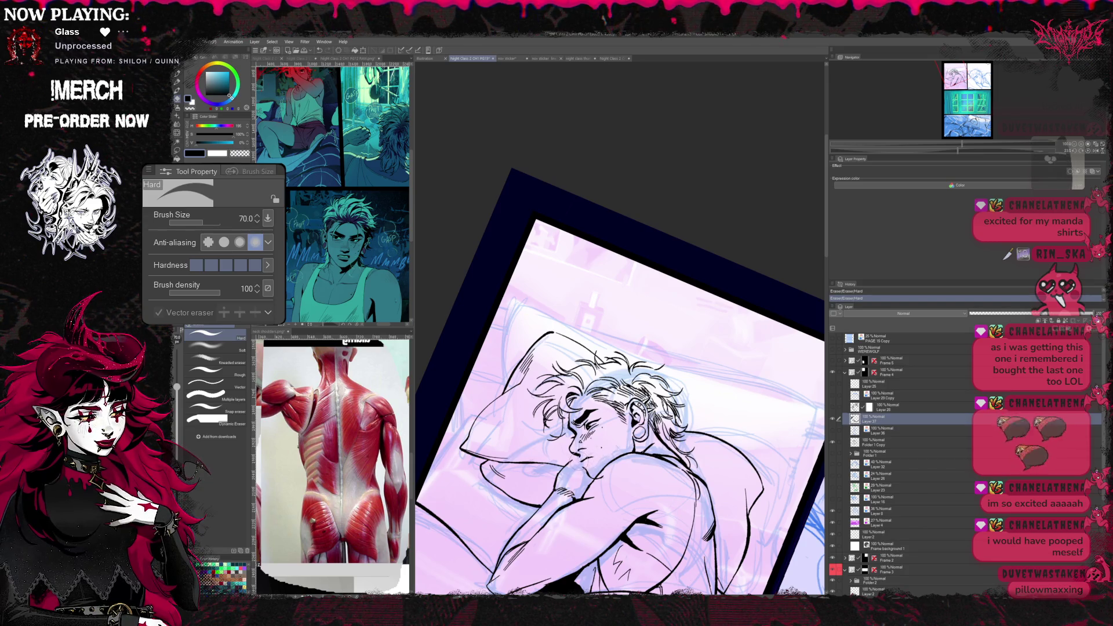
pyautogui.press('p')
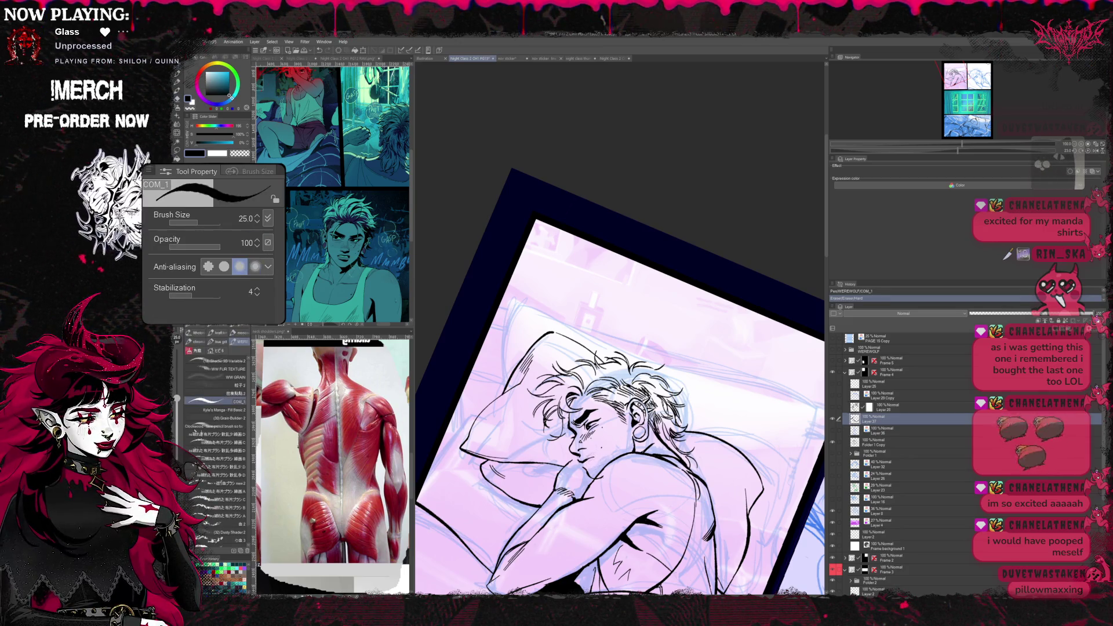
pyautogui.moveTo(661, 400); pyautogui.dragTo(644, 409)
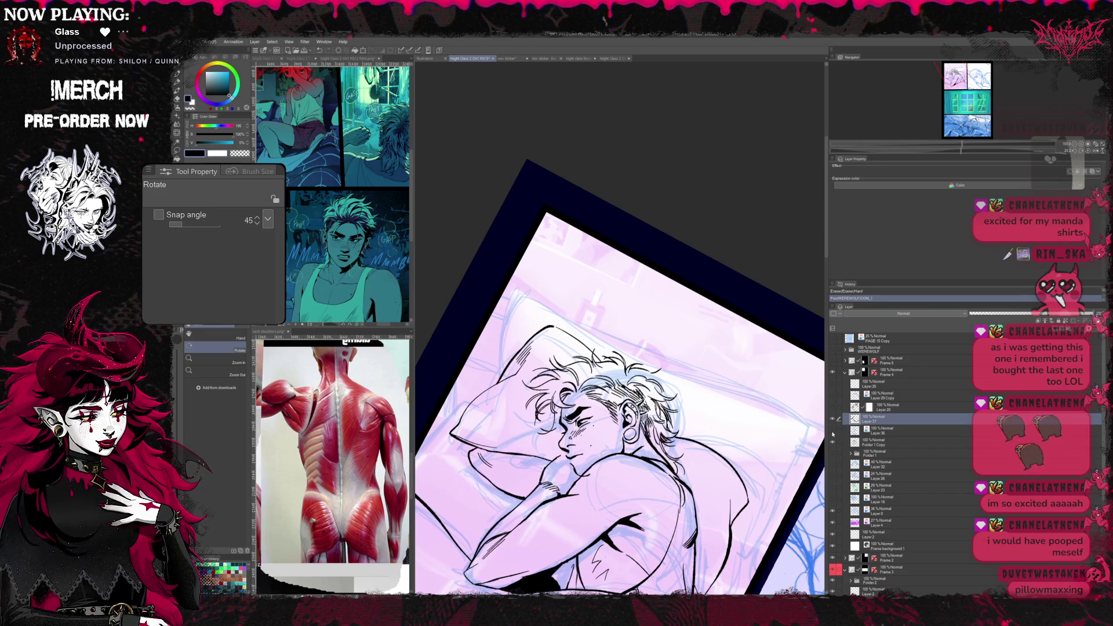
pyautogui.press('b')
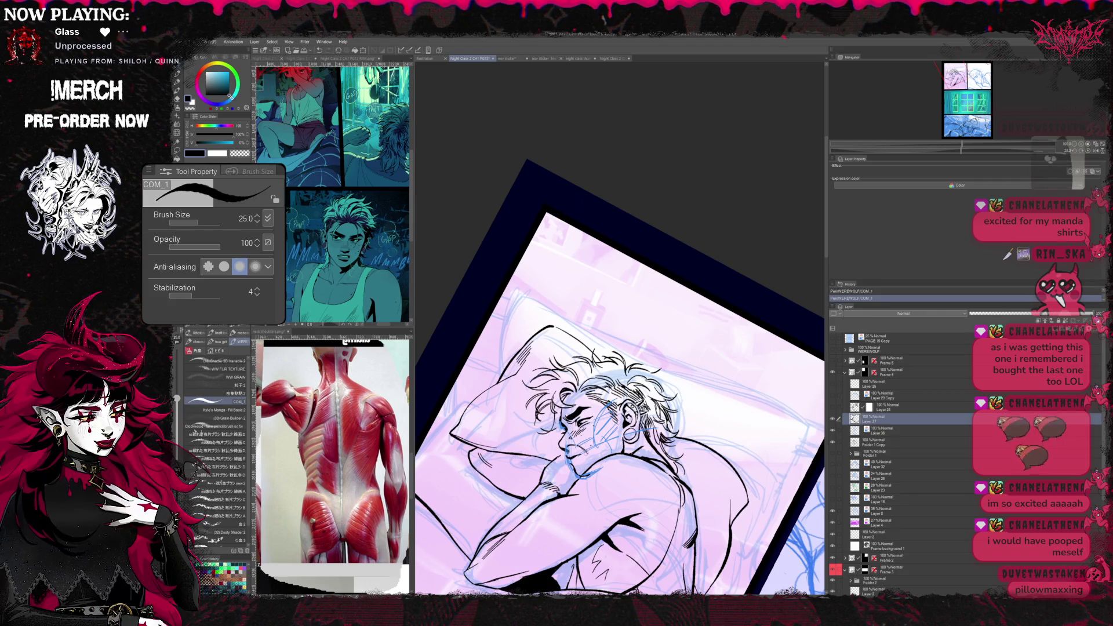
pyautogui.hotkey('alt', '[')
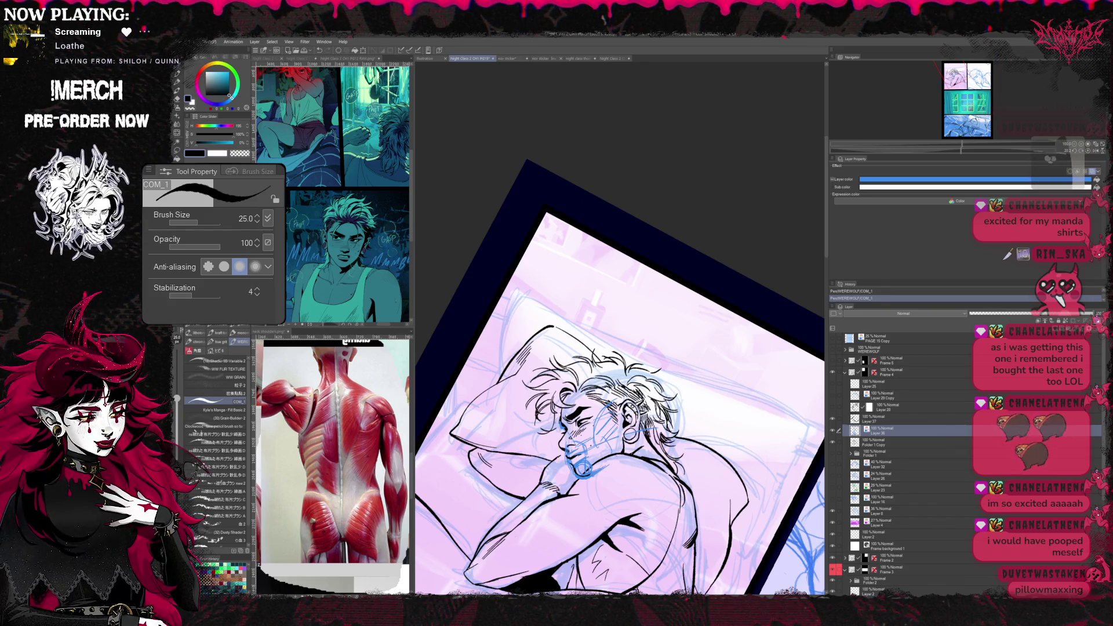
# - Refine the man's inked face, alternating between eraser and pen
pyautogui.press('r')
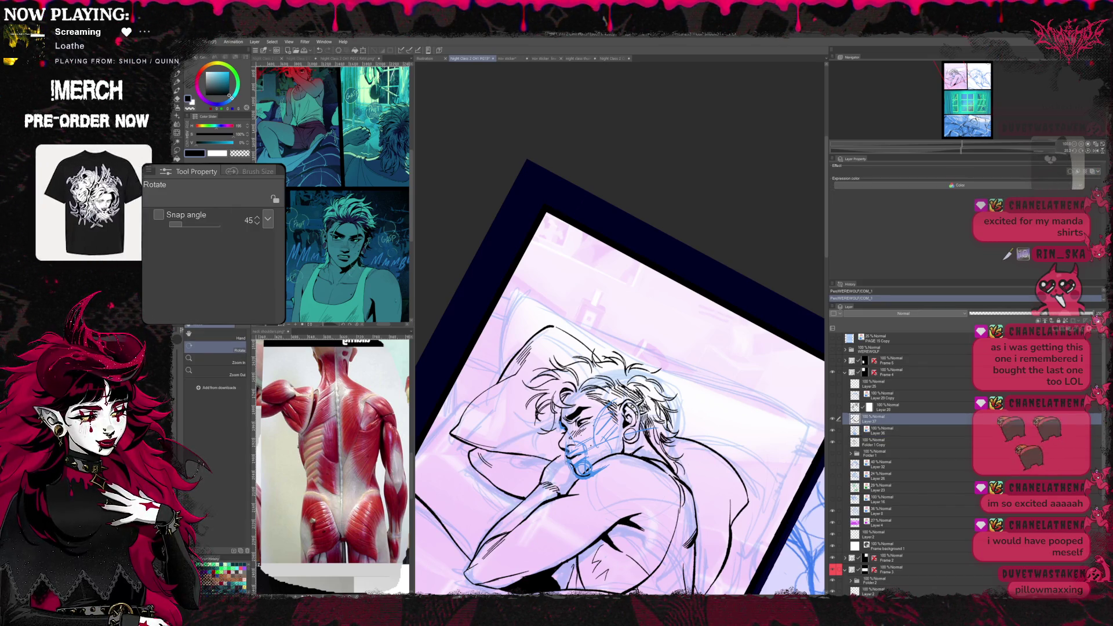
pyautogui.press('e')
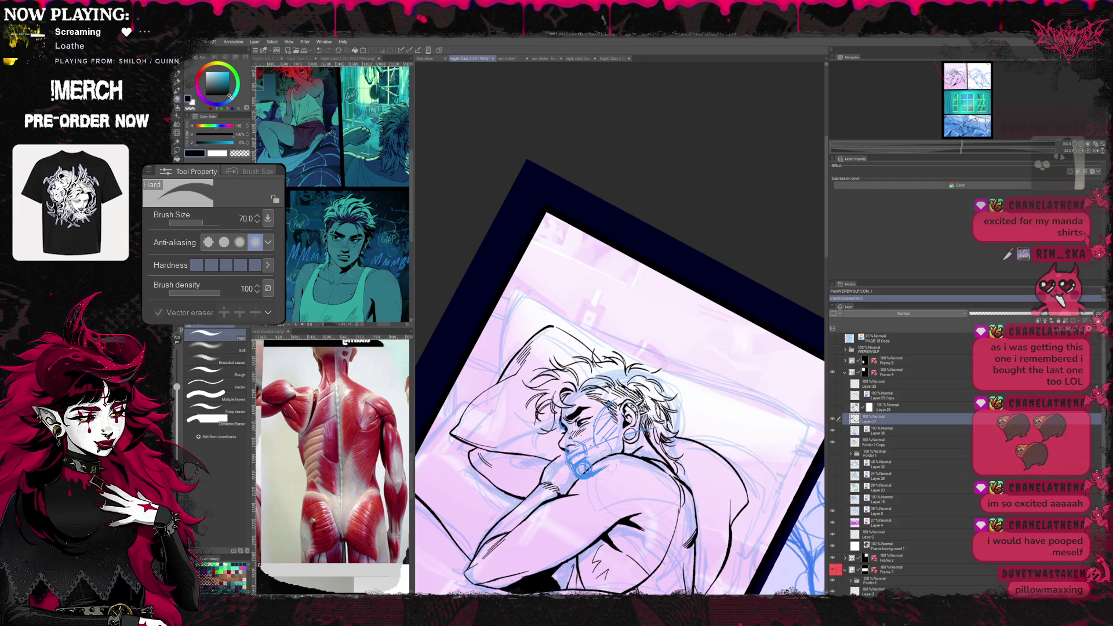
pyautogui.press('b')
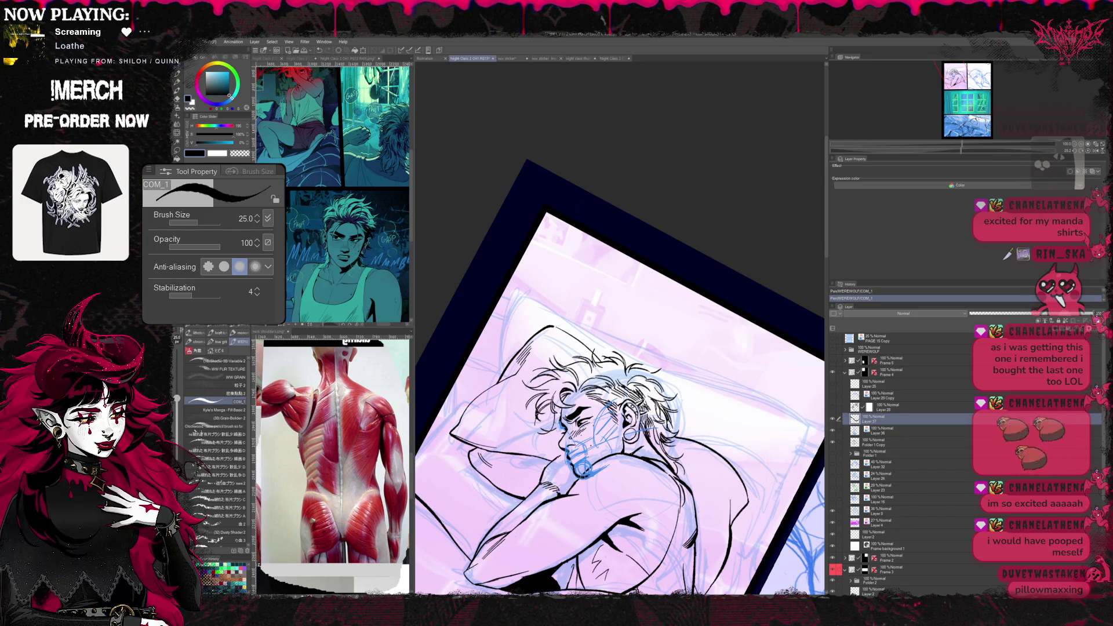
pyautogui.press('e')
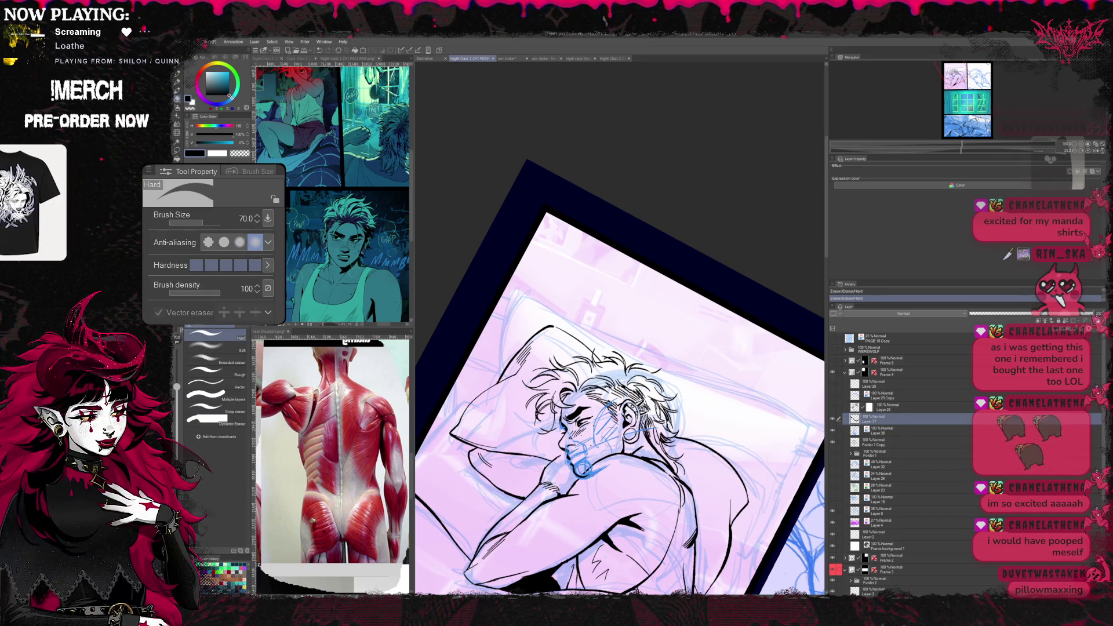
pyautogui.press('p')
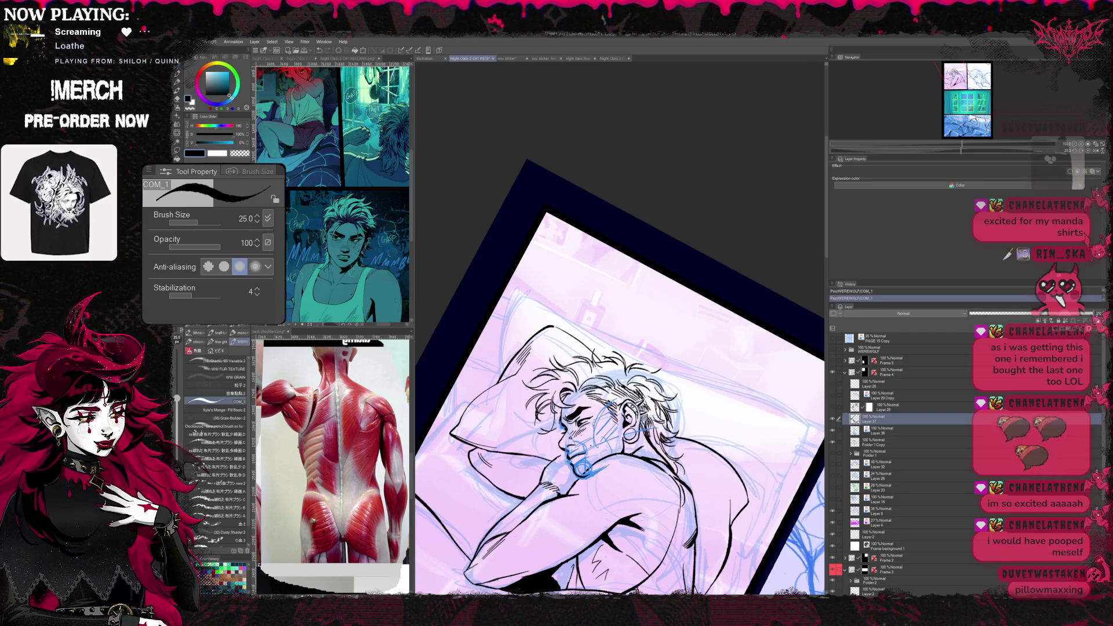
# - Hide the blue sketch layer over the face and rotate the canvas back upright
pyautogui.click(839, 418)
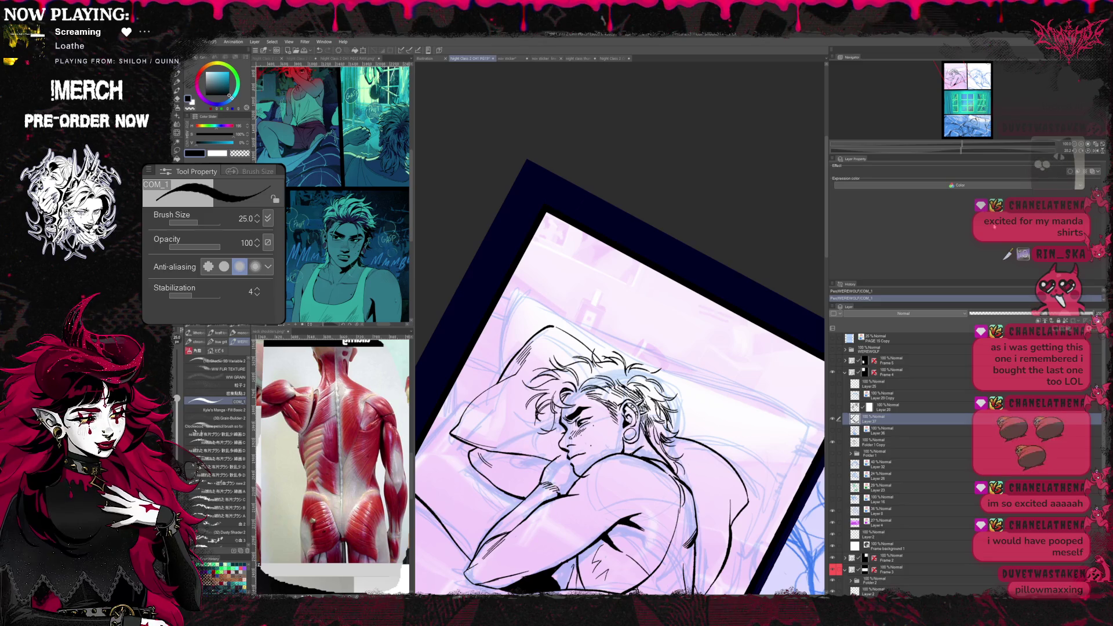
pyautogui.press('r')
pyautogui.moveTo(609, 391); pyautogui.dragTo(661, 365)
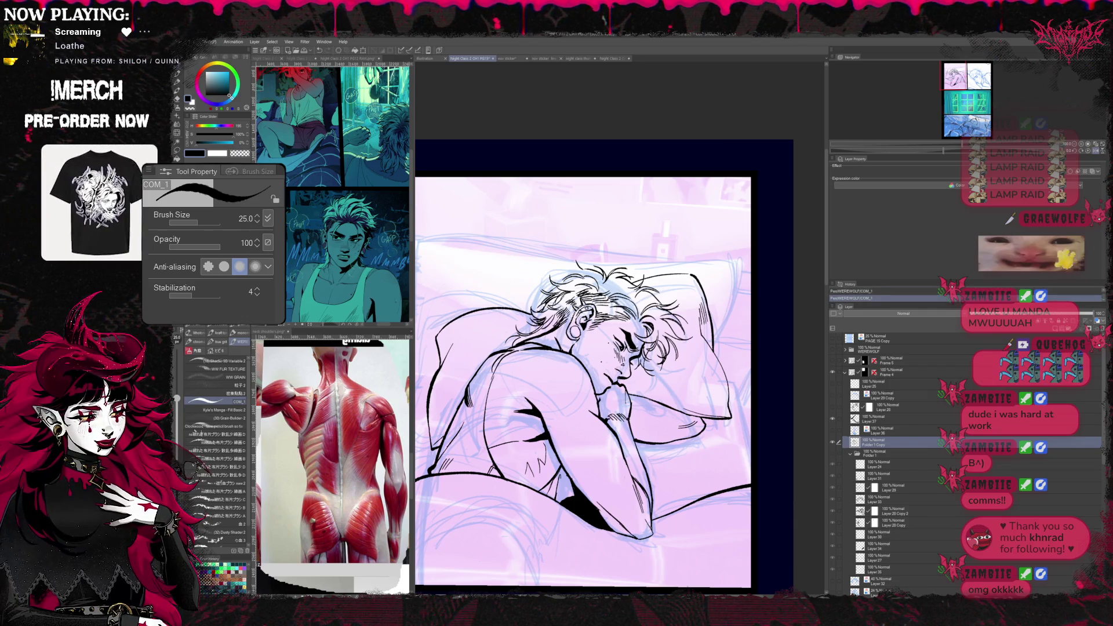
pyautogui.scroll(1, 582, 375)
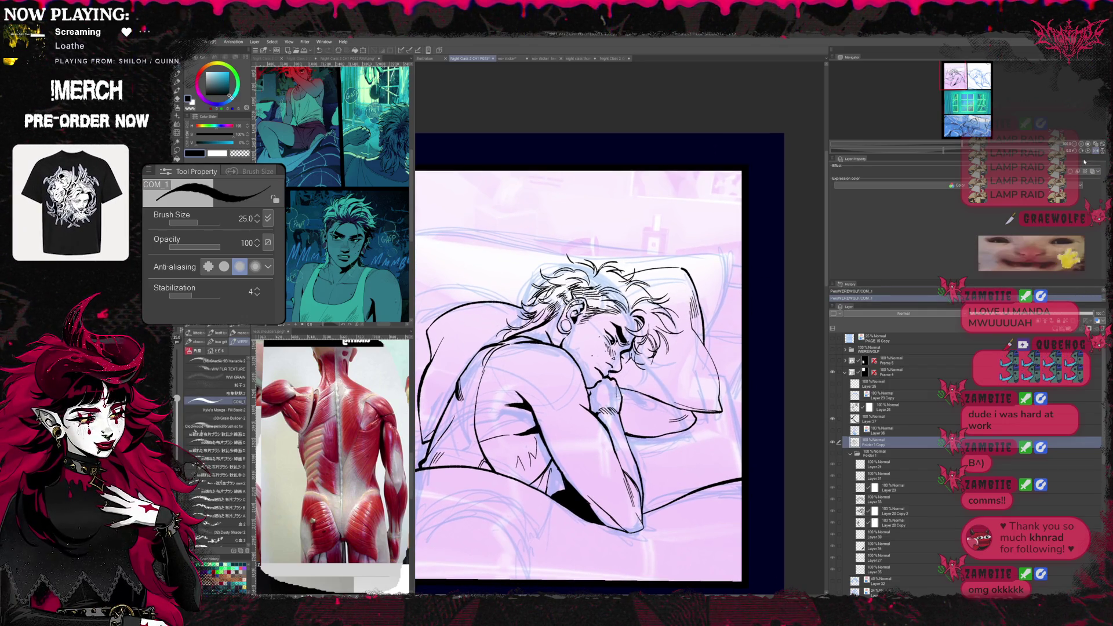
# - Mirror and pan the view, ink the top edge of the pillow and undo one stray stroke
pyautogui.press('h')
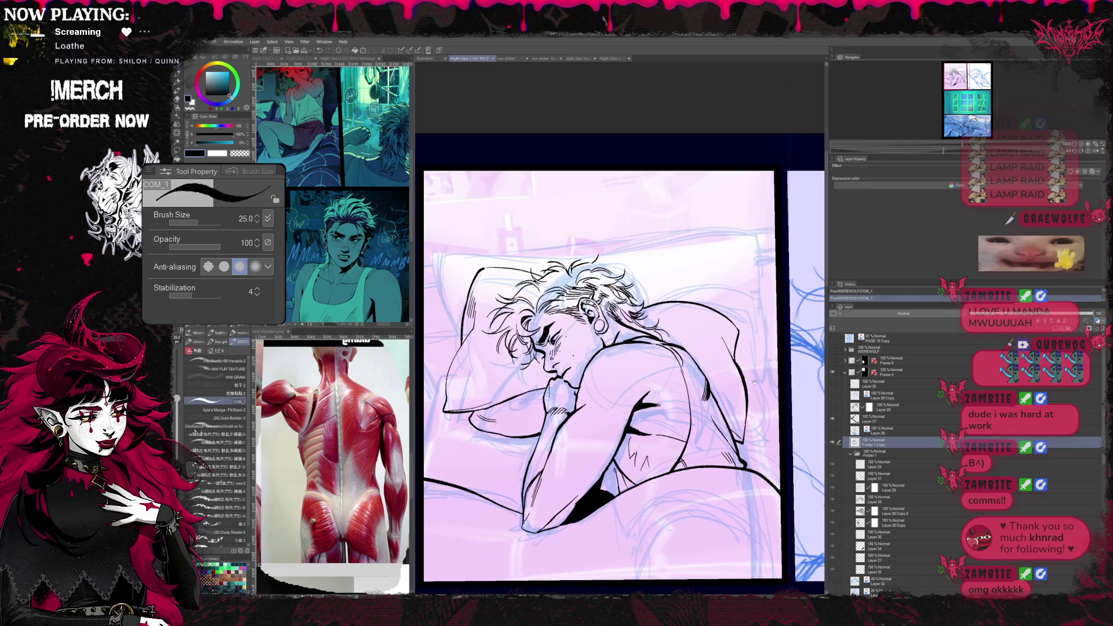
pyautogui.moveTo(756, 383); pyautogui.dragTo(799, 374)
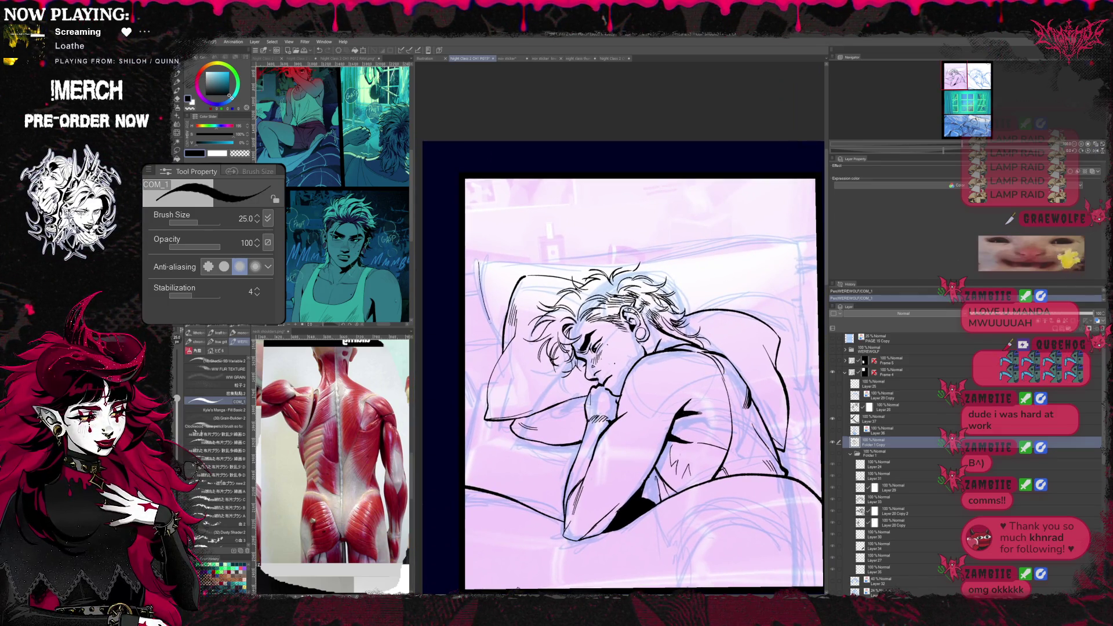
pyautogui.moveTo(644, 383); pyautogui.dragTo(578, 383)
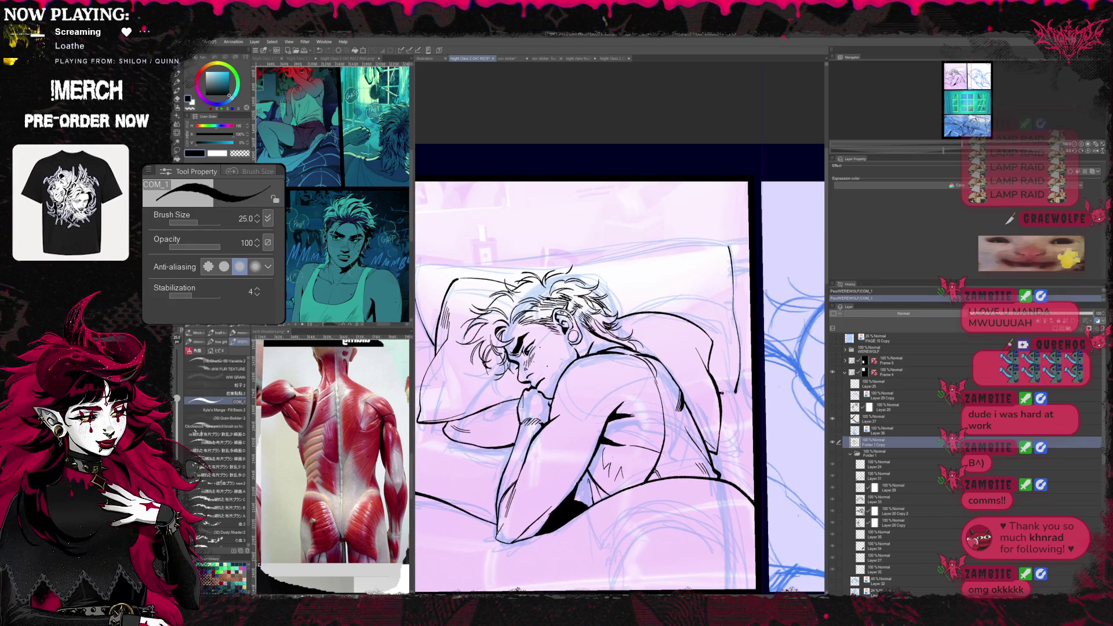
pyautogui.scroll(2, 608, 383)
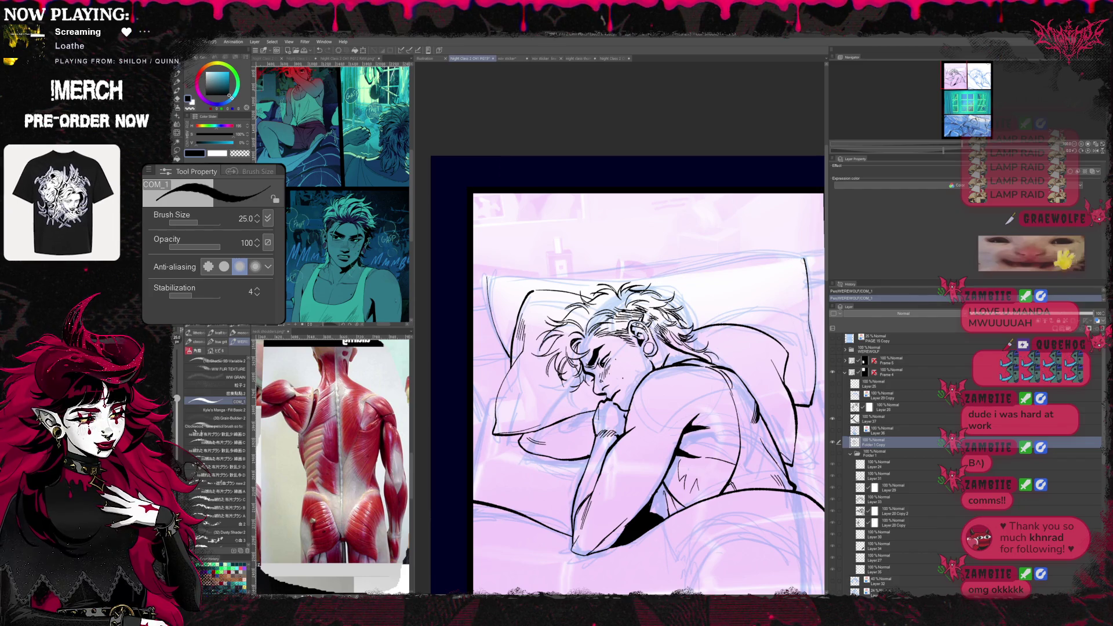
pyautogui.moveTo(656, 273); pyautogui.dragTo(532, 280)
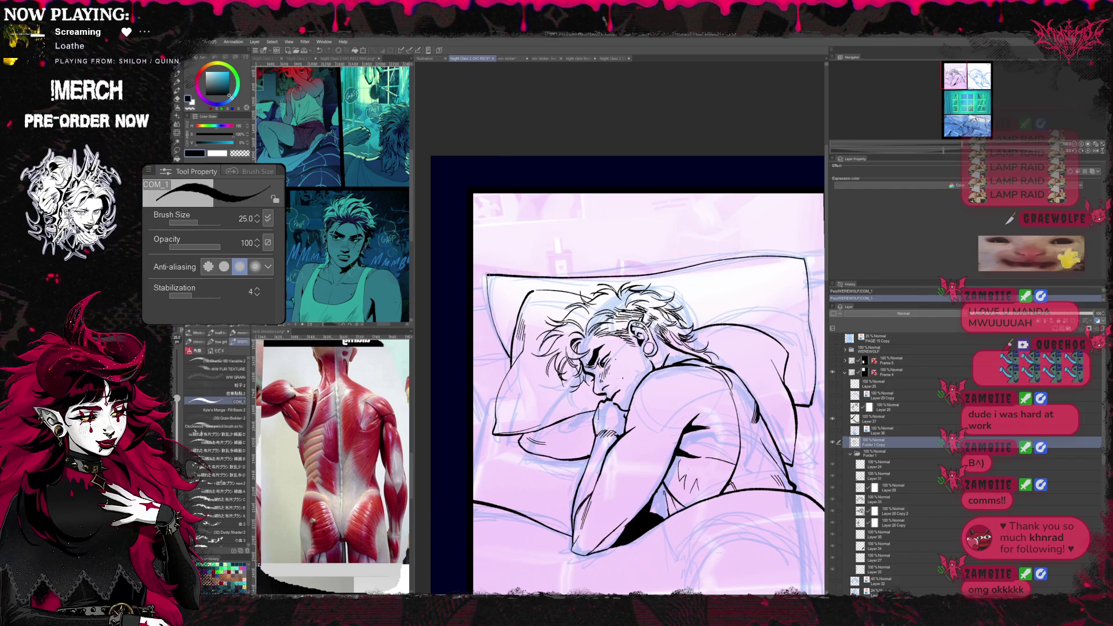
pyautogui.scroll(-2, 643, 374)
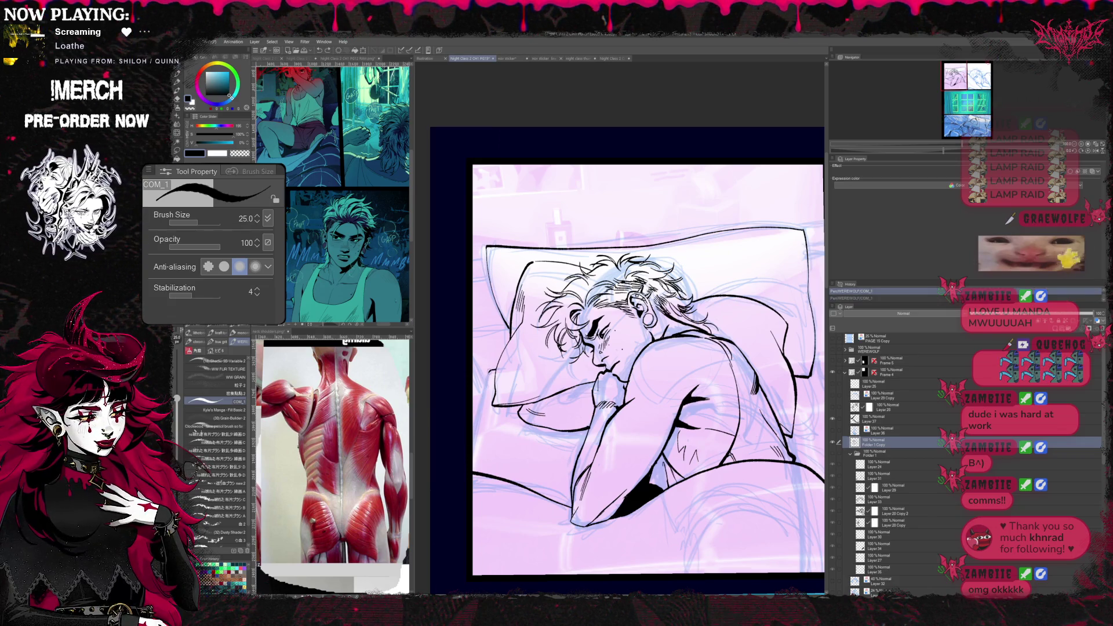
pyautogui.hscroll(5, 626, 365)
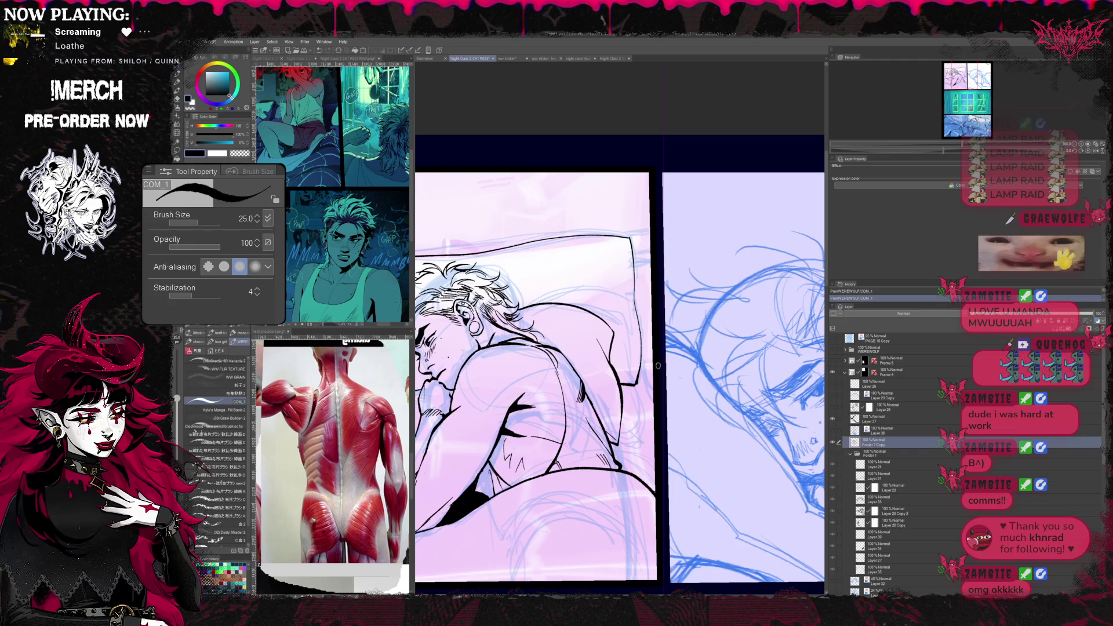
pyautogui.scroll(1, 609, 365)
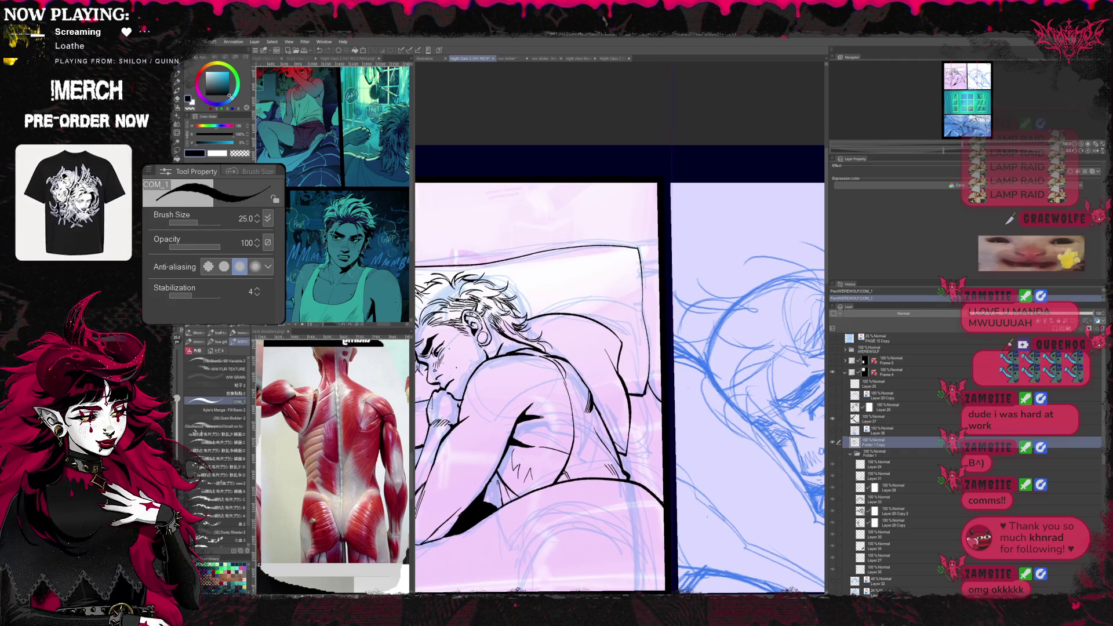
pyautogui.hotkey('ctrl', 'z')
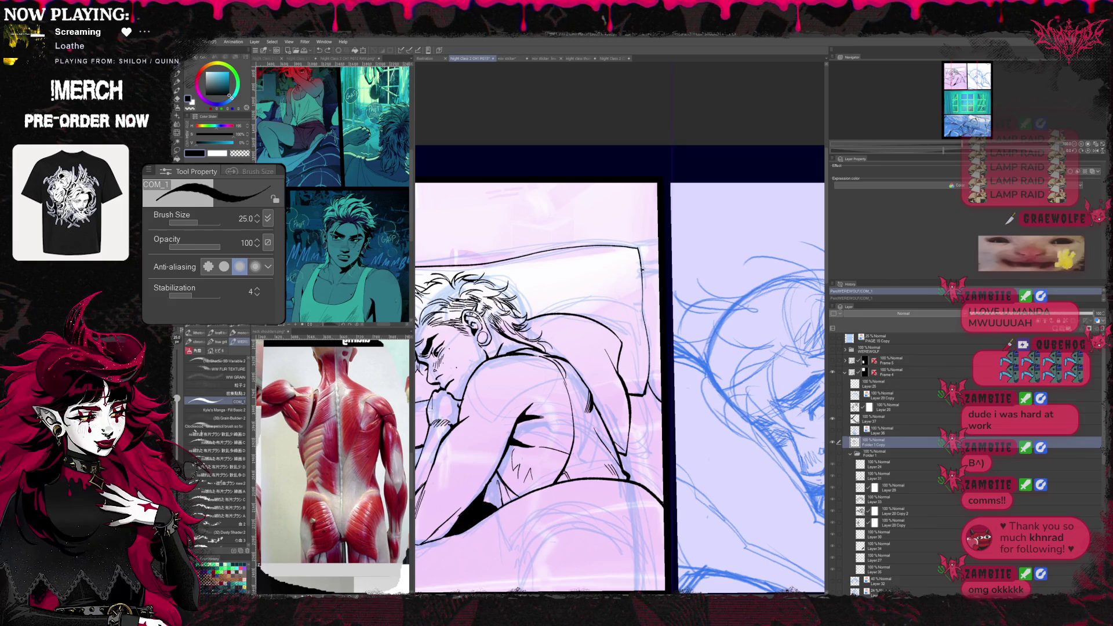
pyautogui.scroll(3, 608, 365)
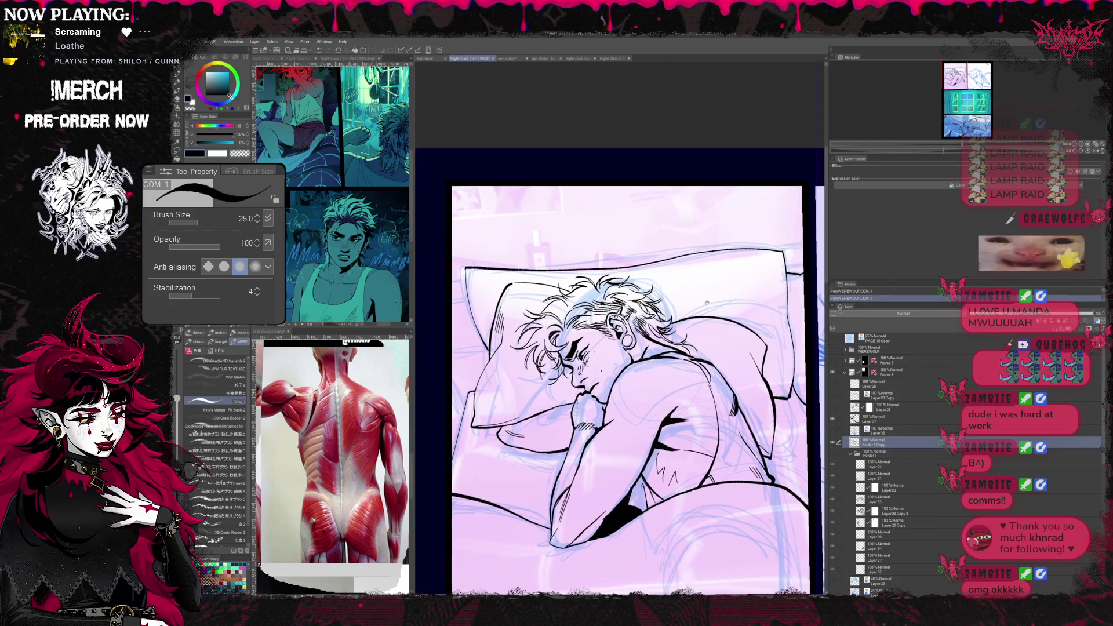
pyautogui.scroll(2, 705, 301)
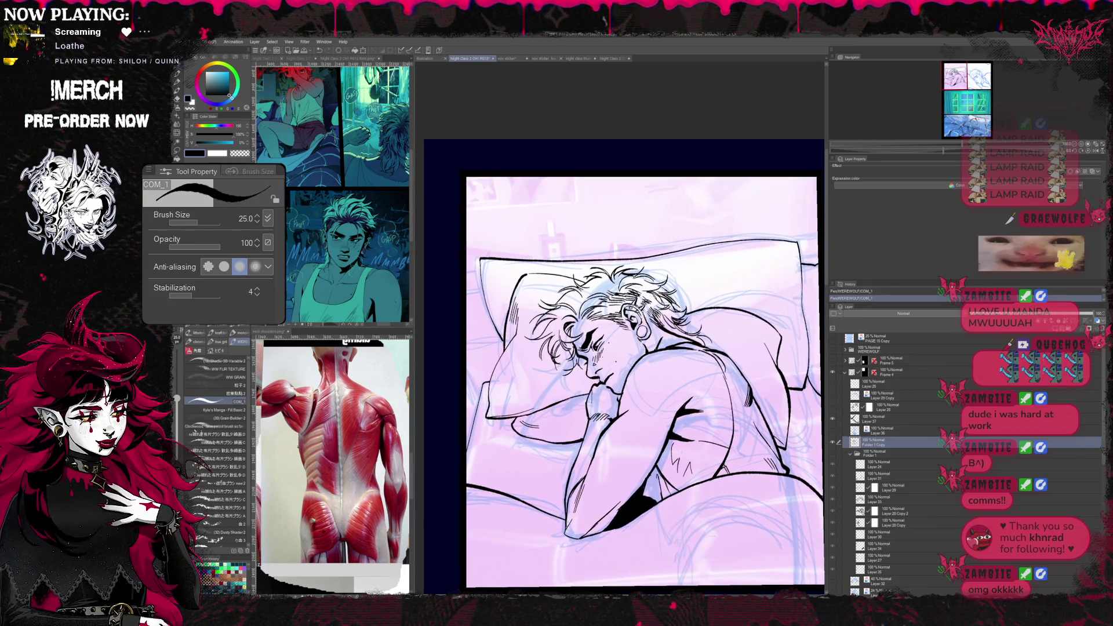
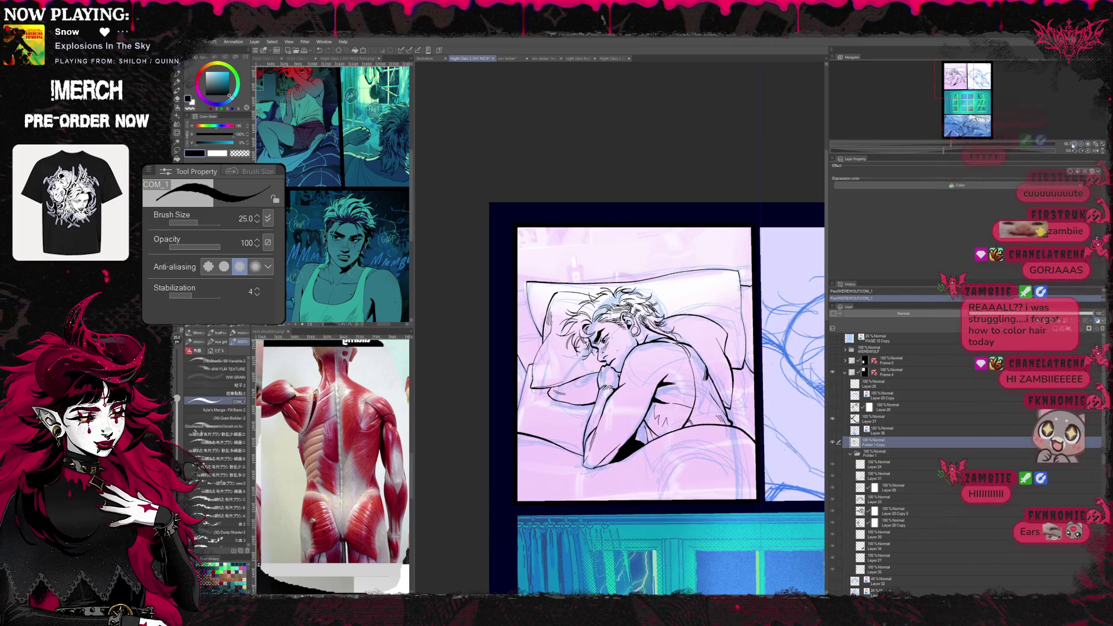
# - Bring the whole comic page into view and mirror it horizontally to check the drawing
pyautogui.moveTo(660, 365); pyautogui.dragTo(612, 365)
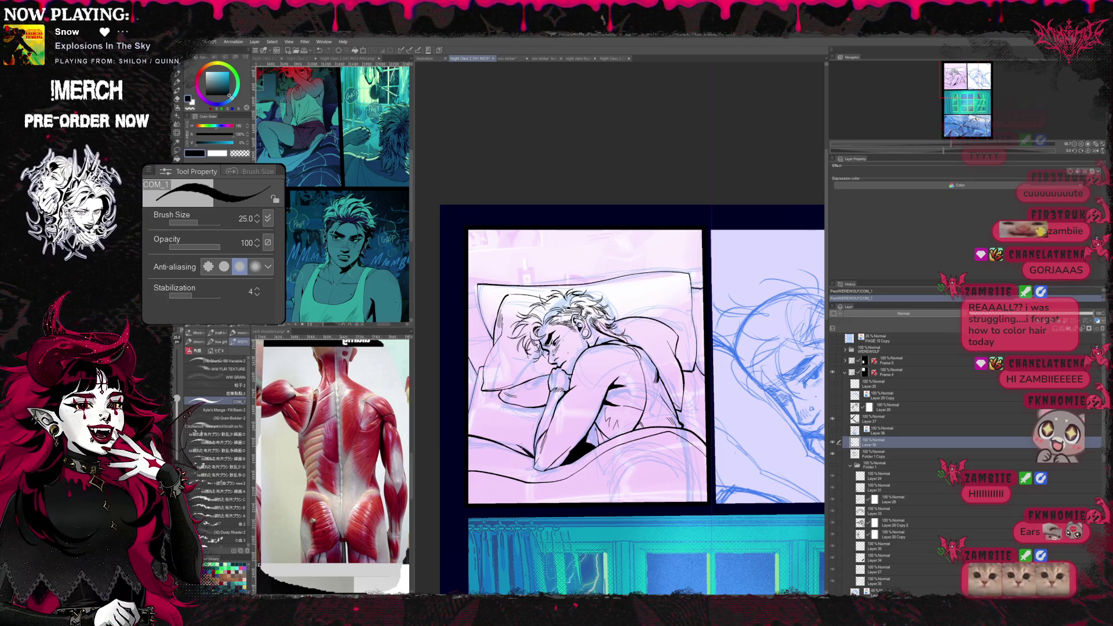
pyautogui.scroll(-3, 608, 366)
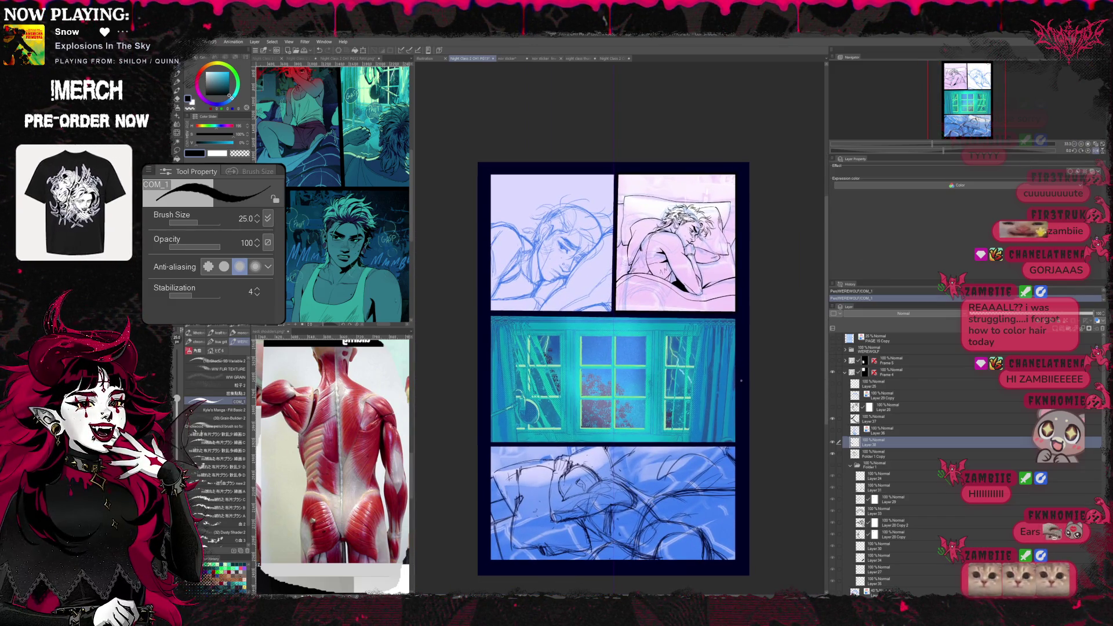
pyautogui.moveTo(737, 353); pyautogui.dragTo(741, 385)
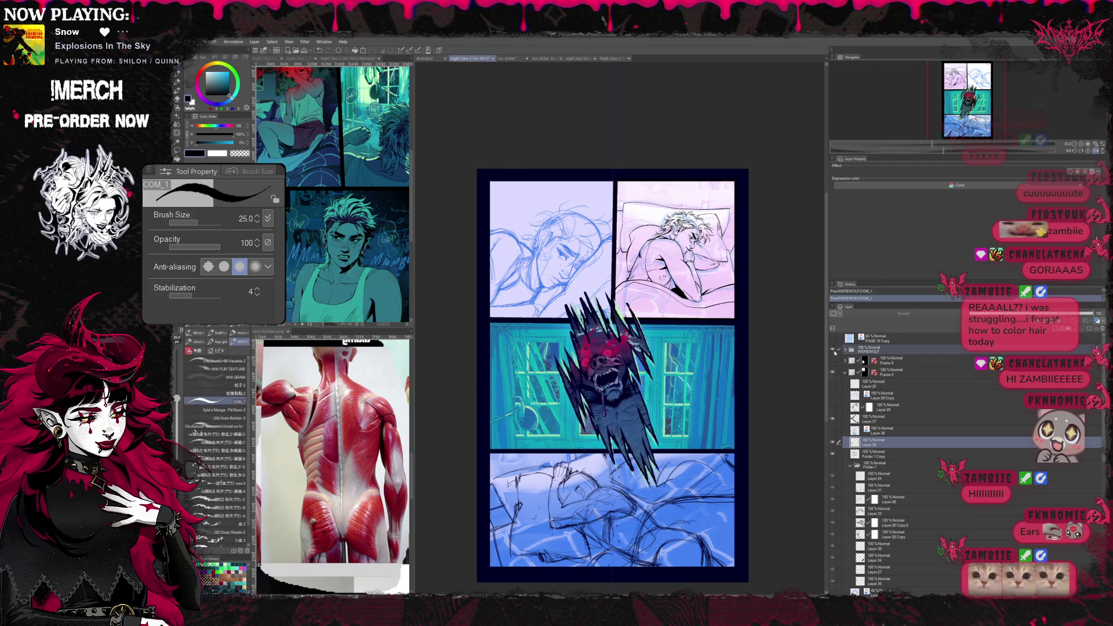
pyautogui.scroll(-1, 793, 380)
pyautogui.press('h')
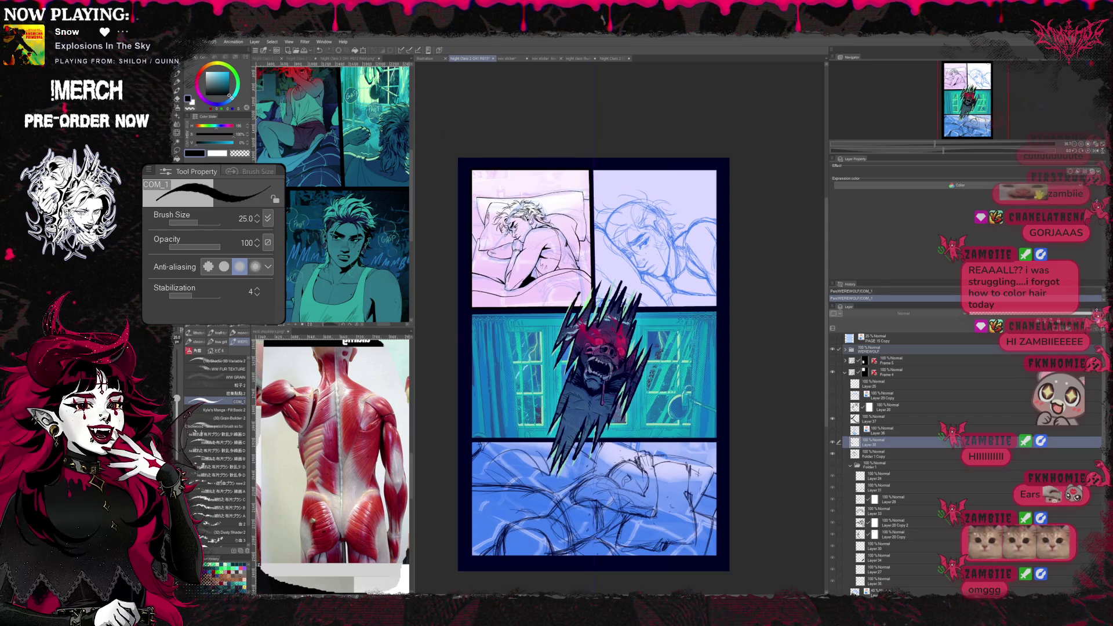
pyautogui.scroll(1, 591, 366)
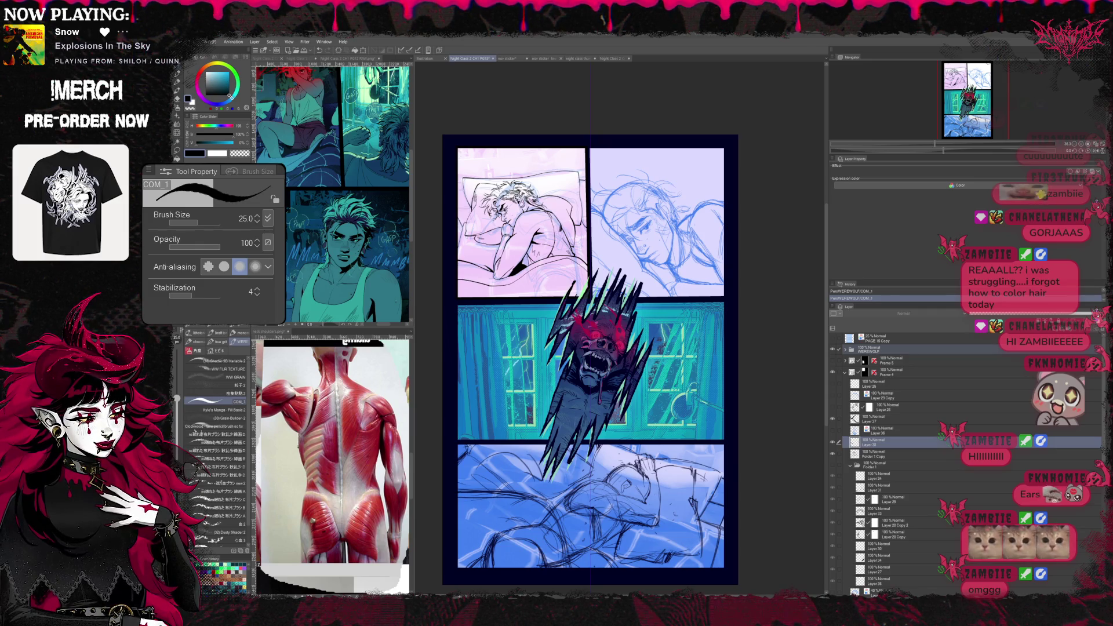
pyautogui.scroll(1, 590, 356)
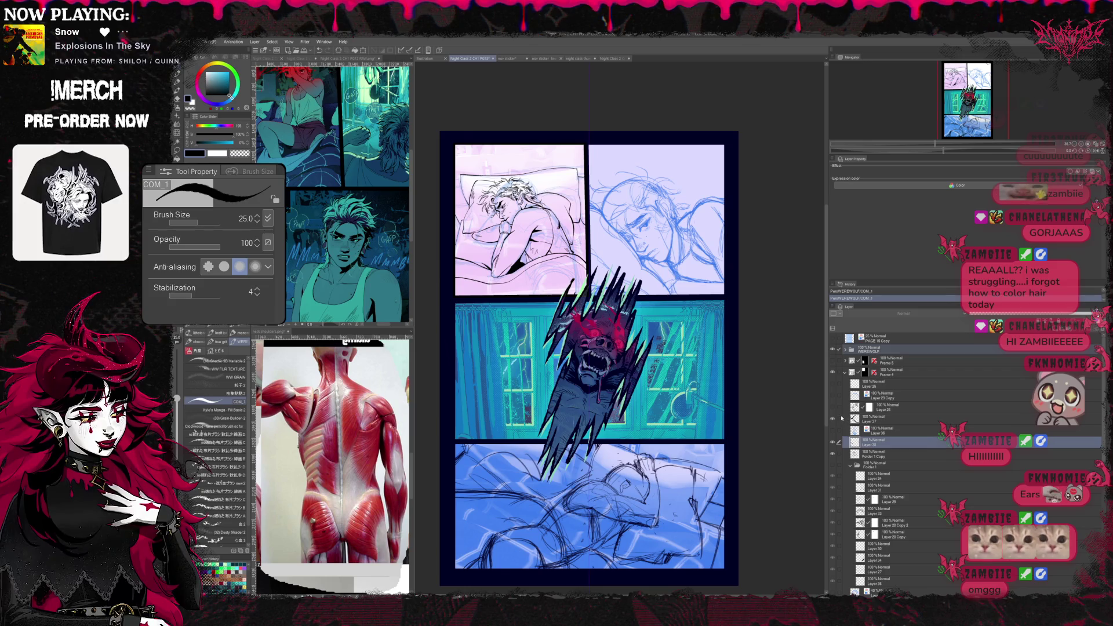
# - Hide the werewolf figure over the window panel, toggling it back once to compare
pyautogui.press('Delete')
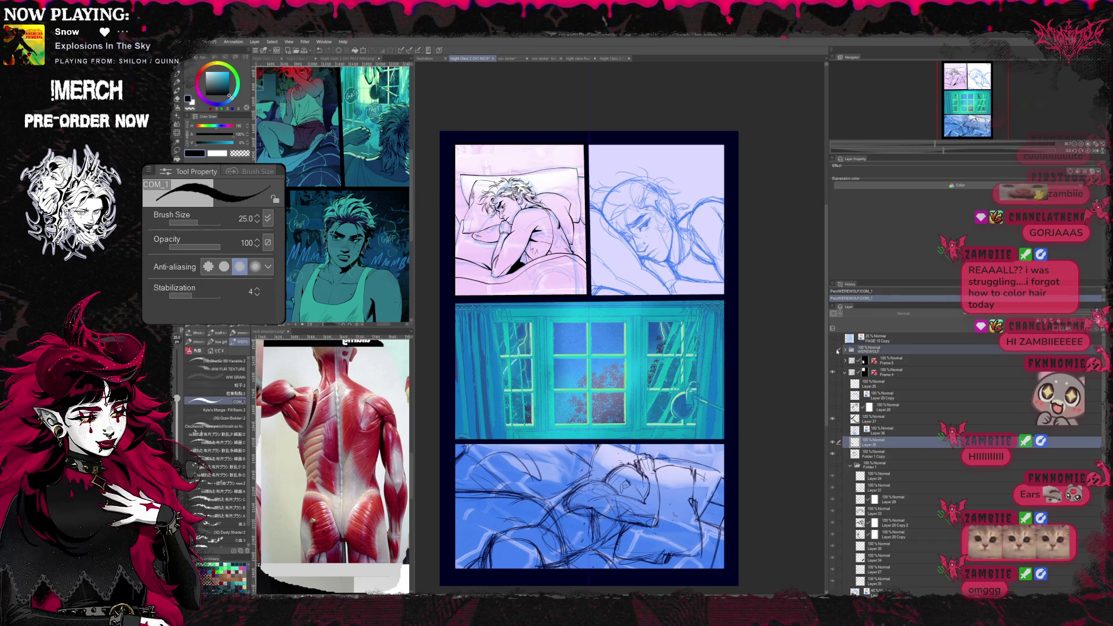
pyautogui.hotkey('ctrl', 'z')
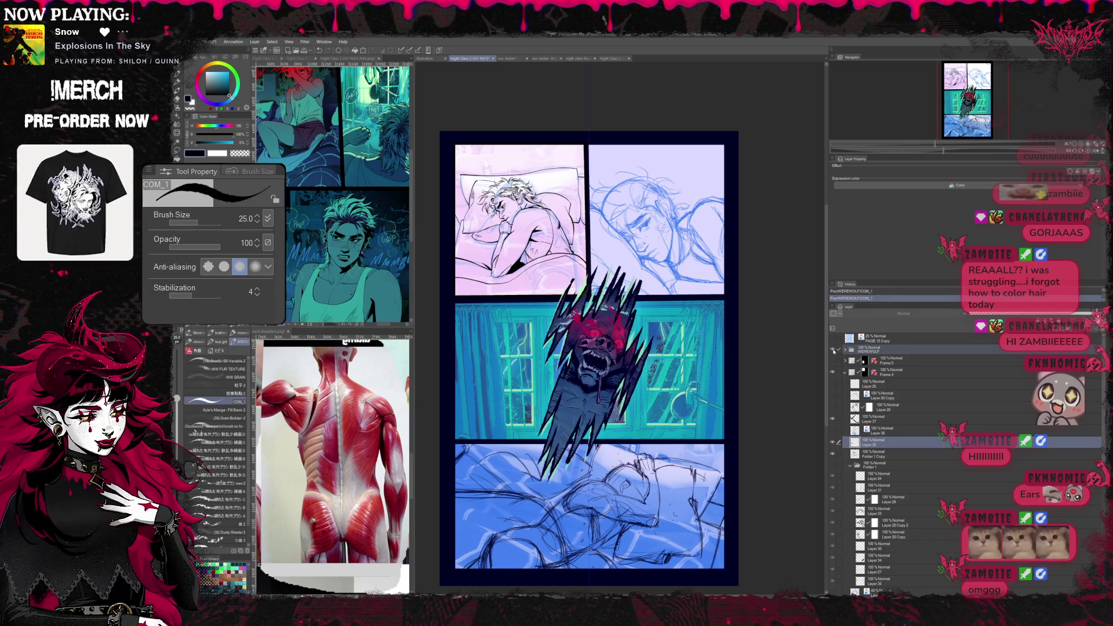
pyautogui.hotkey('ctrl', 'y')
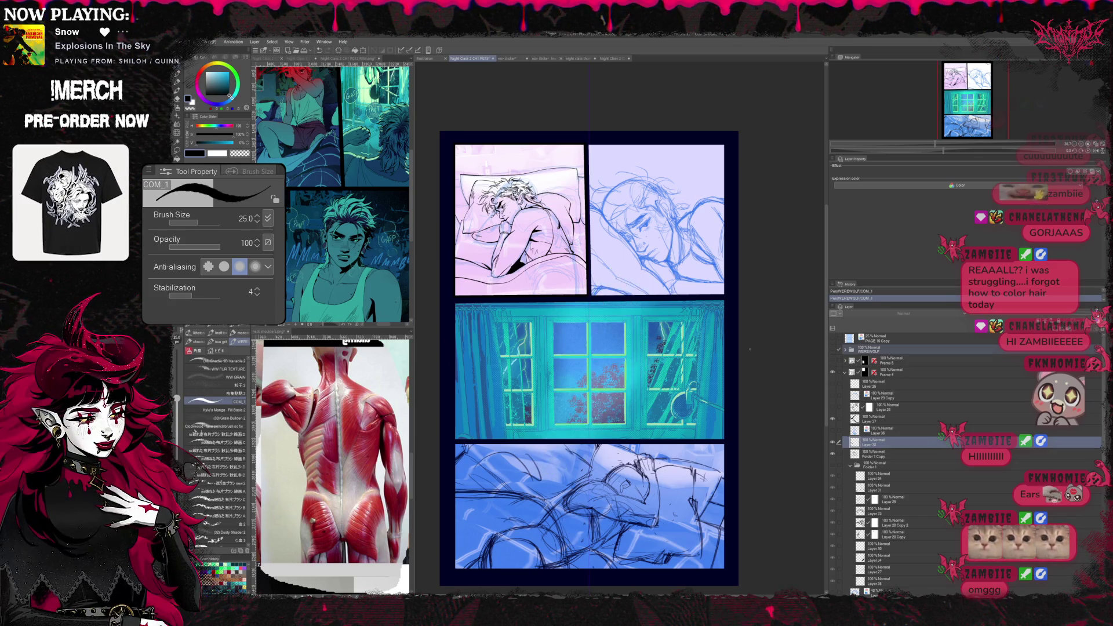
pyautogui.scroll(1, 592, 278)
pyautogui.scroll(1, 591, 278)
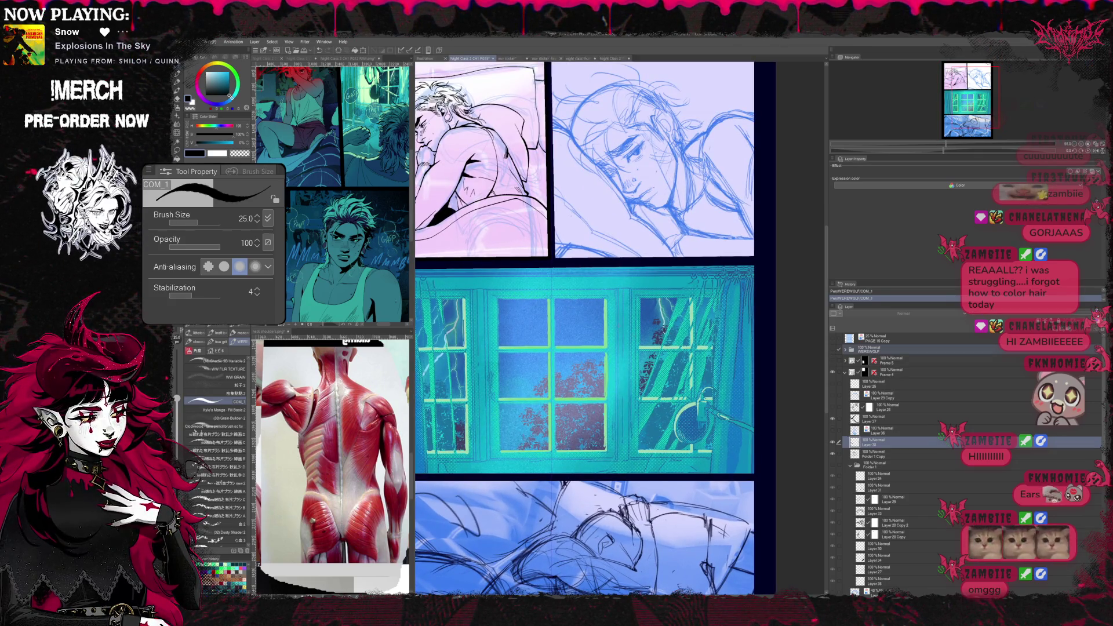
pyautogui.scroll(1, 594, 277)
pyautogui.scroll(1, 594, 277)
pyautogui.scroll(1, 594, 277)
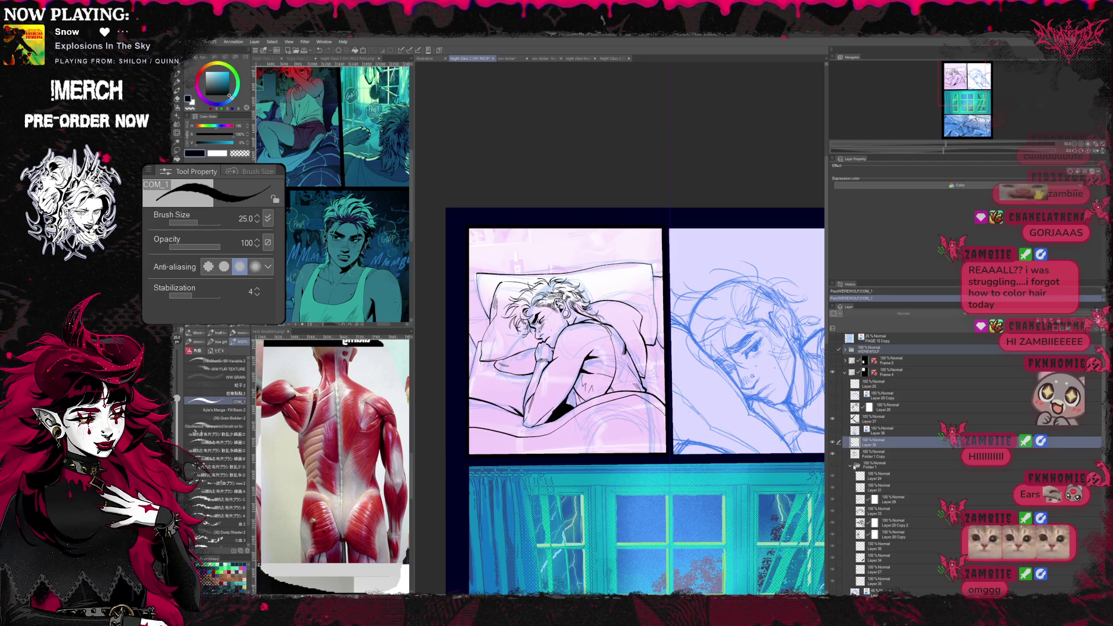
# - Hide the pink tint under the line art and add a new raster layer for the background
pyautogui.click(850, 467)
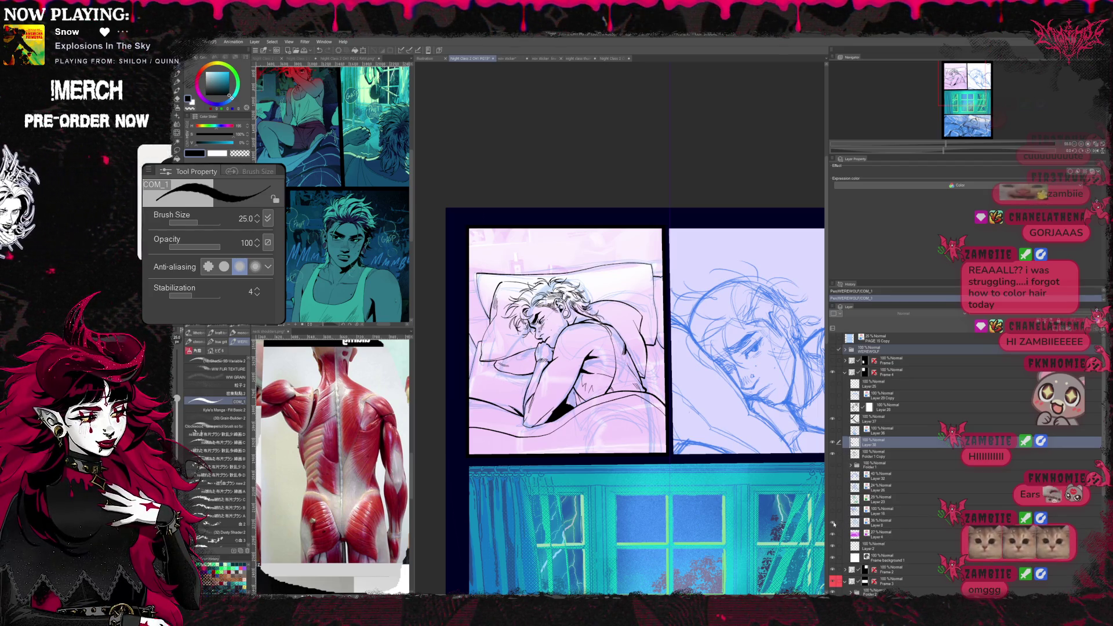
pyautogui.click(839, 539)
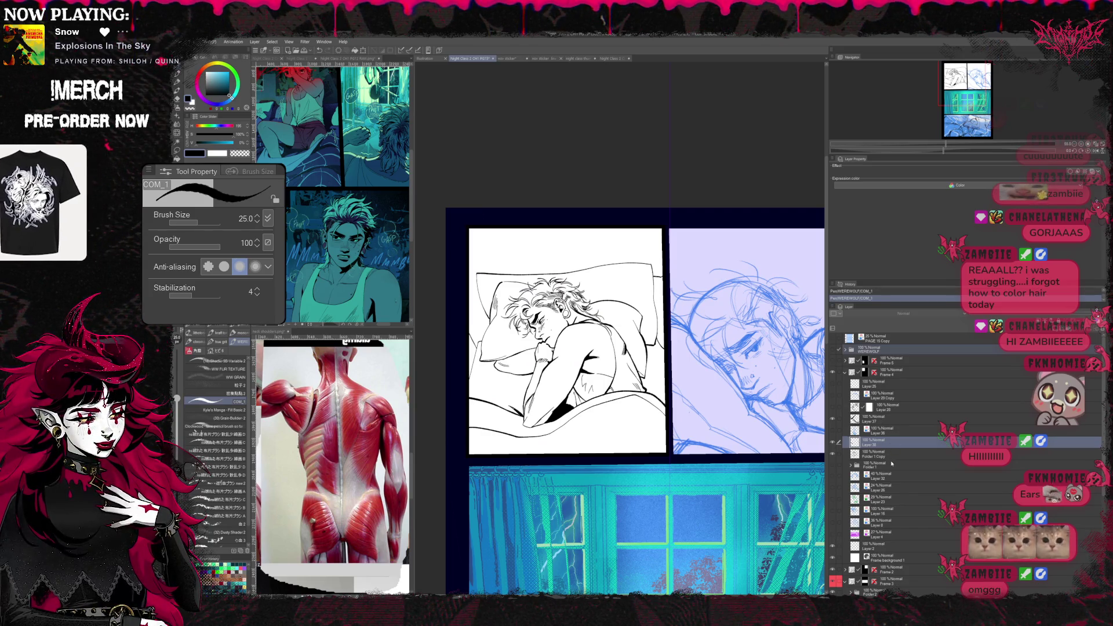
pyautogui.hotkey('ctrl', 'shift', 'n')
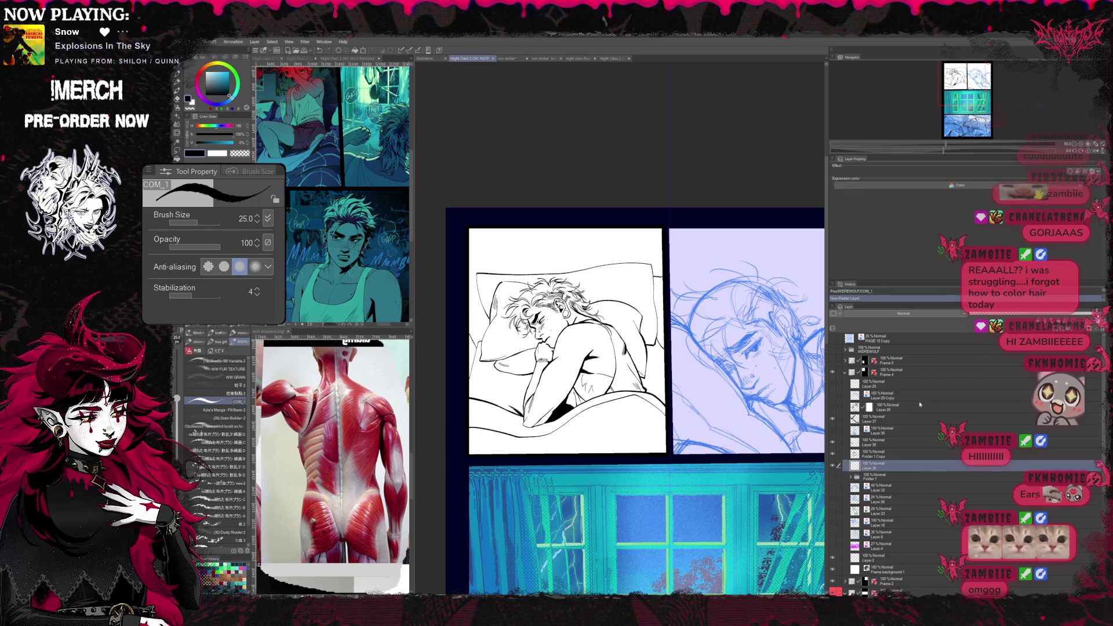
# - Fill the empty background around the sleeping man and bedding with flat cyan
pyautogui.press('g')
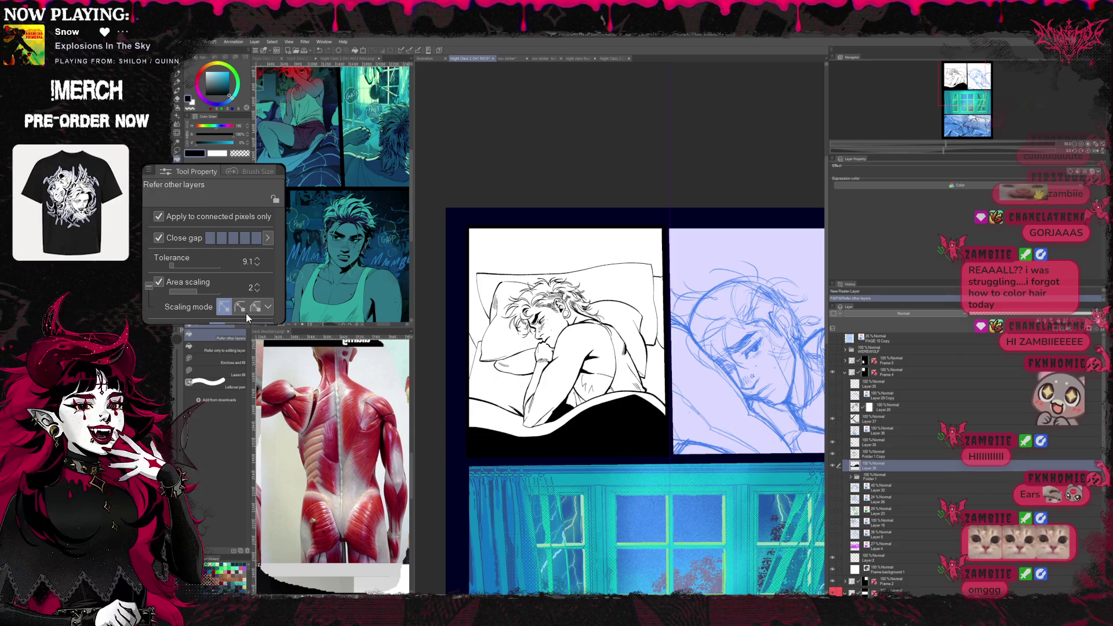
pyautogui.hotkey('ctrl', 'z')
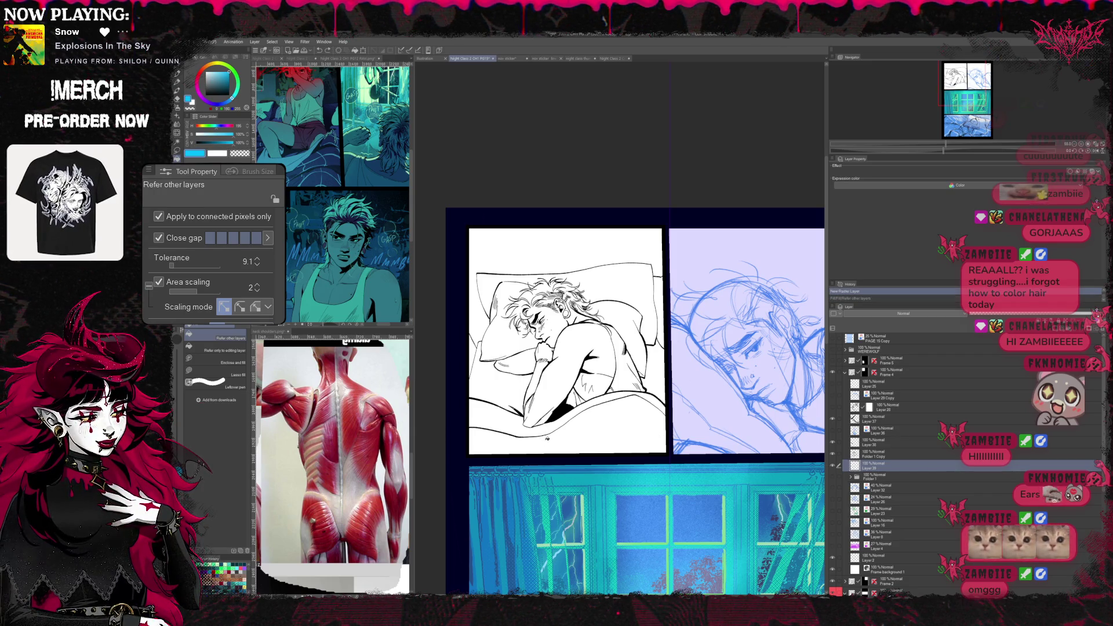
pyautogui.click(565, 435)
pyautogui.click(472, 356)
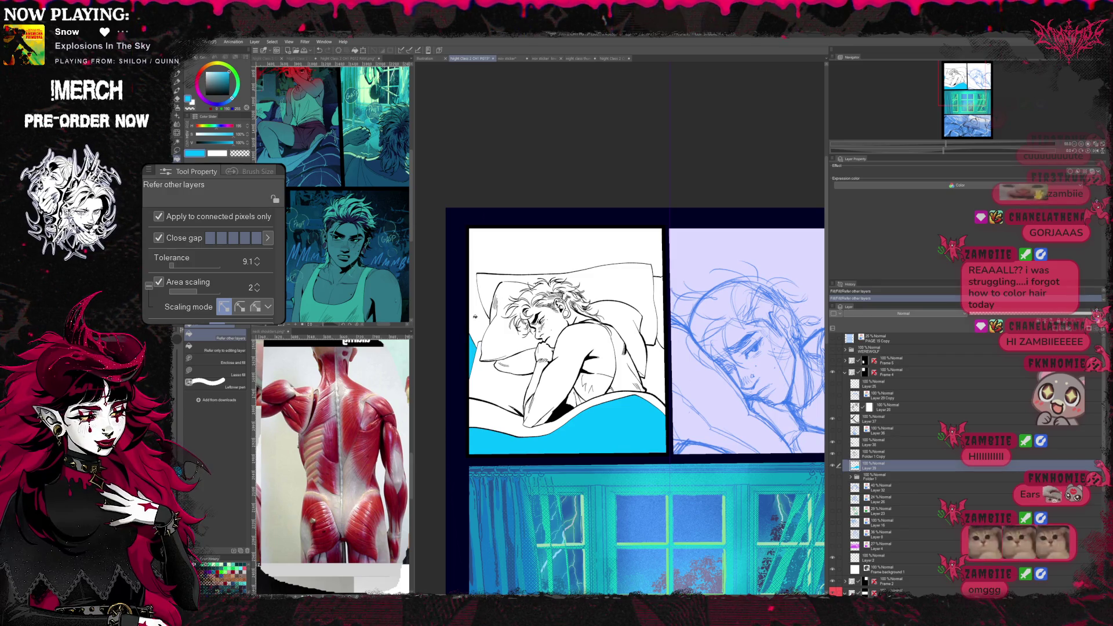
pyautogui.click(592, 261)
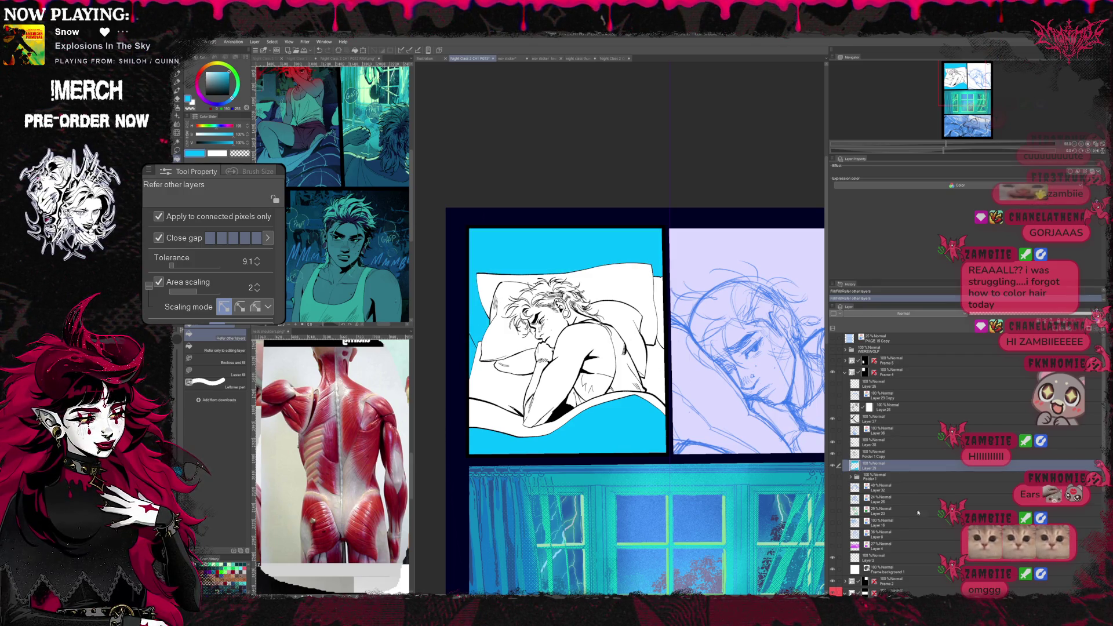
pyautogui.hotkey('ctrl', 'a')
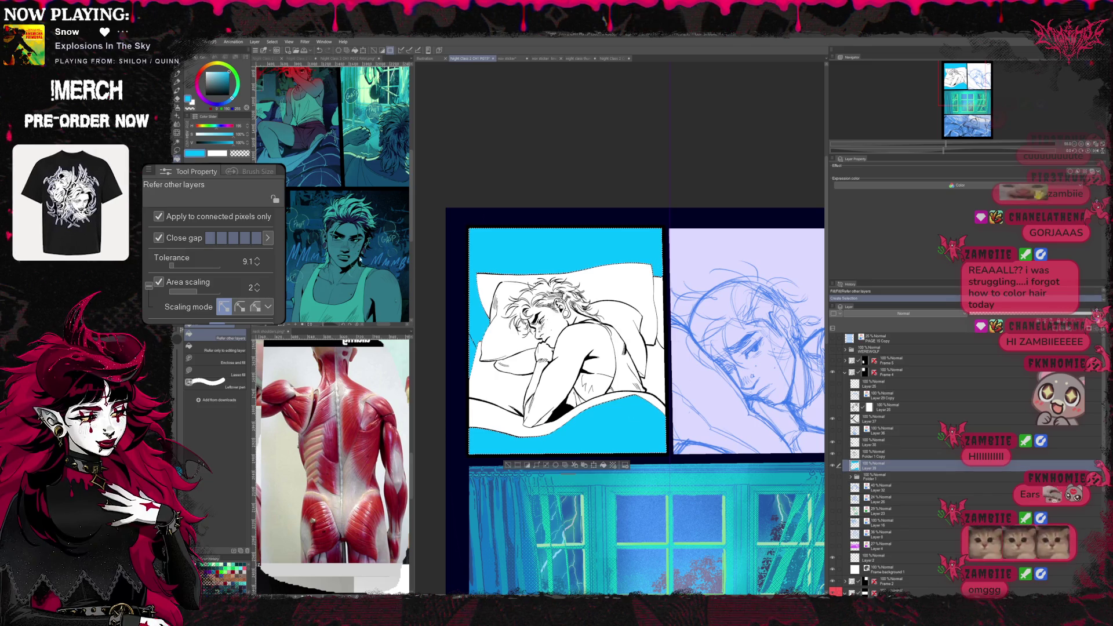
pyautogui.click(272, 43)
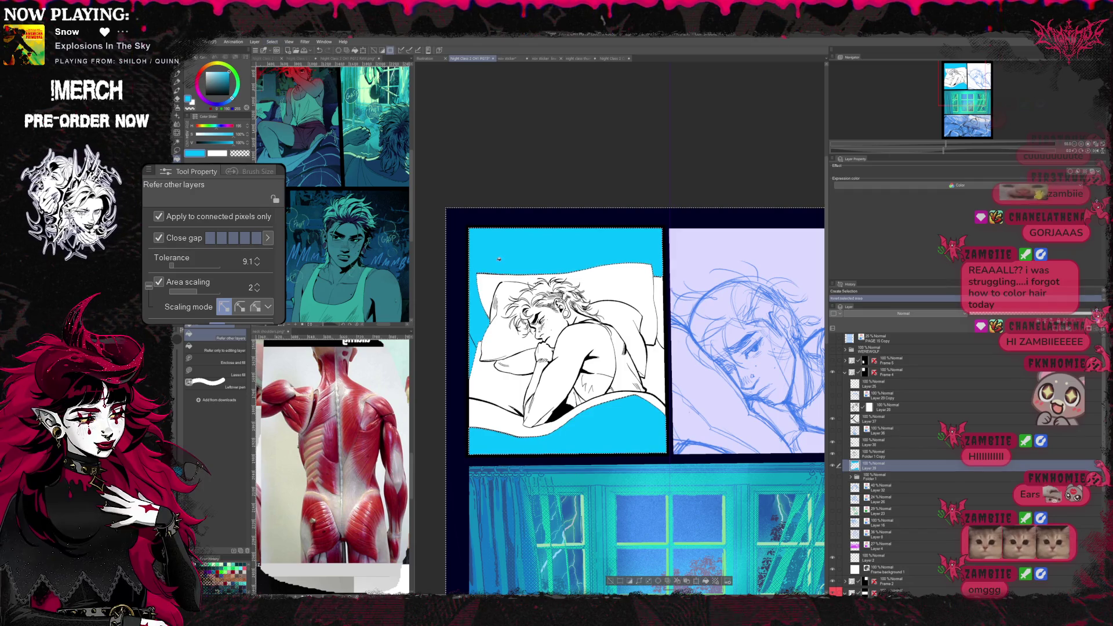
# - Switch back to the inking pen and adjust its size for line work
pyautogui.press('b')
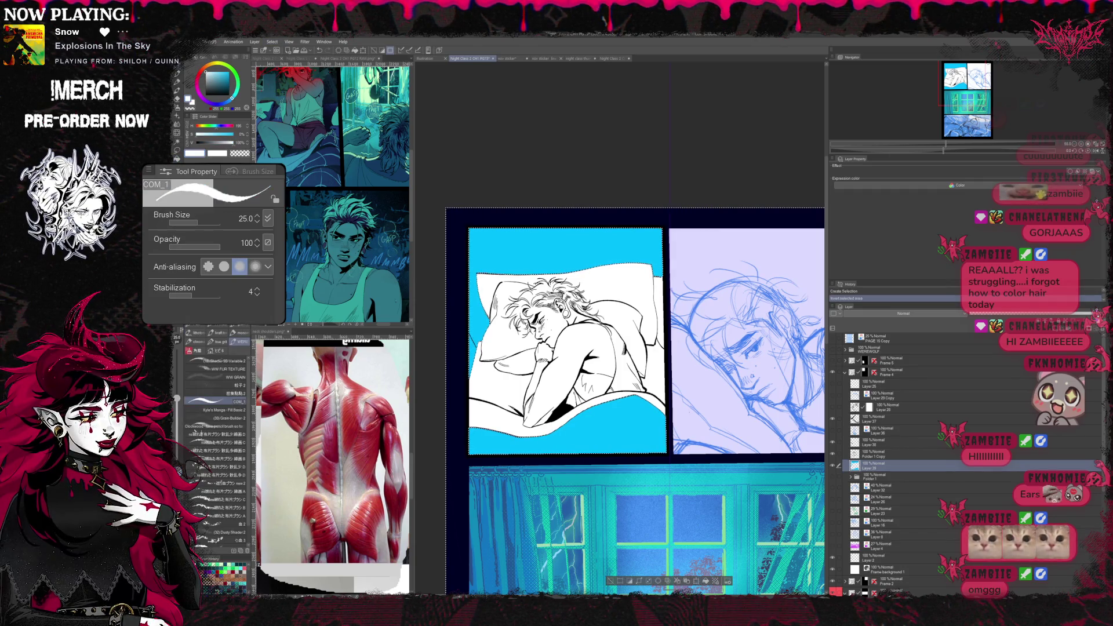
pyautogui.press(']')
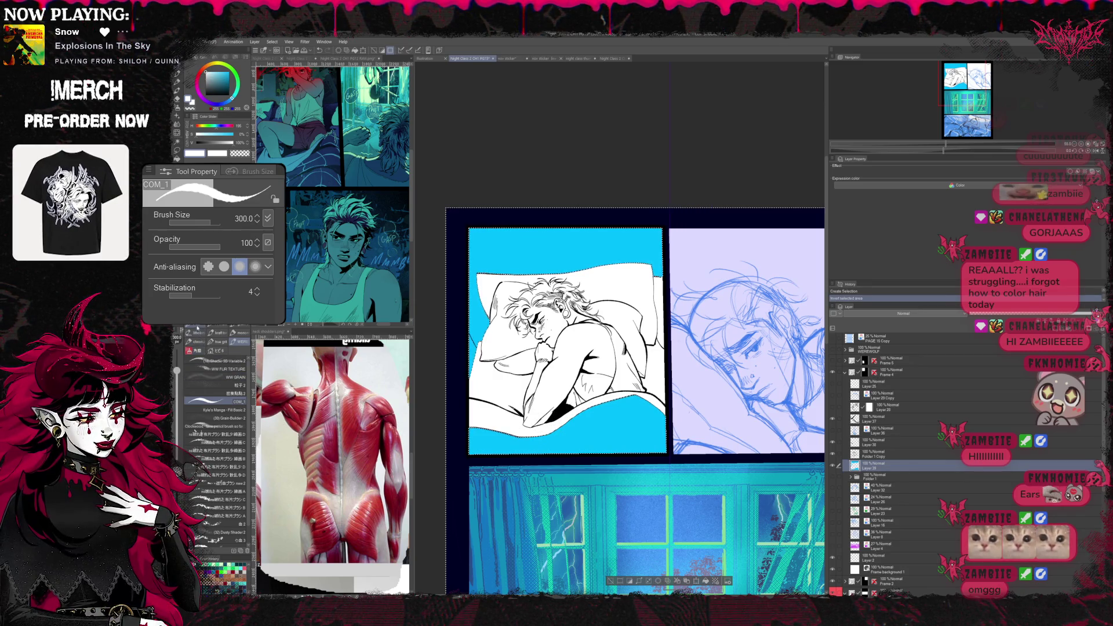
pyautogui.press('p')
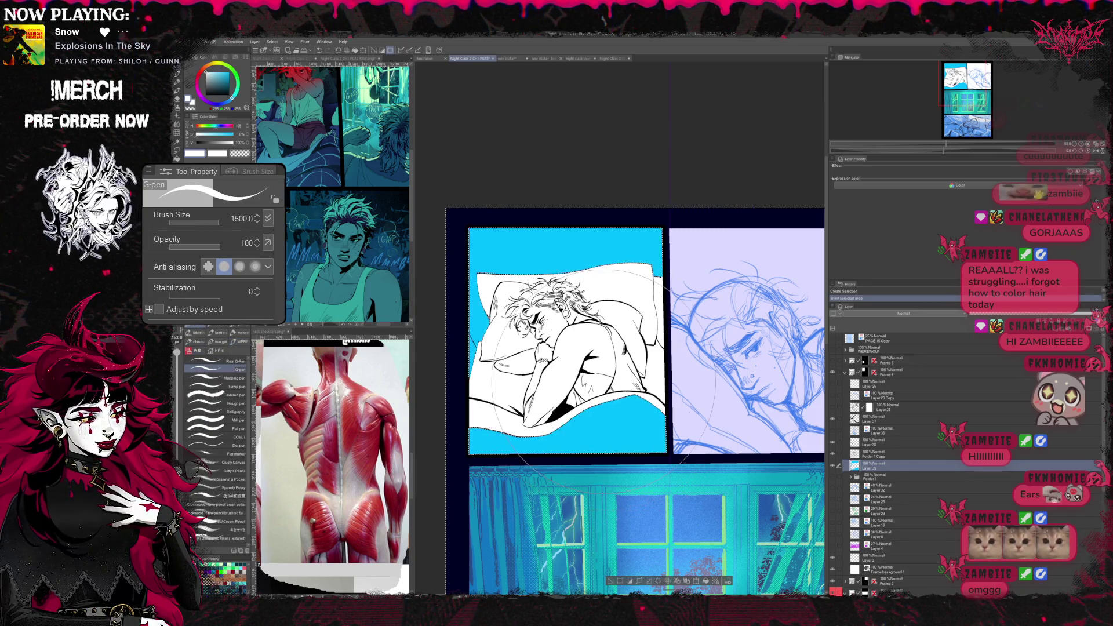
pyautogui.press('[')
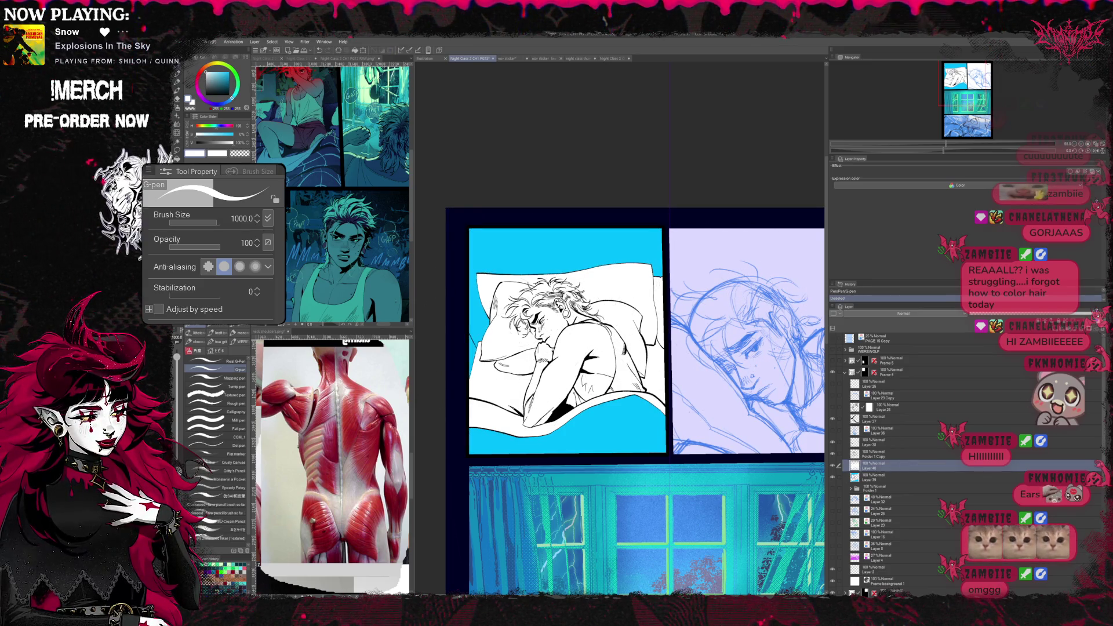
# - Hide the cyan fill and show the photo reference behind the sleeping man's line art
pyautogui.click(835, 478)
pyautogui.scroll(-1, 869, 461)
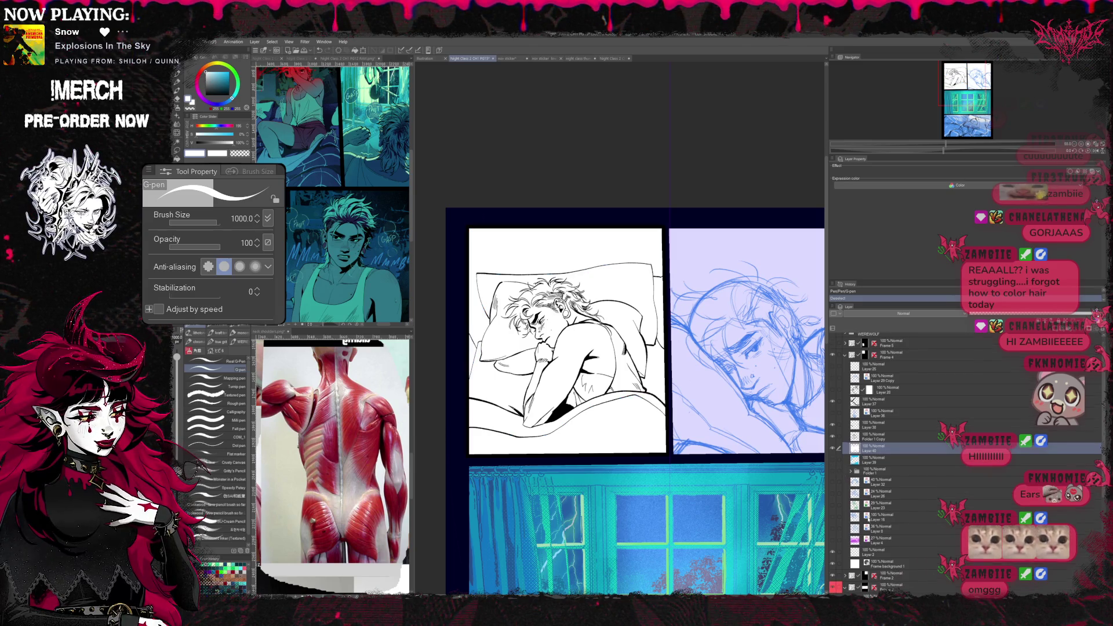
pyautogui.click(835, 541)
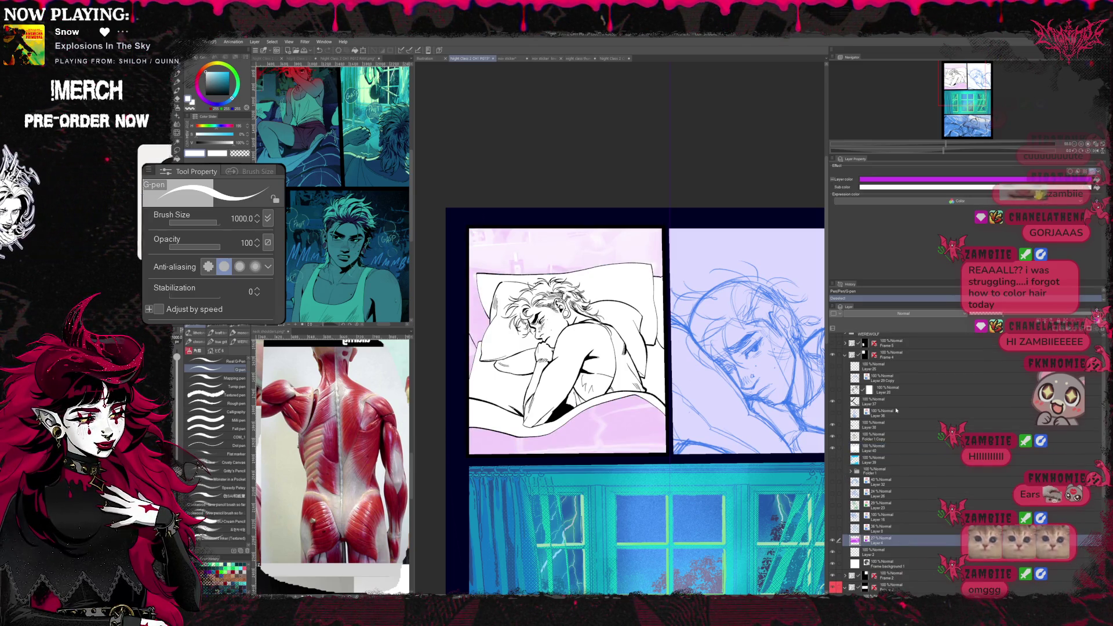
pyautogui.click(835, 542)
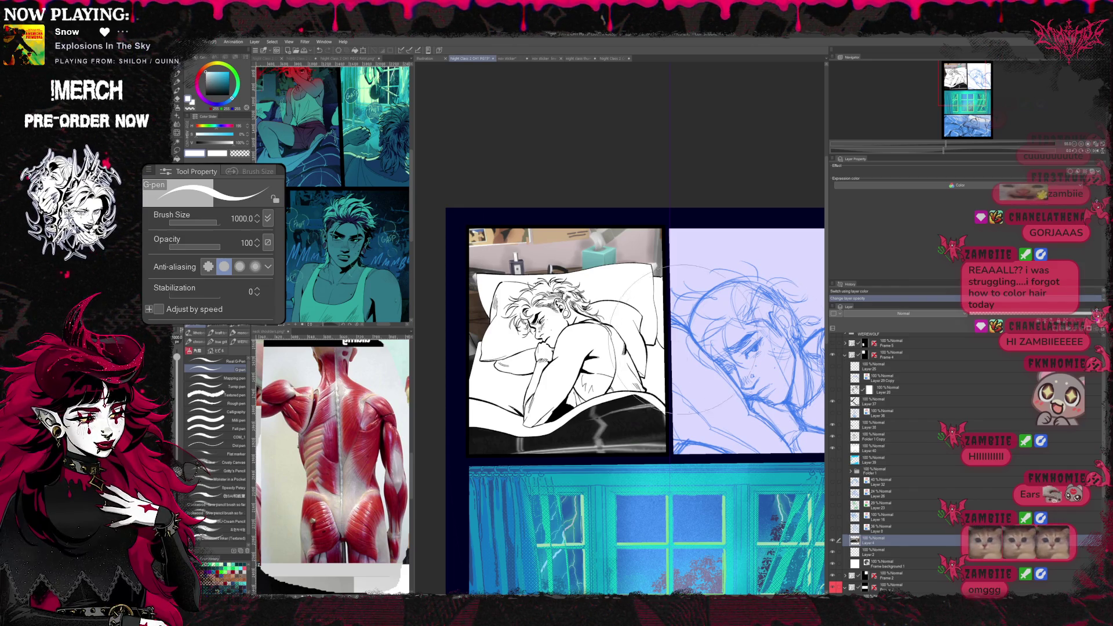
pyautogui.scroll(-1, 635, 400)
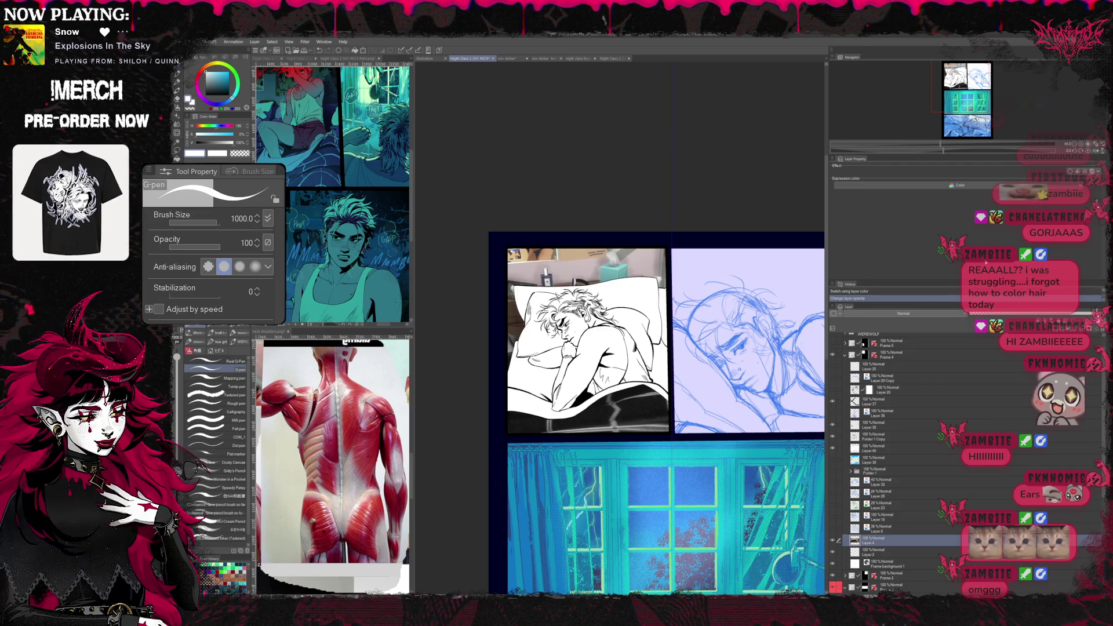
# - Hide the photo reference so the line art sits on white, select the line layer and switch to the eraser
pyautogui.click(833, 541)
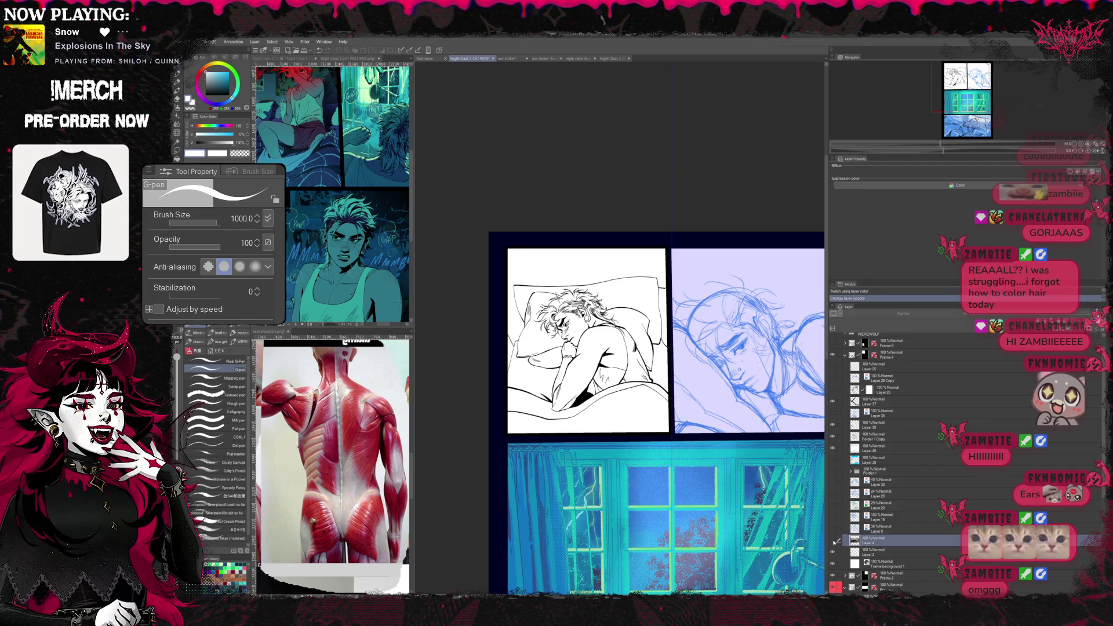
pyautogui.click(834, 541)
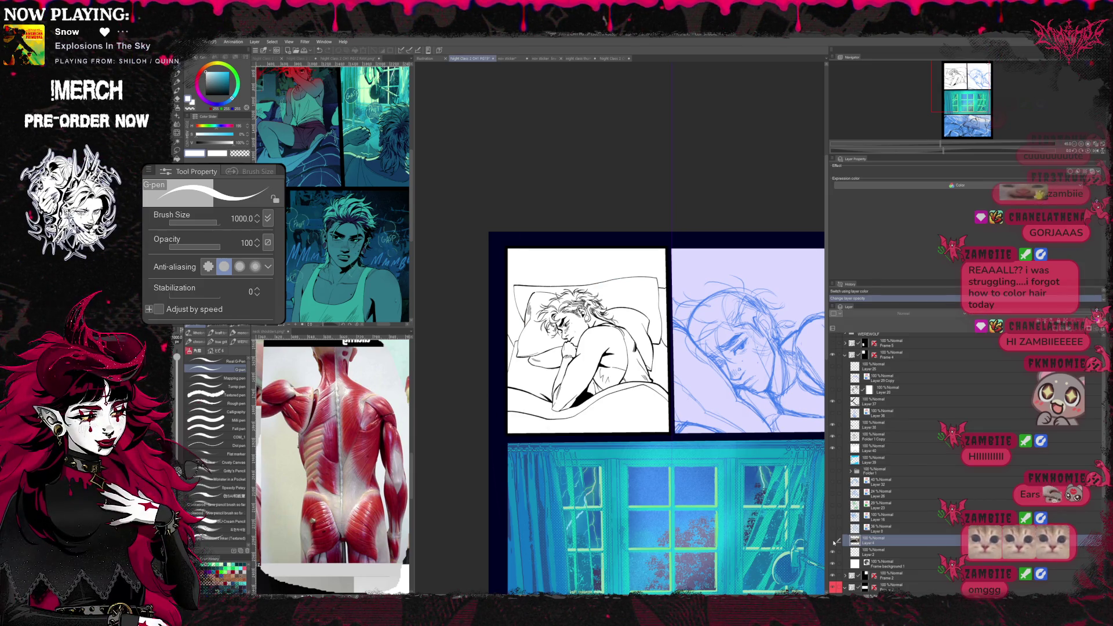
pyautogui.click(833, 540)
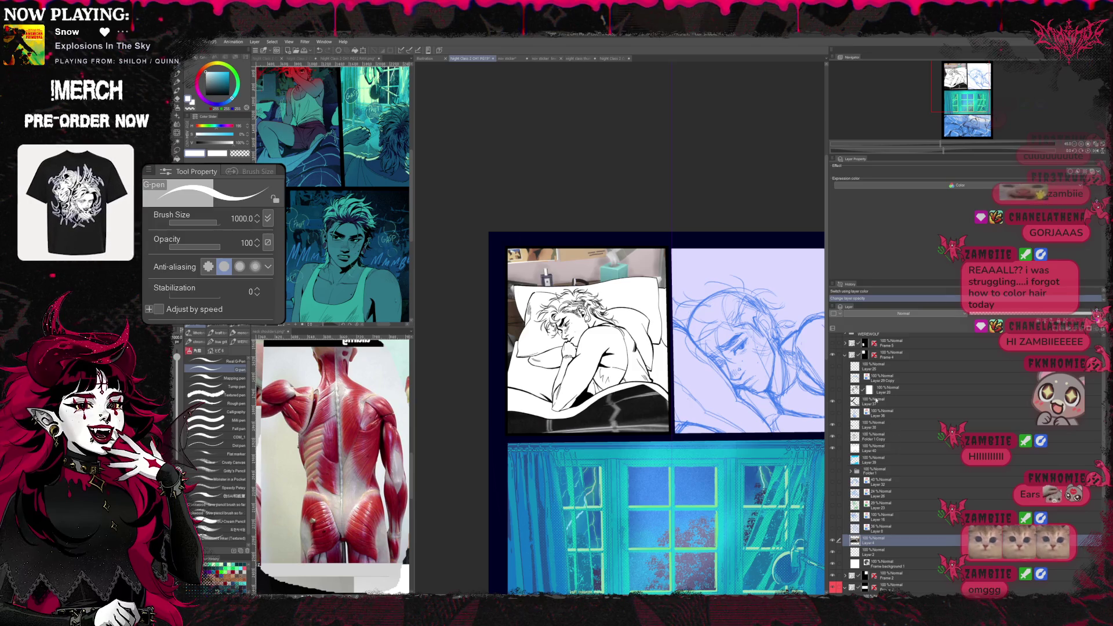
pyautogui.click(878, 448)
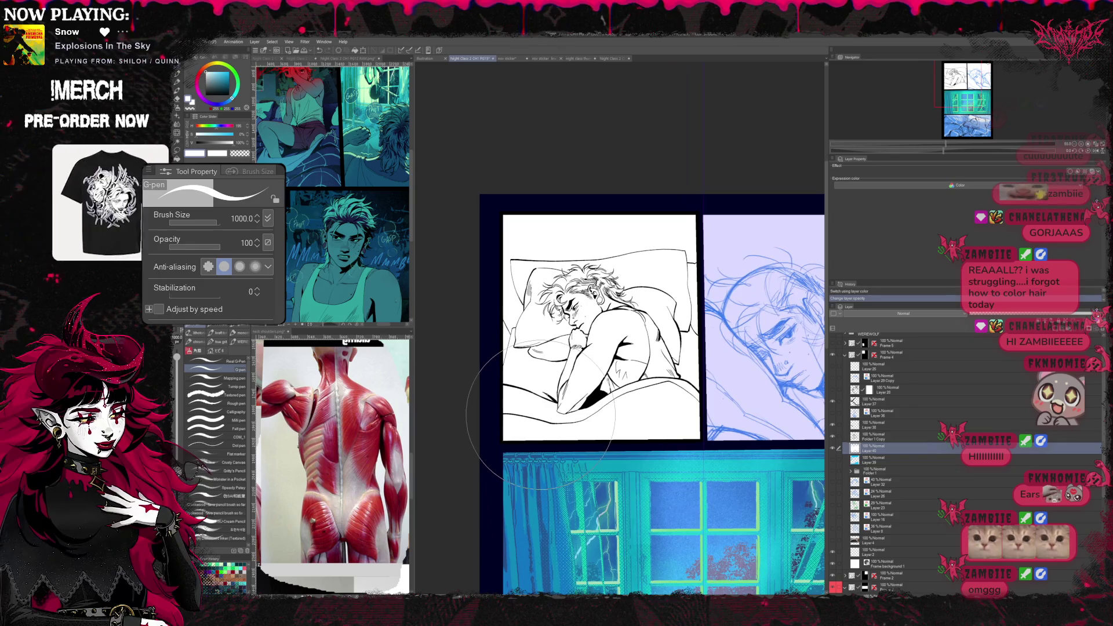
pyautogui.hotkey('ctrl', '+')
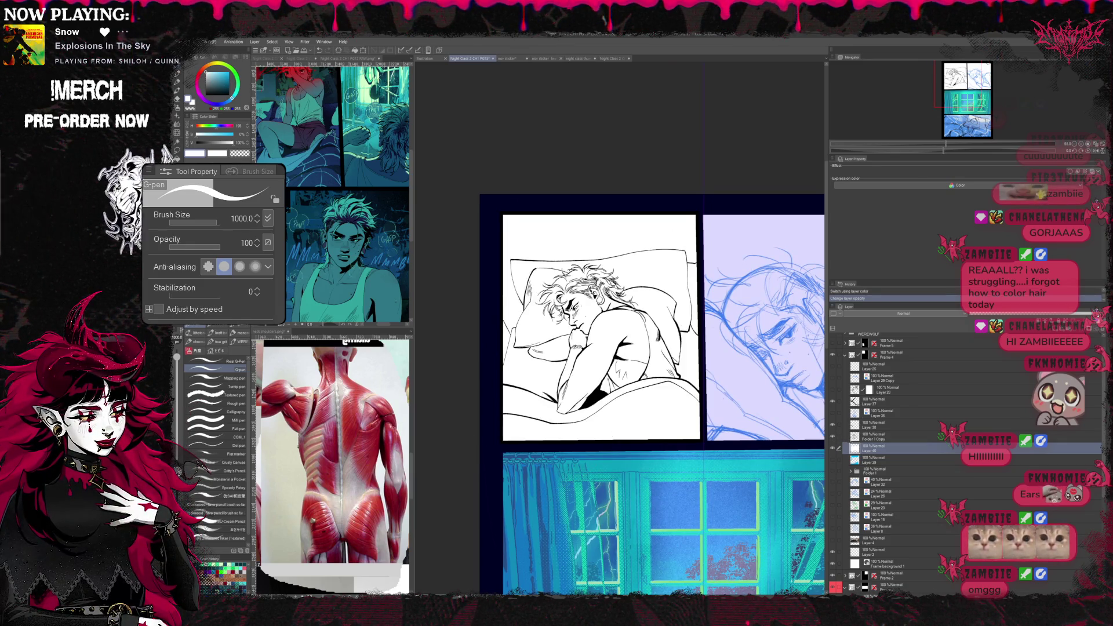
pyautogui.press('e')
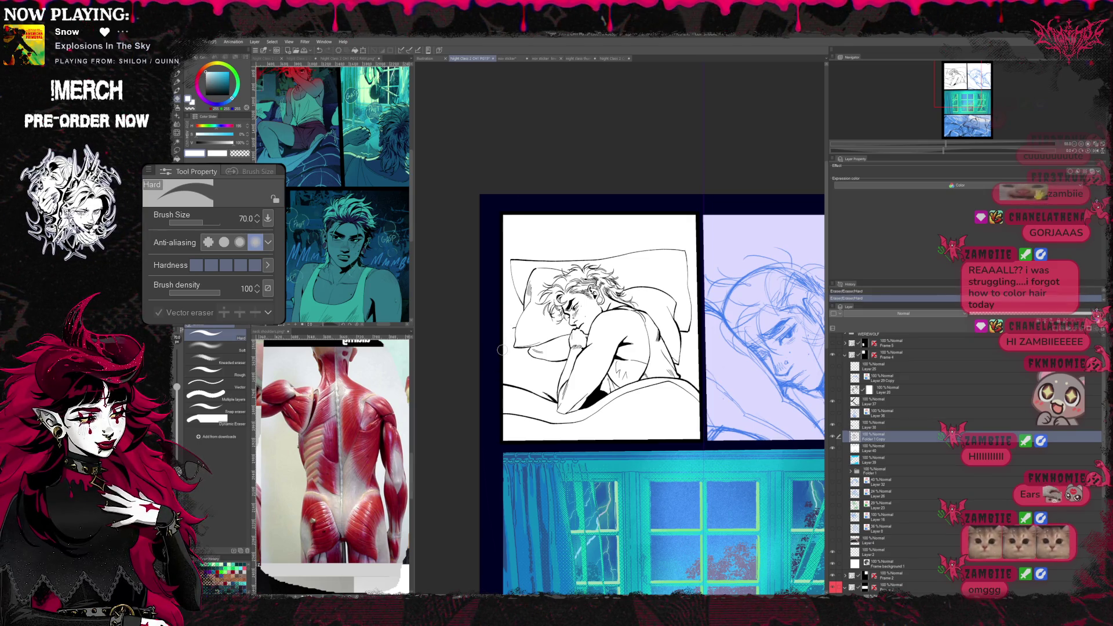
# - Pick the COM_1 pen at size 25 and ink the sleeping man, undoing stray strokes
pyautogui.press('p')
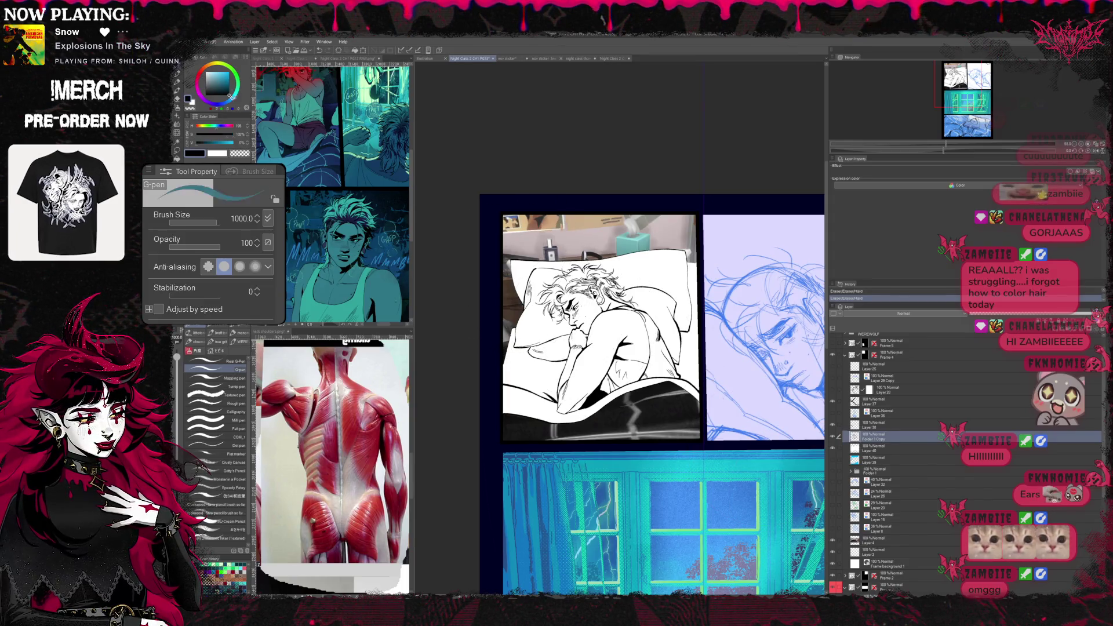
pyautogui.click(216, 437)
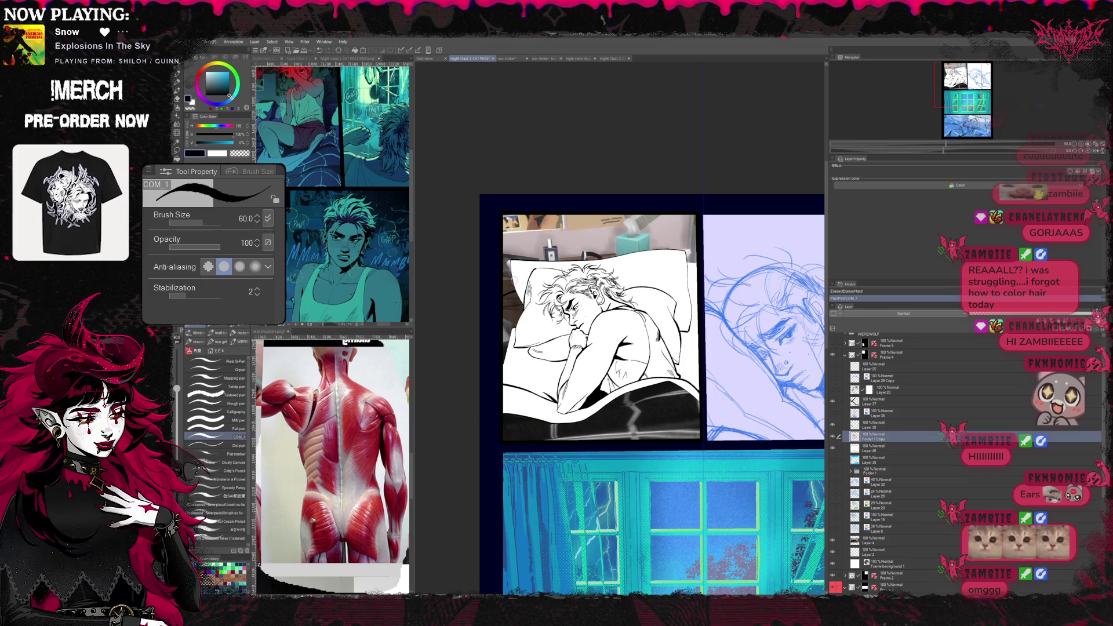
pyautogui.hotkey('ctrl', 'z')
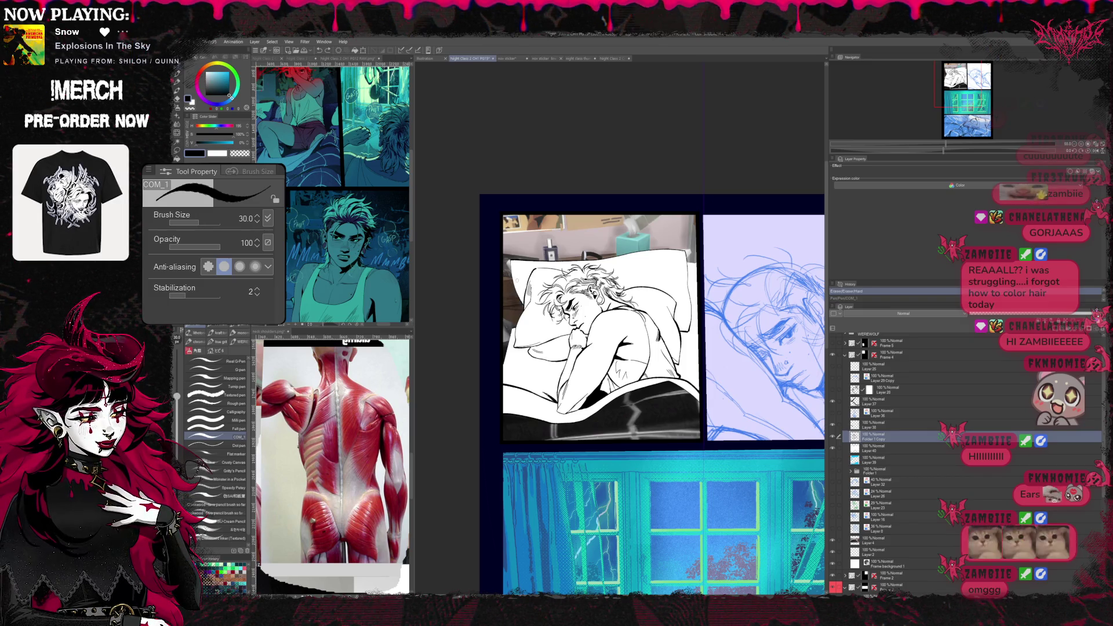
pyautogui.press('[')
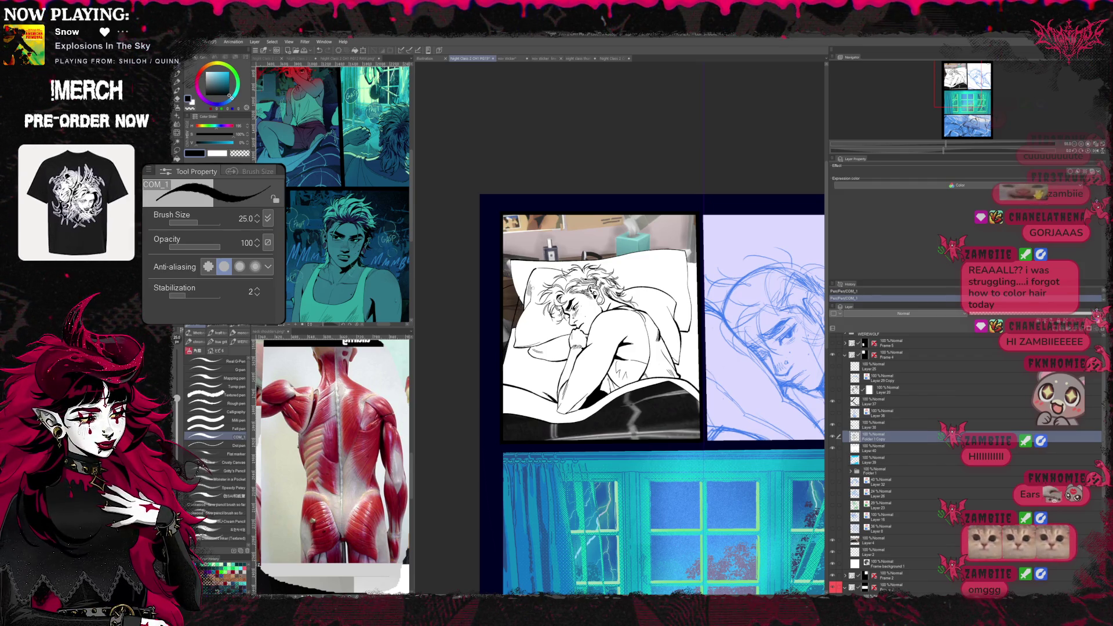
pyautogui.hotkey('ctrl', 'z')
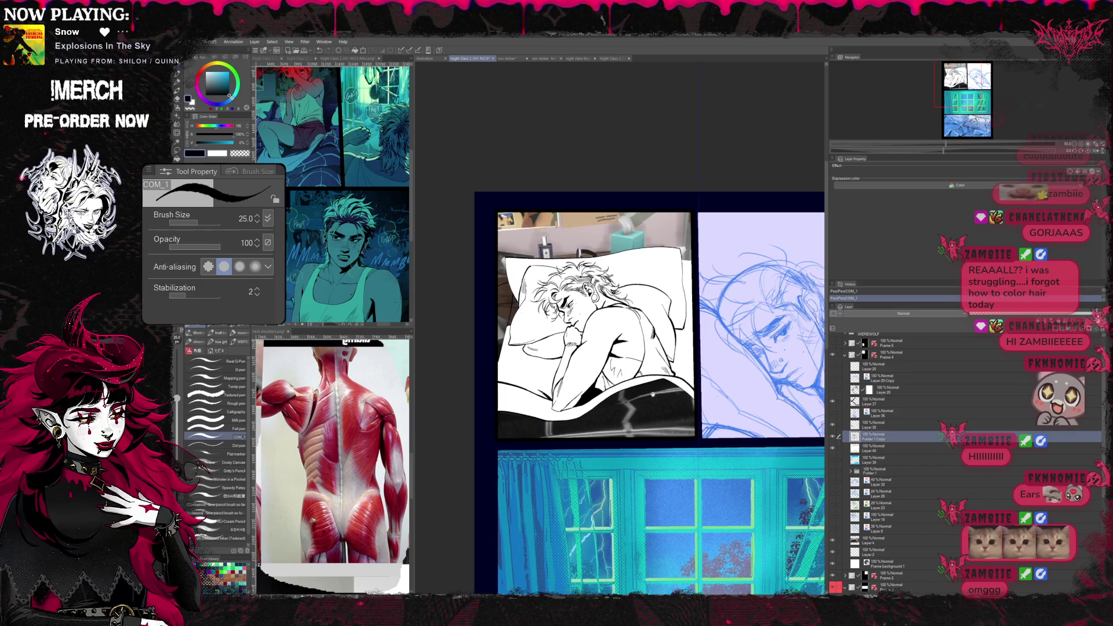
pyautogui.scroll(3, 621, 330)
pyautogui.scroll(-3, 622, 330)
pyautogui.scroll(-2, 622, 331)
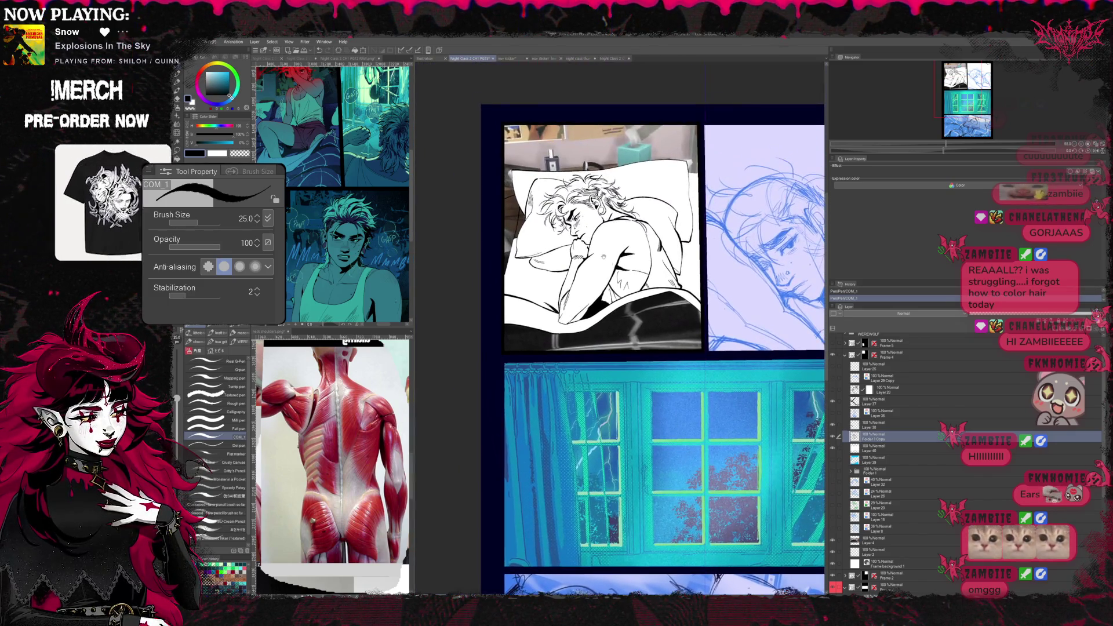
pyautogui.scroll(3, 621, 330)
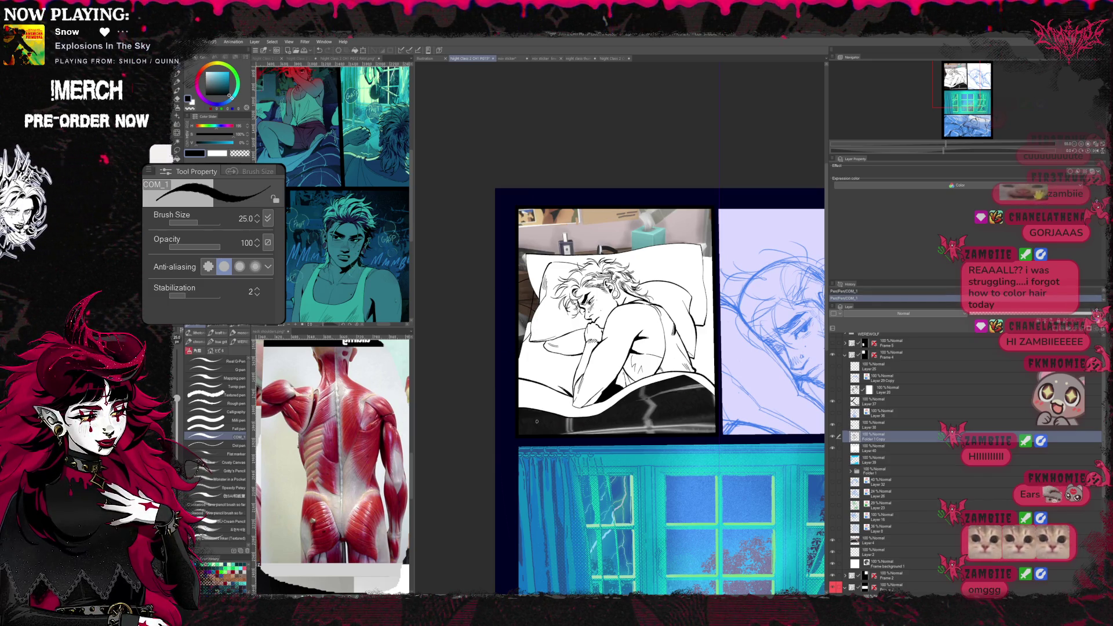
# - Alternate pen and eraser to clean the line art, then reshow the photo backdrop
pyautogui.press('e')
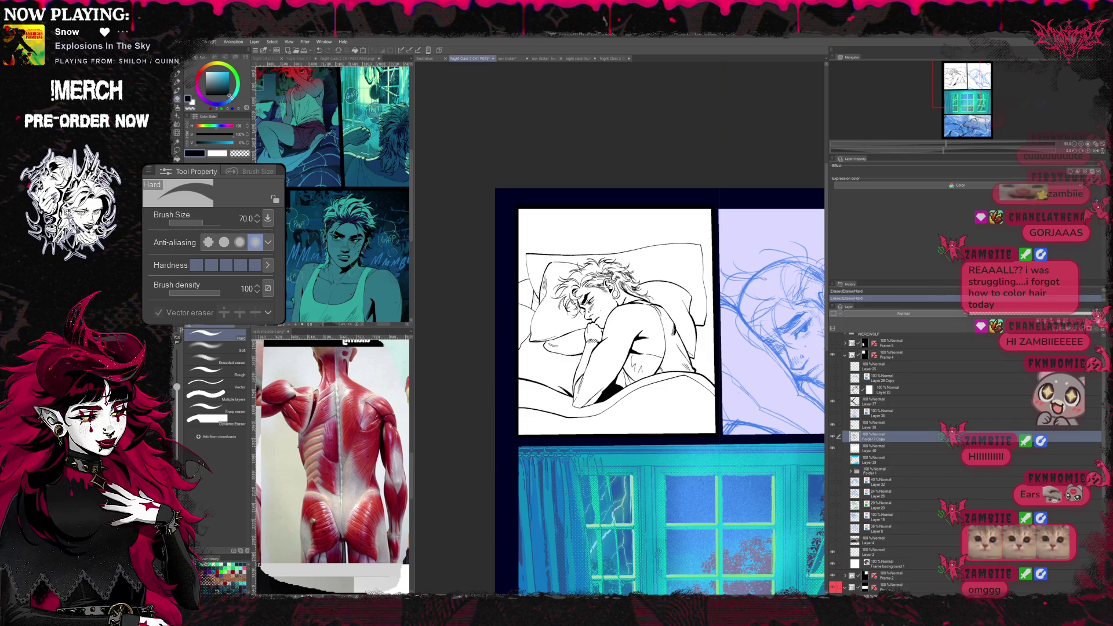
pyautogui.press('p')
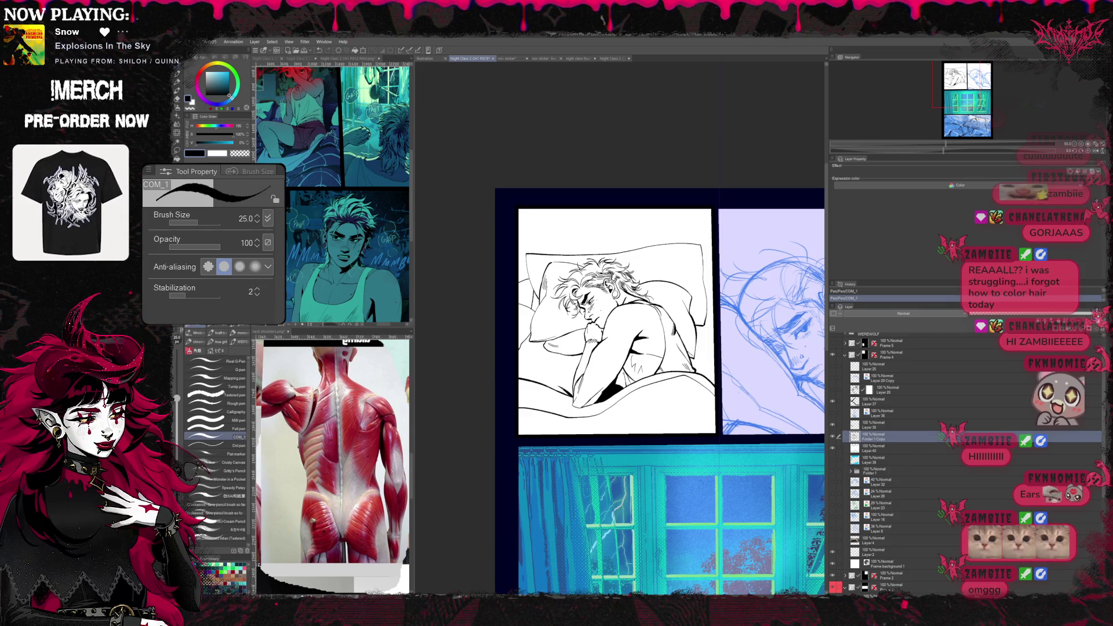
pyautogui.press('e')
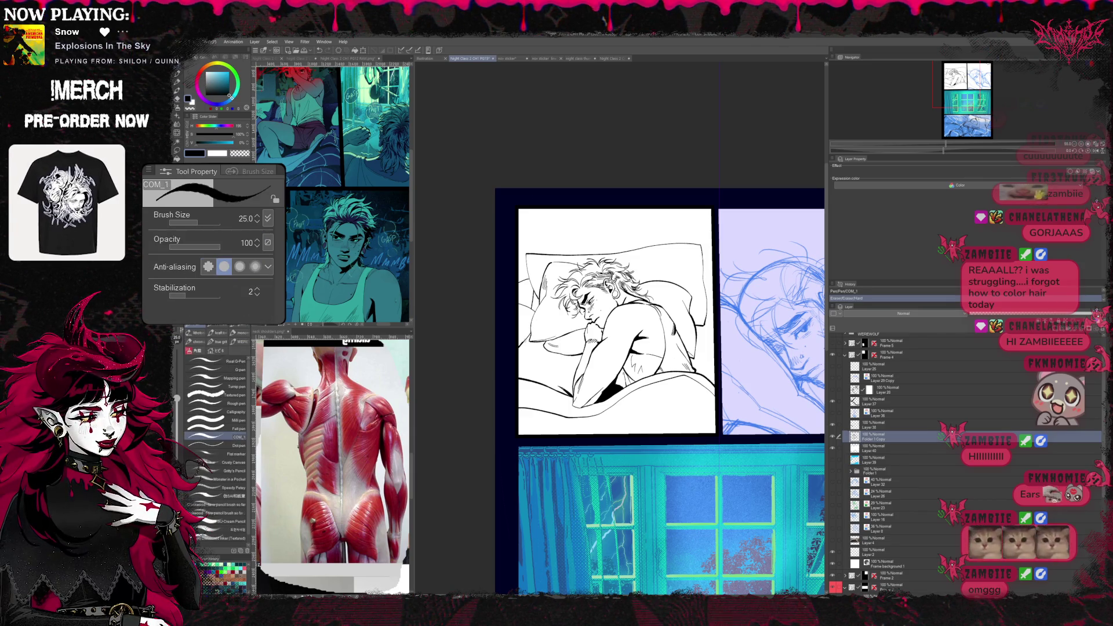
pyautogui.press('p')
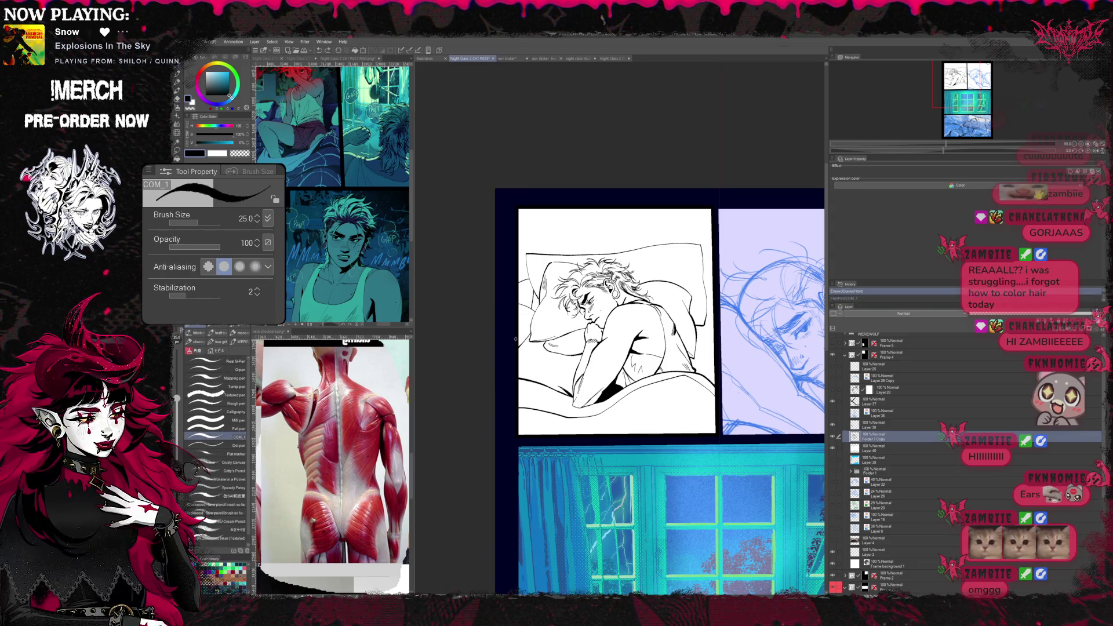
pyautogui.press('e')
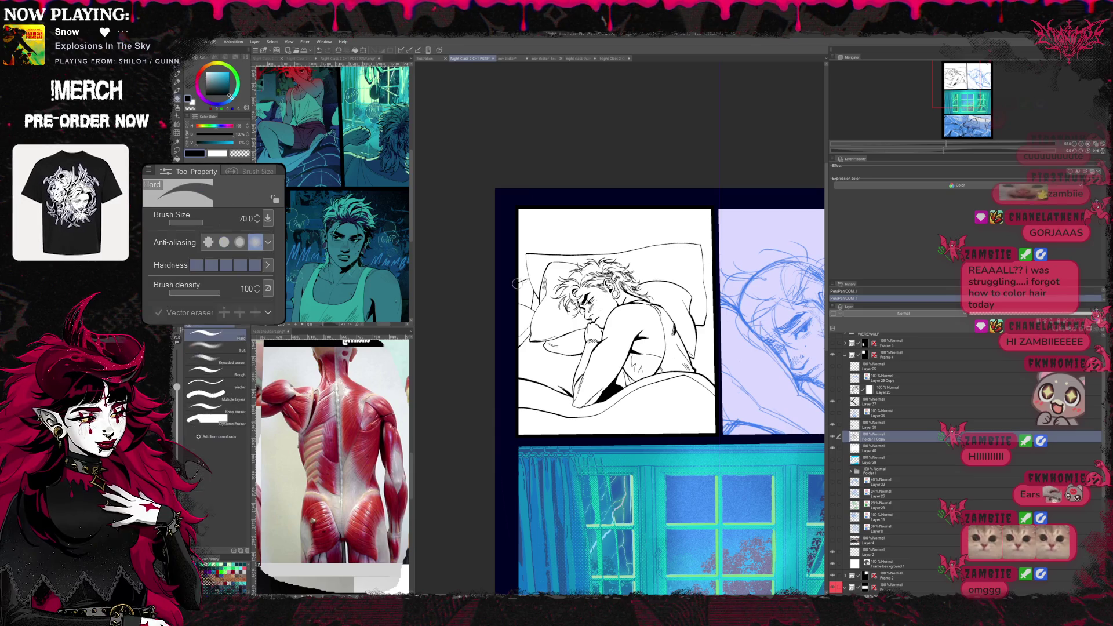
pyautogui.press('p')
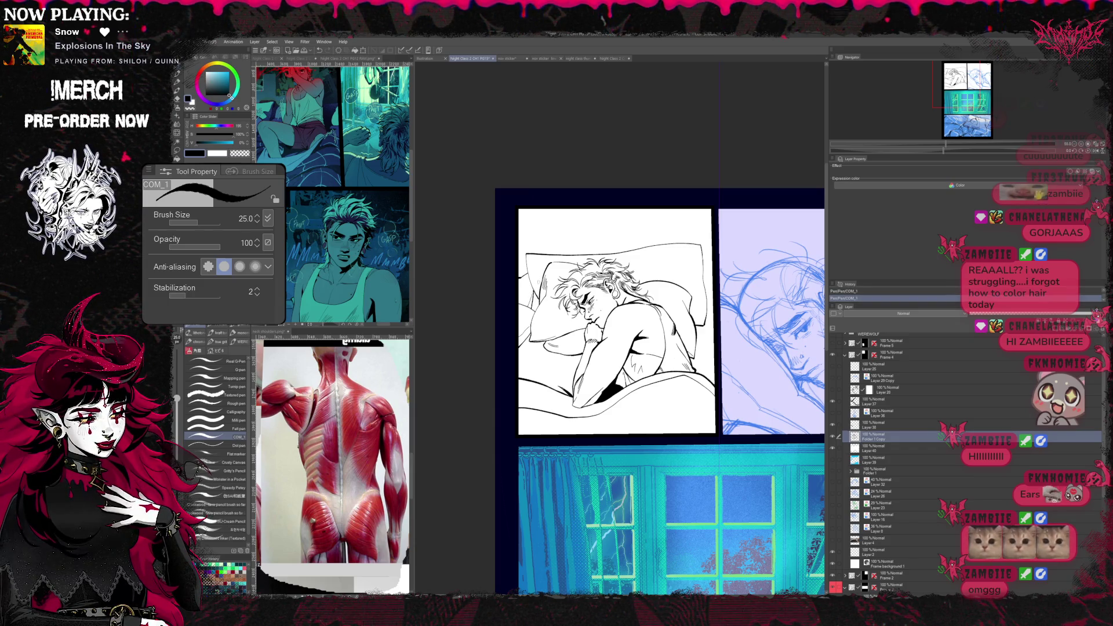
pyautogui.scroll(1, 661, 348)
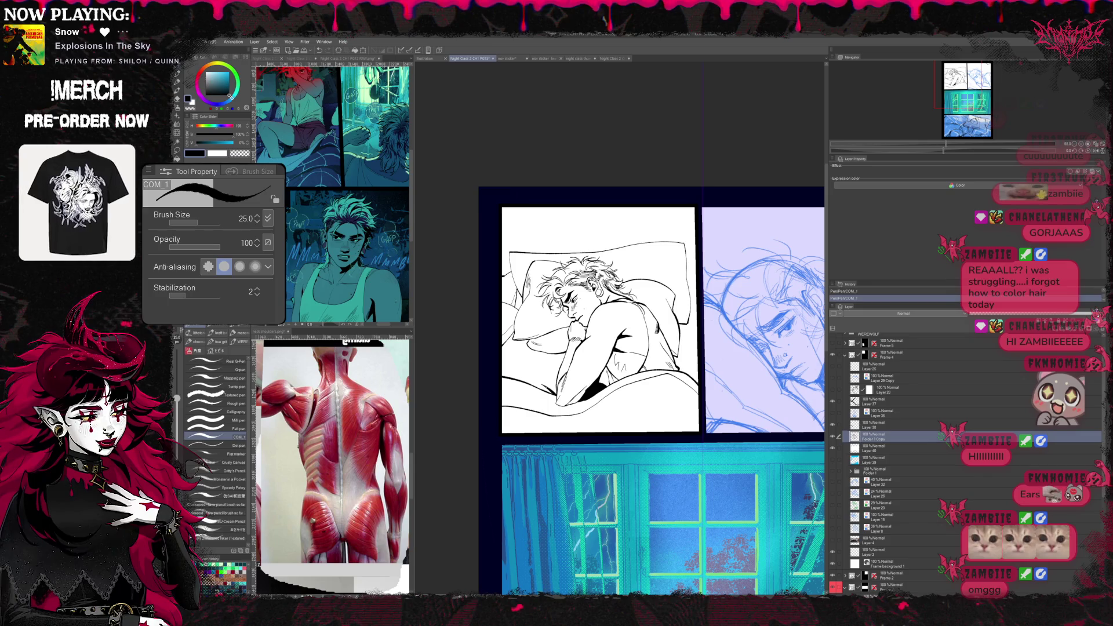
pyautogui.click(833, 541)
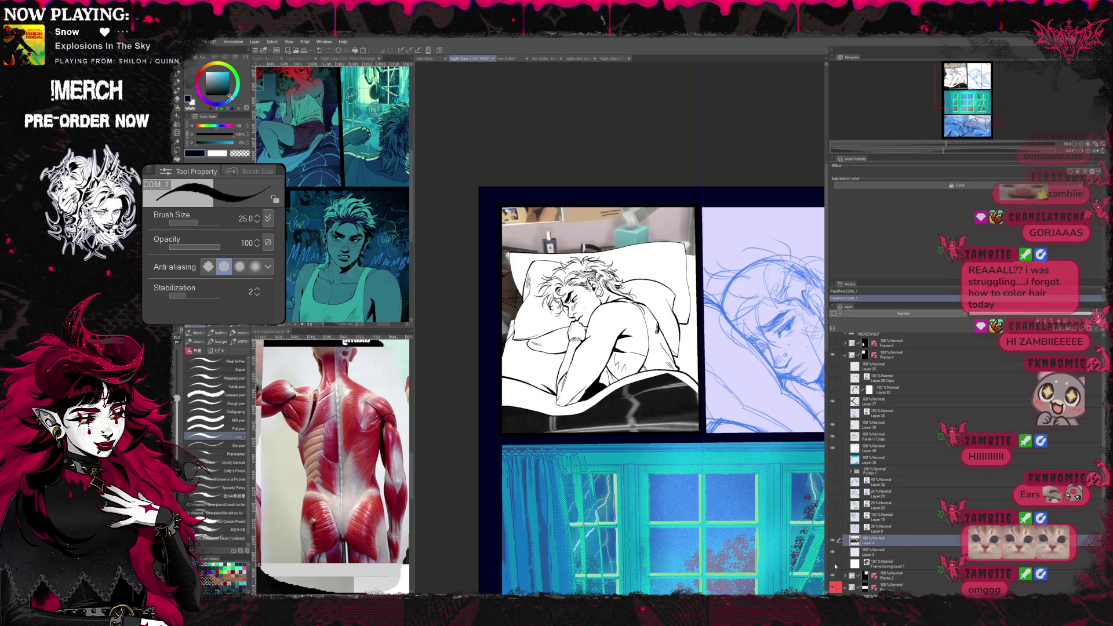
# - Hide the photo backdrop, leaving line art on white, and add a new empty raster layer
pyautogui.click(834, 445)
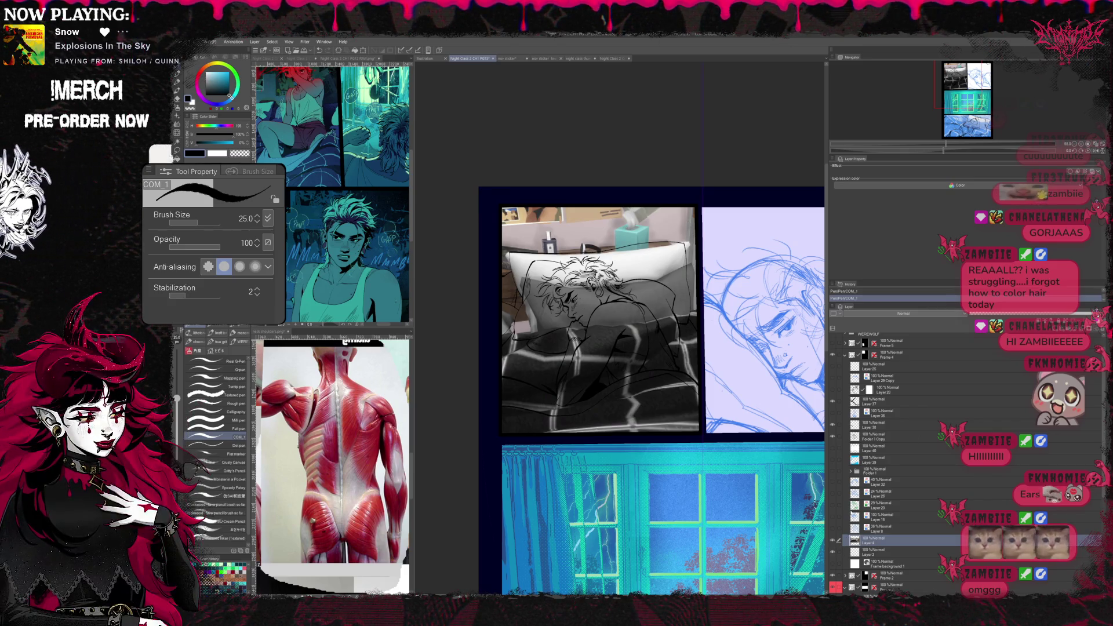
pyautogui.click(836, 539)
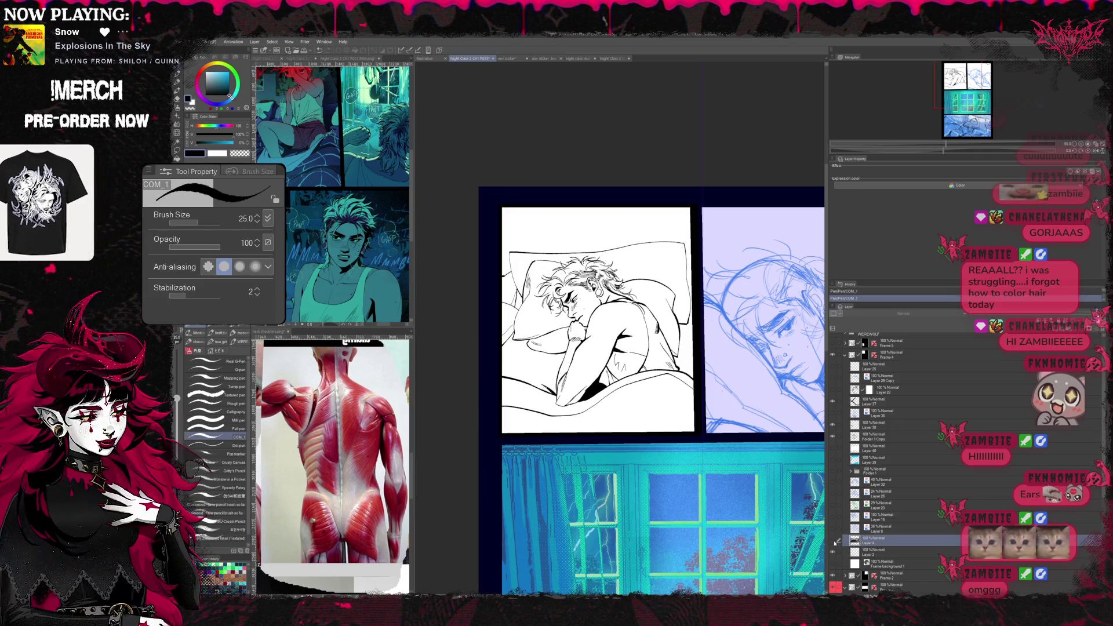
pyautogui.click(837, 540)
pyautogui.click(836, 540)
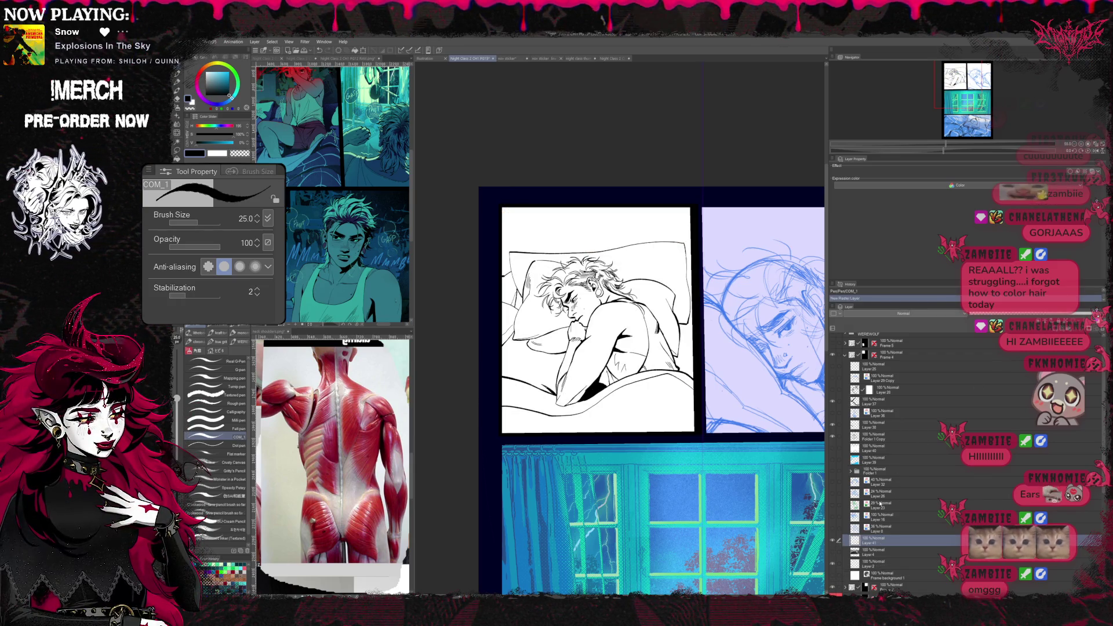
pyautogui.hotkey('ctrl', 'shift', 'n')
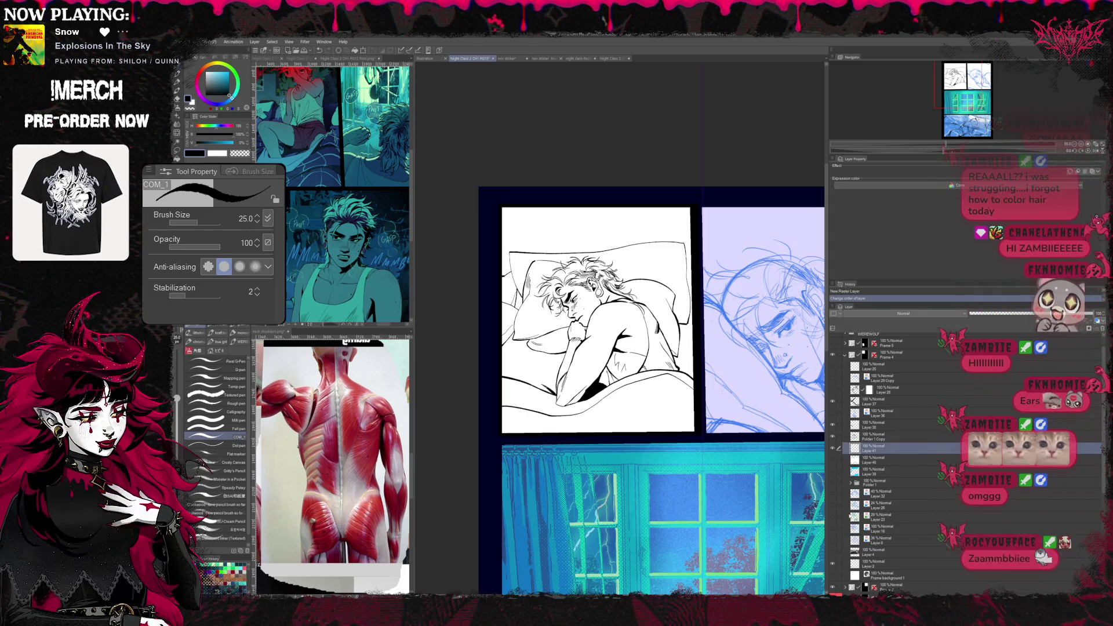
# - Tint the sleeping-man panel magenta, then hide the purple colour layer again
pyautogui.click(836, 552)
pyautogui.hotkey('alt', 'Delete')
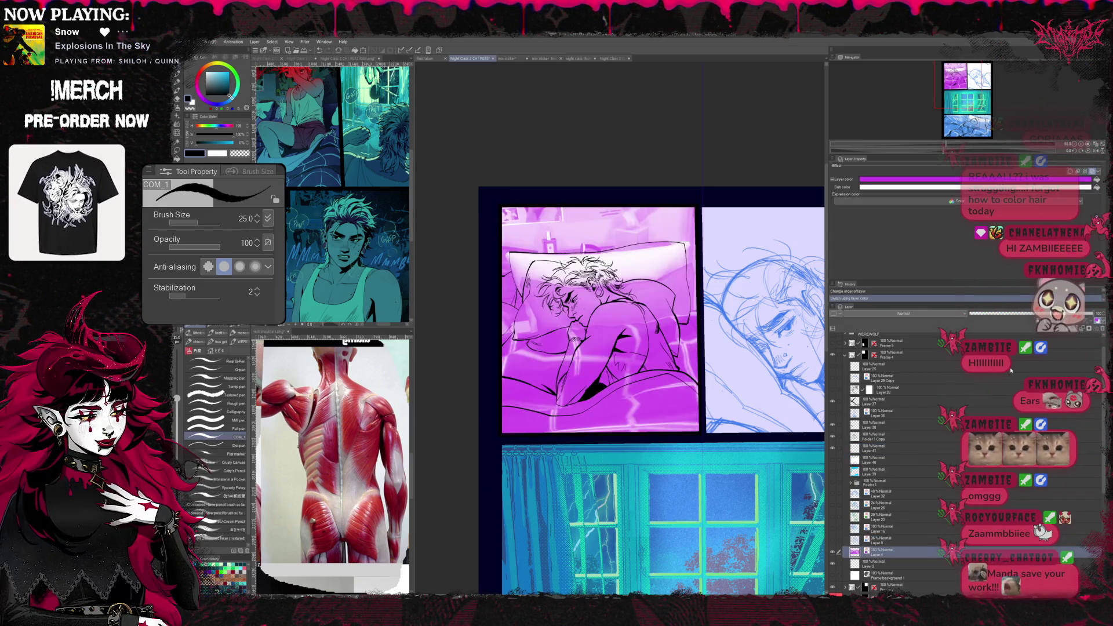
pyautogui.click(875, 449)
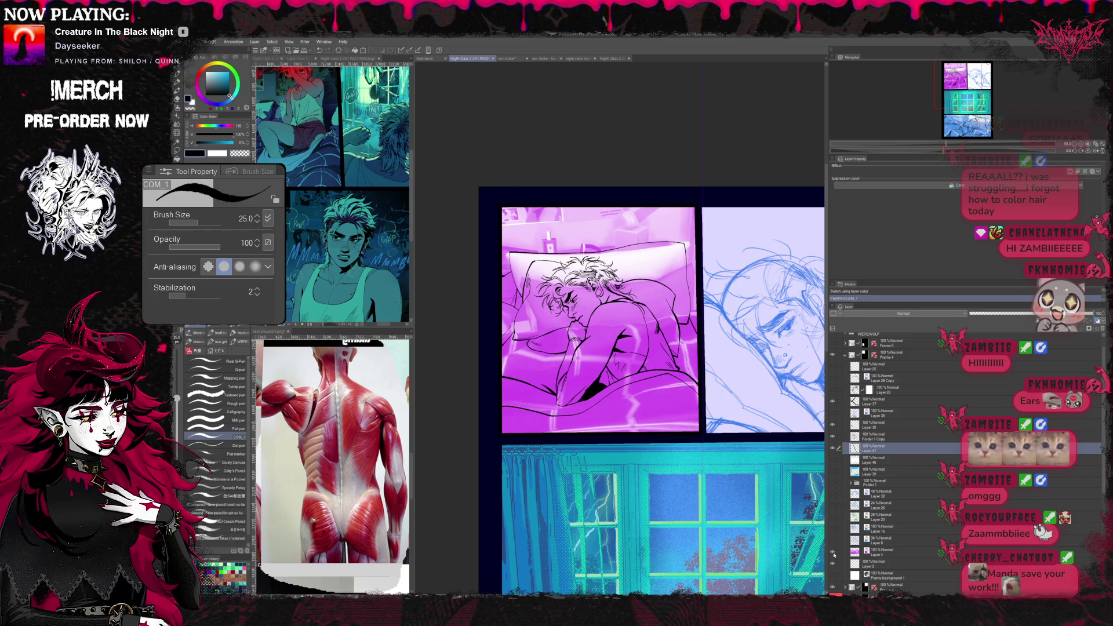
pyautogui.click(839, 448)
pyautogui.click(855, 471)
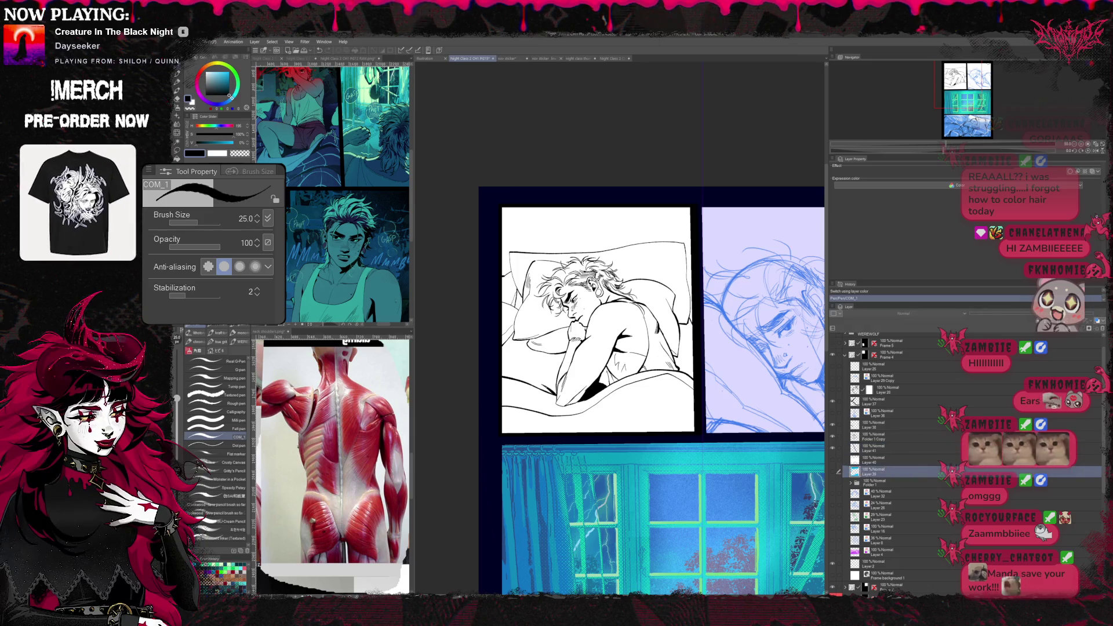
# - Try a cyan fill around the bed, undo it, and switch to the G-pen at size 1000
pyautogui.press('g')
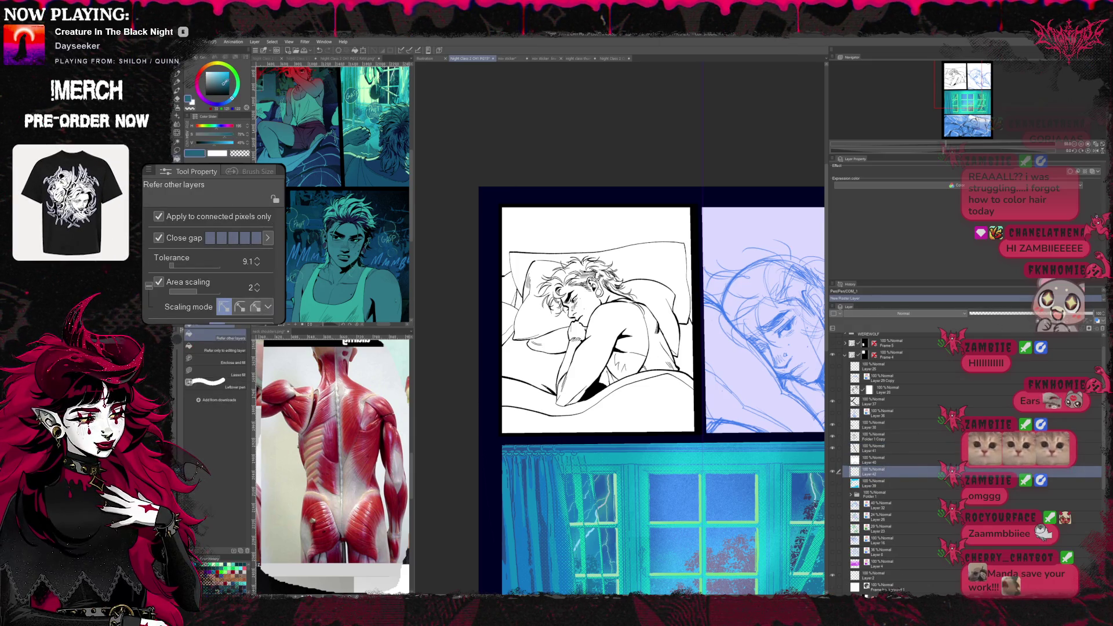
pyautogui.click(600, 228)
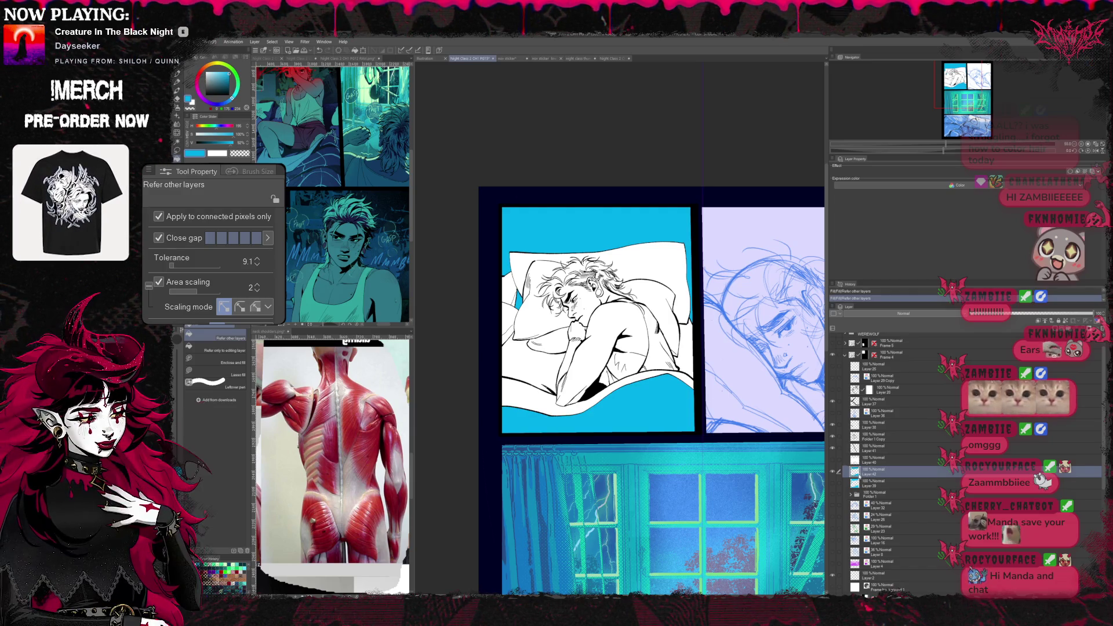
pyautogui.hotkey('ctrl', 'z')
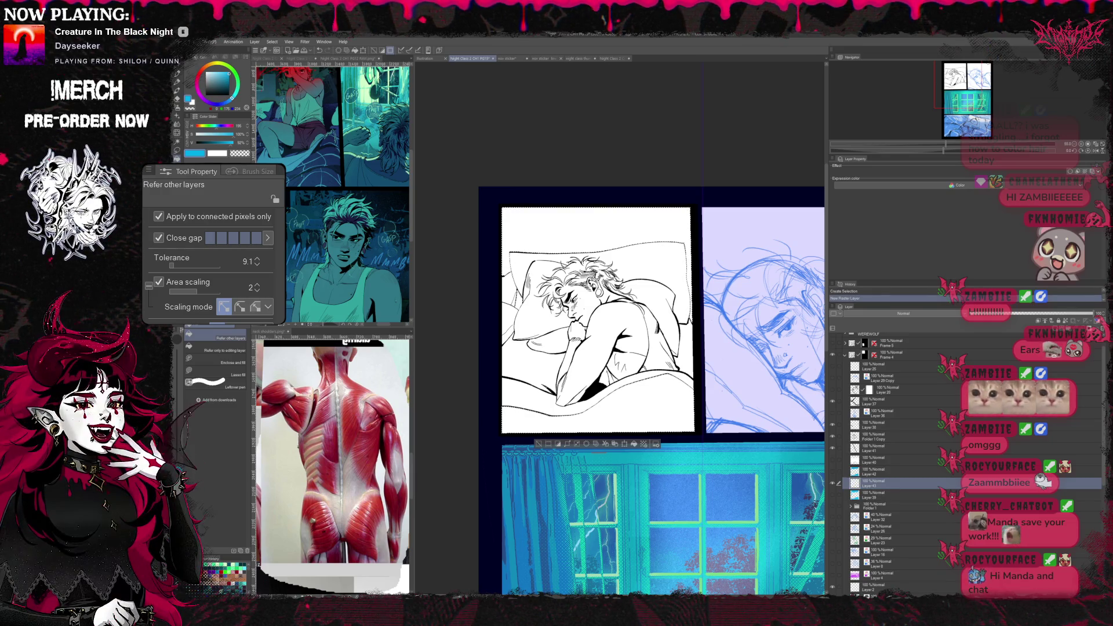
pyautogui.press('b')
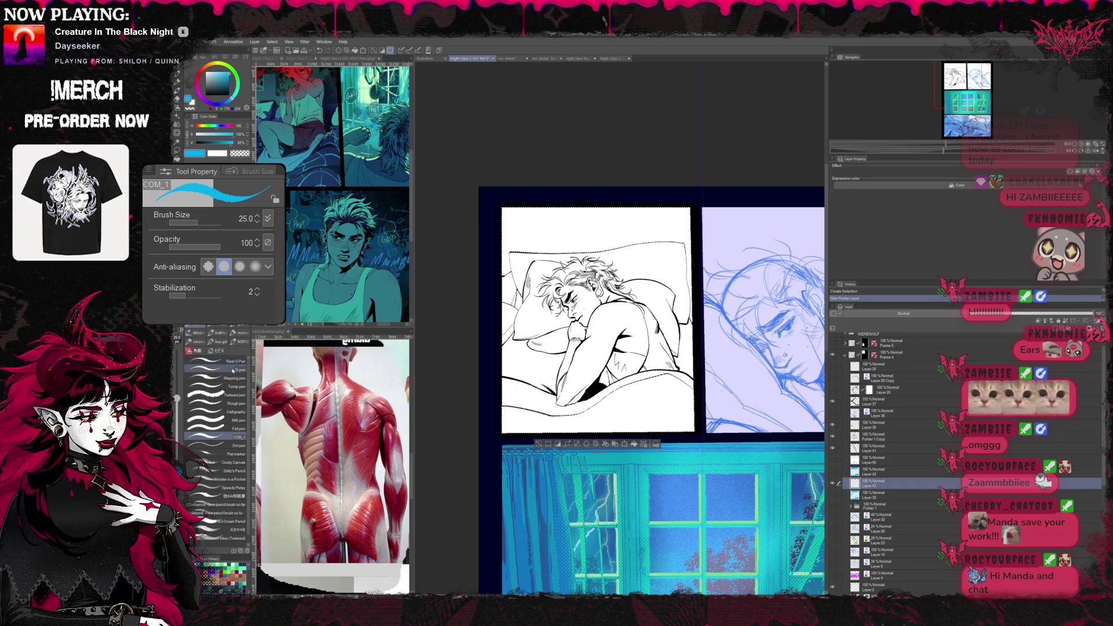
pyautogui.press('p')
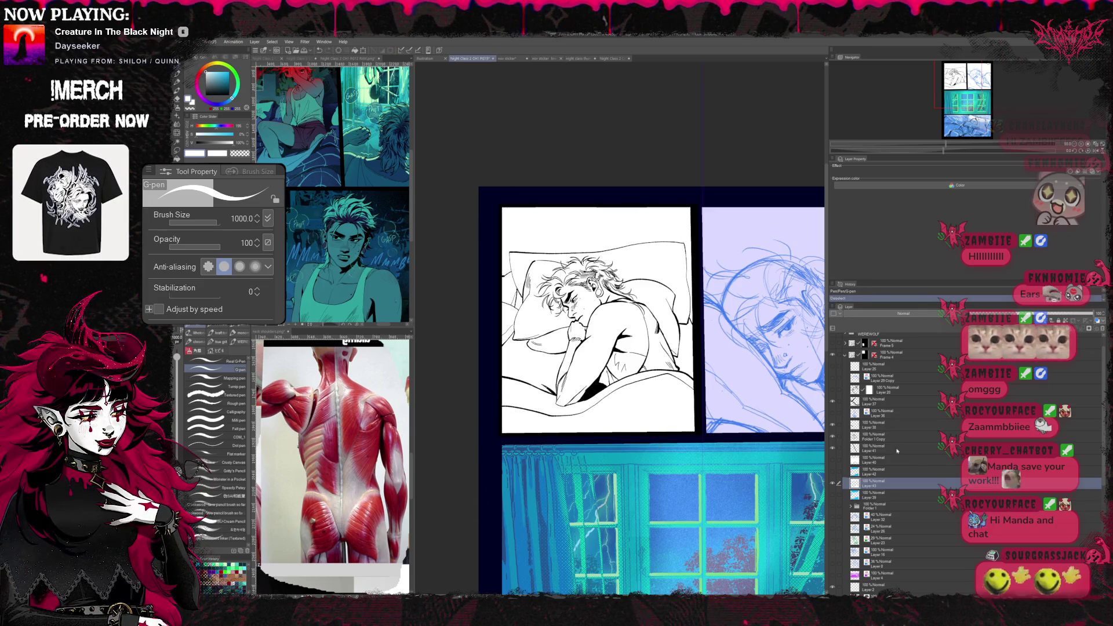
# - Flood the panel magenta, then fill its background cyan on another layer
pyautogui.click(853, 574)
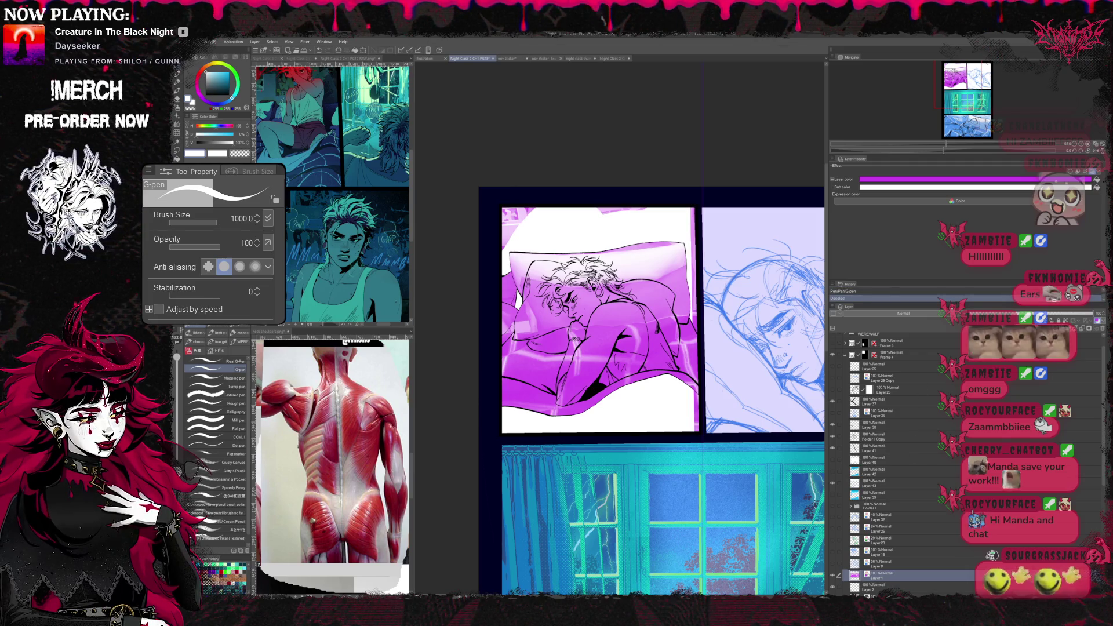
pyautogui.hotkey('alt', 'Delete')
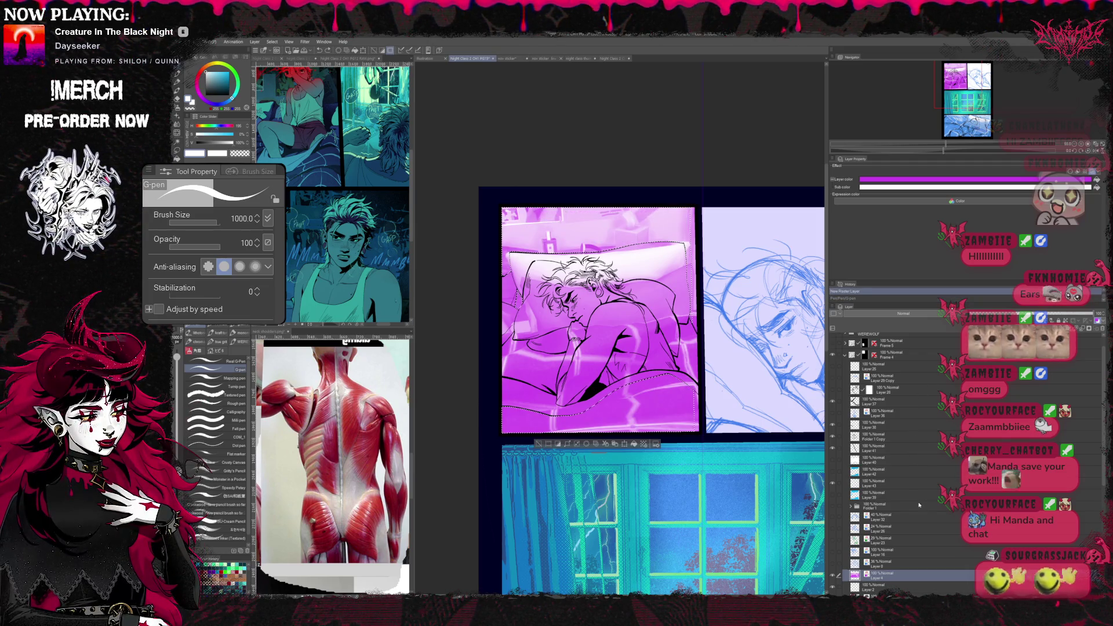
pyautogui.click(854, 483)
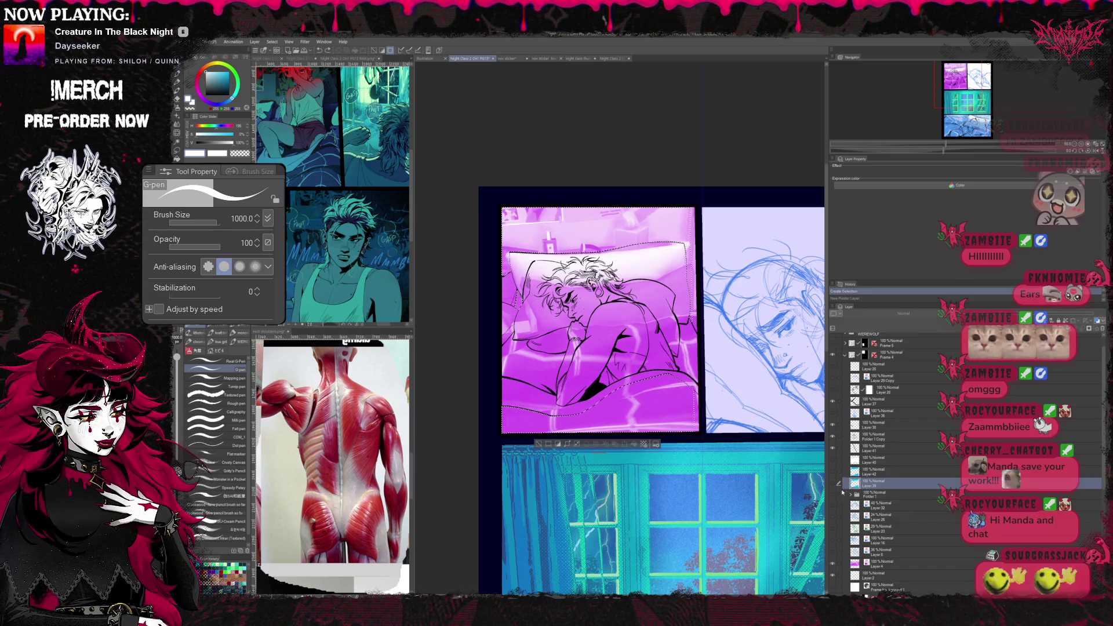
pyautogui.press('Delete')
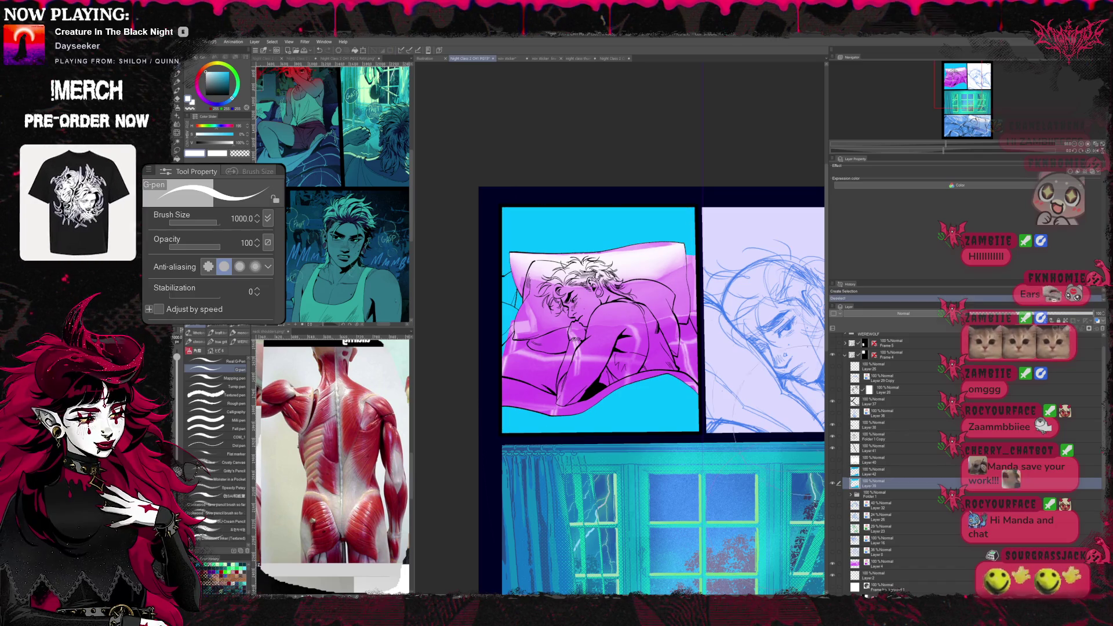
pyautogui.press('g')
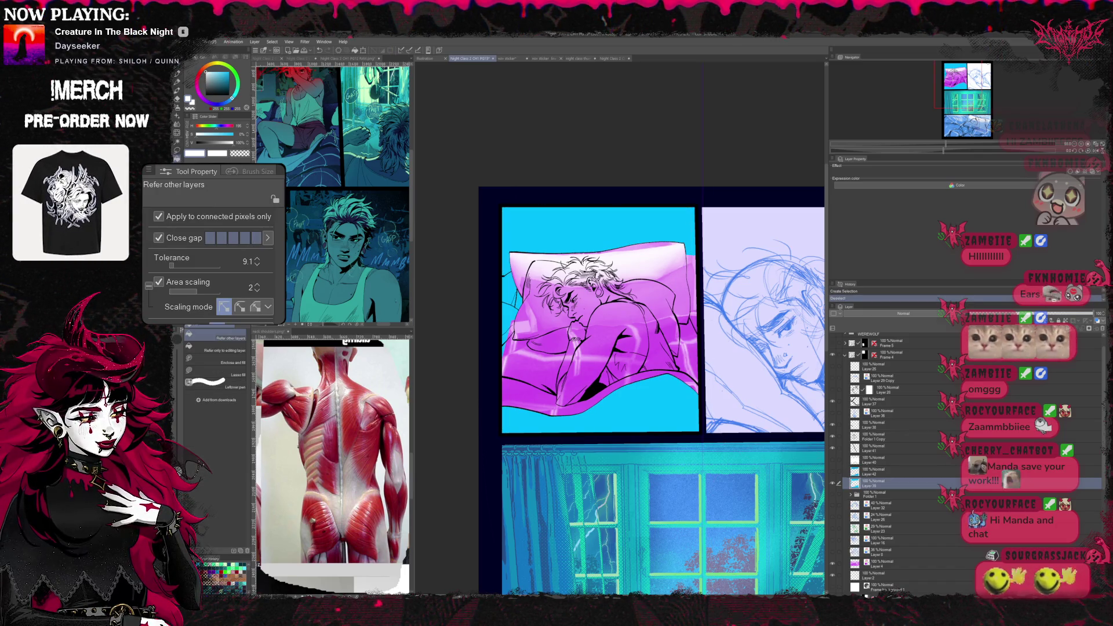
# - Remove the purple from the man and bedding, comparing with and without it
pyautogui.hotkey('ctrl', 'z')
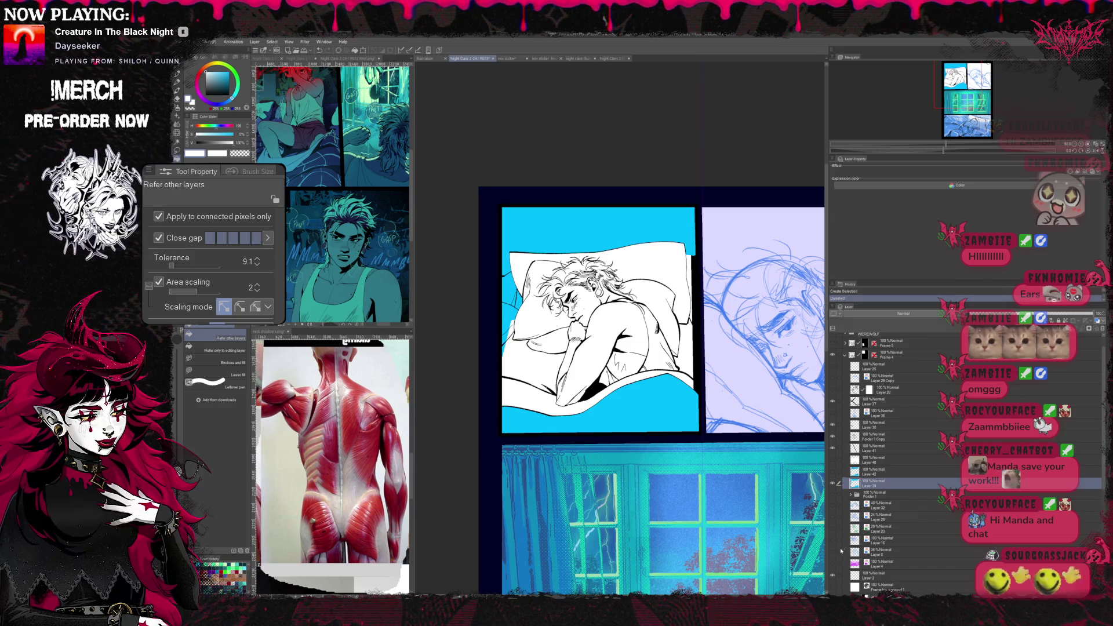
pyautogui.hotkey('ctrl', 'y')
pyautogui.hotkey('ctrl', 'z')
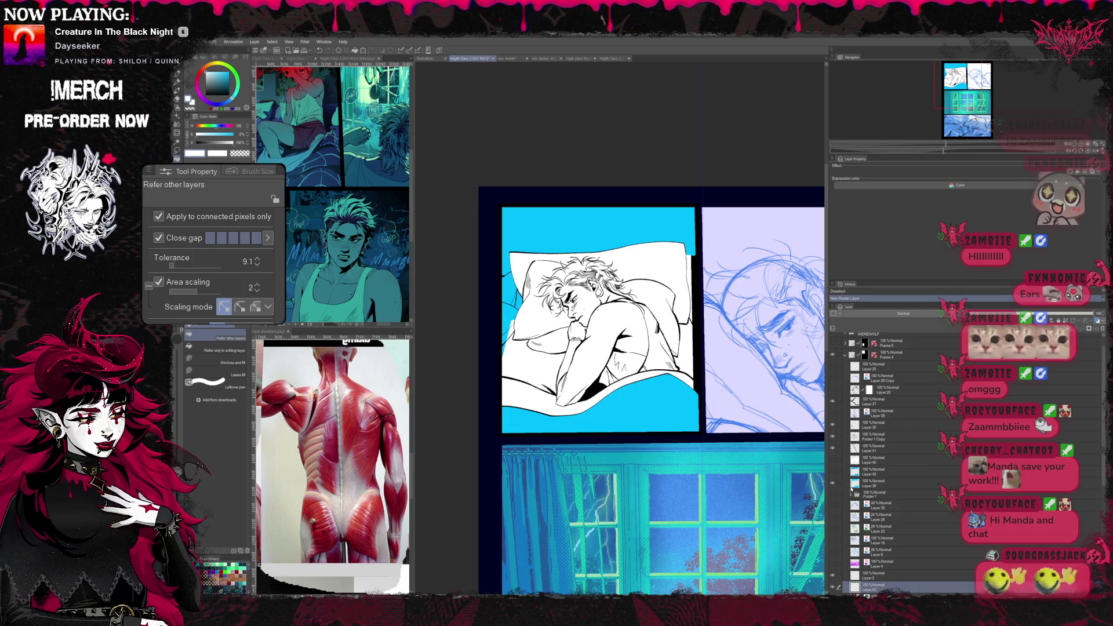
pyautogui.hotkey('ctrl', 'z')
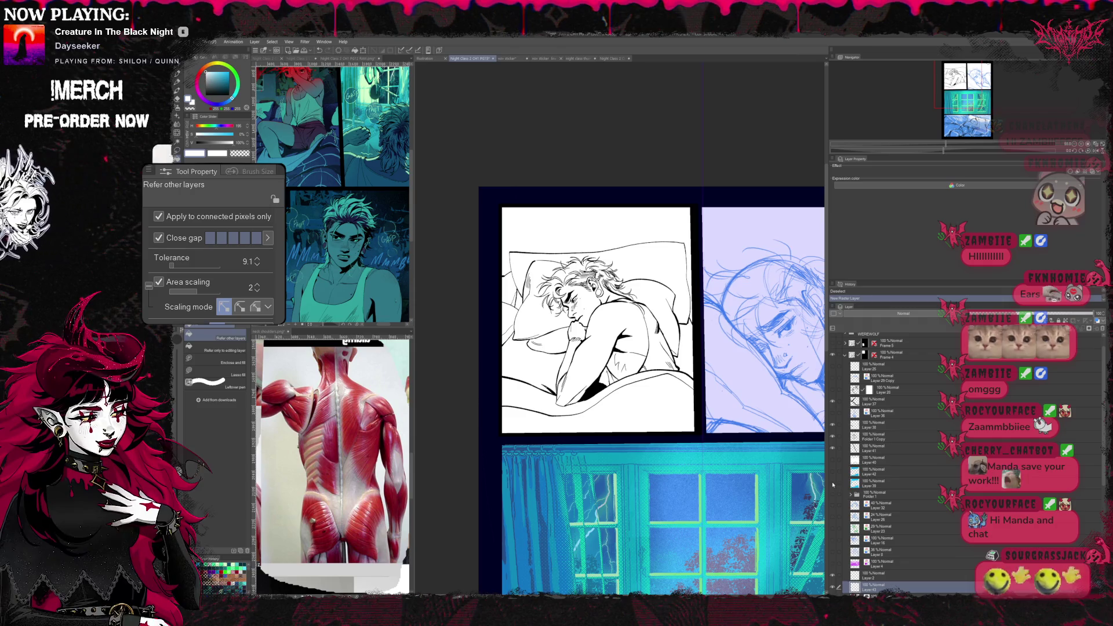
pyautogui.hotkey('ctrl', 'y')
pyautogui.hotkey('ctrl', 'z')
pyautogui.hotkey('ctrl', 'y')
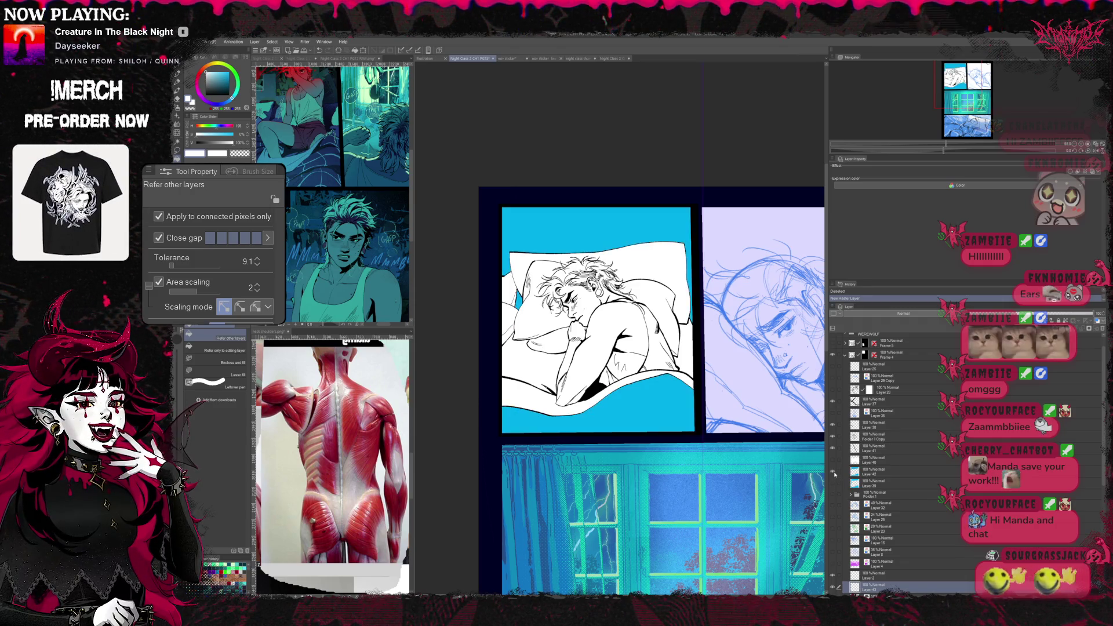
pyautogui.click(839, 472)
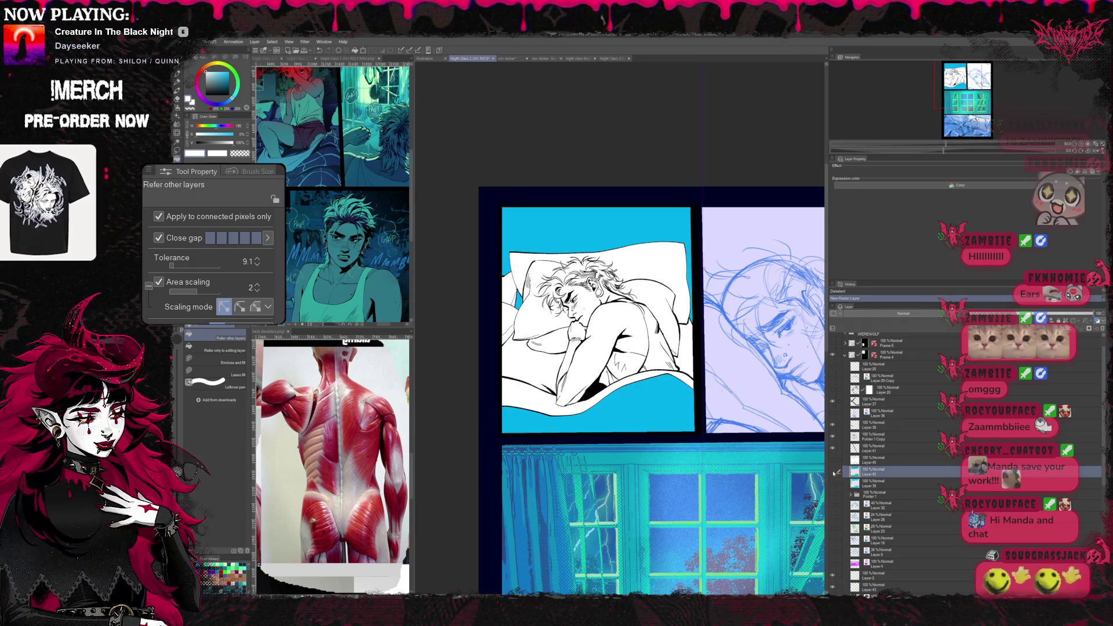
pyautogui.click(839, 472)
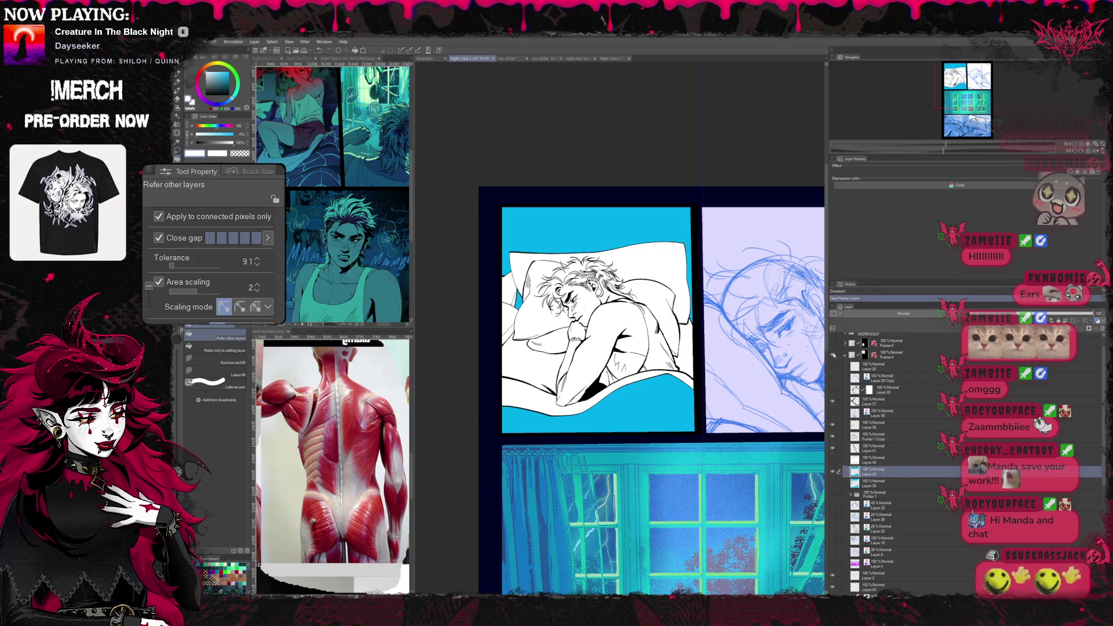
pyautogui.click(837, 356)
pyautogui.click(837, 357)
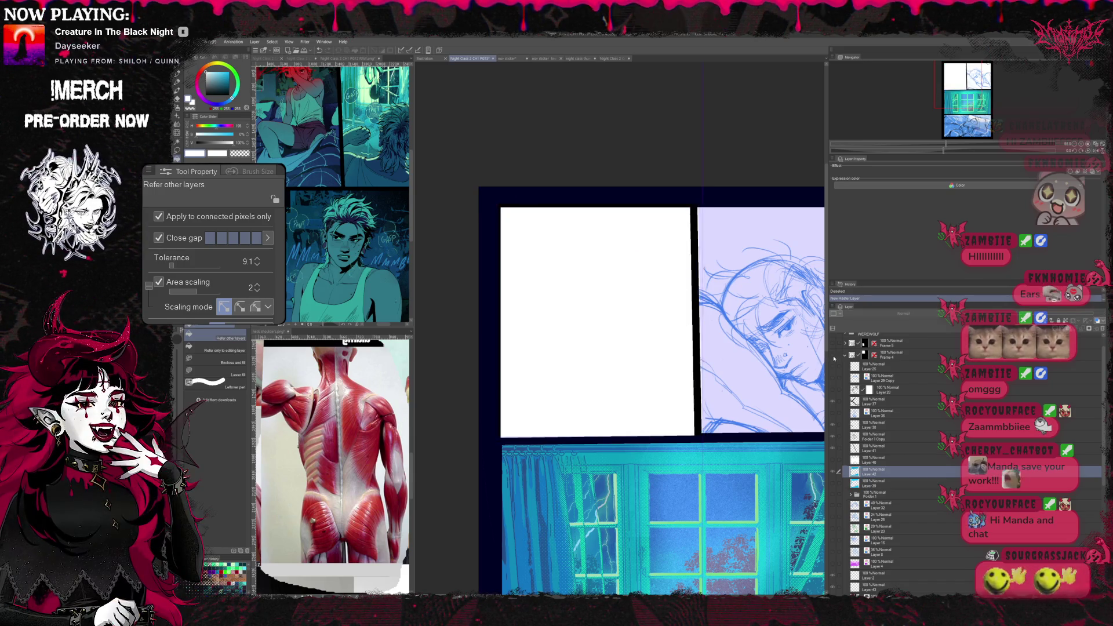
pyautogui.scroll(-5, 1043, 424)
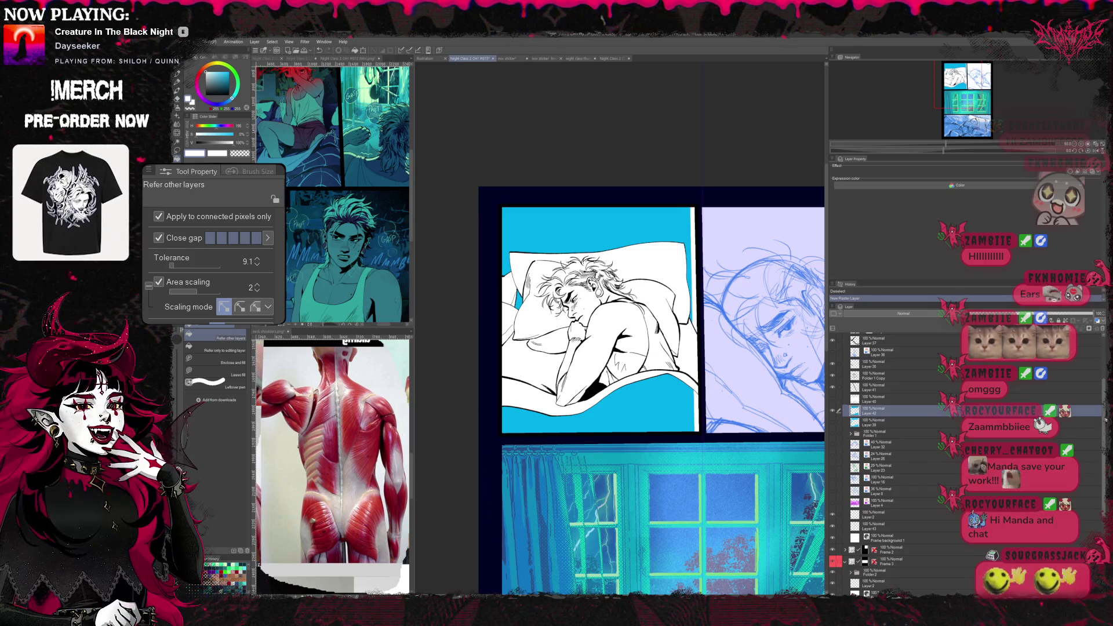
pyautogui.scroll(4, 1074, 429)
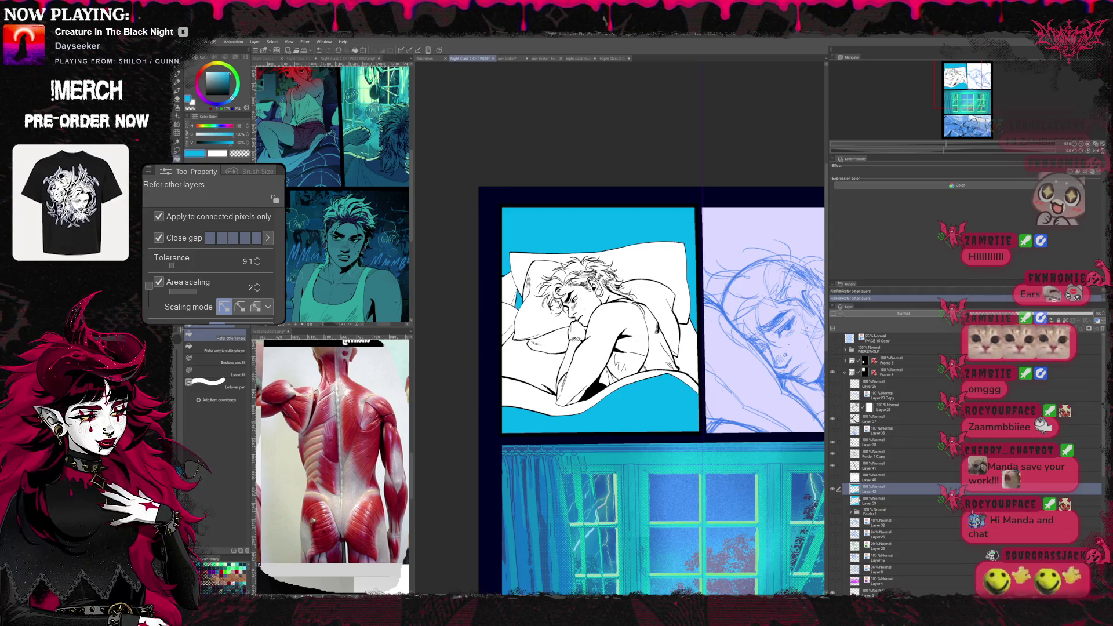
# - Select the sleeping-man panel and clear its cyan background fill
pyautogui.click(609, 226)
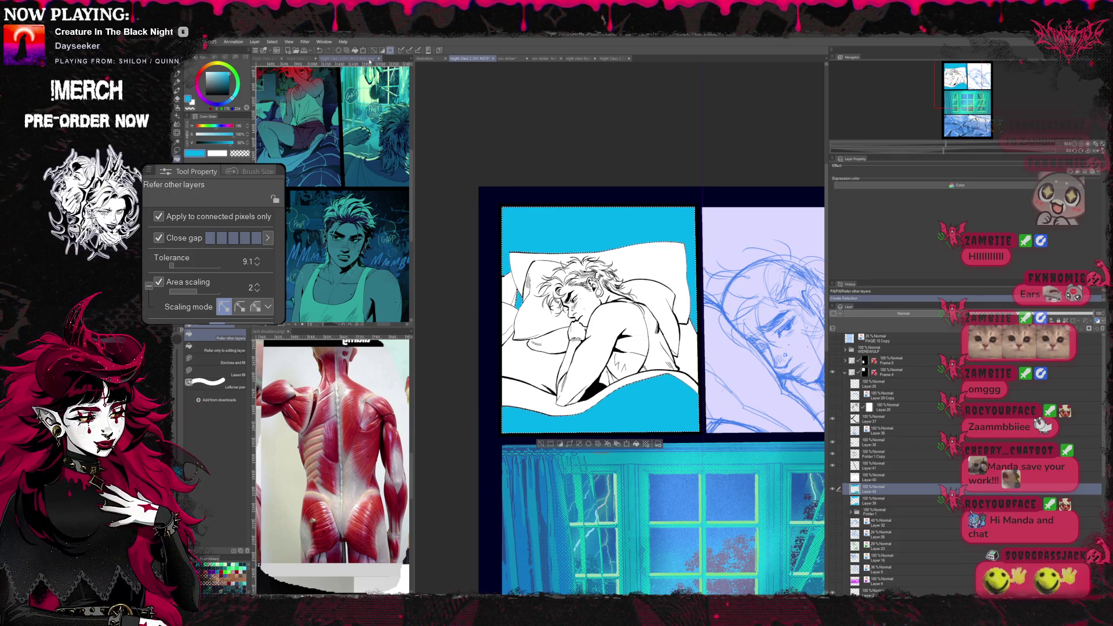
pyautogui.hotkey('ctrl', 'a')
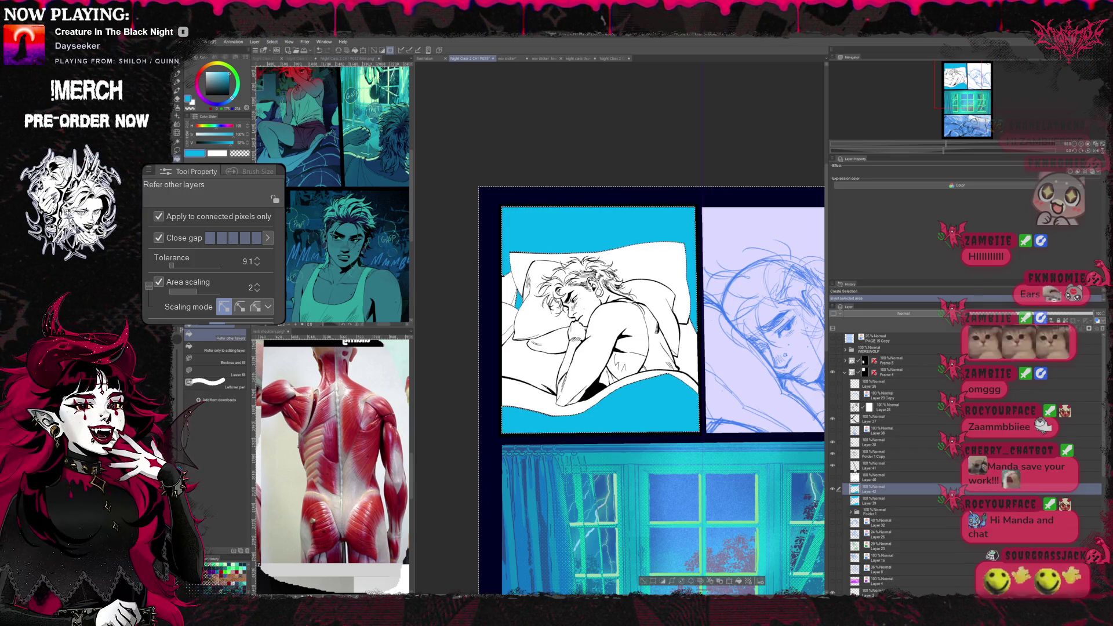
pyautogui.press('Delete')
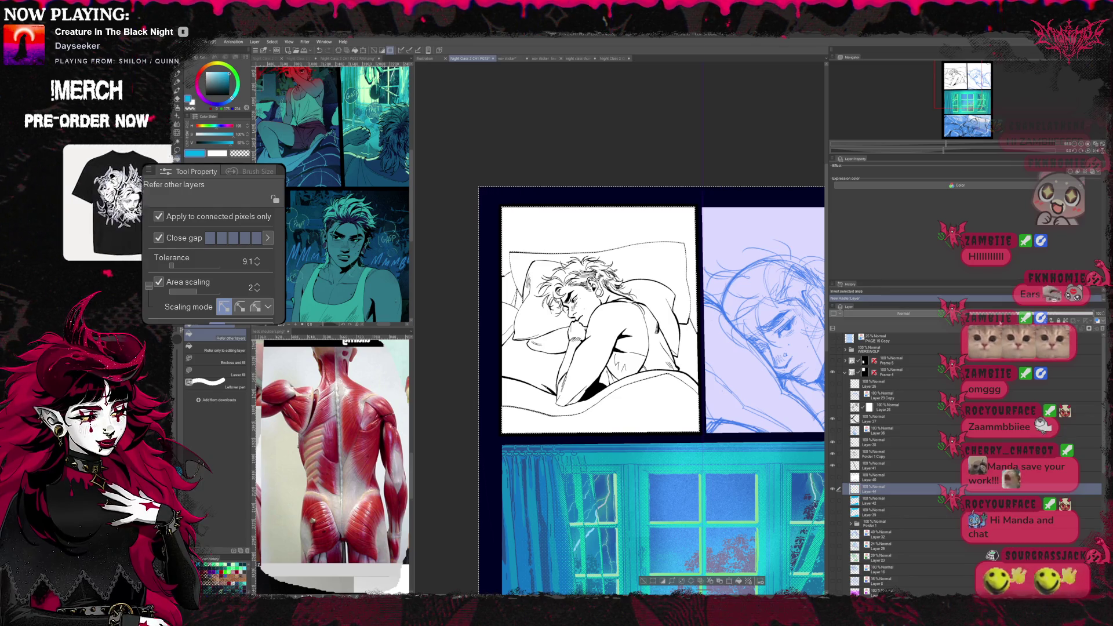
# - With the G-pen at size 1500, fill the panel backdrop with purple tones
pyautogui.press('p')
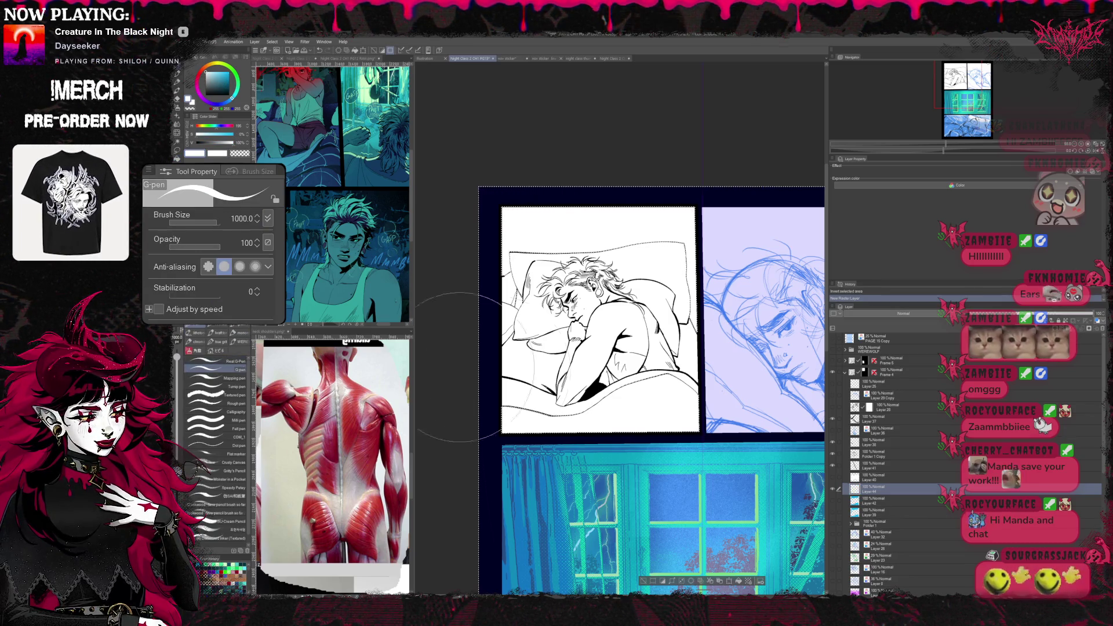
pyautogui.press(']')
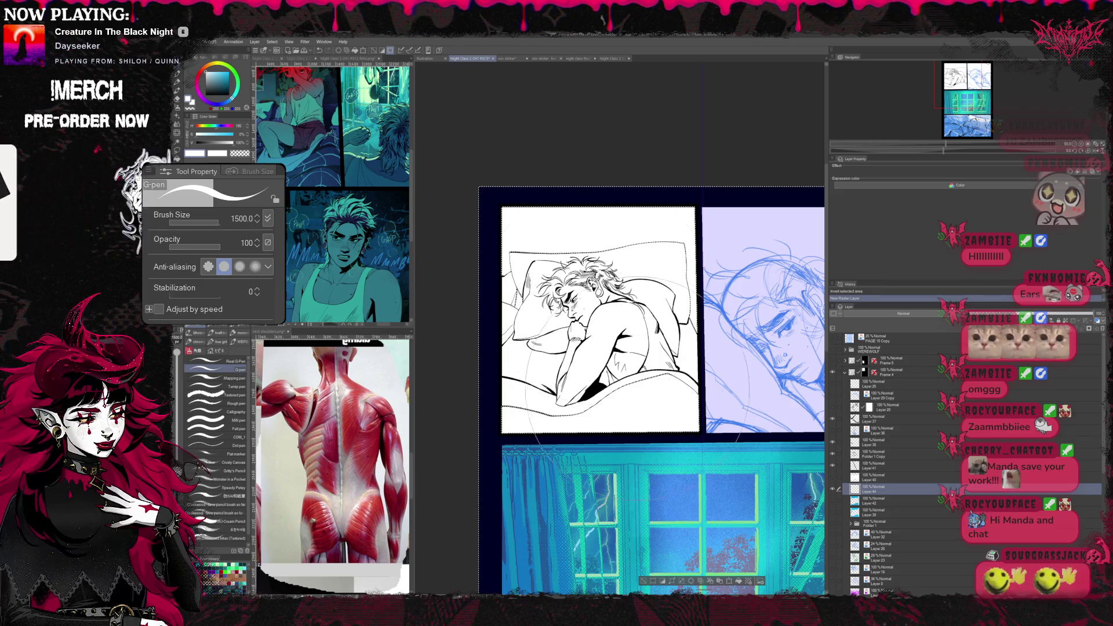
pyautogui.hotkey('ctrl', 'd')
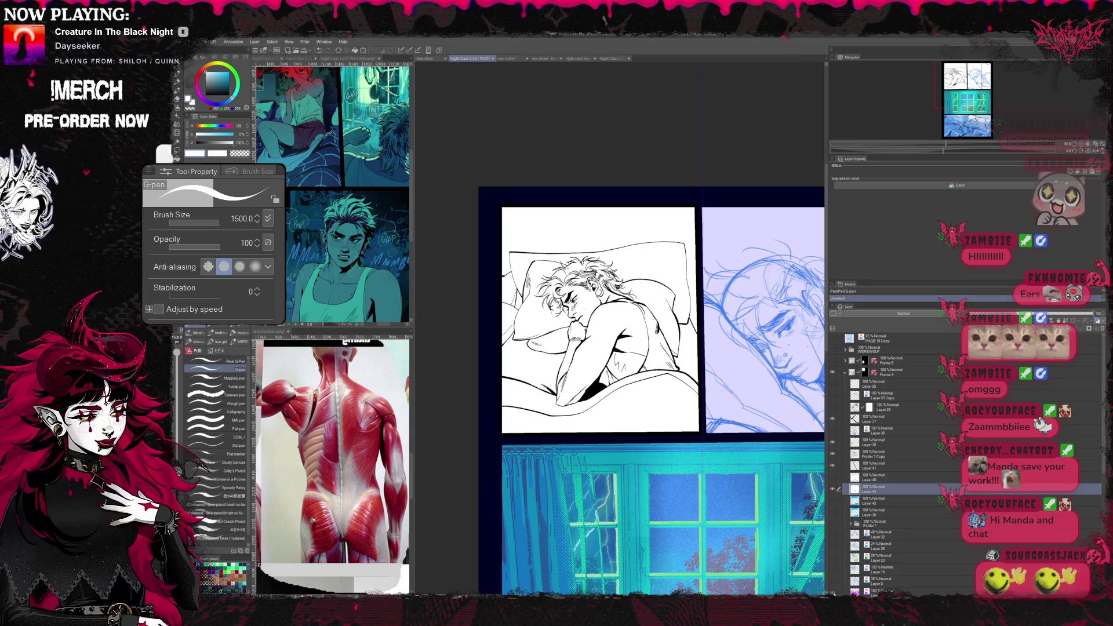
pyautogui.hotkey('ctrl', 'shift', 'v')
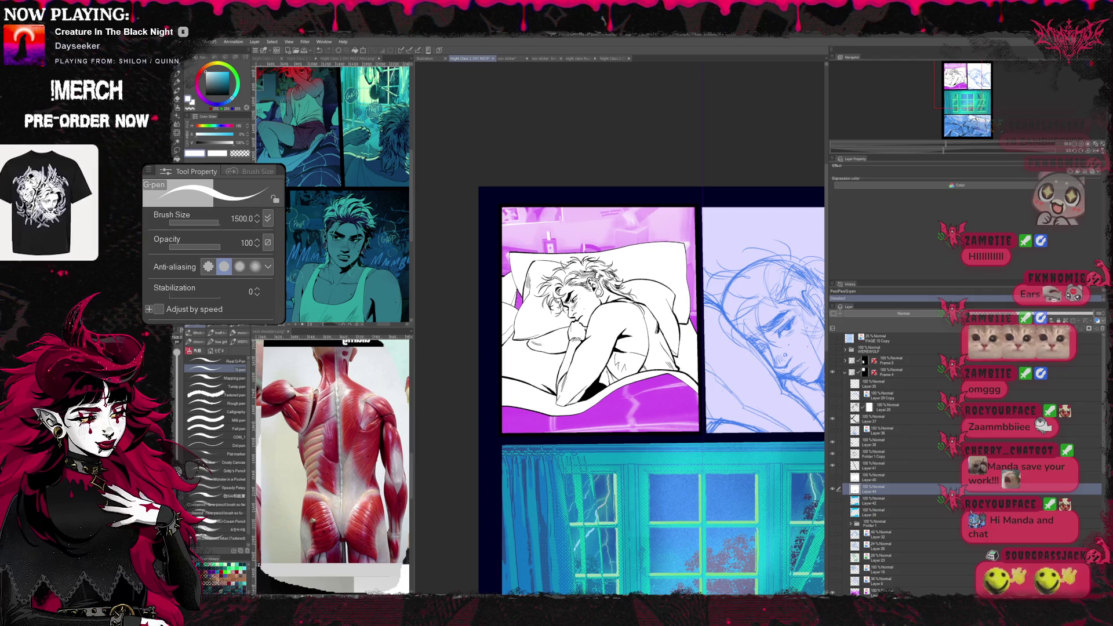
# - Toggle Layer Color off and on so the photo background takes a magenta tint
pyautogui.click(1094, 178)
pyautogui.click(1094, 177)
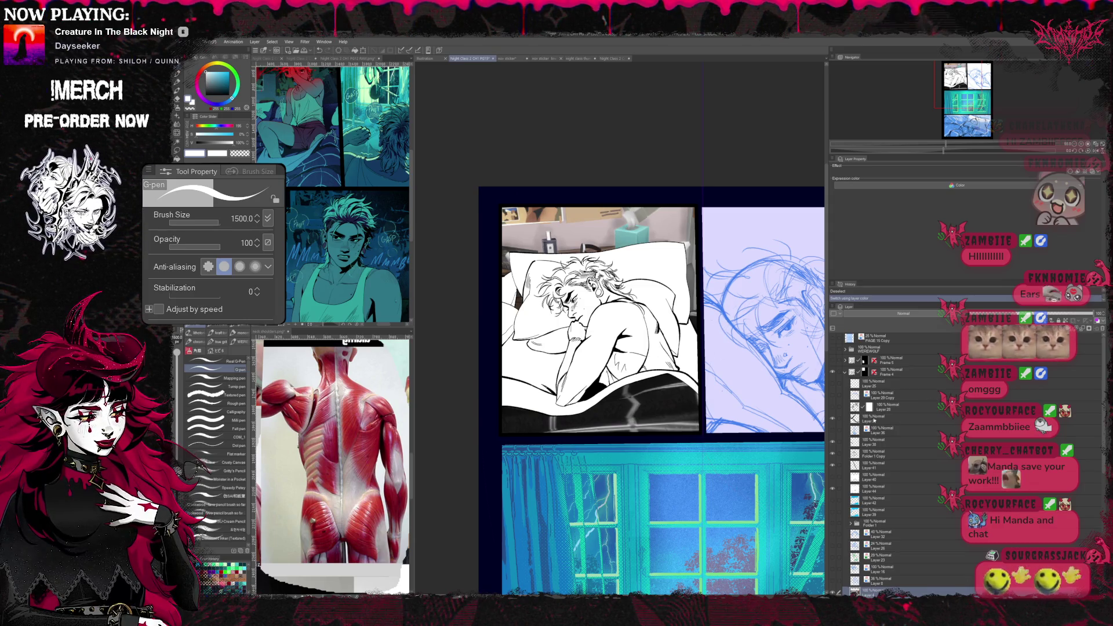
pyautogui.click(840, 168)
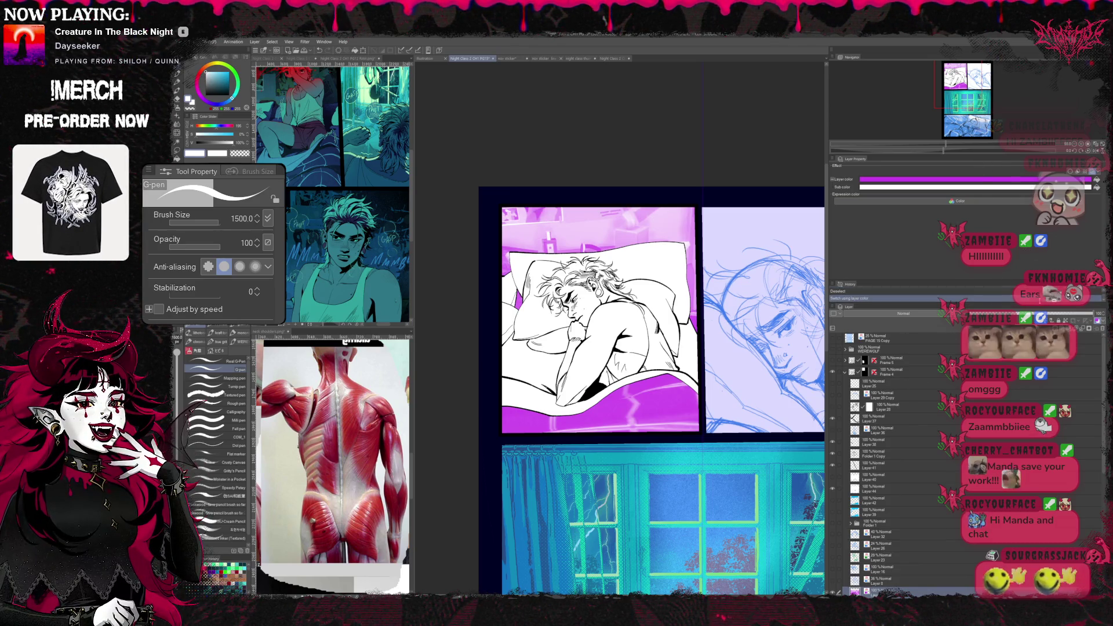
pyautogui.scroll(-1, 652, 348)
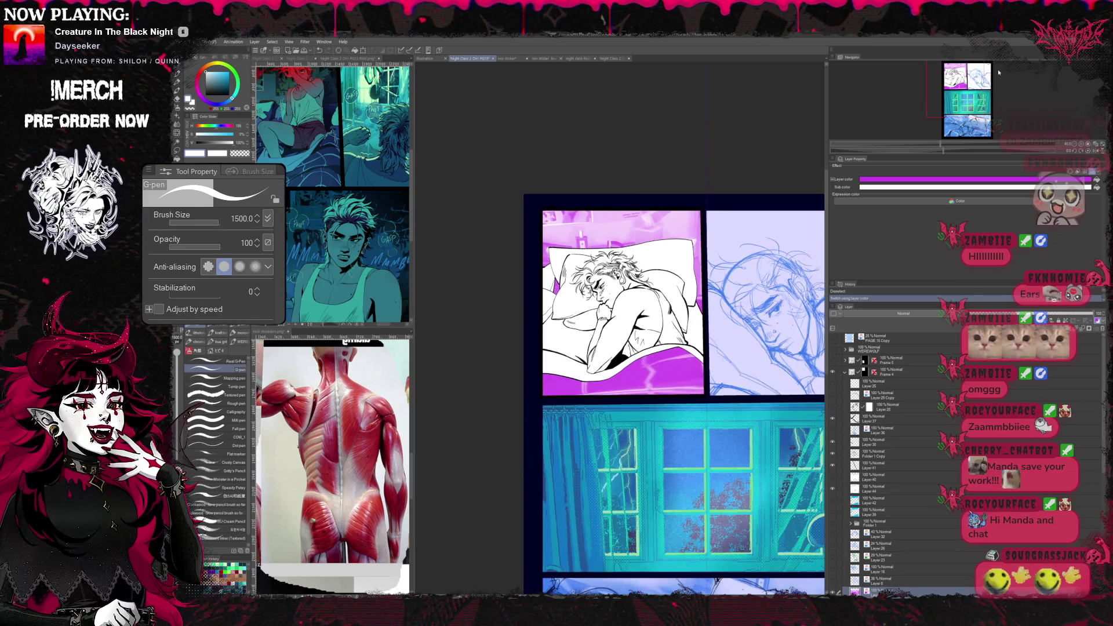
pyautogui.scroll(1, 652, 304)
# - Pan to the face panel, tint its sketch layer light blue and pick the inking layer
pyautogui.moveTo(678, 305); pyautogui.dragTo(609, 287)
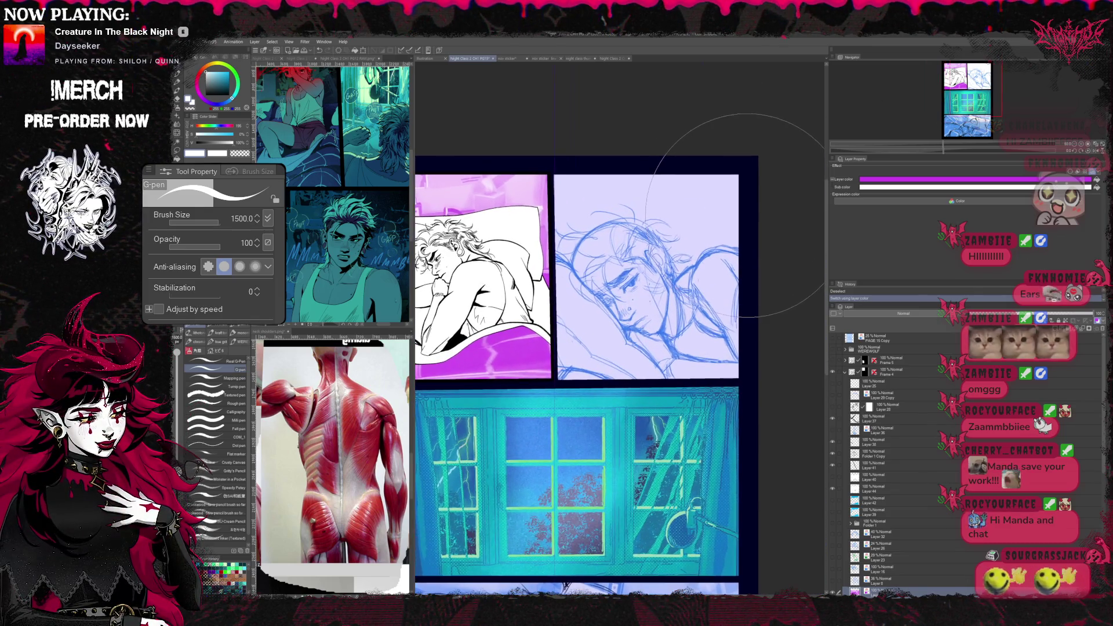
pyautogui.scroll(2, 660, 287)
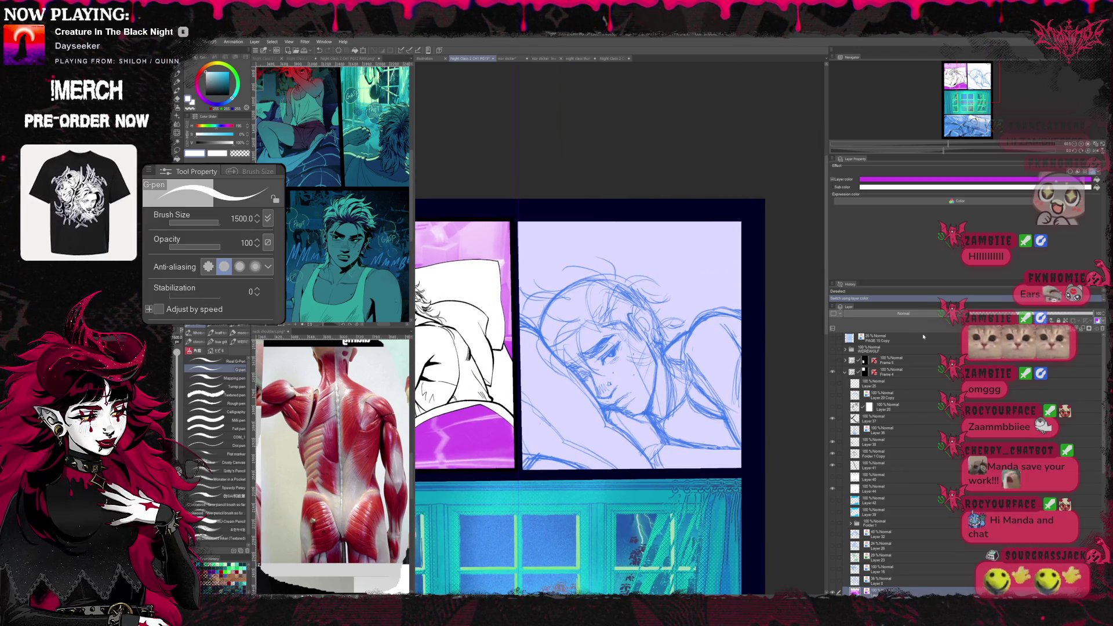
pyautogui.click(898, 411)
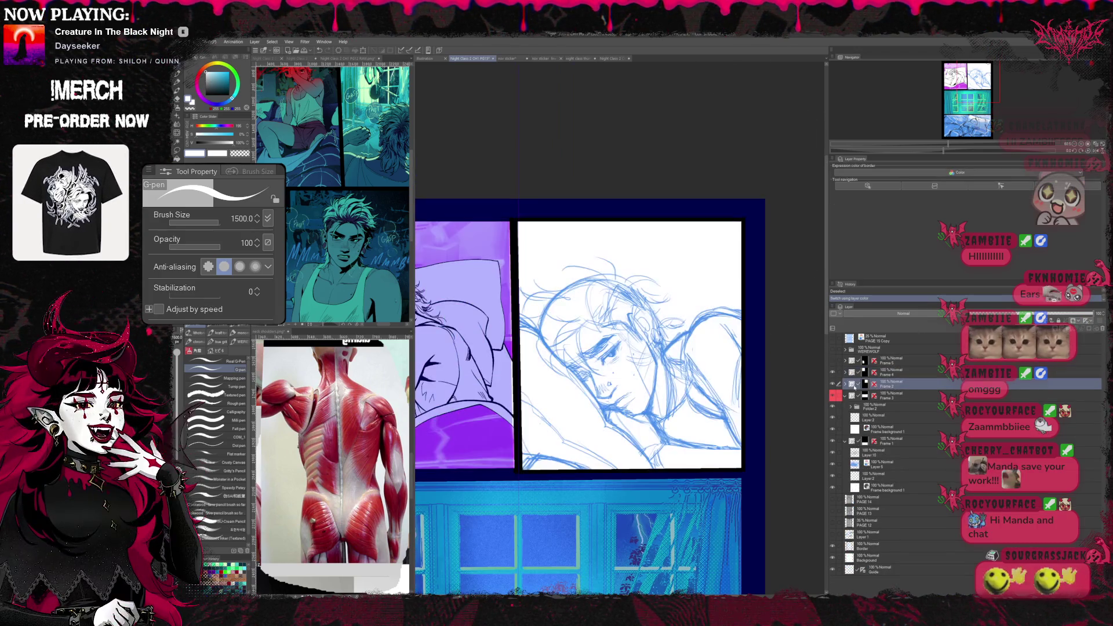
pyautogui.click(897, 398)
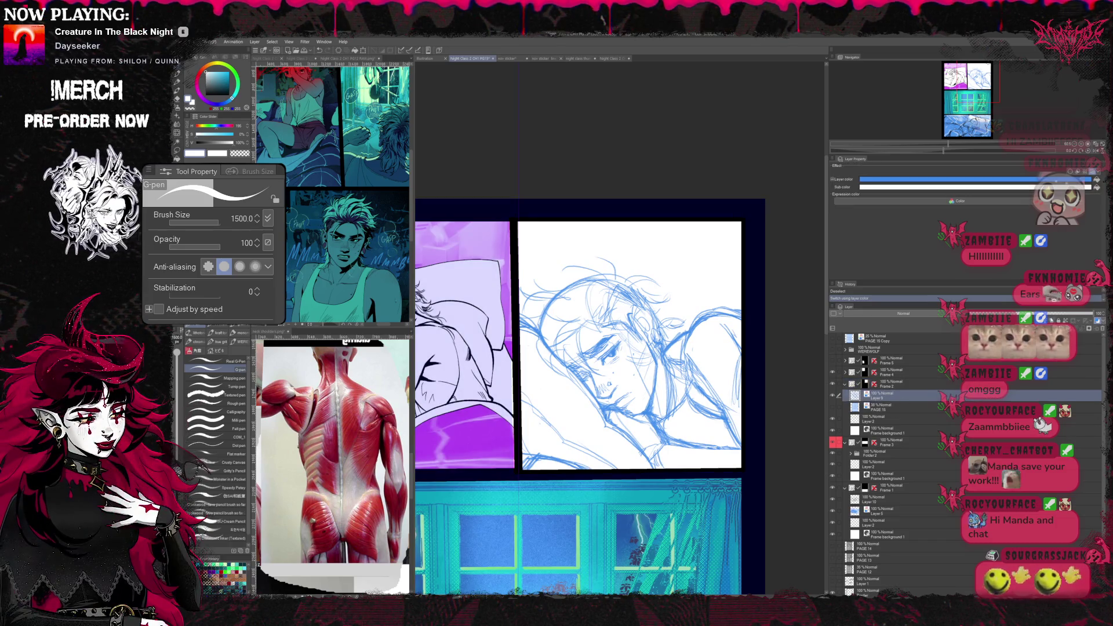
pyautogui.click(878, 396)
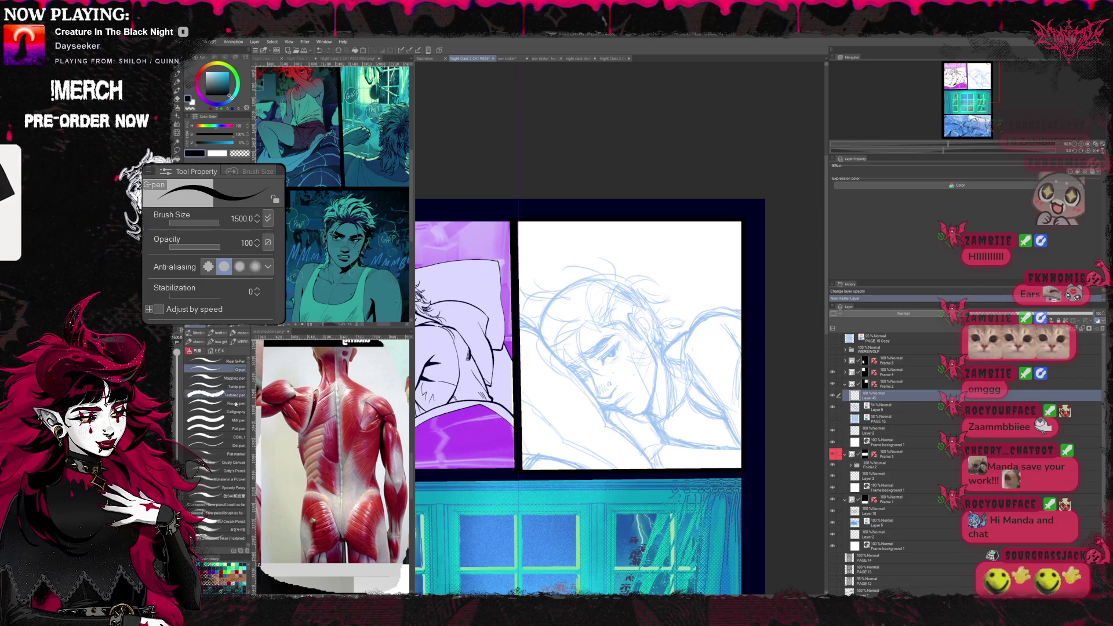
# - Draw a trial stroke with the enlarged fine pen on the face and undo it
pyautogui.click(218, 432)
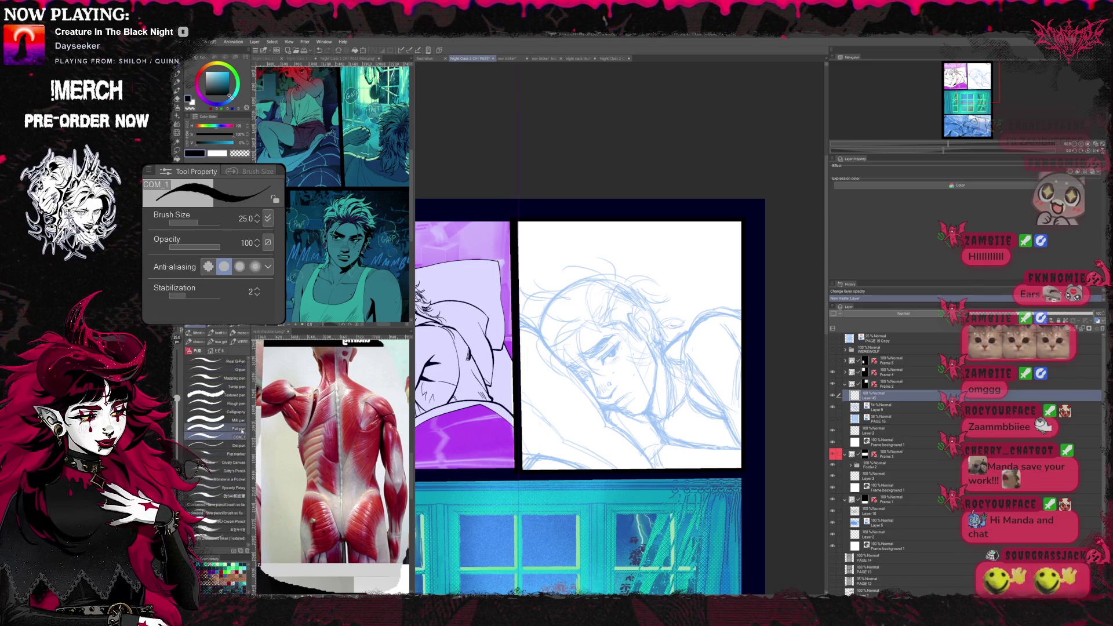
pyautogui.press(']')
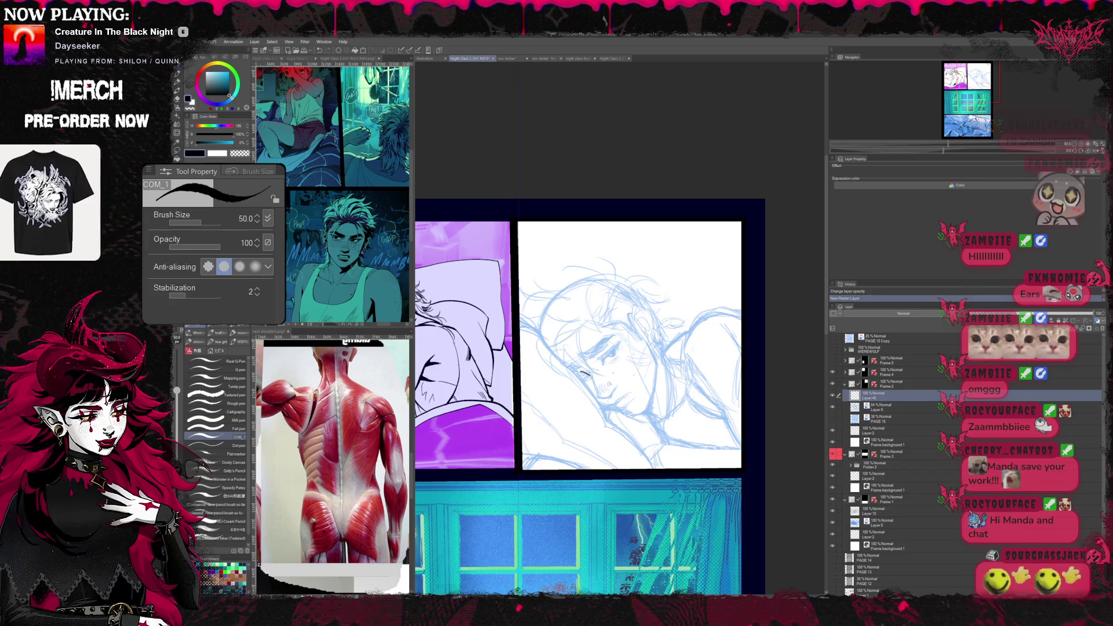
pyautogui.moveTo(577, 369); pyautogui.dragTo(592, 377)
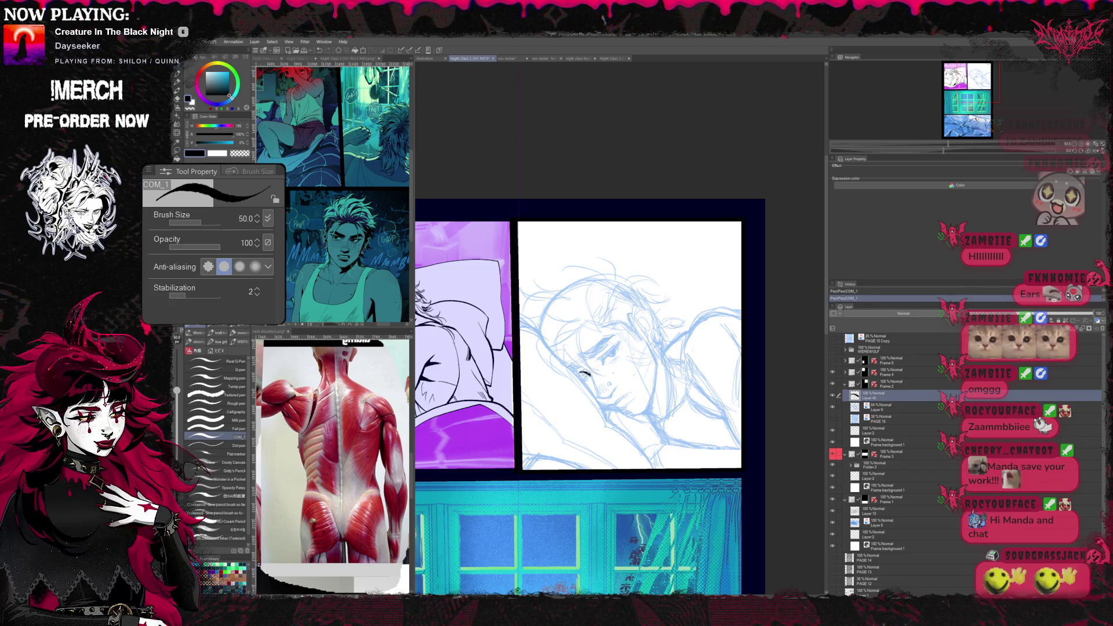
pyautogui.press('e')
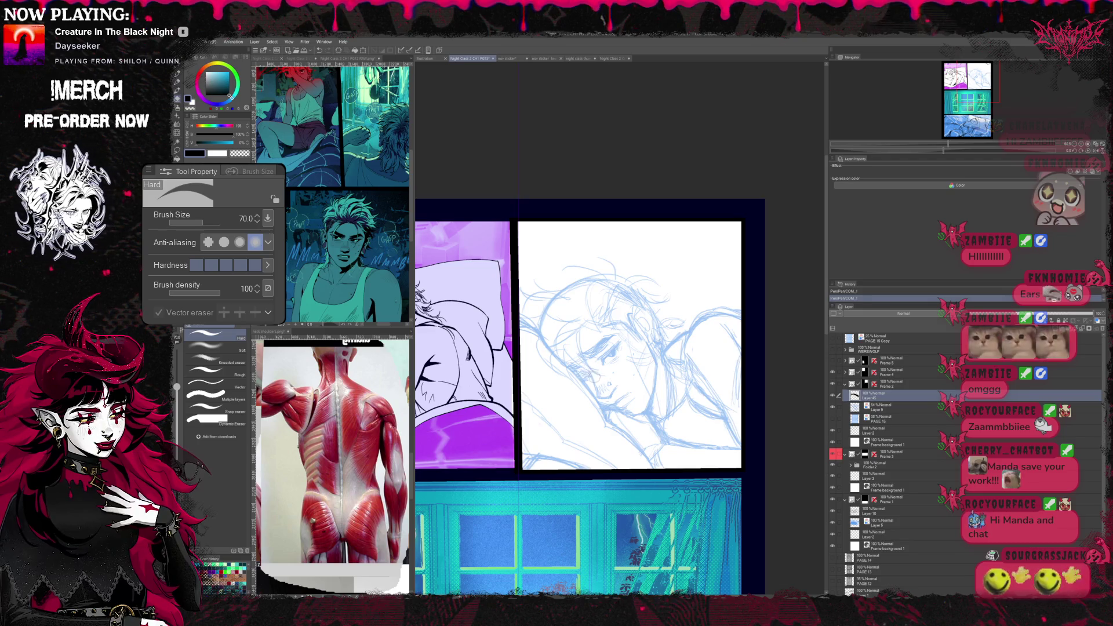
pyautogui.press('p')
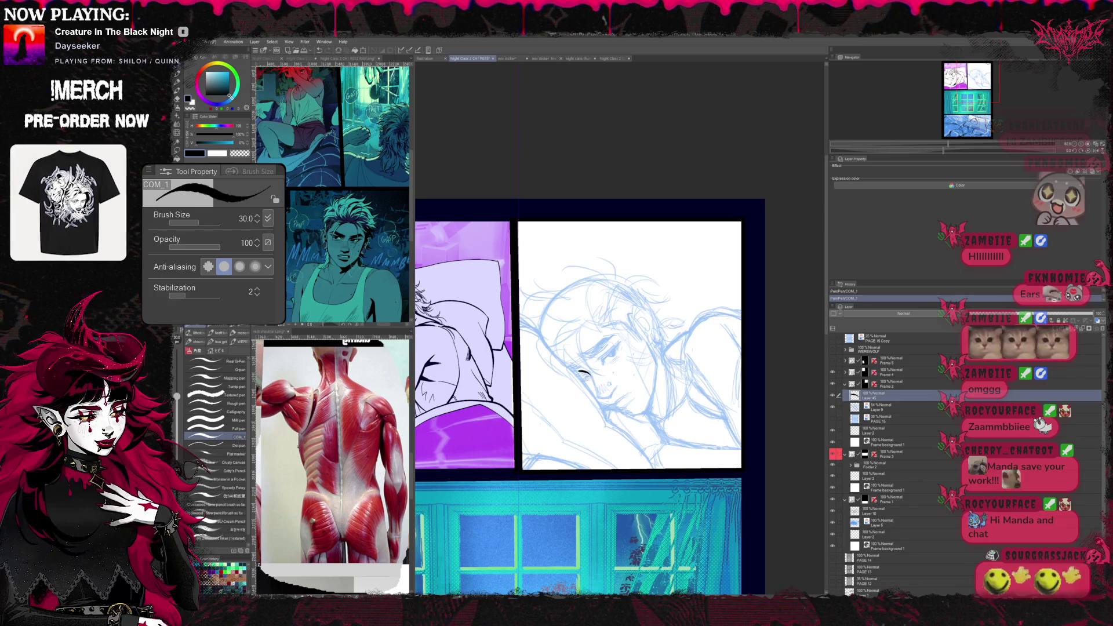
pyautogui.press('e')
pyautogui.hotkey('ctrl', 'z')
pyautogui.press('p')
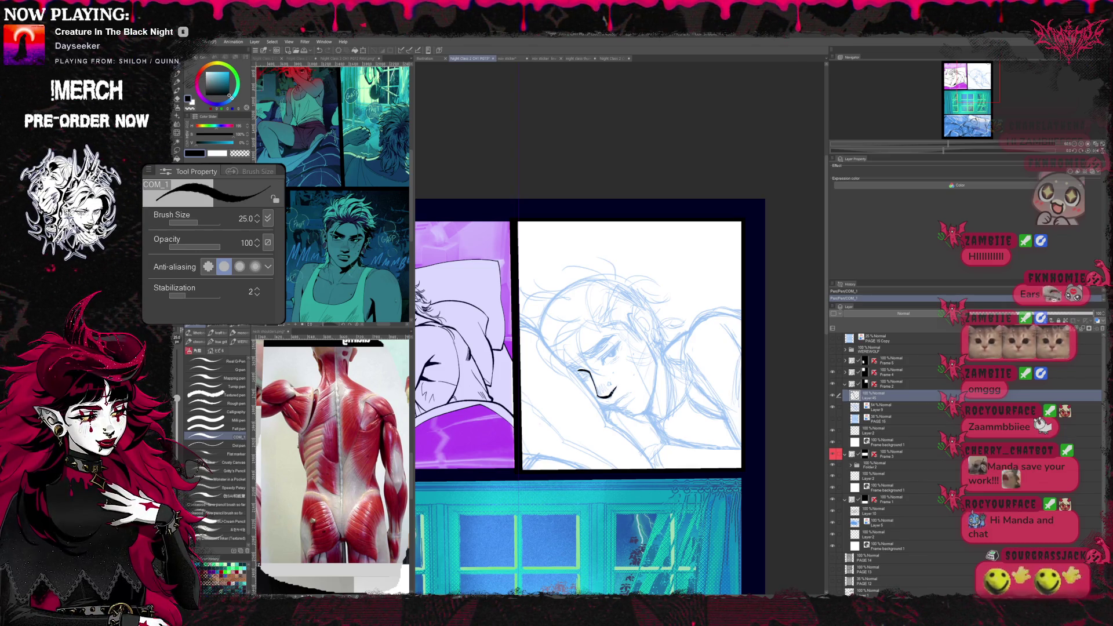
# - Mirror the page horizontally, erase the leftover mark and tilt the view for inking
pyautogui.press('h')
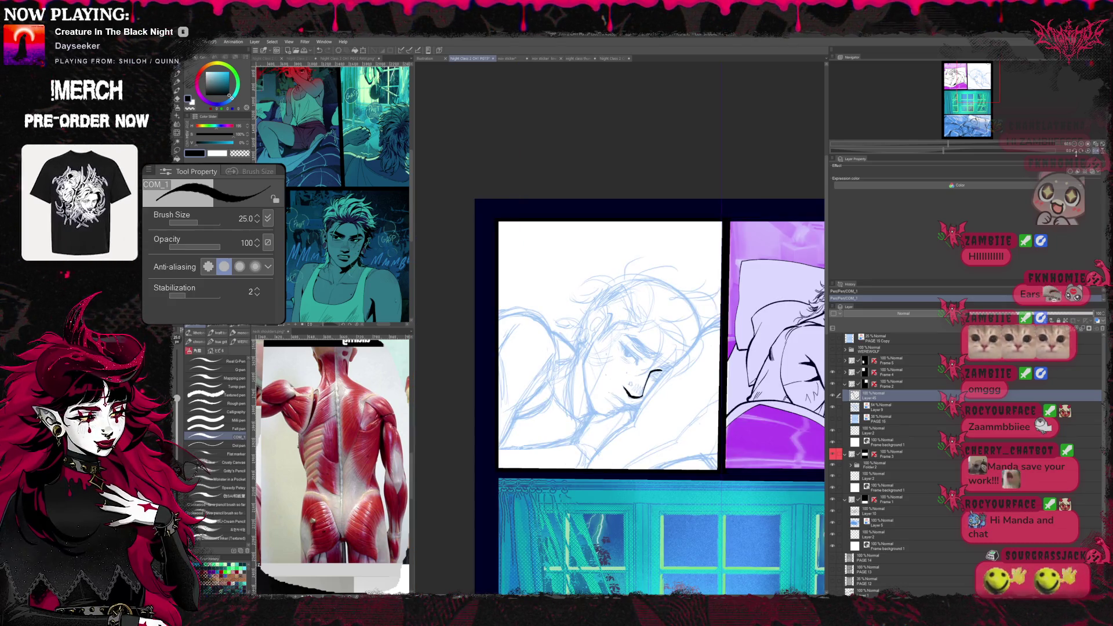
pyautogui.scroll(1, 609, 348)
pyautogui.moveTo(669, 384)
pyautogui.mouseDown()
pyautogui.moveTo(658, 401)
pyautogui.moveTo(566, 331)
pyautogui.mouseUp()
pyautogui.press('e')
pyautogui.click(619, 410)
pyautogui.press('r')
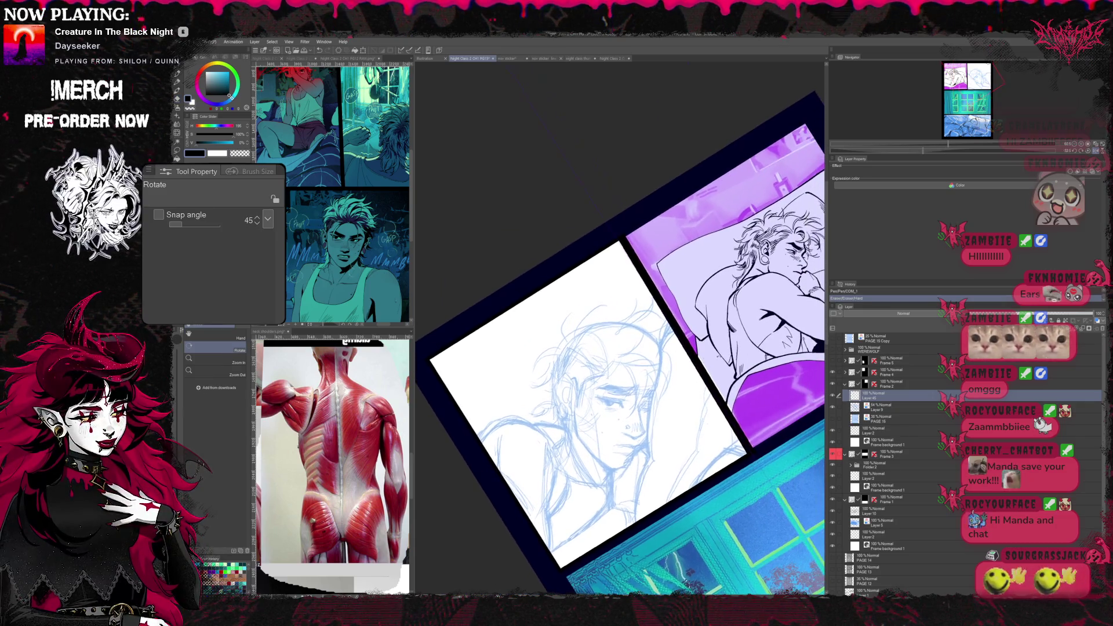
# - Ink the eye outlines, nose line and jaw stroke, erasing mistakes along the way
pyautogui.press('p')
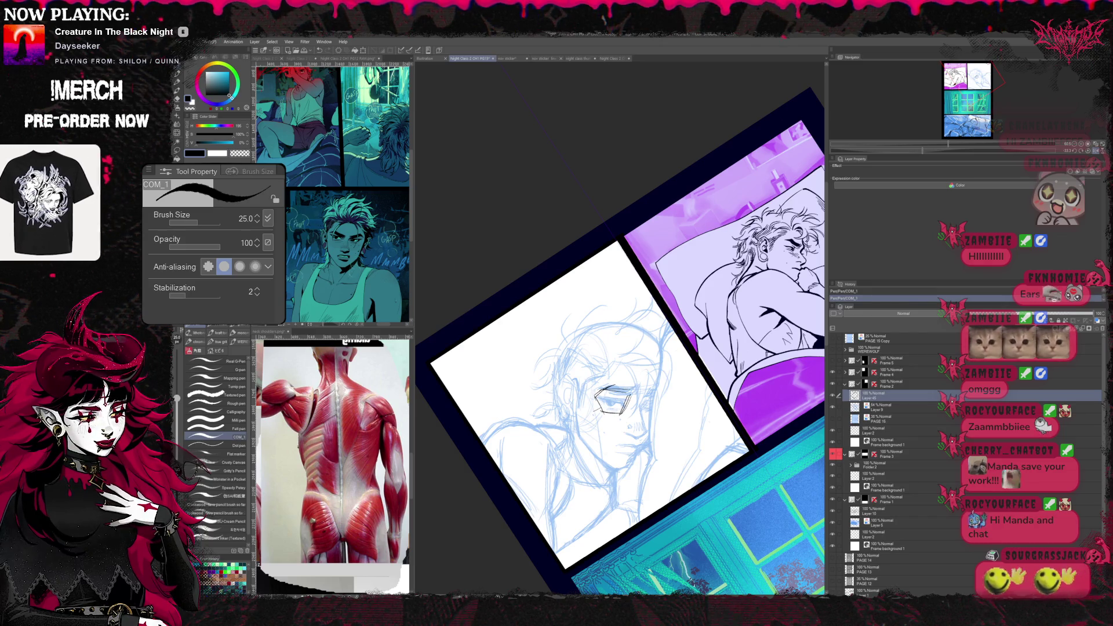
pyautogui.press('e')
pyautogui.press('b')
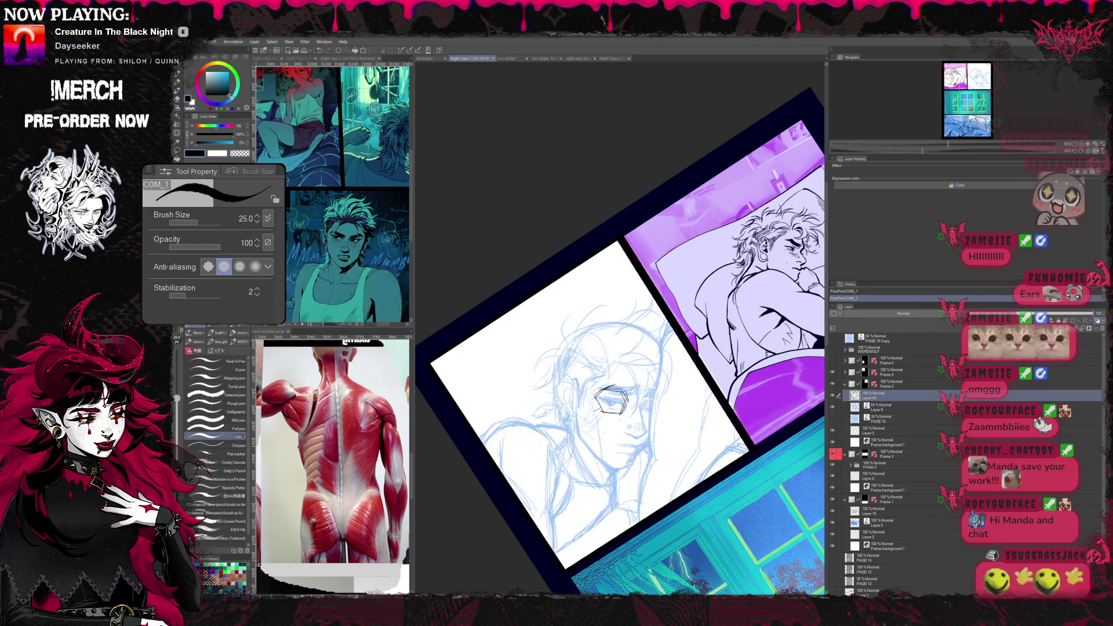
pyautogui.press('e')
pyautogui.press('b')
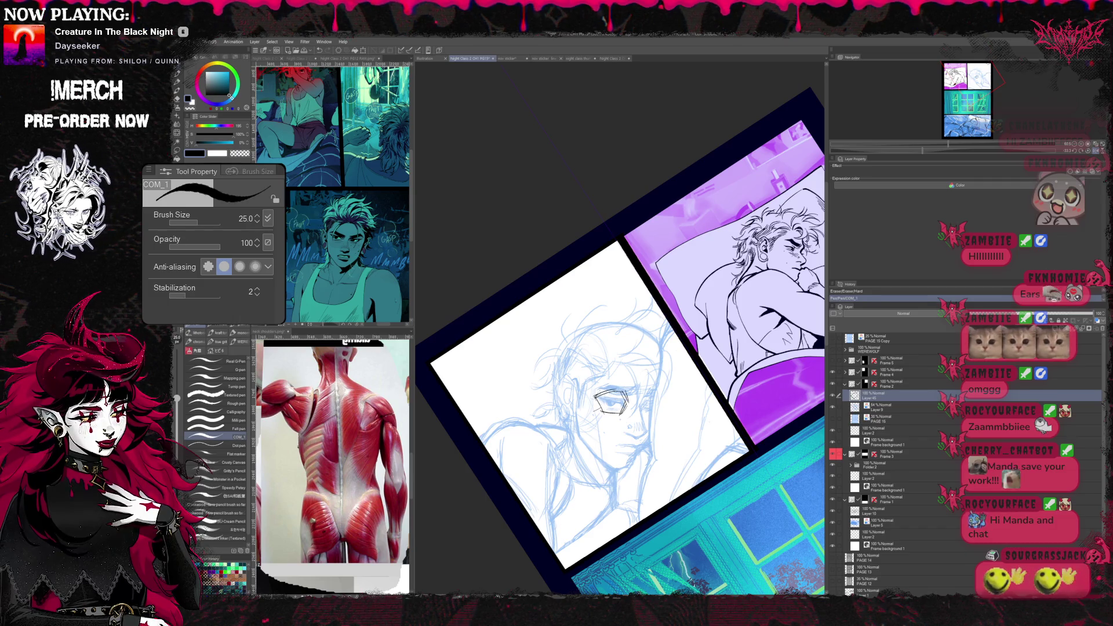
pyautogui.press('e')
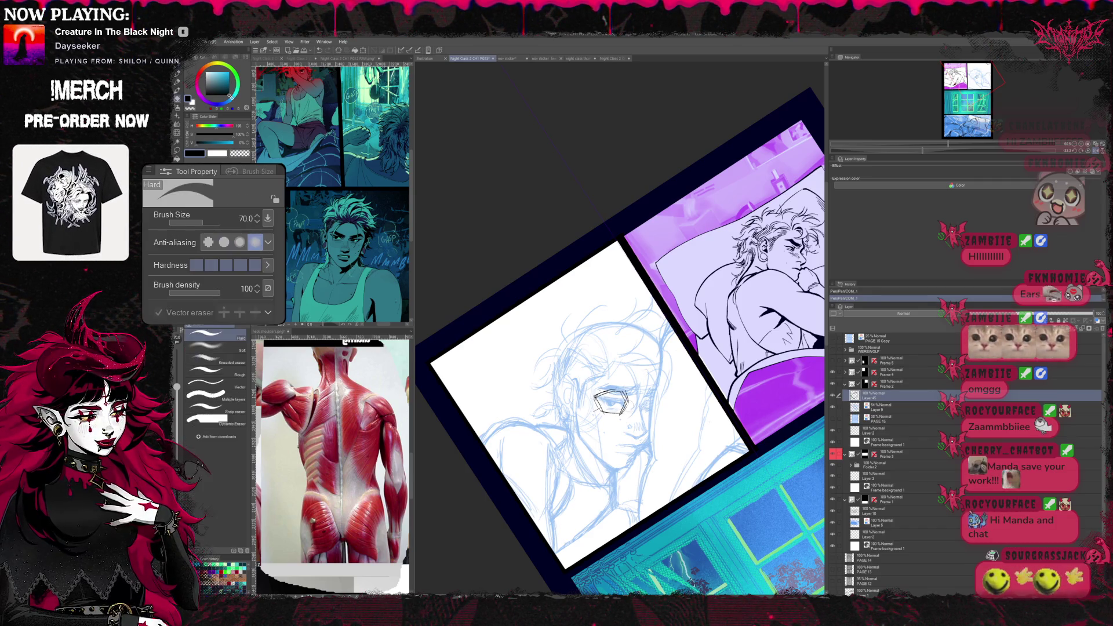
pyautogui.press('b')
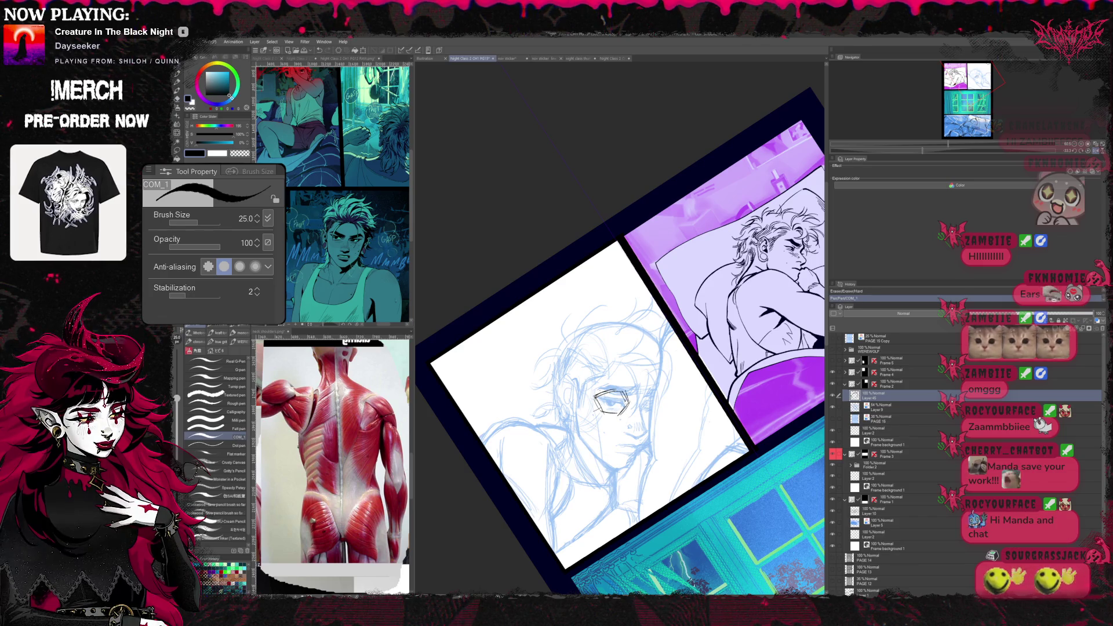
pyautogui.moveTo(619, 407); pyautogui.dragTo(631, 424)
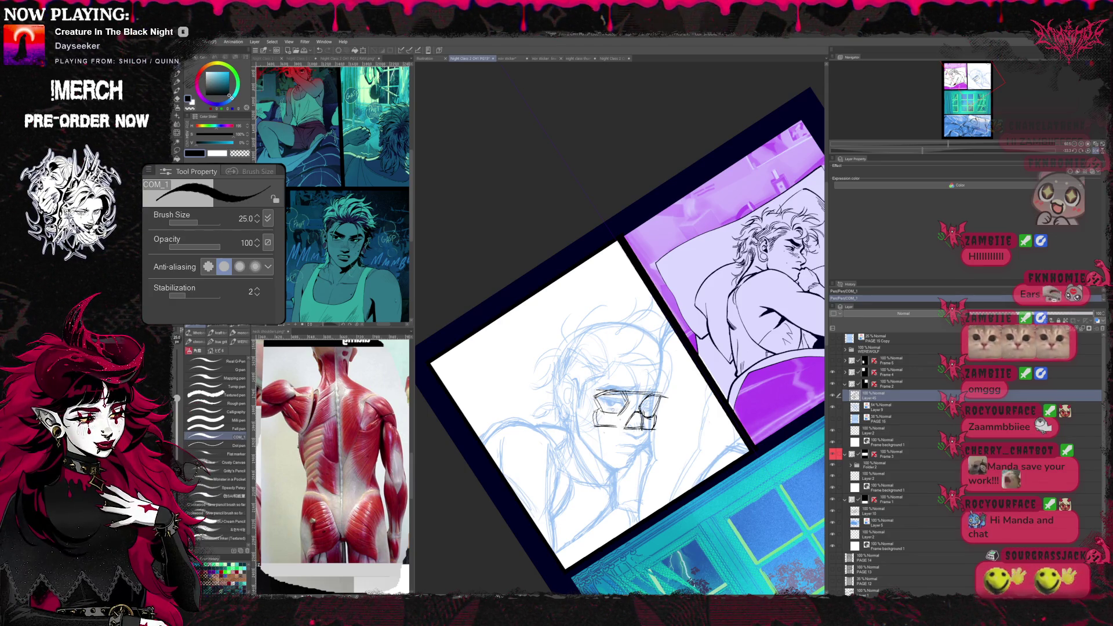
pyautogui.moveTo(608, 439); pyautogui.dragTo(639, 463)
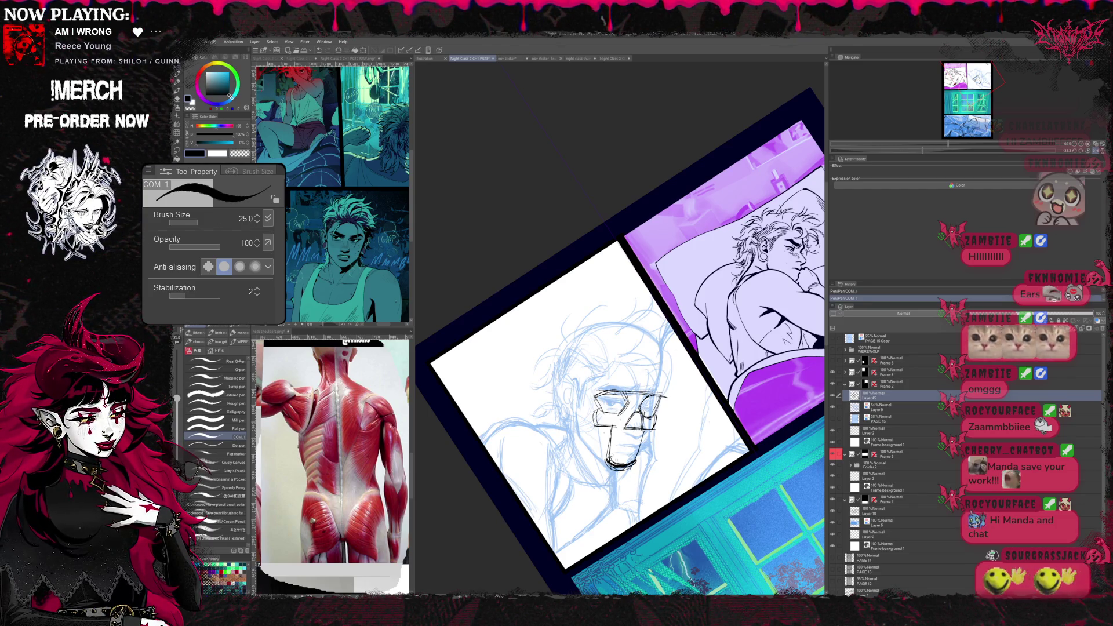
# - Erase a stray mark and continue inking the head and temple contours
pyautogui.press('e')
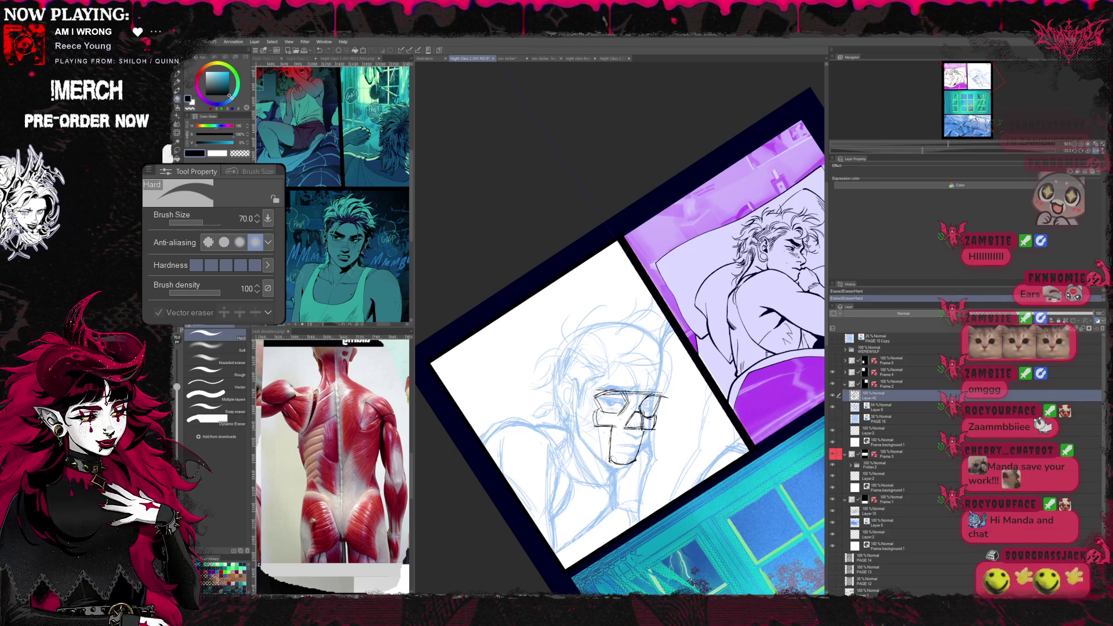
pyautogui.press('p')
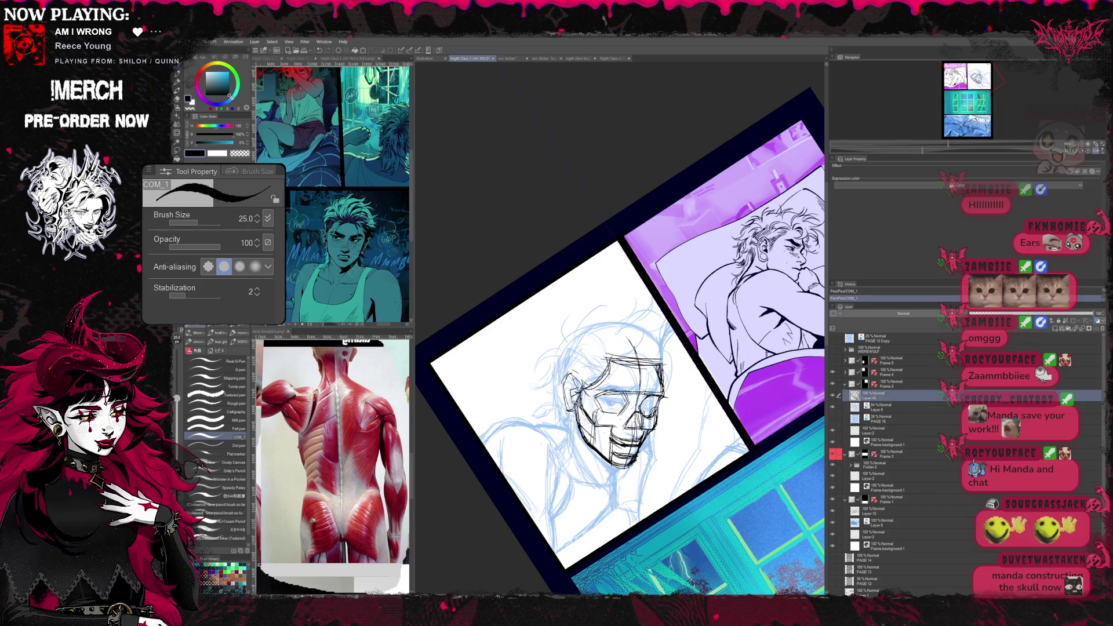
# - Straighten and unmirror the page, then flip it back and forth to check proportions
pyautogui.hotkey('ctrl', '@')
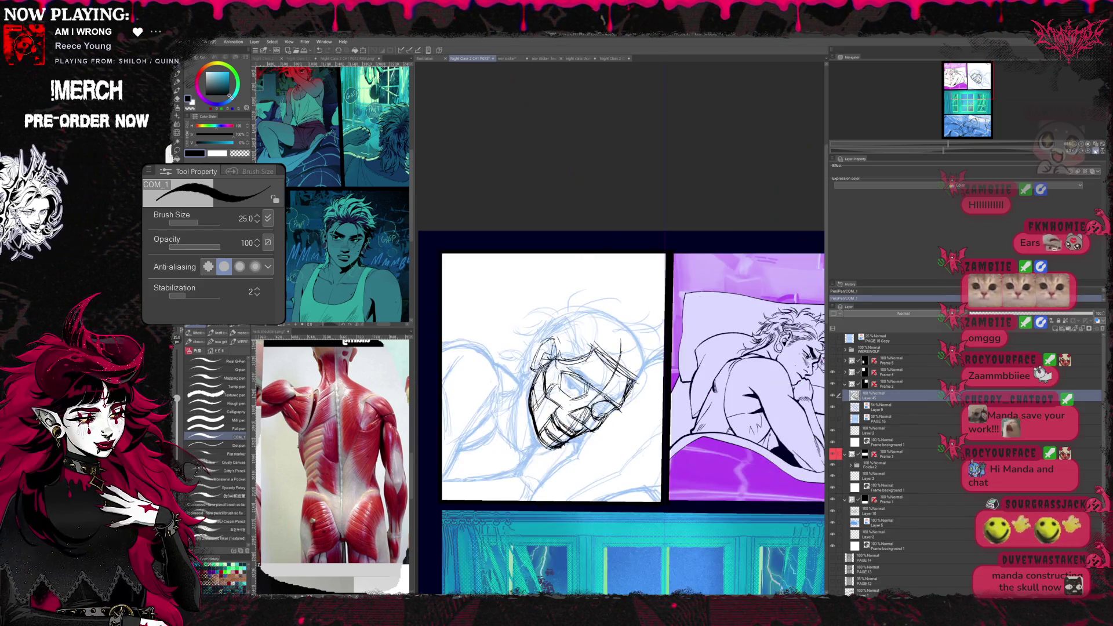
pyautogui.press('h')
pyautogui.hotkey('ctrl', '+')
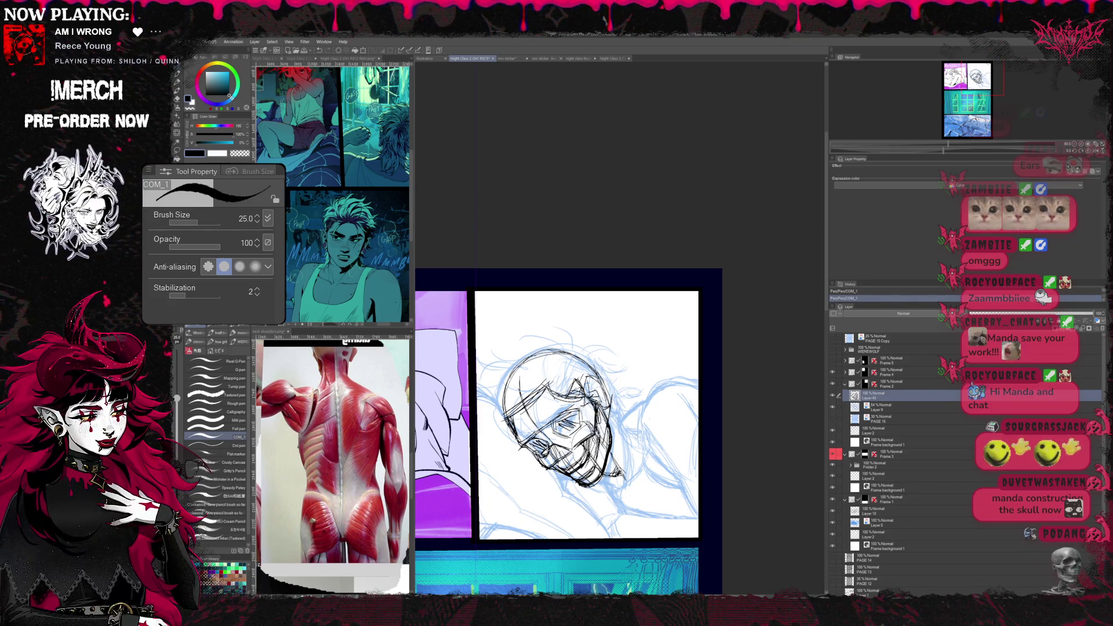
pyautogui.press('h')
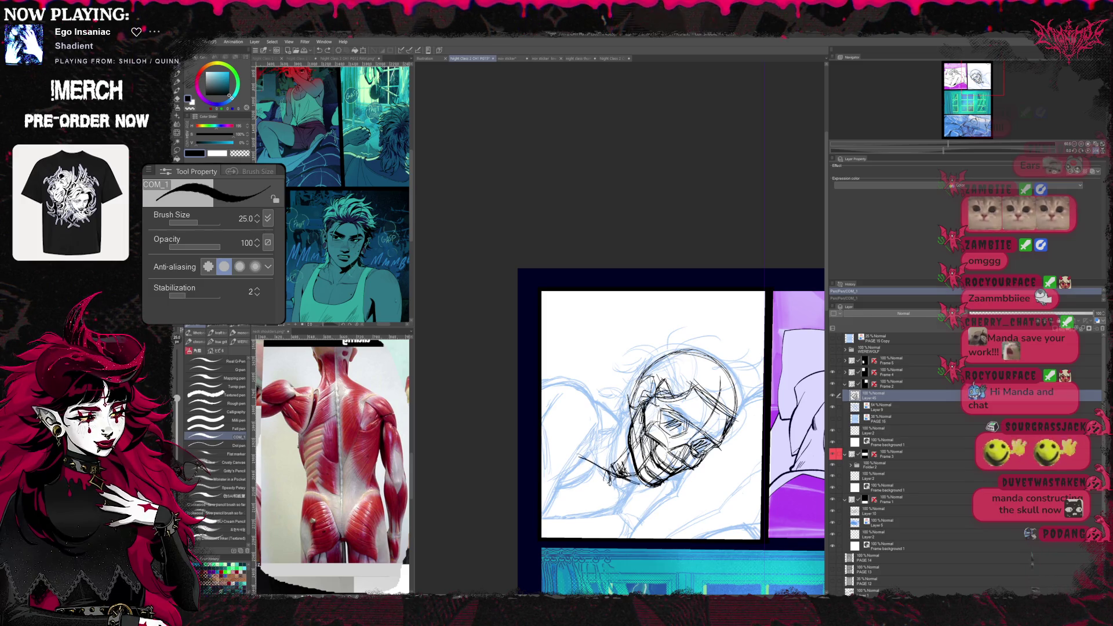
pyautogui.hotkey('ctrl', 'y')
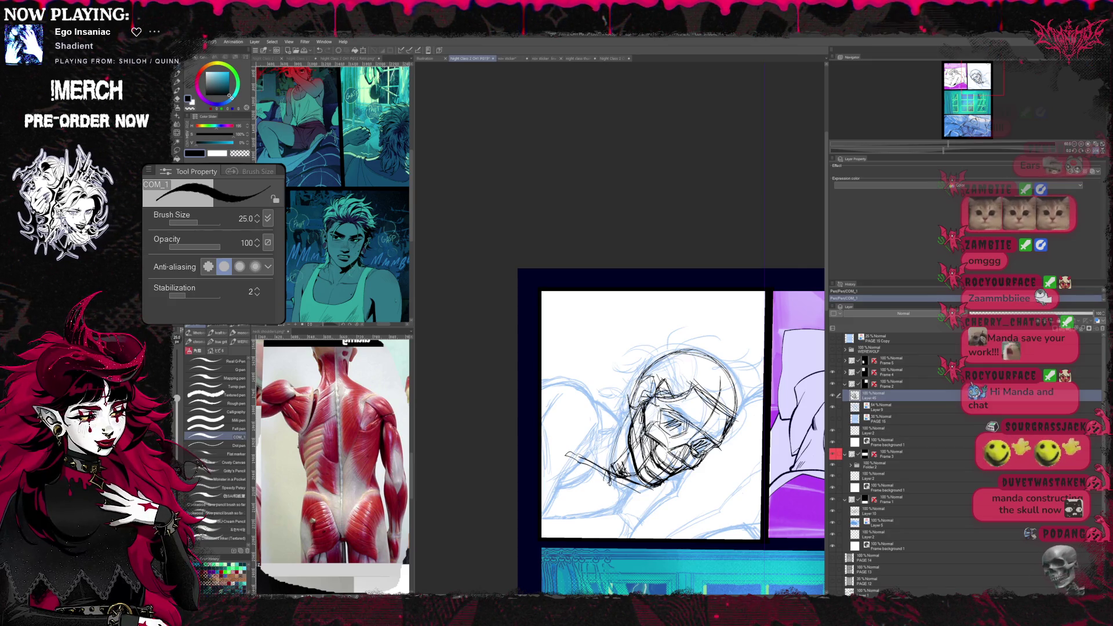
pyautogui.press('h')
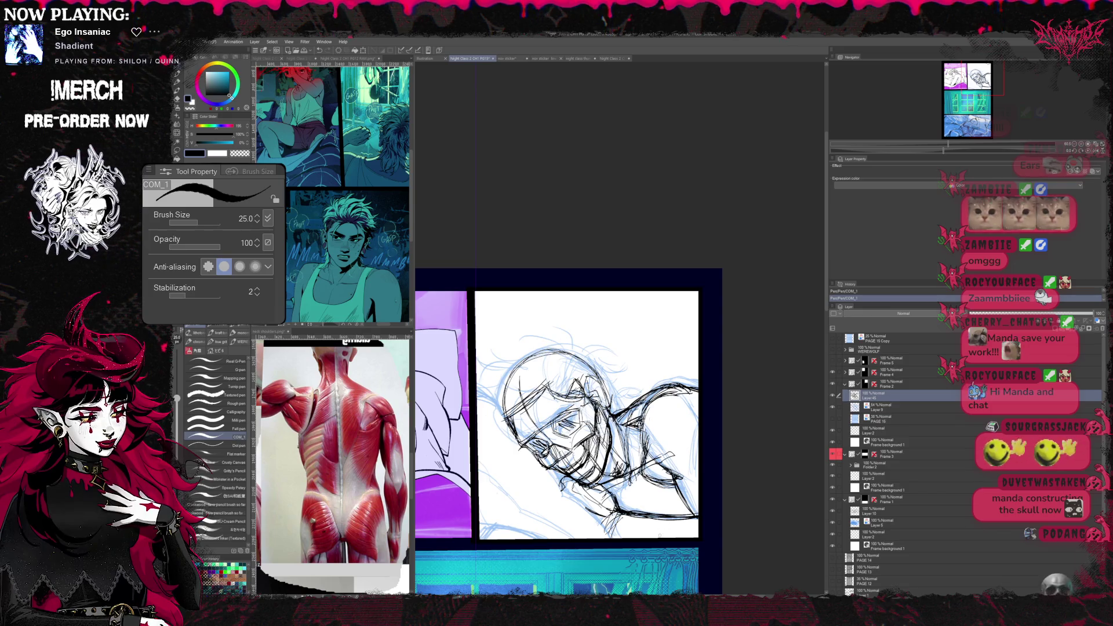
# - Add short ink strokes to the lower face and mirror the view to check them
pyautogui.moveTo(640, 525); pyautogui.dragTo(670, 534)
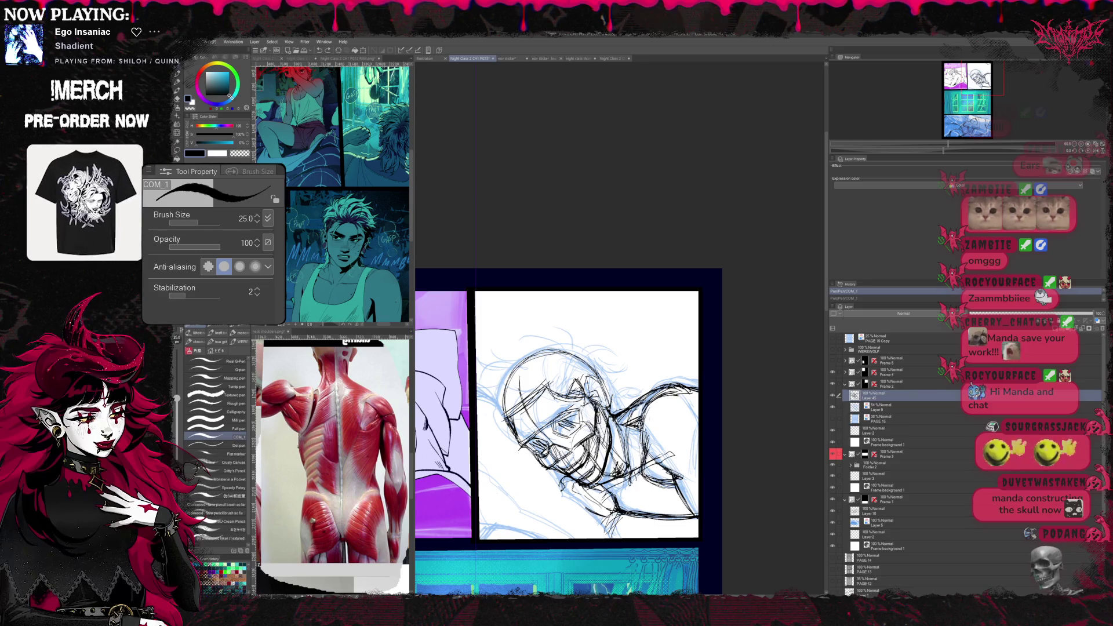
pyautogui.press('r')
pyautogui.press('e')
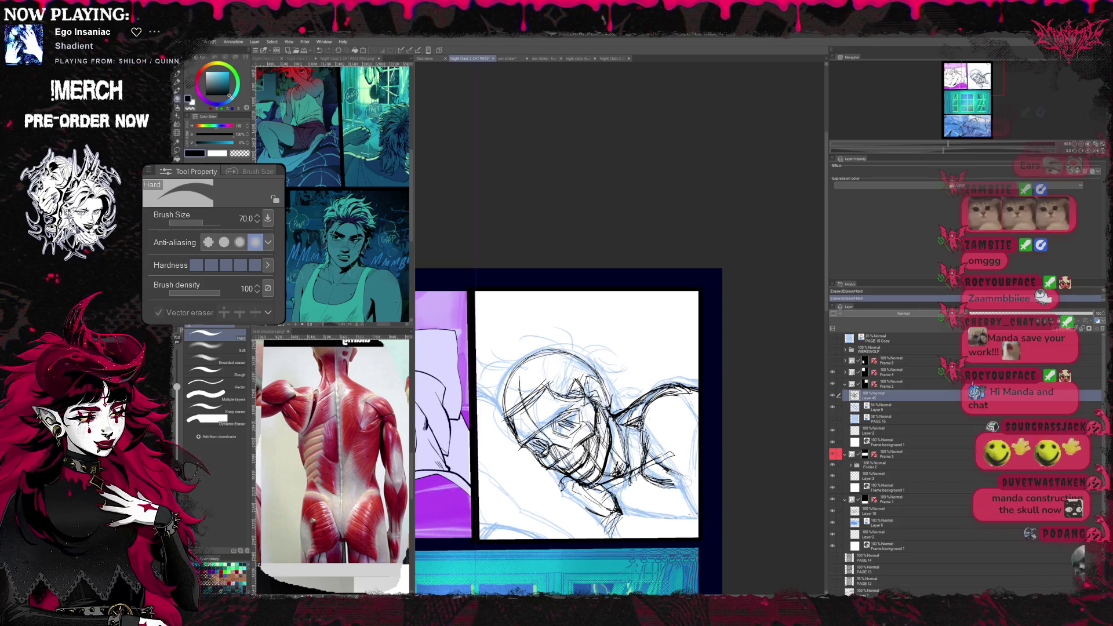
pyautogui.press('p')
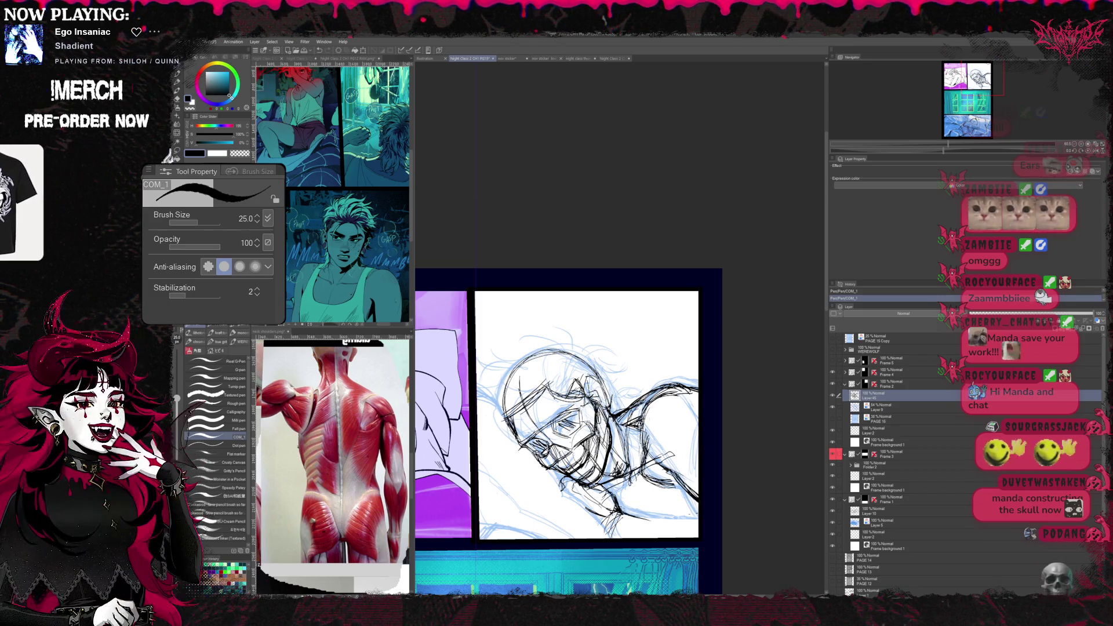
pyautogui.moveTo(676, 520); pyautogui.dragTo(699, 522)
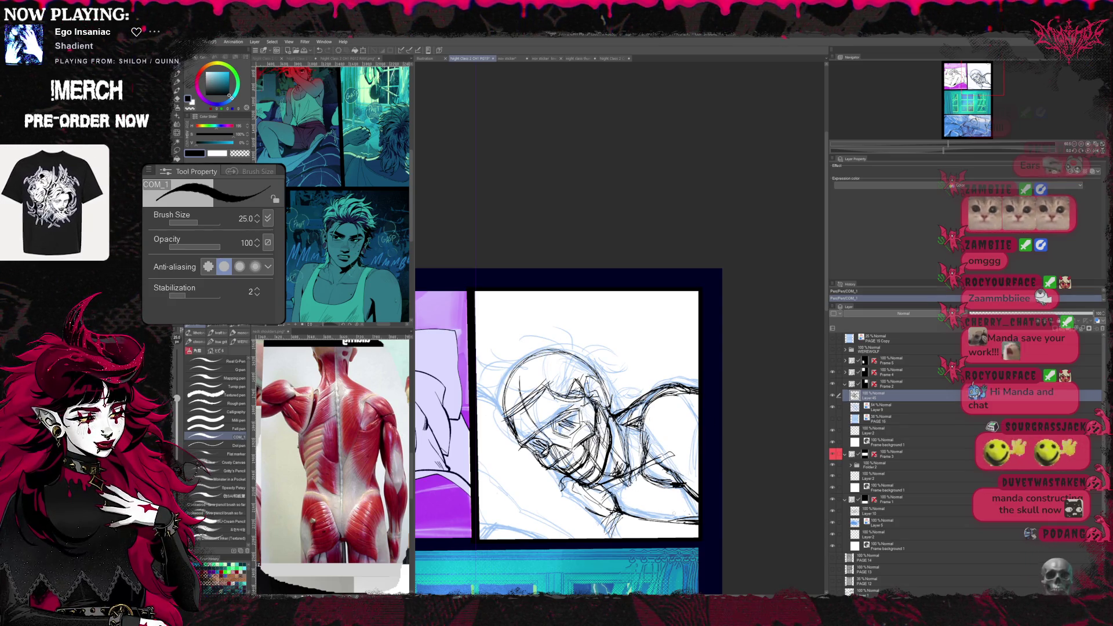
pyautogui.press('h')
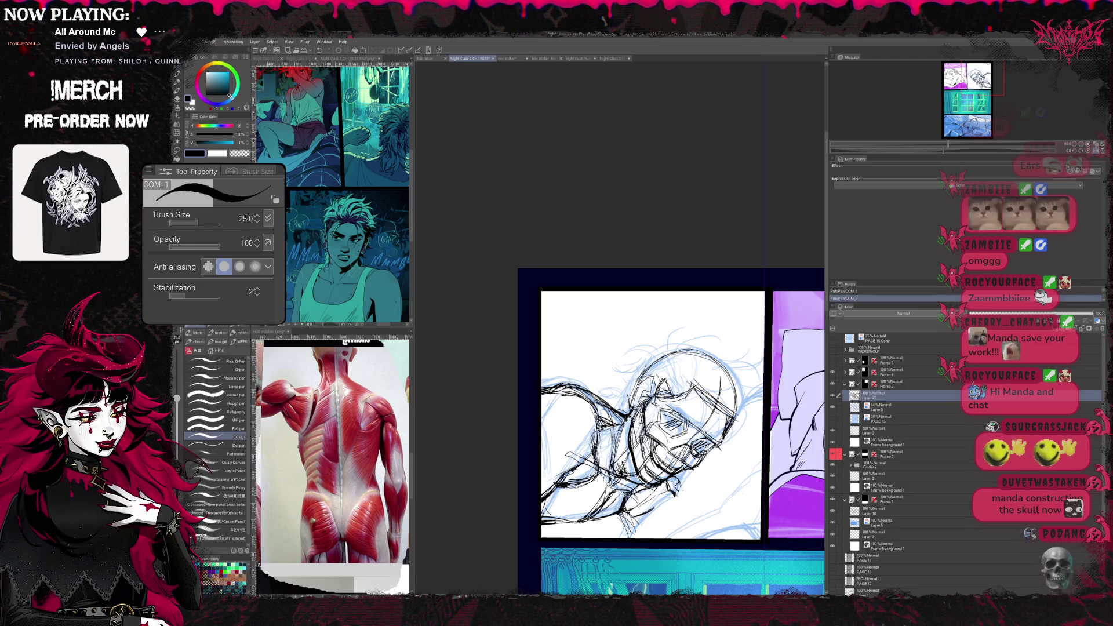
# - Erase a stray mark on the face, resume inking and mirror the page to check it
pyautogui.press('e')
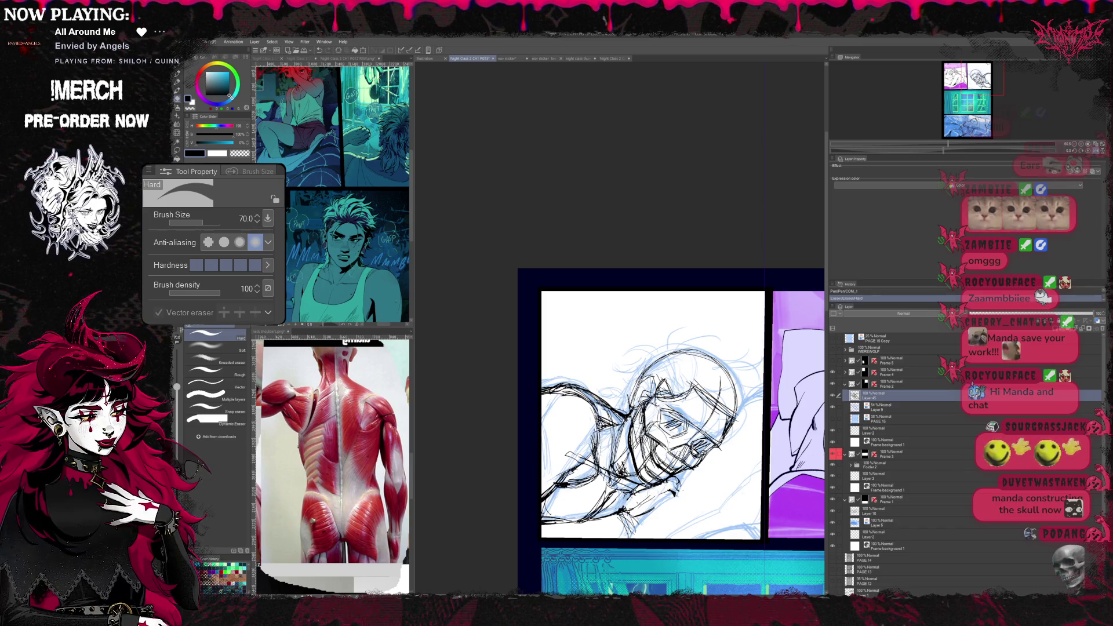
pyautogui.moveTo(672, 491); pyautogui.dragTo(638, 513)
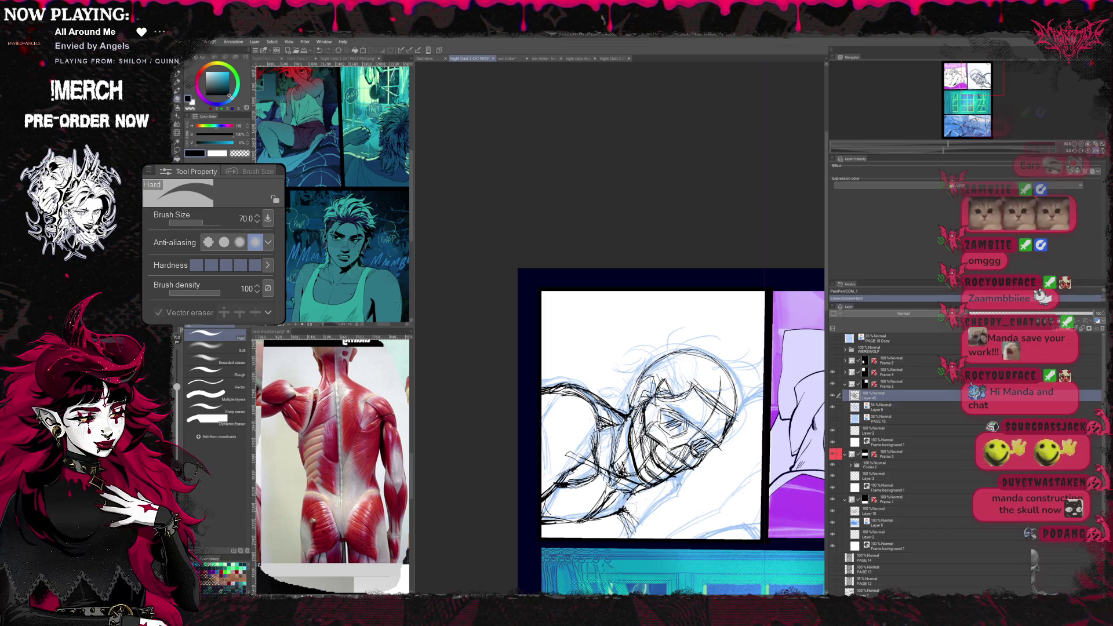
pyautogui.press('p')
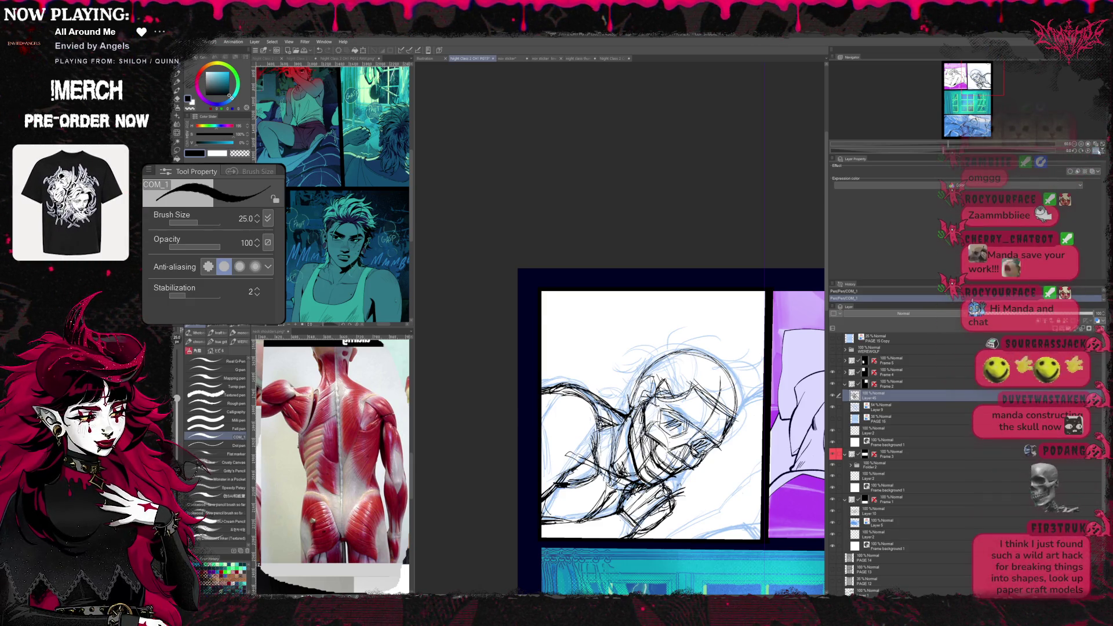
pyautogui.press('h')
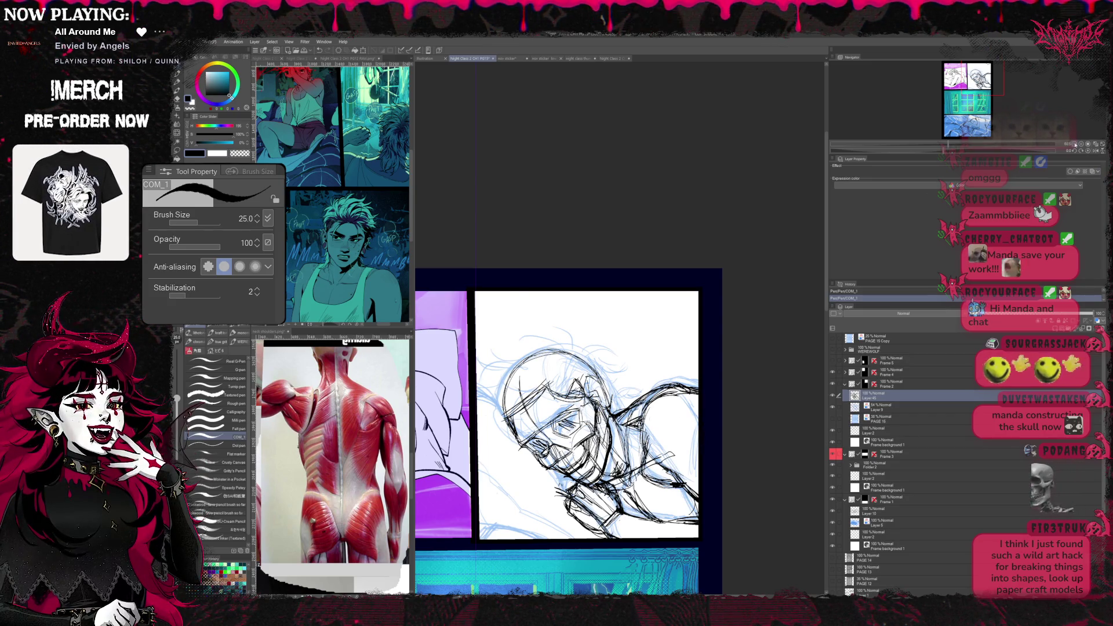
pyautogui.scroll(-3, 565, 418)
pyautogui.scroll(-3, 565, 417)
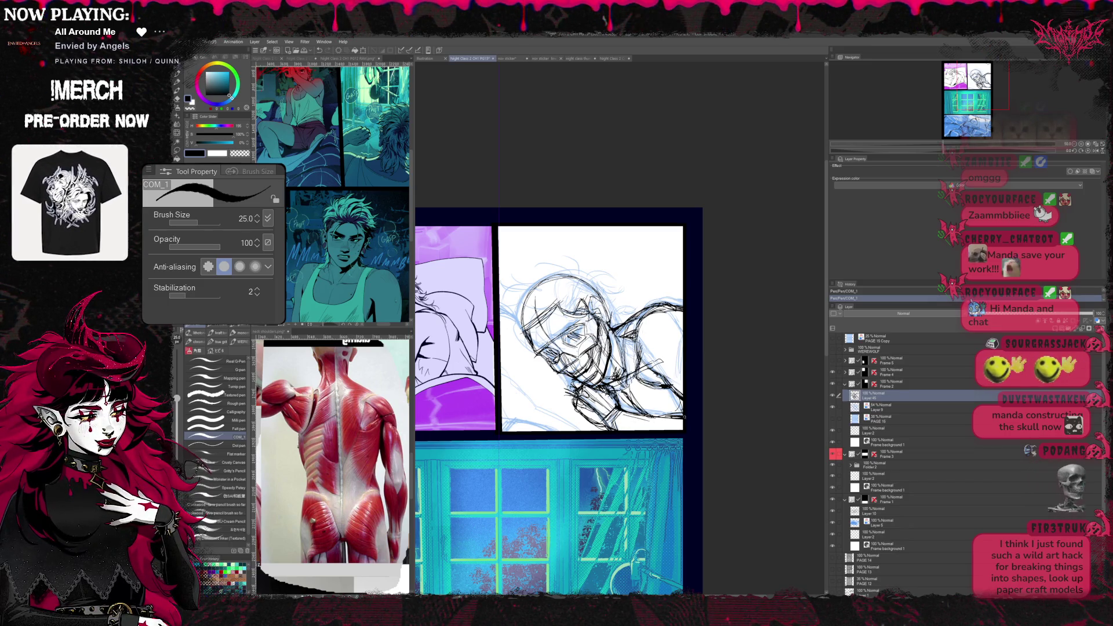
pyautogui.scroll(1, 696, 405)
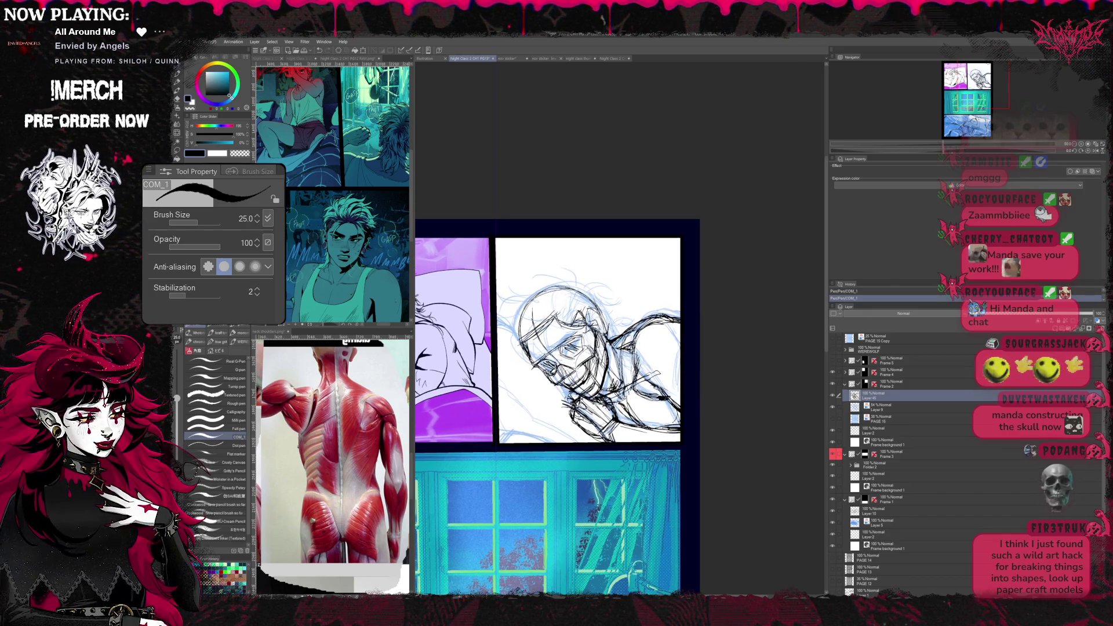
pyautogui.scroll(1, 686, 422)
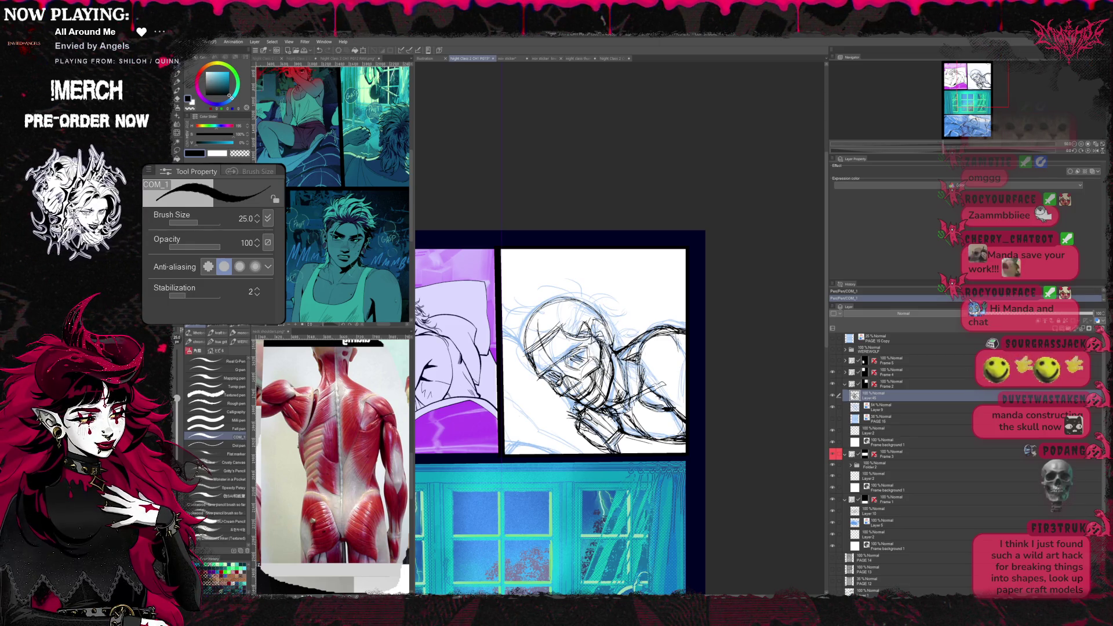
pyautogui.scroll(1, 710, 330)
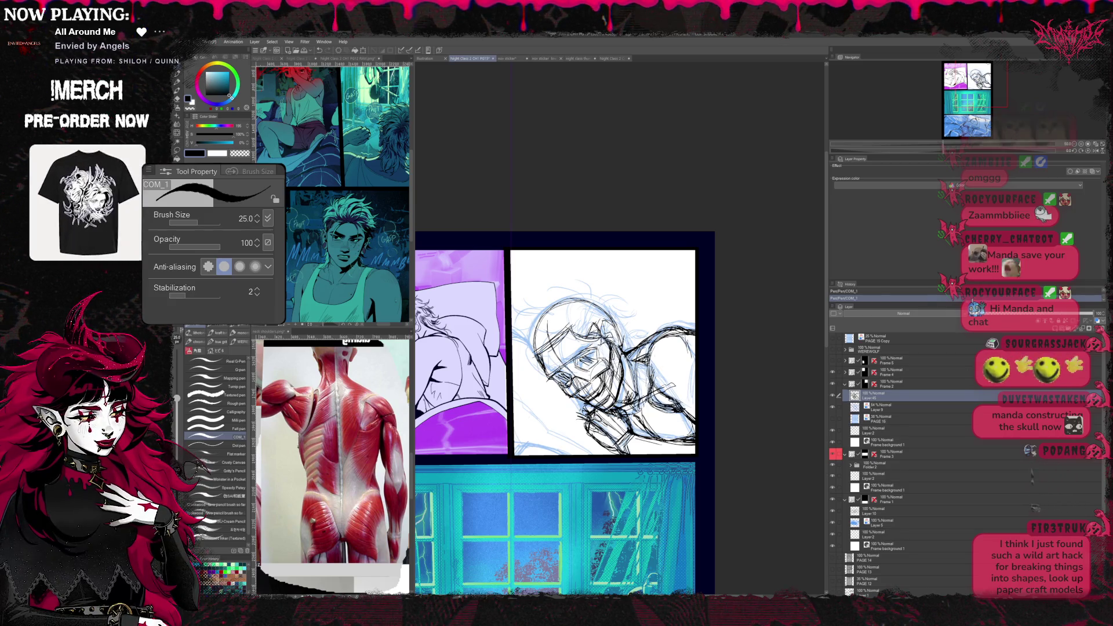
pyautogui.scroll(1, 710, 330)
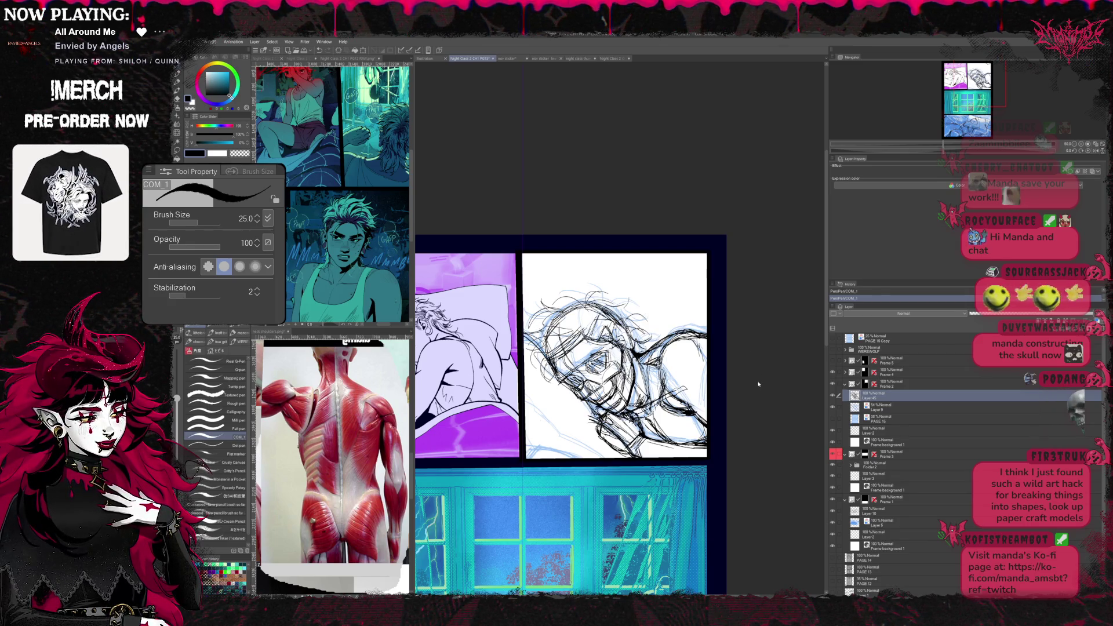
# - Scale and rotate the whole sketch layer slightly with Free Transform
pyautogui.hotkey('ctrl', 't')
pyautogui.moveTo(713, 287); pyautogui.dragTo(724, 366)
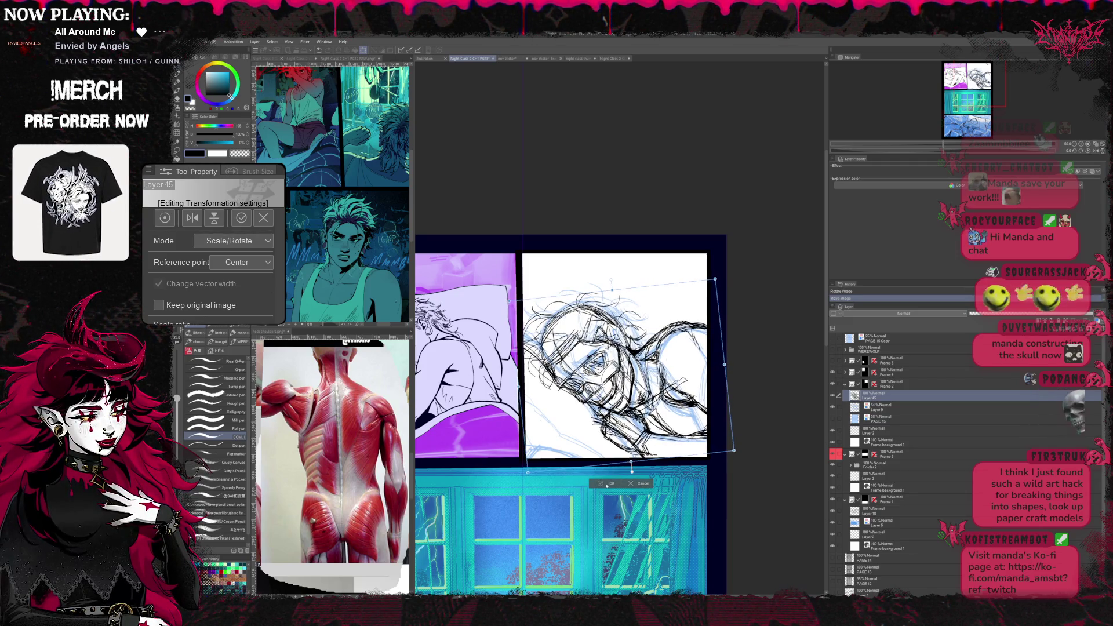
pyautogui.press('Return')
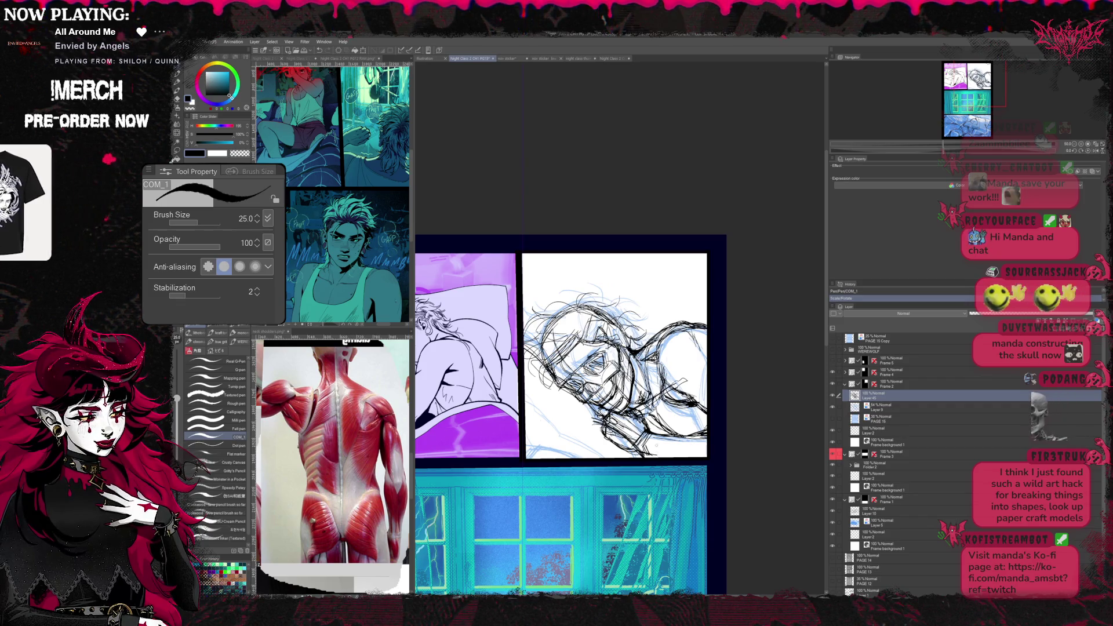
# - Lasso the hand area, nudge it down-left and rotate it slightly, then apply
pyautogui.press('m')
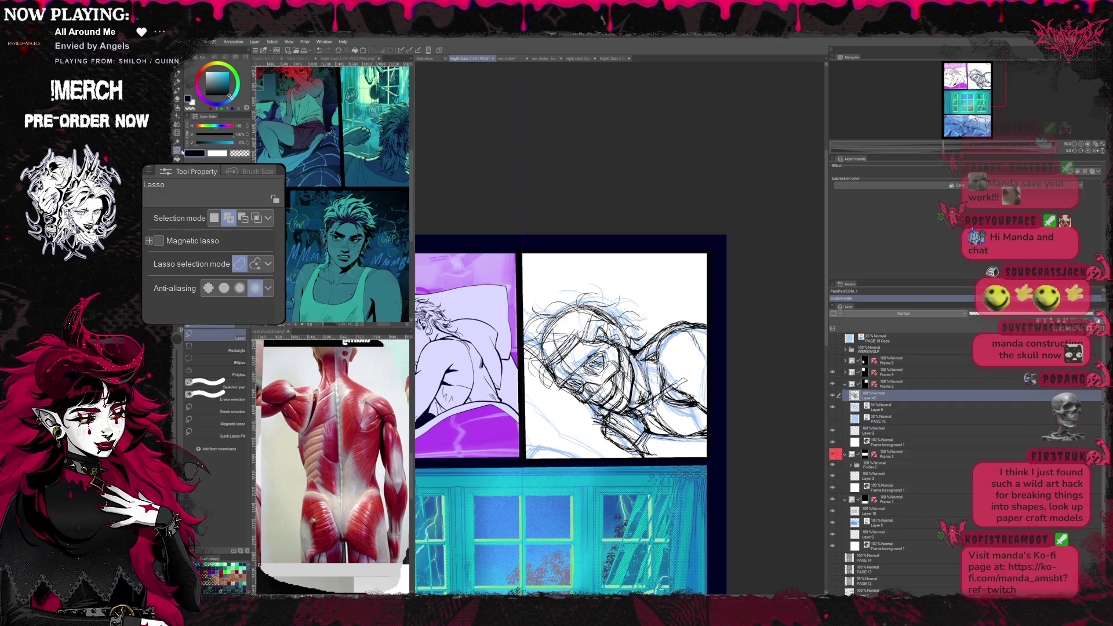
pyautogui.moveTo(652, 424); pyautogui.dragTo(741, 432)
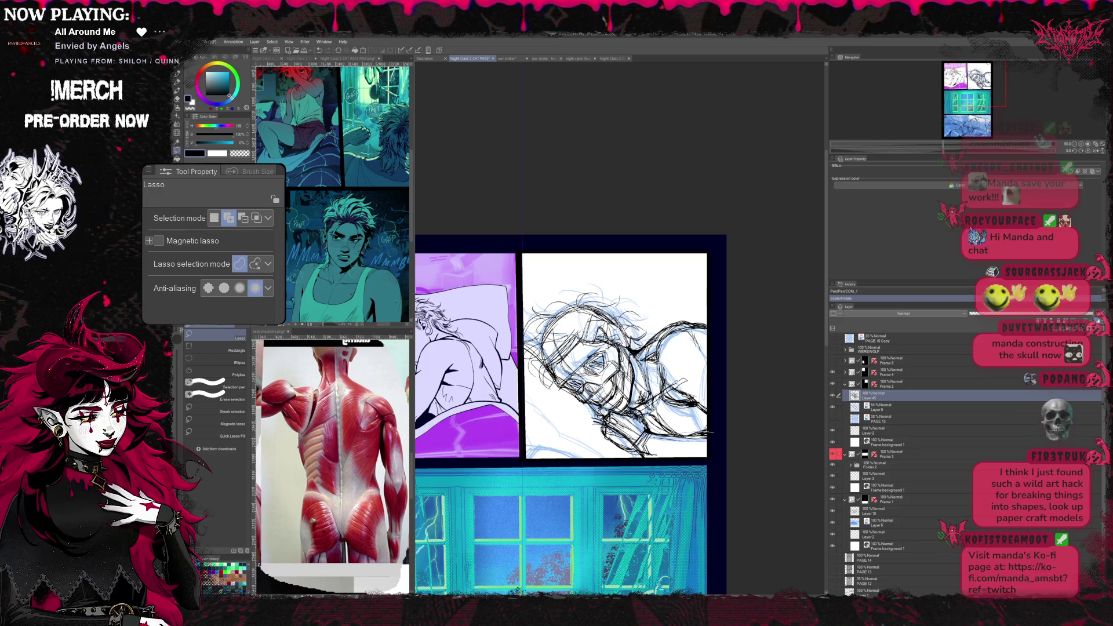
pyautogui.hotkey('ctrl', 't')
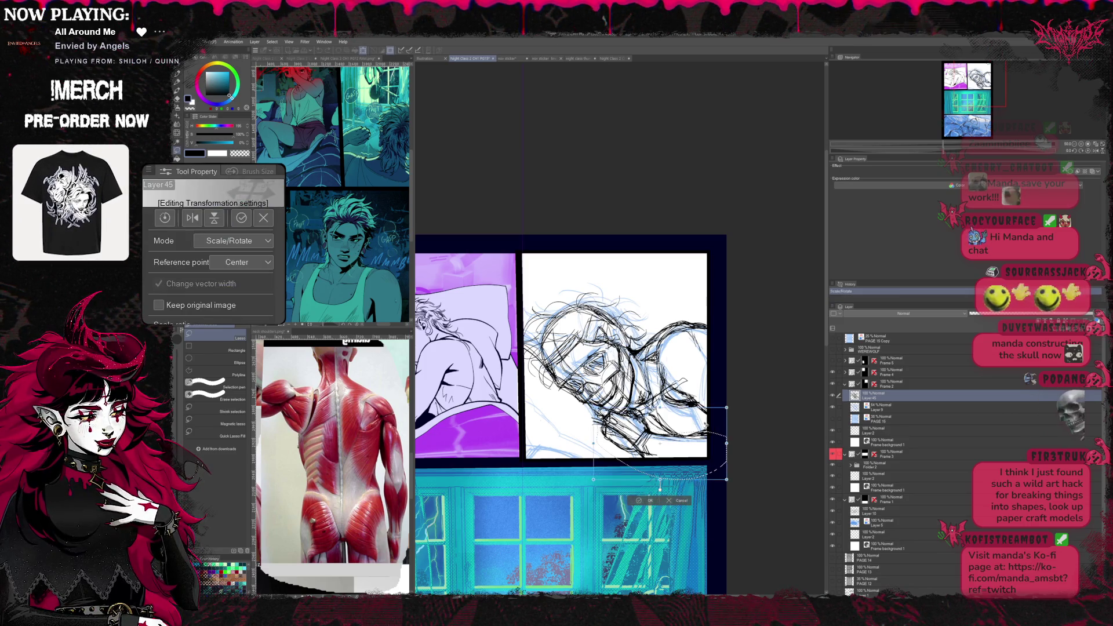
pyautogui.moveTo(652, 435); pyautogui.dragTo(648, 437)
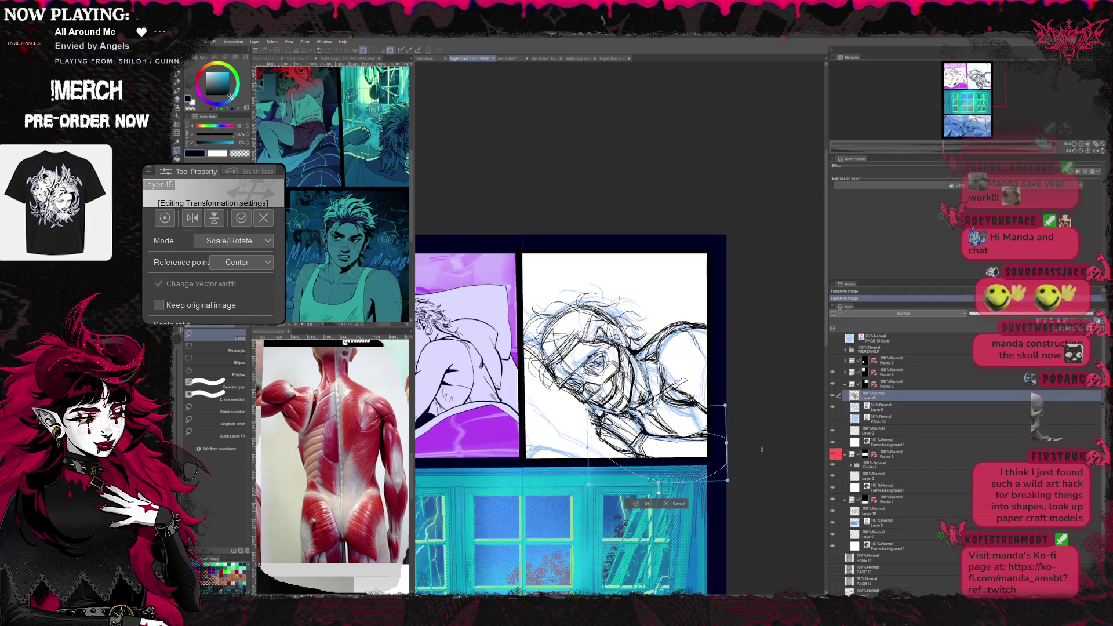
pyautogui.moveTo(758, 459); pyautogui.dragTo(761, 448)
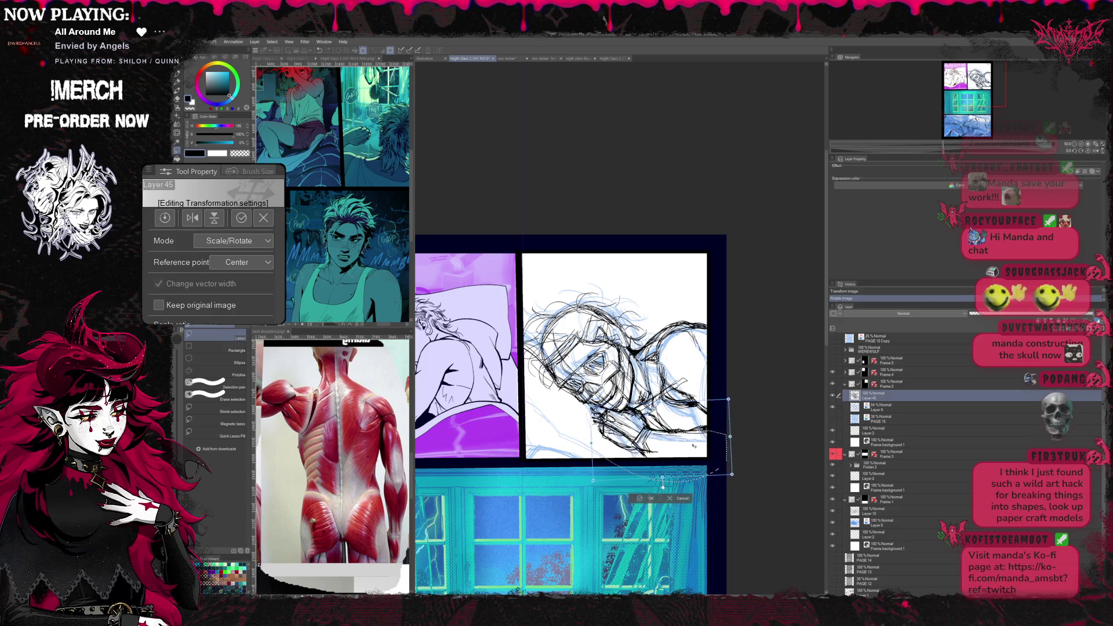
pyautogui.moveTo(691, 434); pyautogui.dragTo(693, 447)
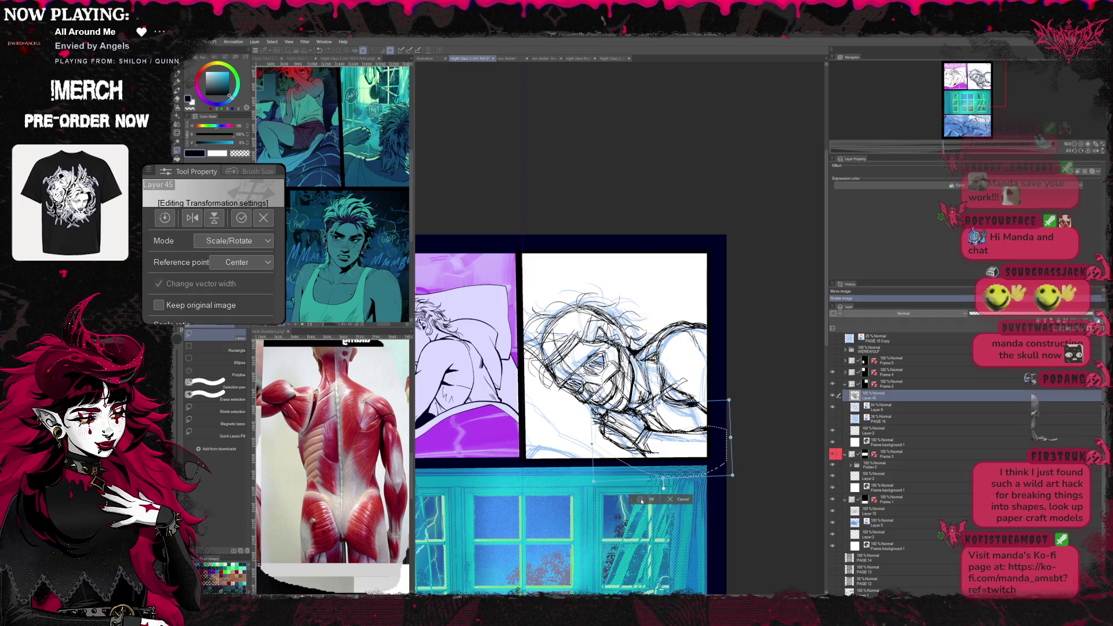
pyautogui.press('Return')
pyautogui.press('e')
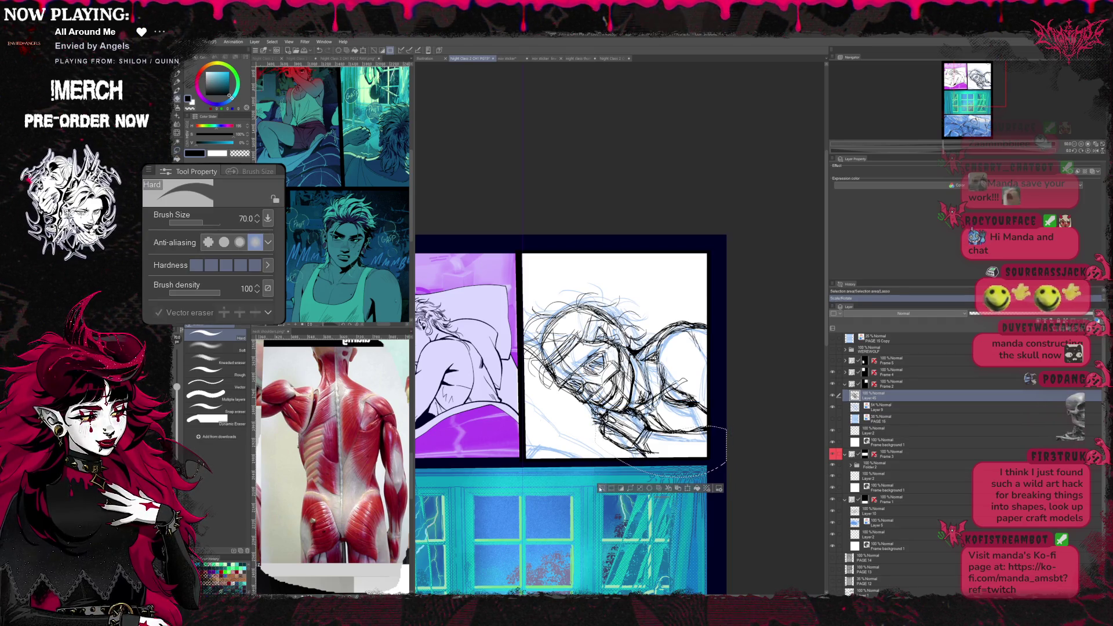
# - Deselect the hand and clean the face lines, alternating pen and Hard eraser
pyautogui.hotkey('ctrl', 'd')
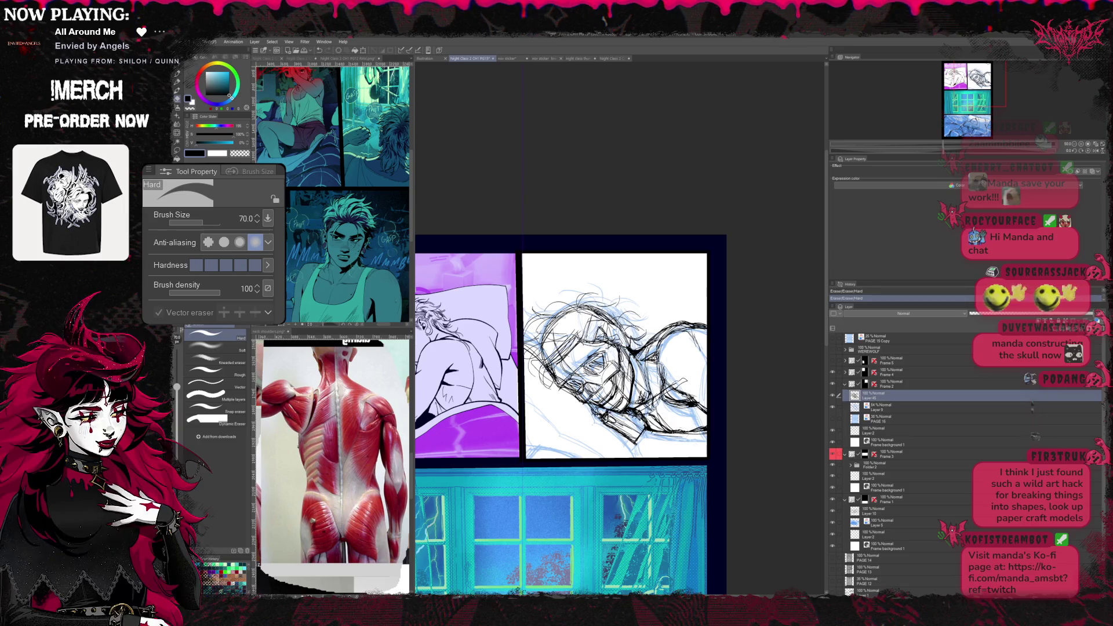
pyautogui.press('p')
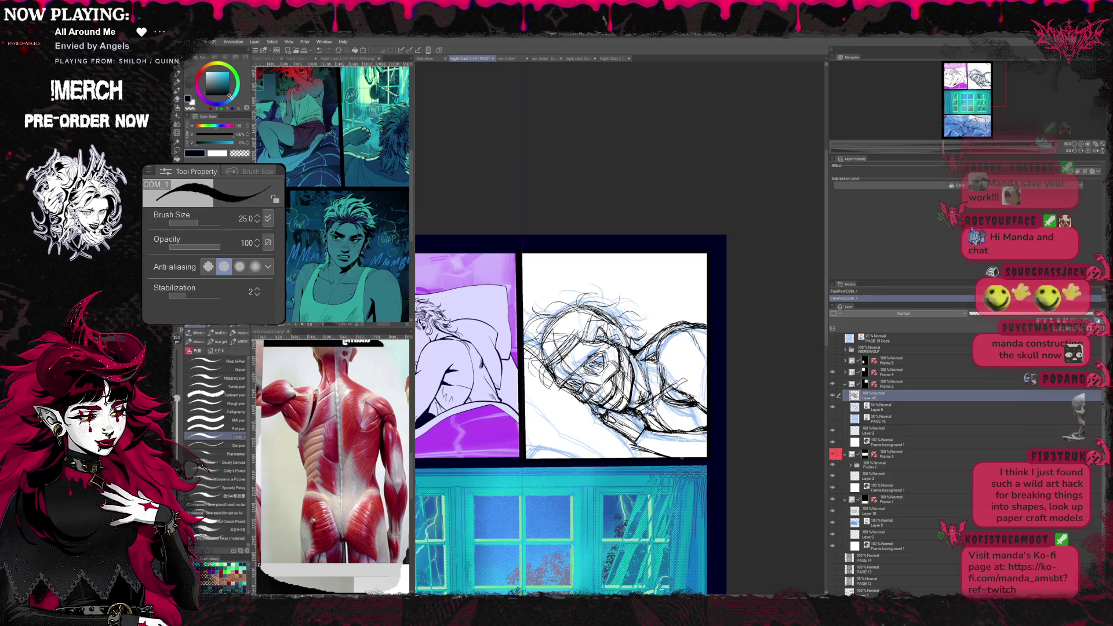
pyautogui.hotkey('ctrl', 'z')
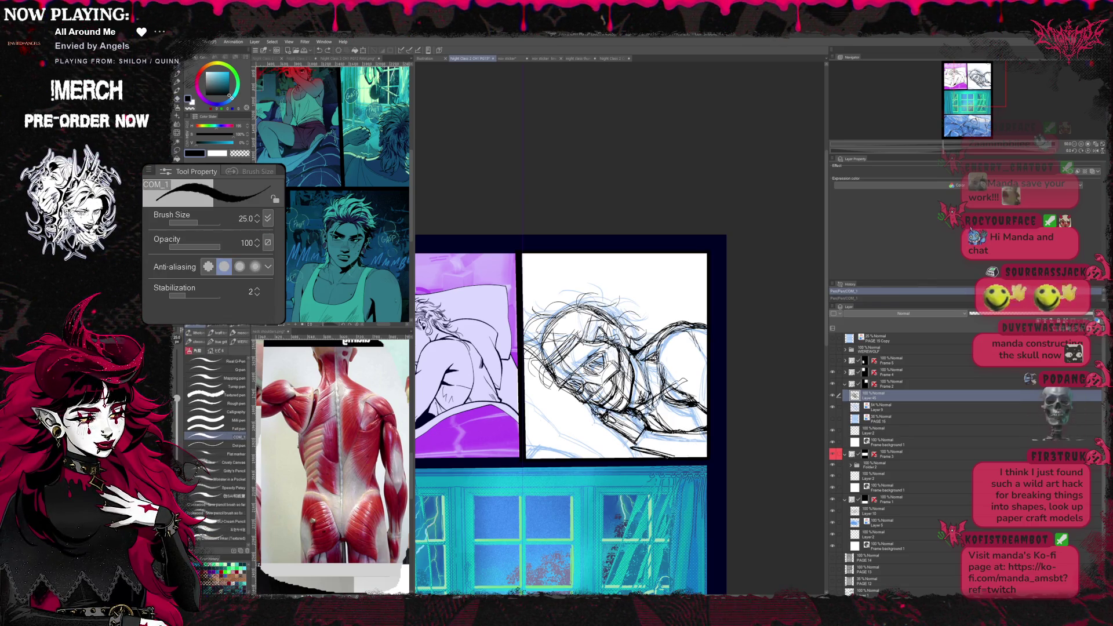
pyautogui.press('e')
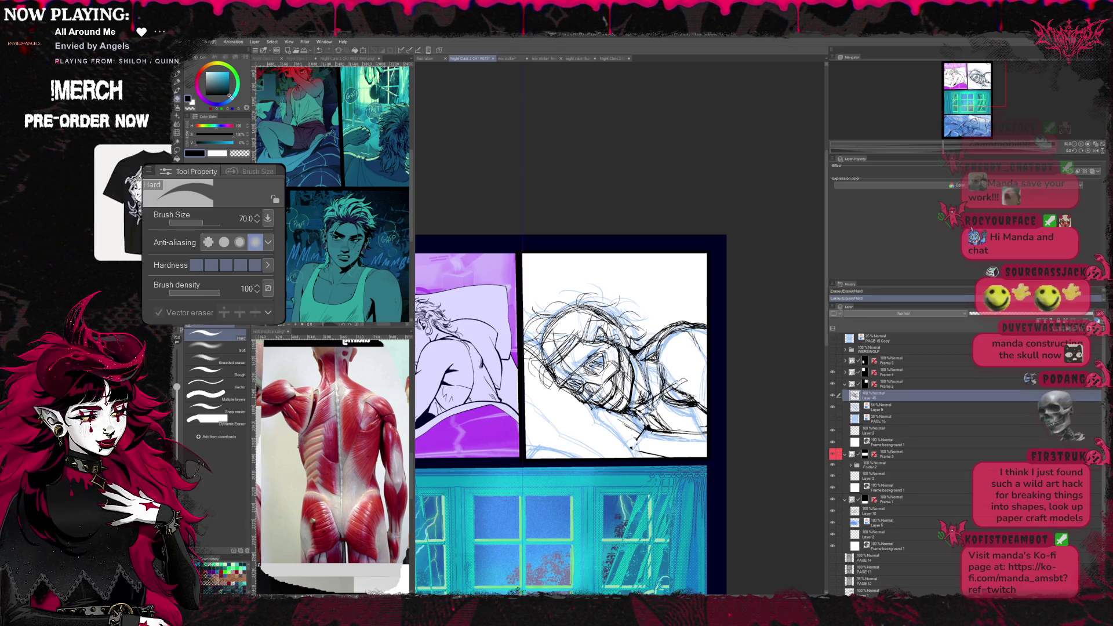
pyautogui.press('p')
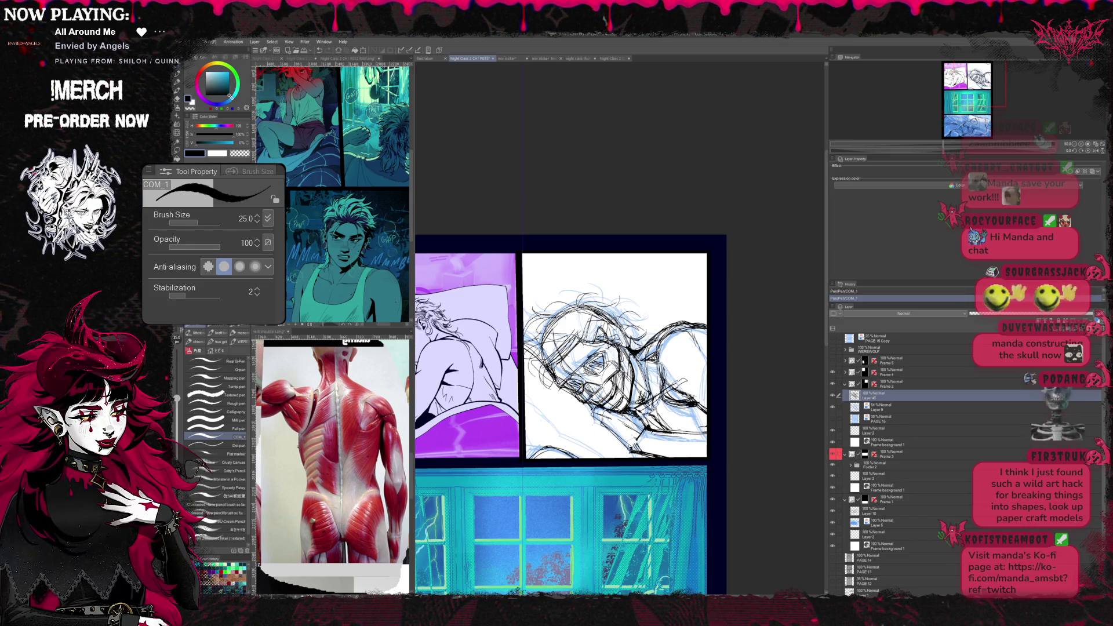
pyautogui.press('e')
pyautogui.press('p')
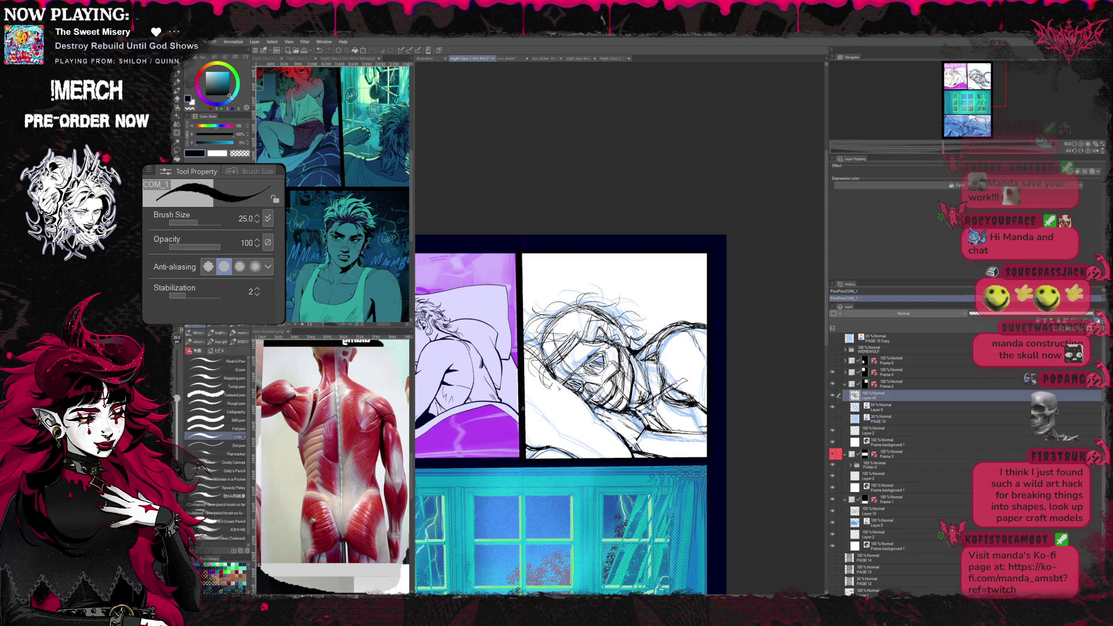
# - Keep refining stray lines, centre the white panel and hide the blue under-sketch
pyautogui.press('e')
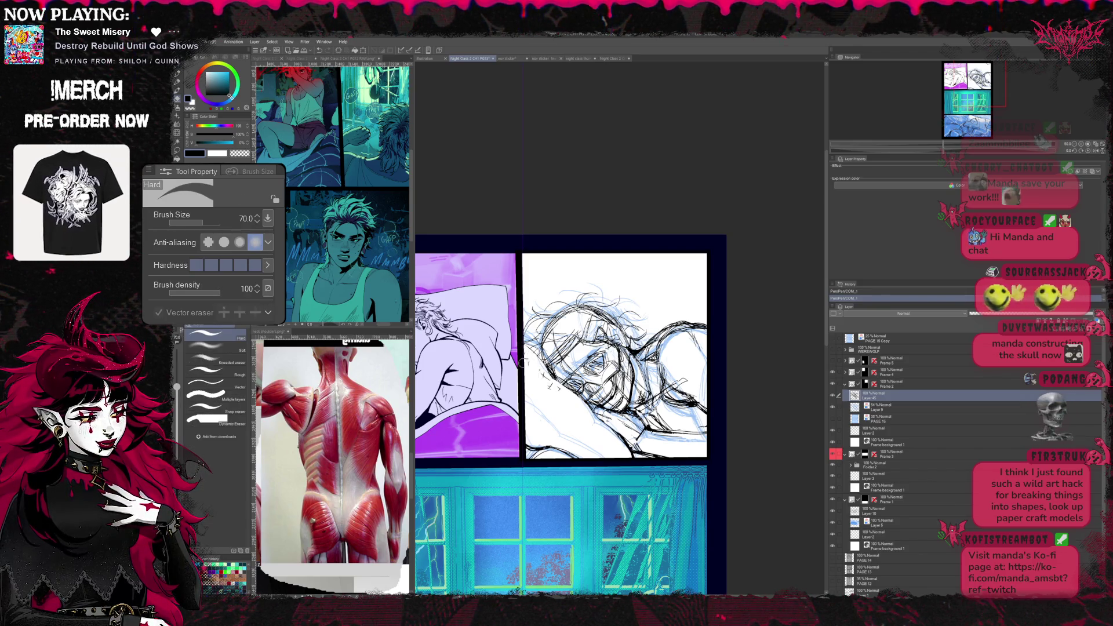
pyautogui.press('p')
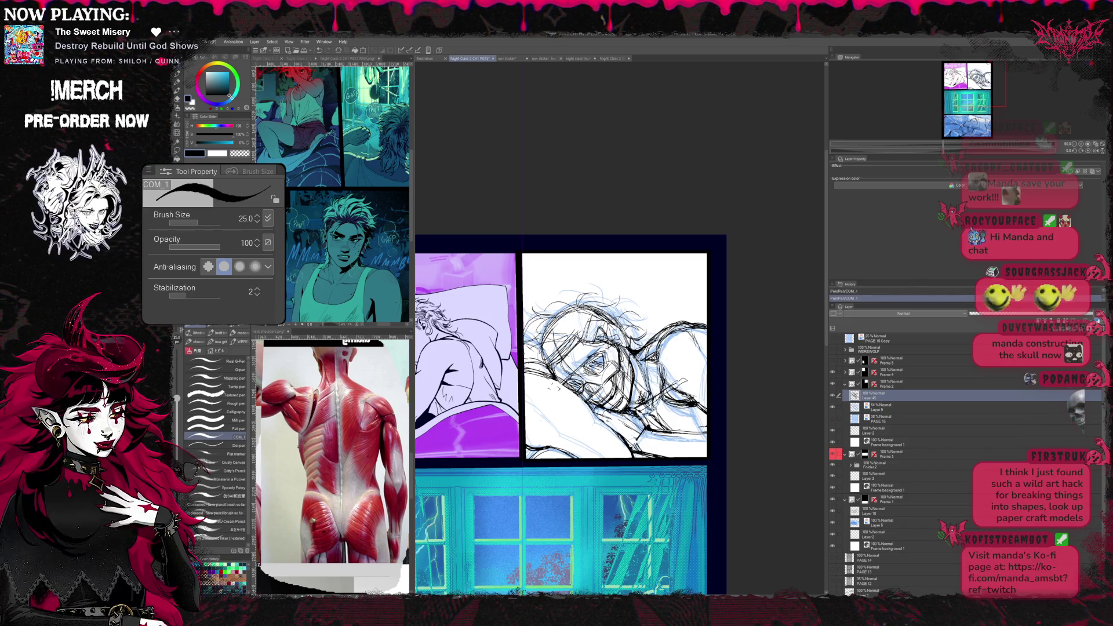
pyautogui.press('e')
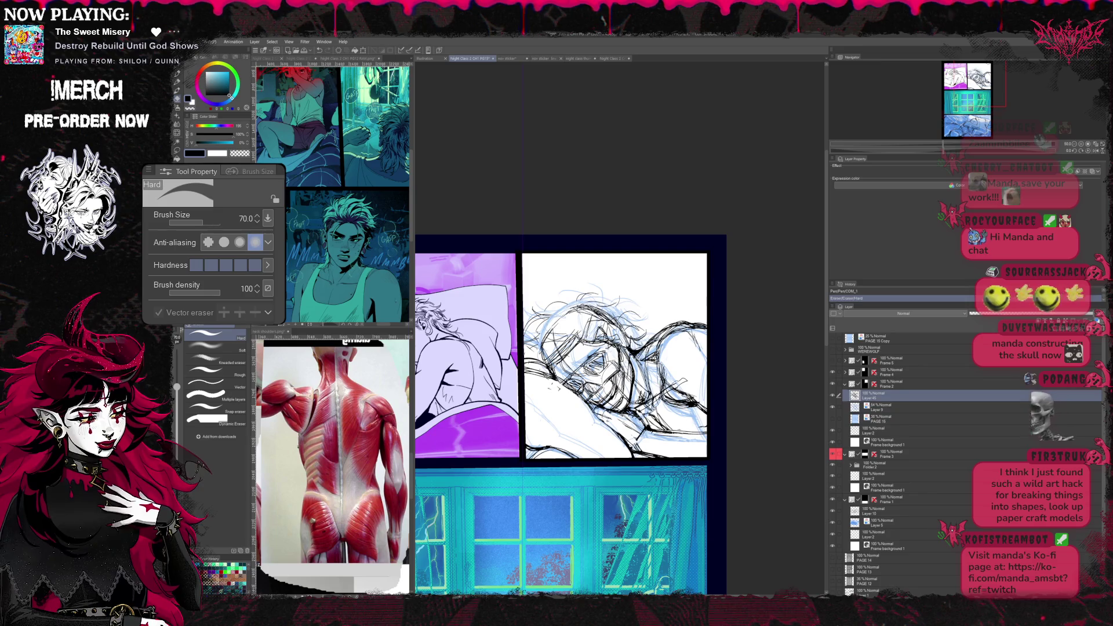
pyautogui.press('p')
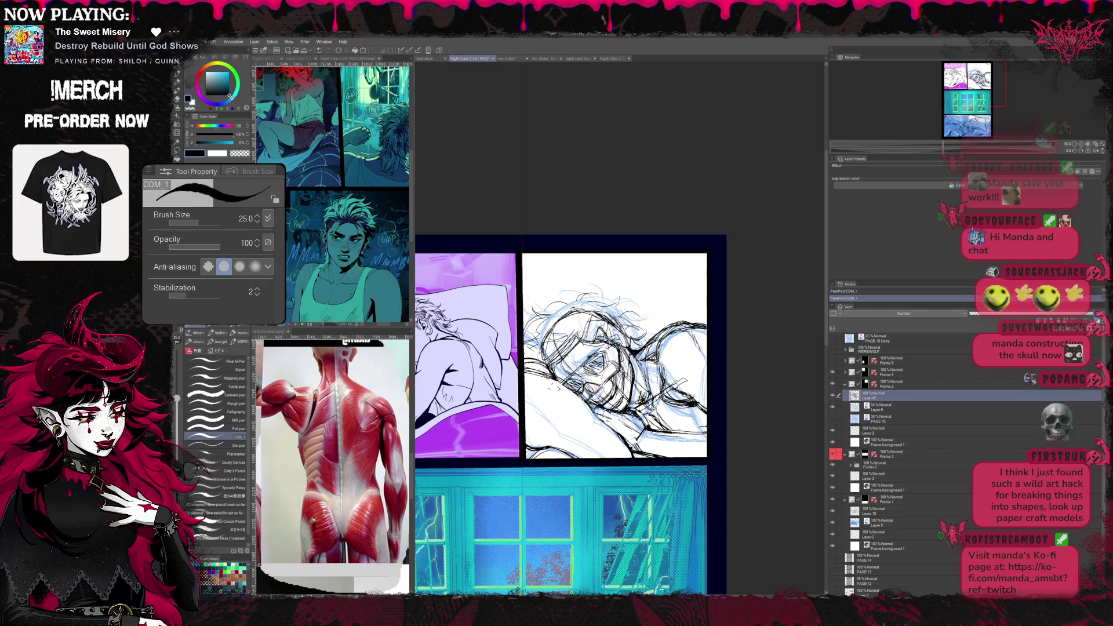
pyautogui.press('e')
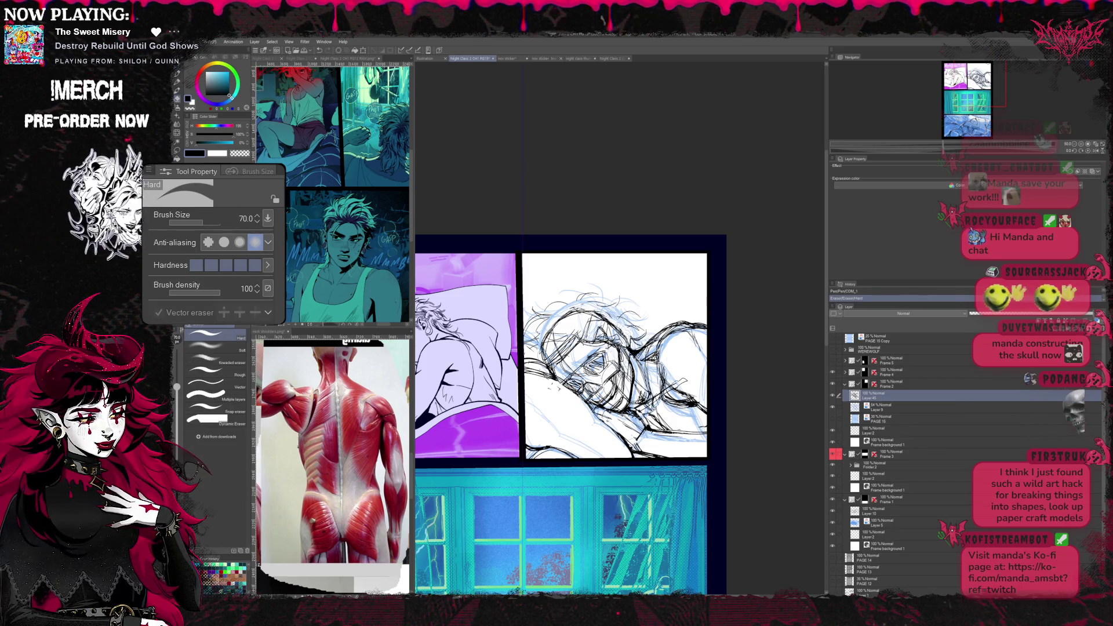
pyautogui.scroll(2, 565, 366)
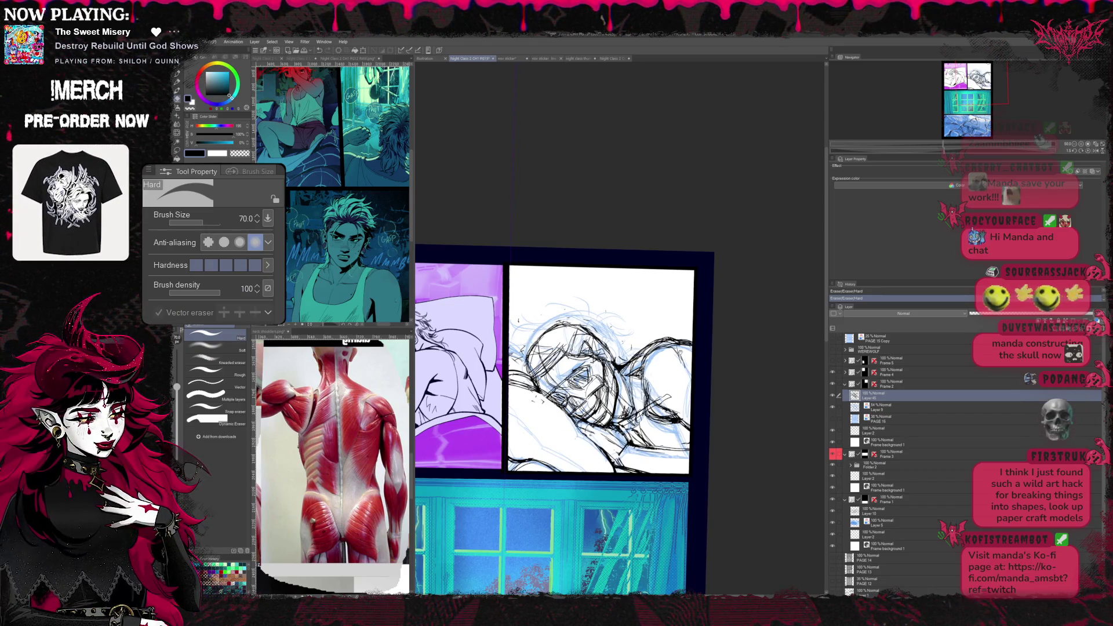
pyautogui.press('space')
pyautogui.hotkey('ctrl', 'z')
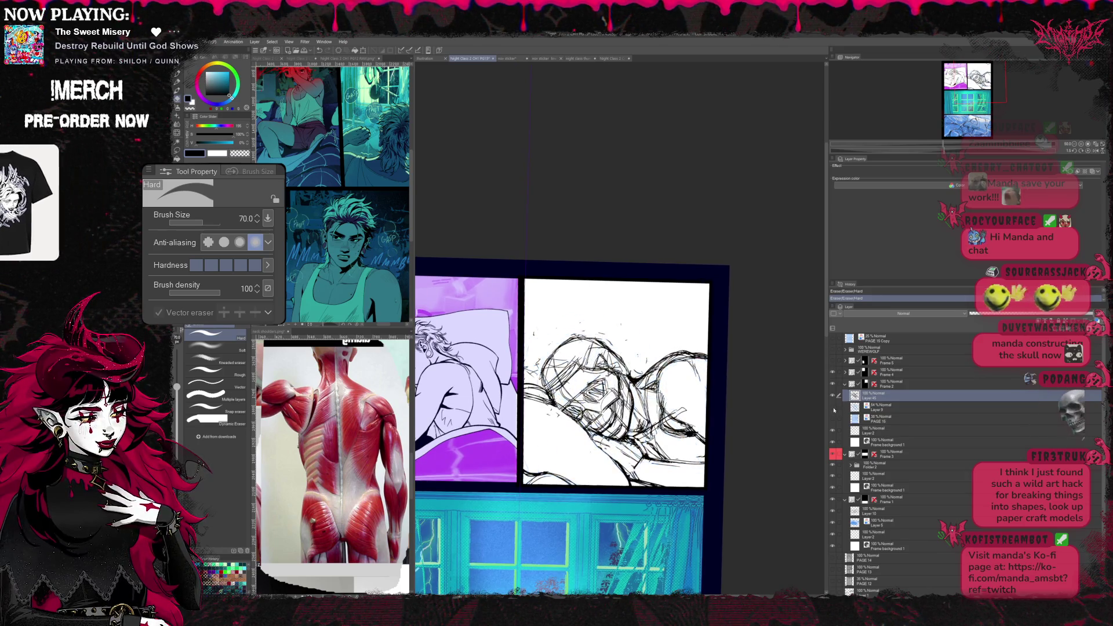
# - Switch from the Hard eraser to the COM_1 pen and lay the first black ink stroke on the eye sketch
pyautogui.click(840, 178)
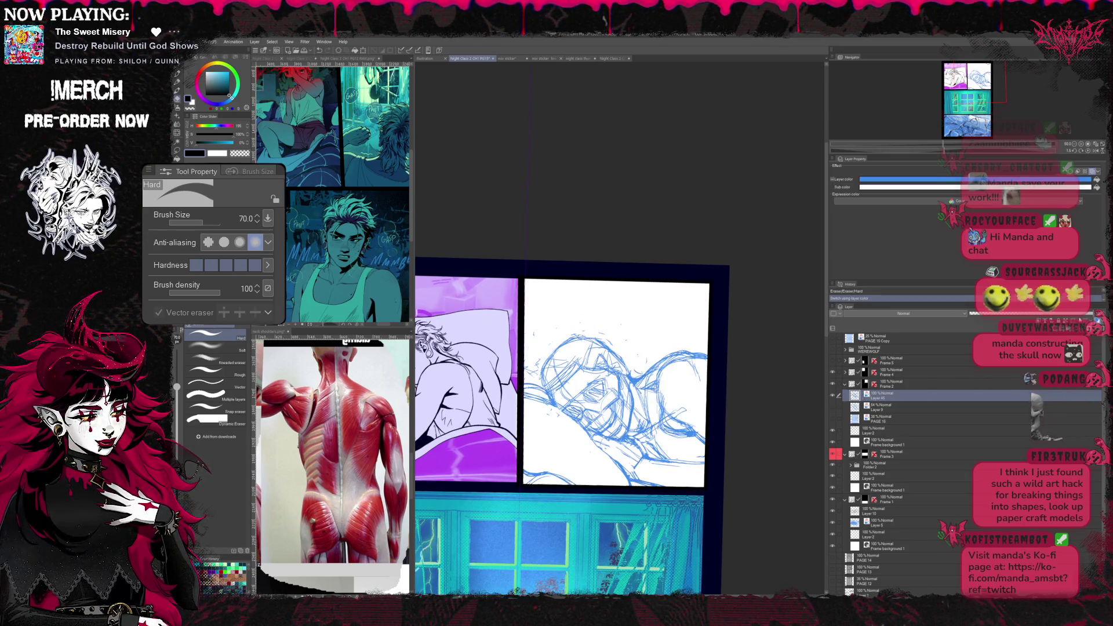
pyautogui.hotkey('ctrl', 'z')
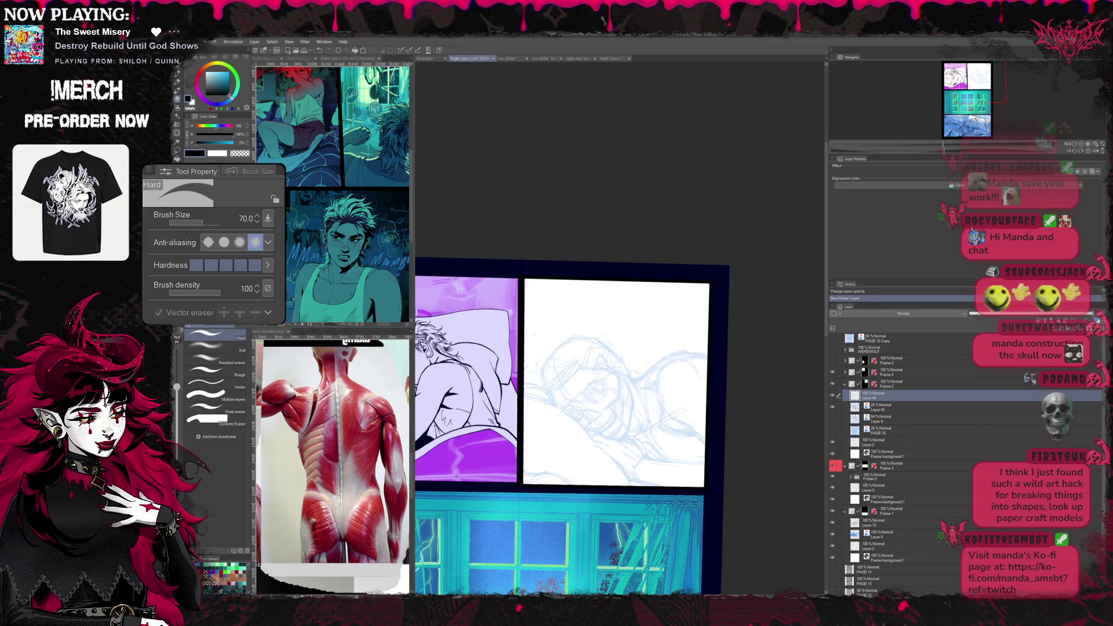
pyautogui.press('p')
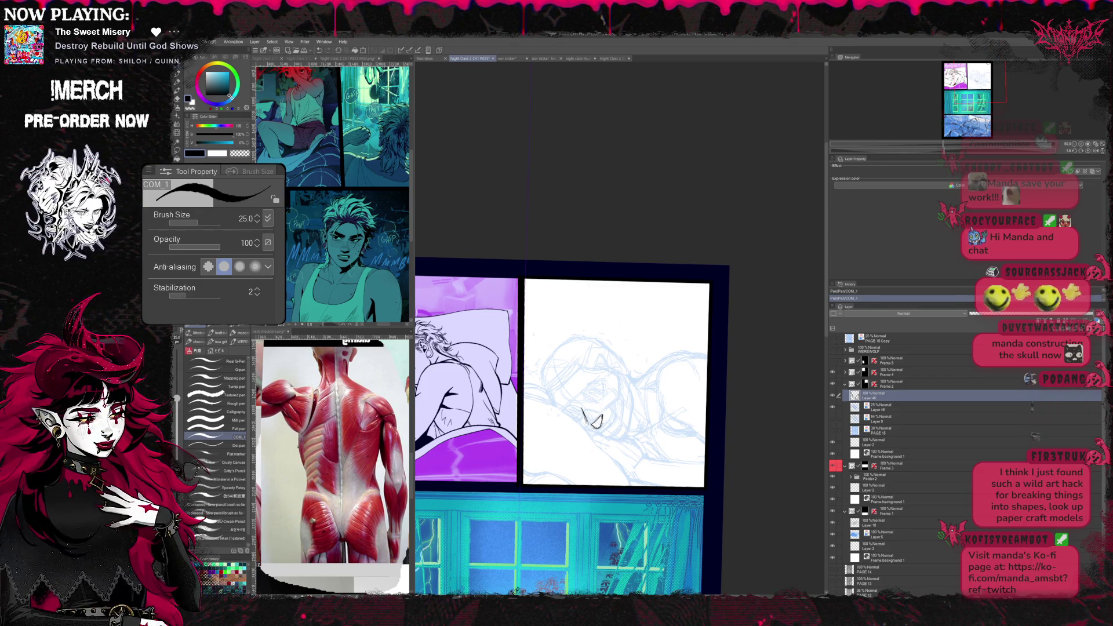
# - Tilt the page to a comfortable angle and ink the man's closed eye, erasing stray strokes
pyautogui.press('r')
pyautogui.moveTo(588, 417); pyautogui.dragTo(655, 402)
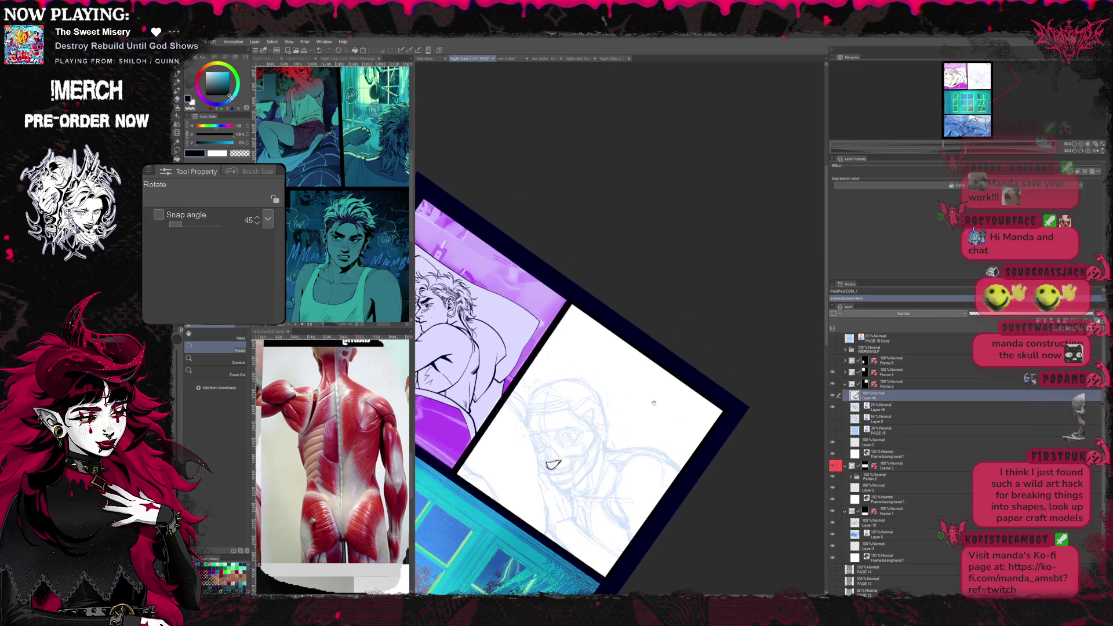
pyautogui.press('b')
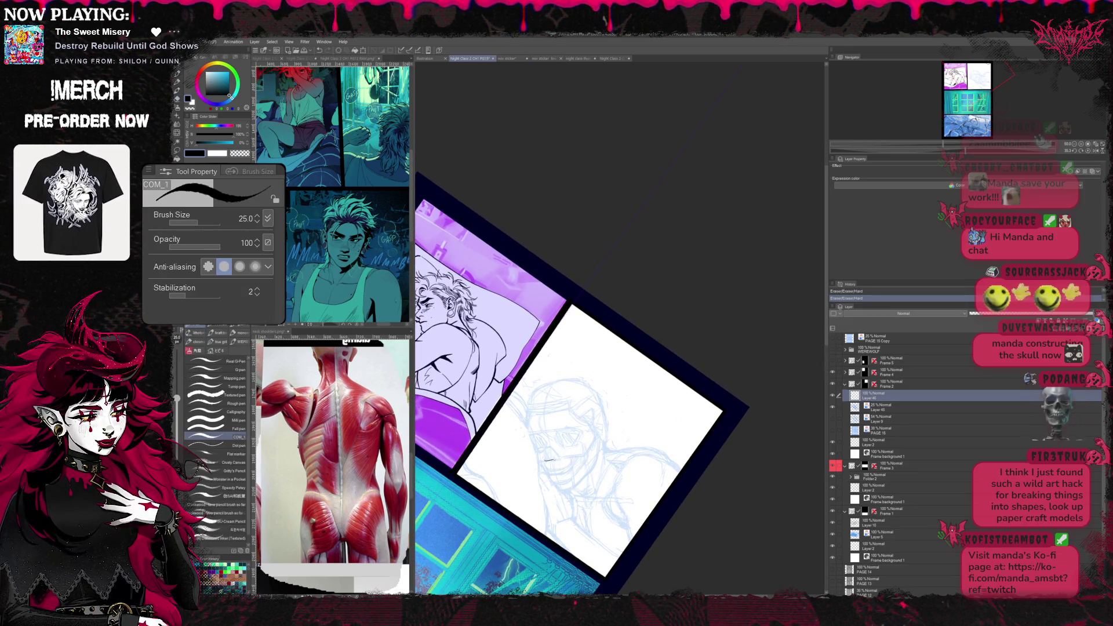
pyautogui.press('e')
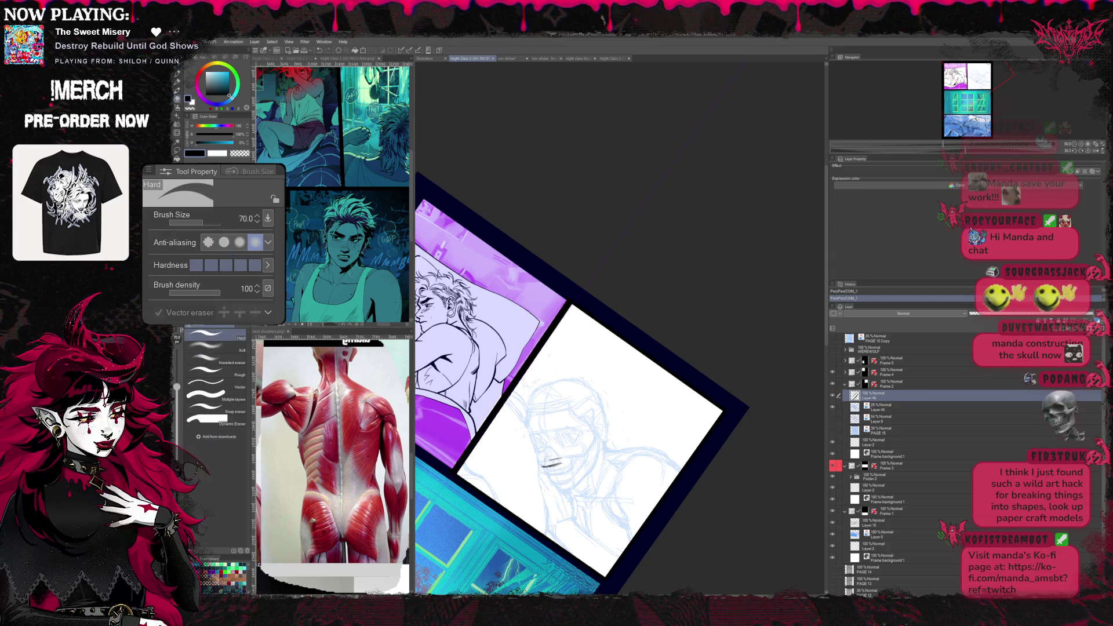
pyautogui.press('b')
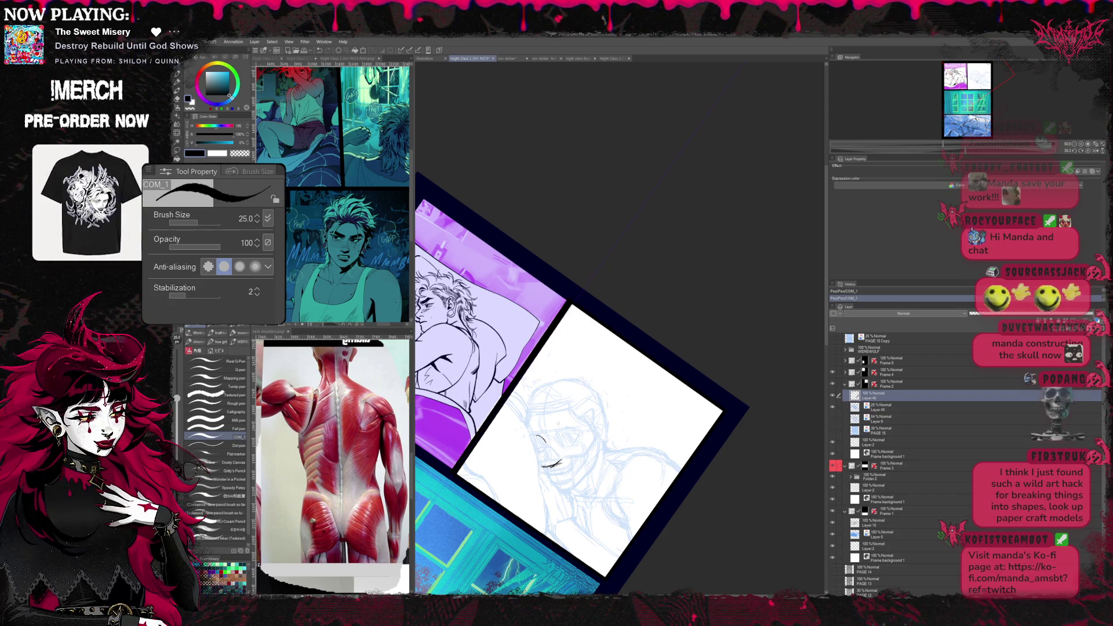
pyautogui.press('e')
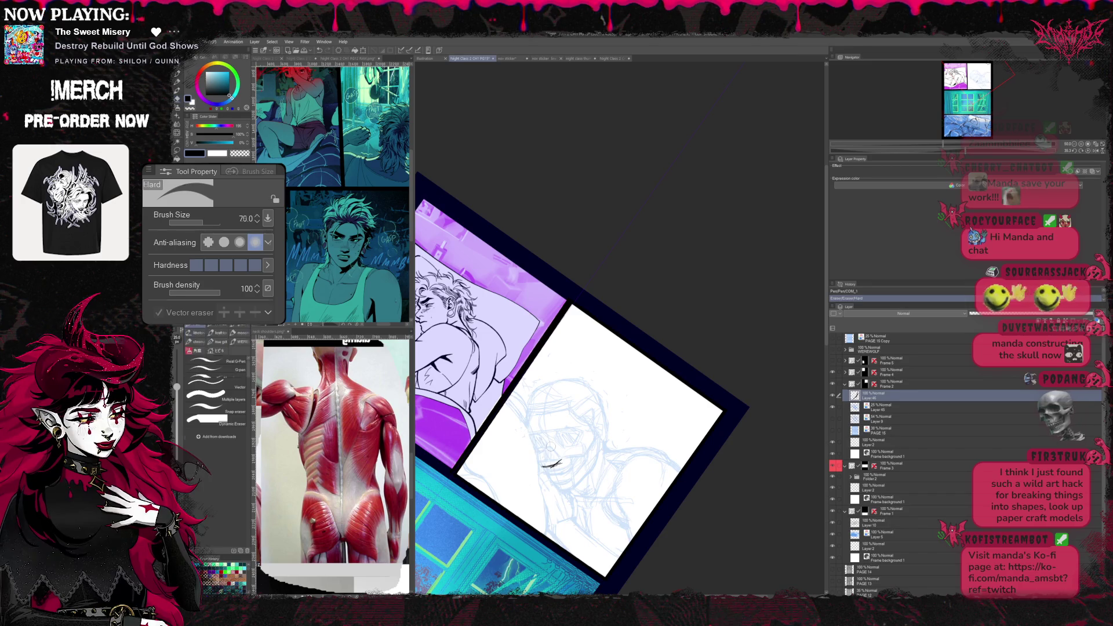
pyautogui.press('b')
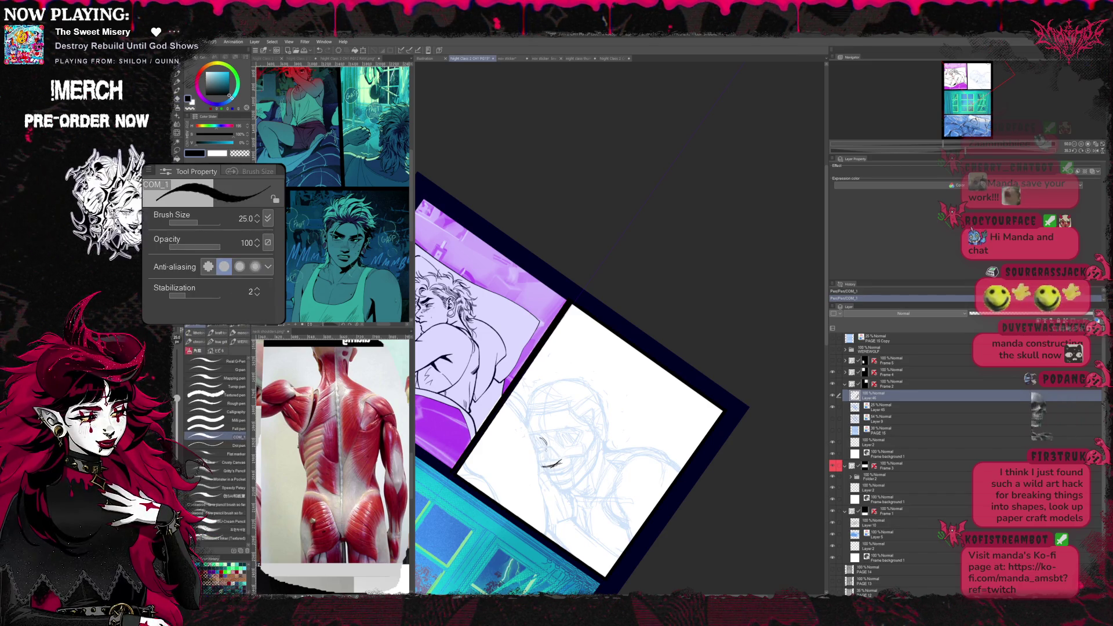
pyautogui.press('e')
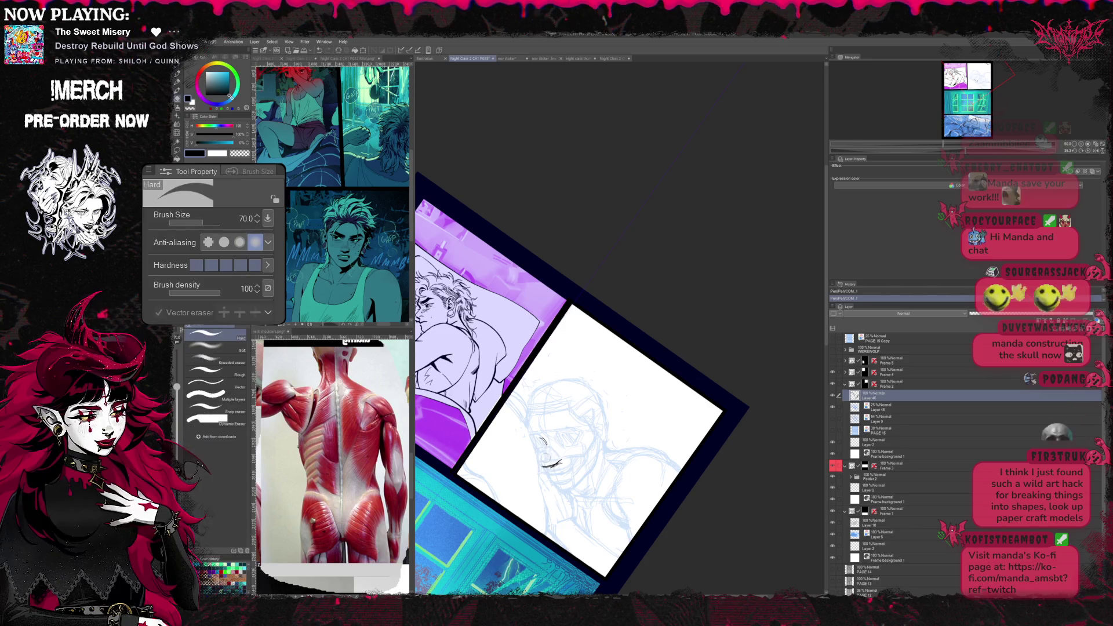
pyautogui.press('p')
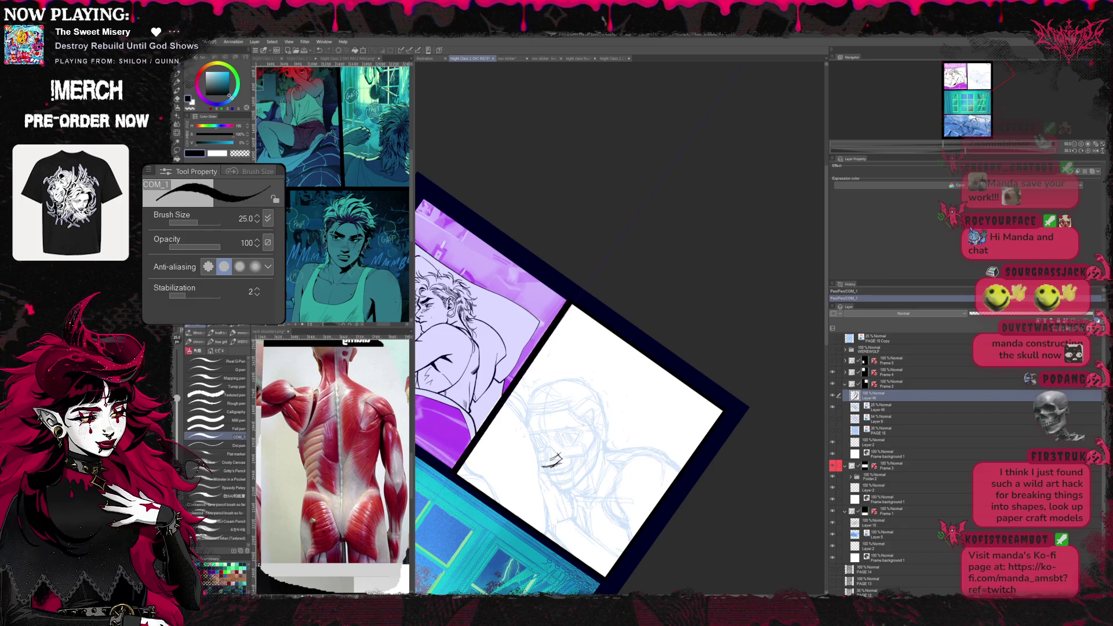
# - Ink the nose and mouth below the eye in clean black lines, fixing slips with the eraser
pyautogui.press('^')
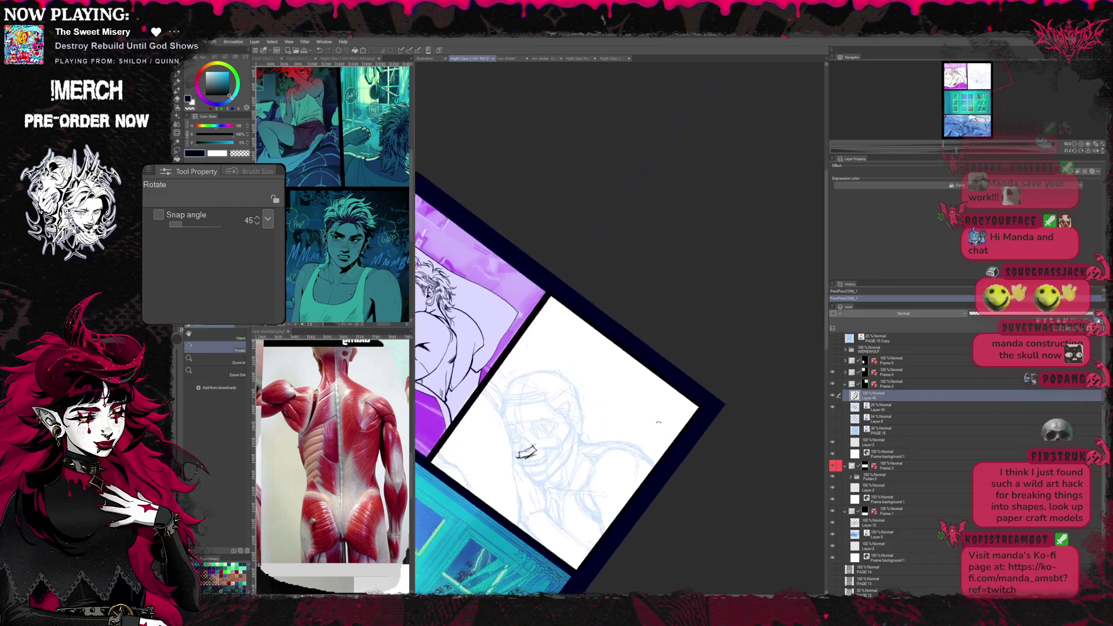
pyautogui.press('e')
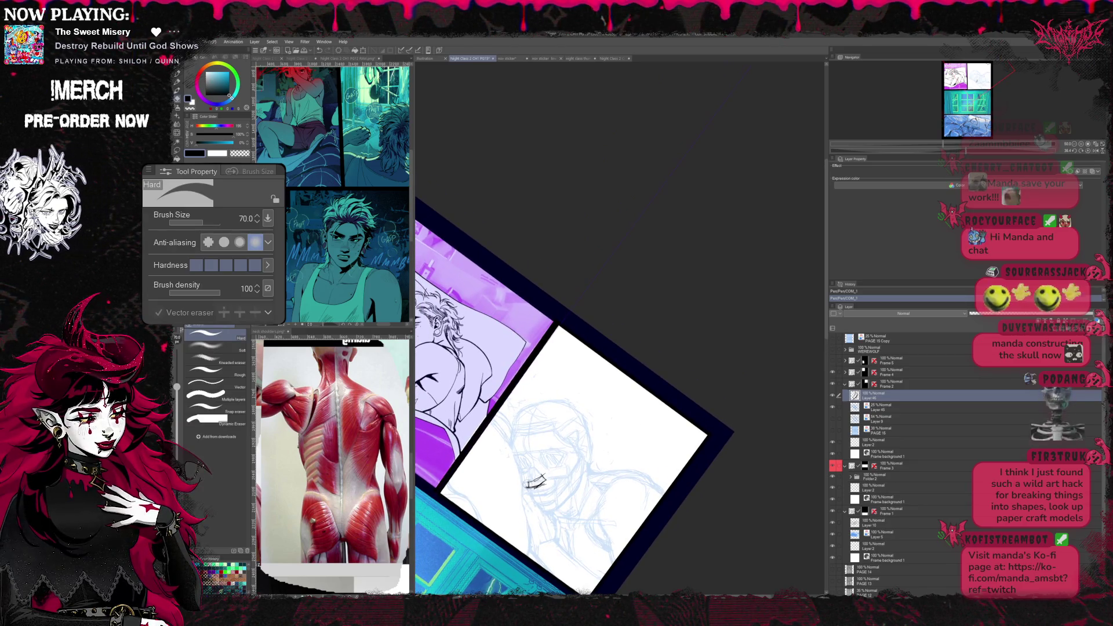
pyautogui.press('p')
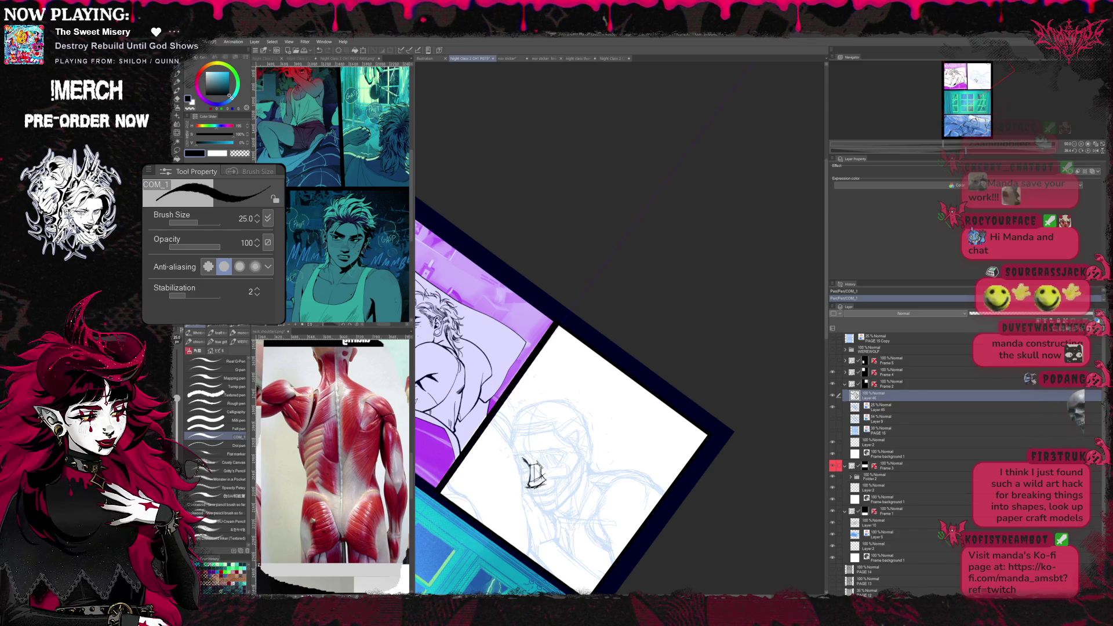
pyautogui.press('e')
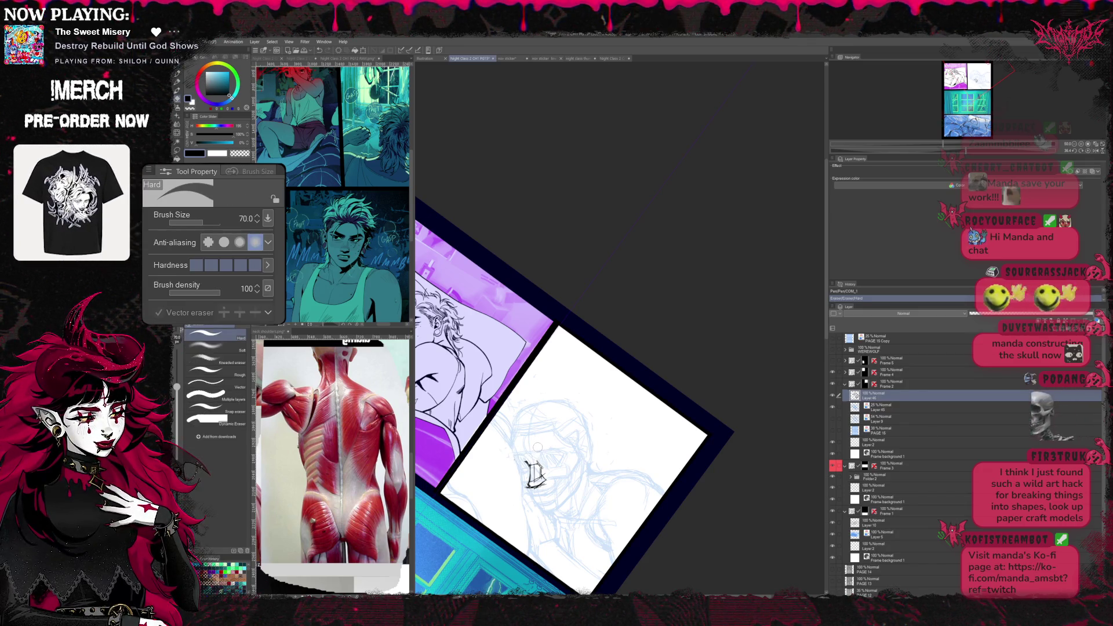
pyautogui.press('p')
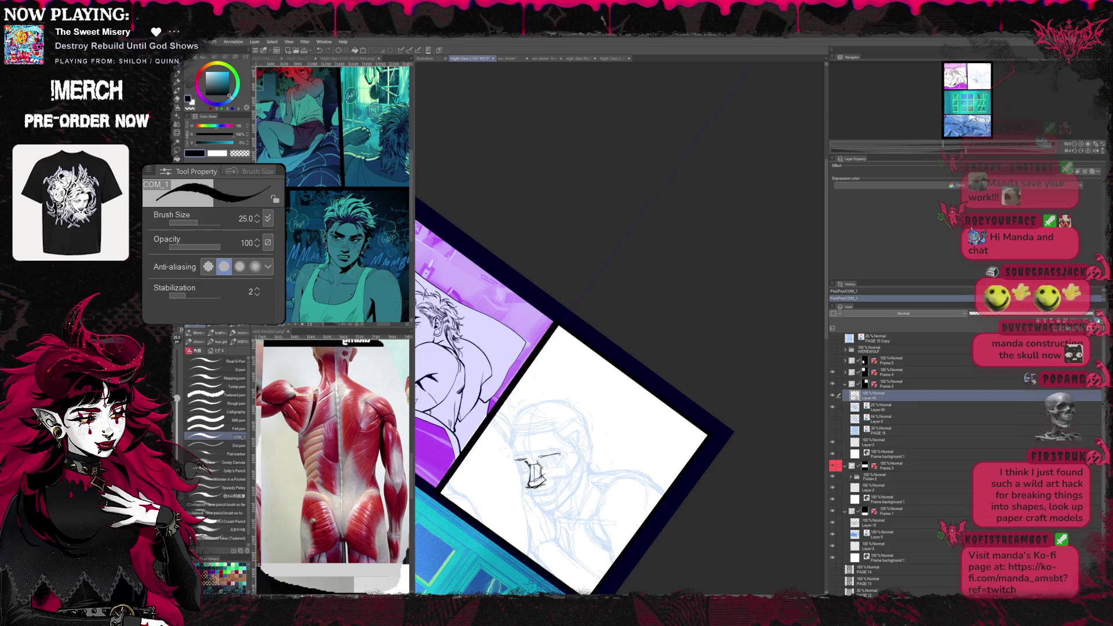
pyautogui.press('e')
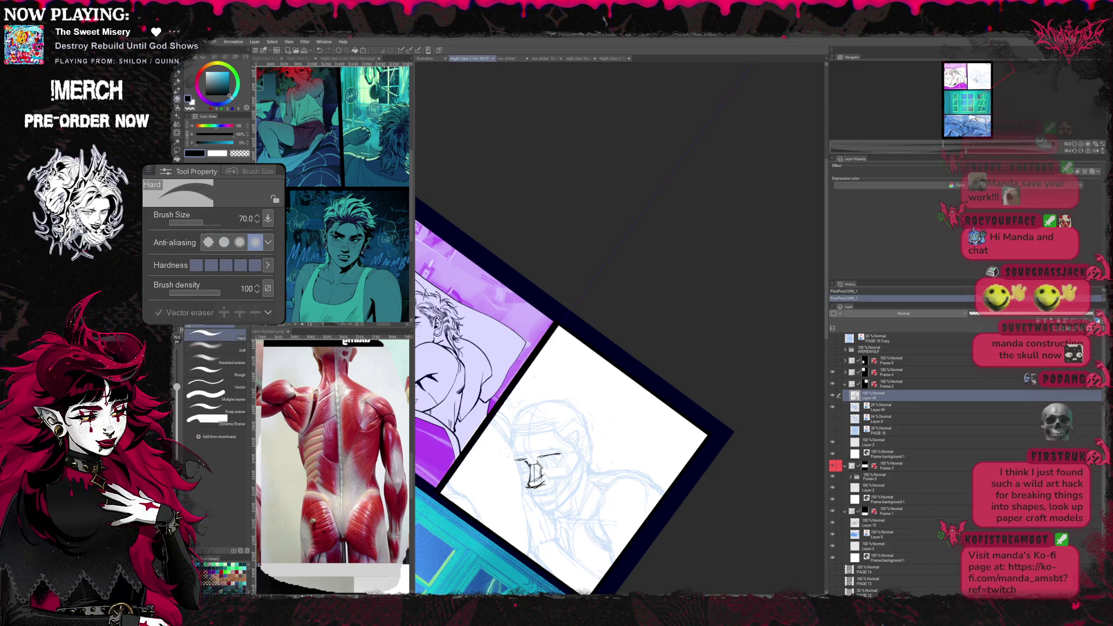
pyautogui.press('p')
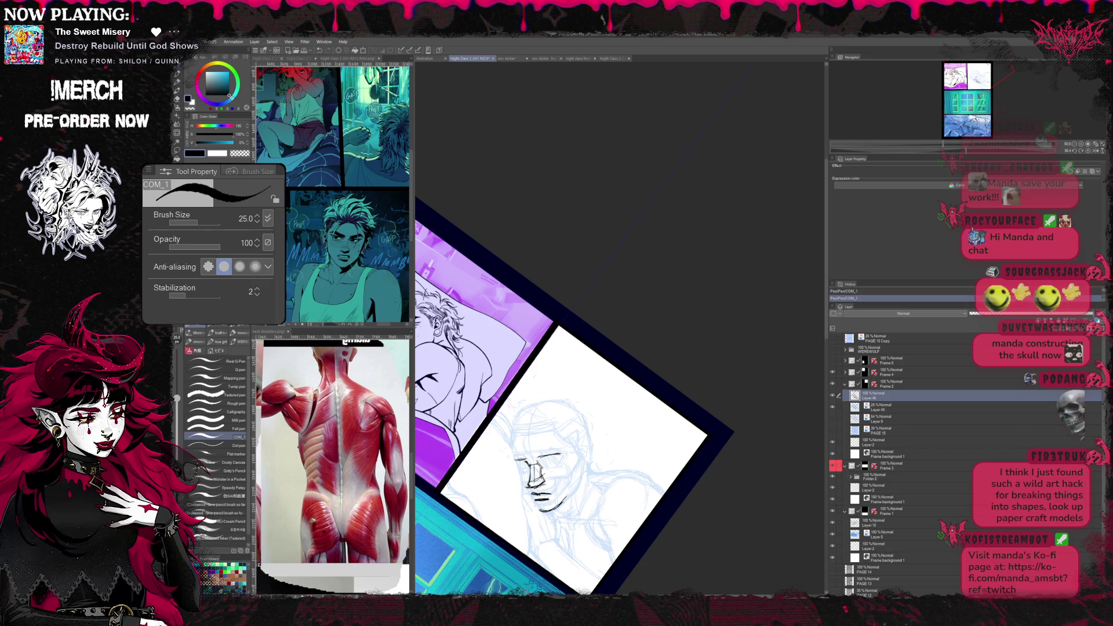
pyautogui.press('r')
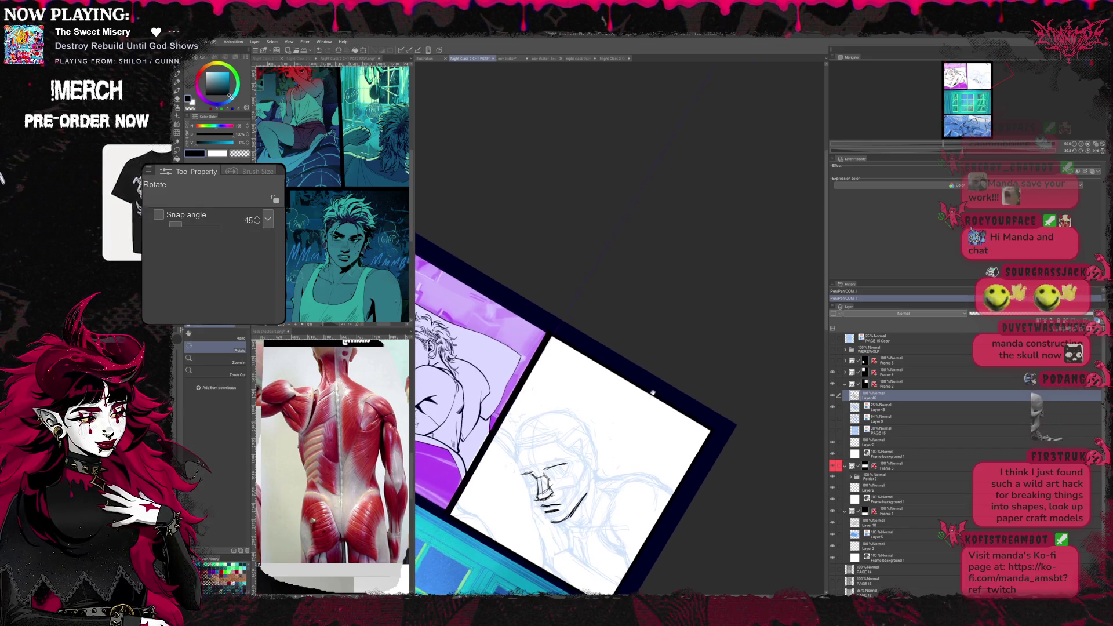
# - Rotate the page and ink the jawline and chin with the COM_1 pen, correcting strokes
pyautogui.moveTo(627, 261); pyautogui.dragTo(662, 367)
pyautogui.press('p')
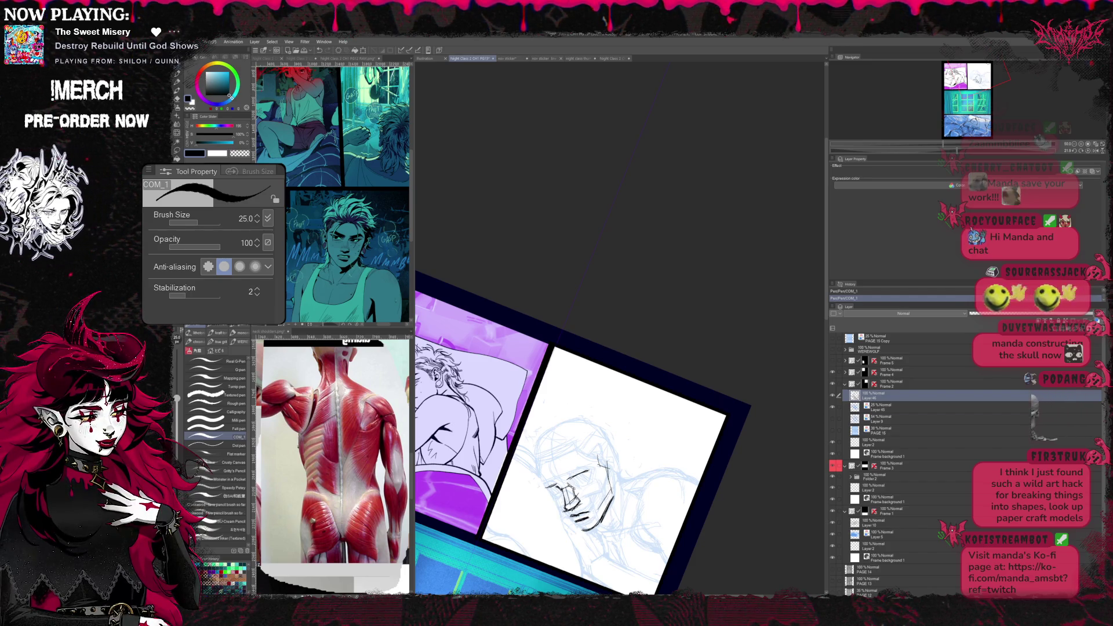
pyautogui.press('e')
pyautogui.press('p')
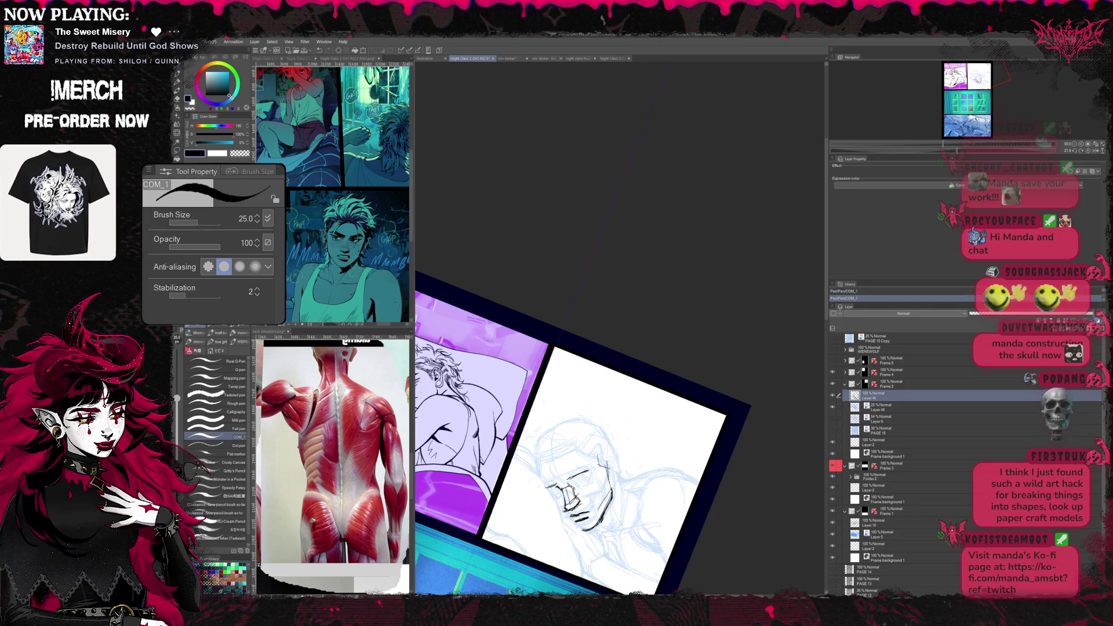
pyautogui.press('r')
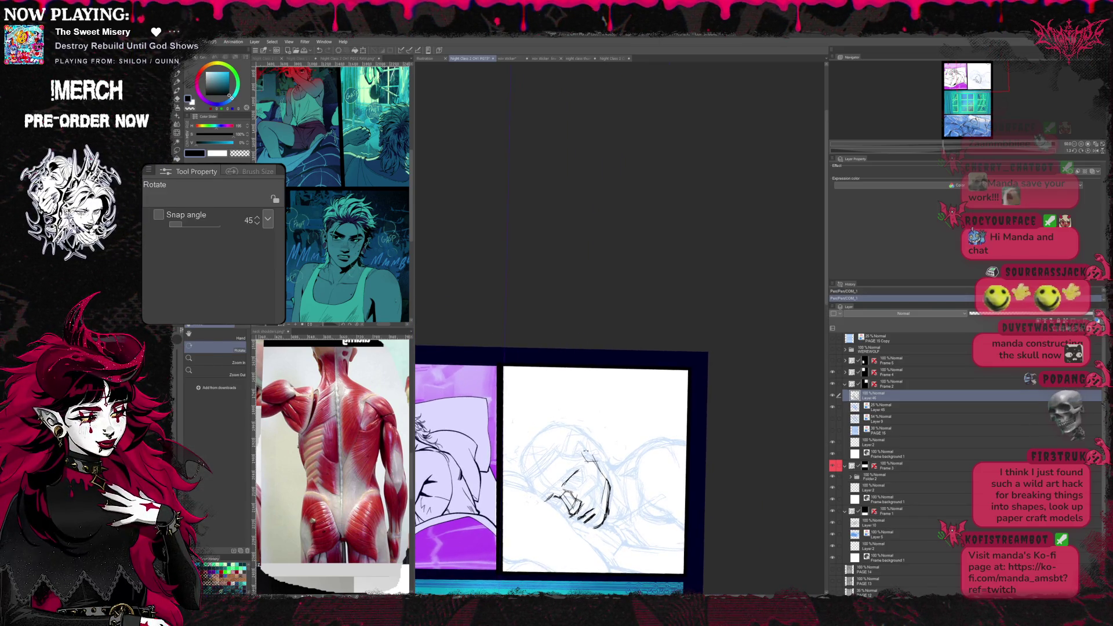
pyautogui.press('p')
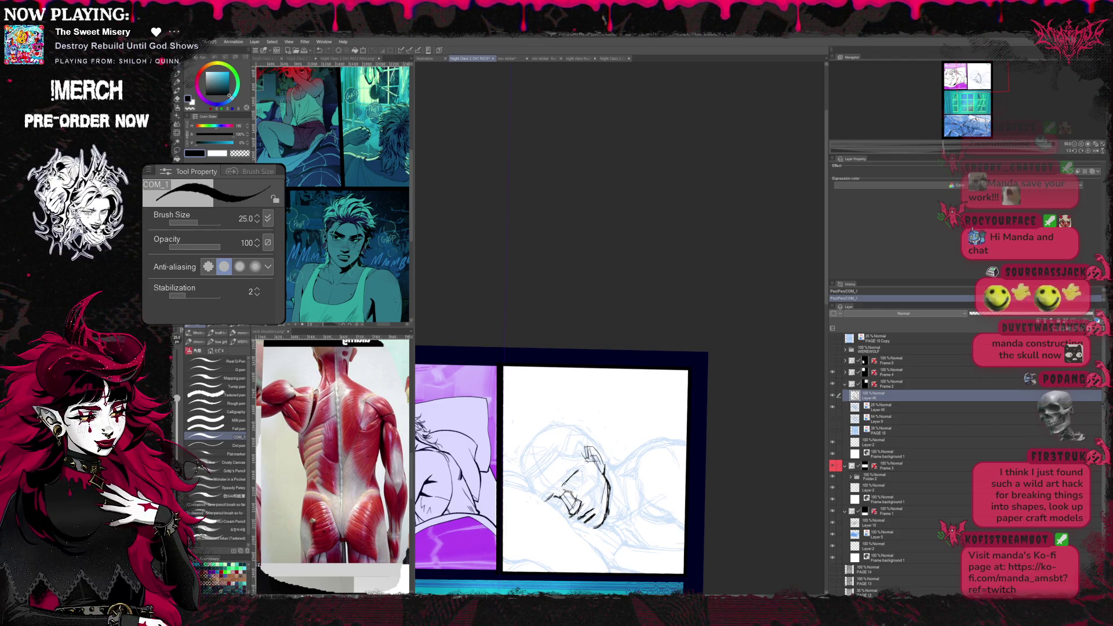
pyautogui.press('e')
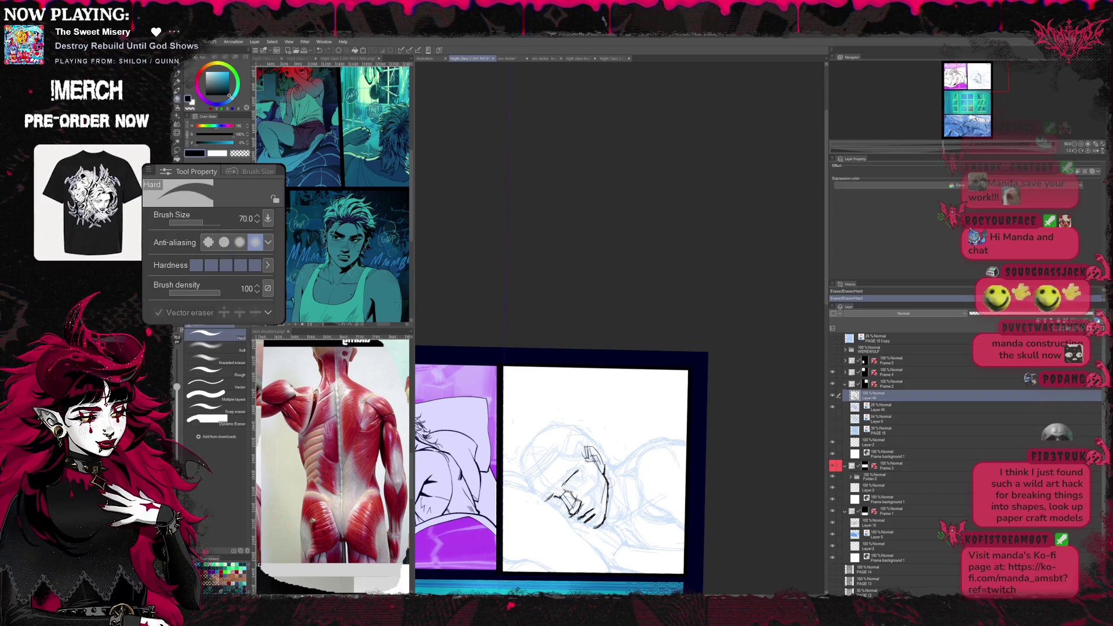
pyautogui.press('p')
# - Tilt the page about 45 degrees and erase unsatisfying face ink along the jaw
pyautogui.press('r')
pyautogui.moveTo(565, 470)
pyautogui.mouseDown()
pyautogui.moveTo(522, 391)
pyautogui.moveTo(557, 392)
pyautogui.mouseUp()
pyautogui.press('e')
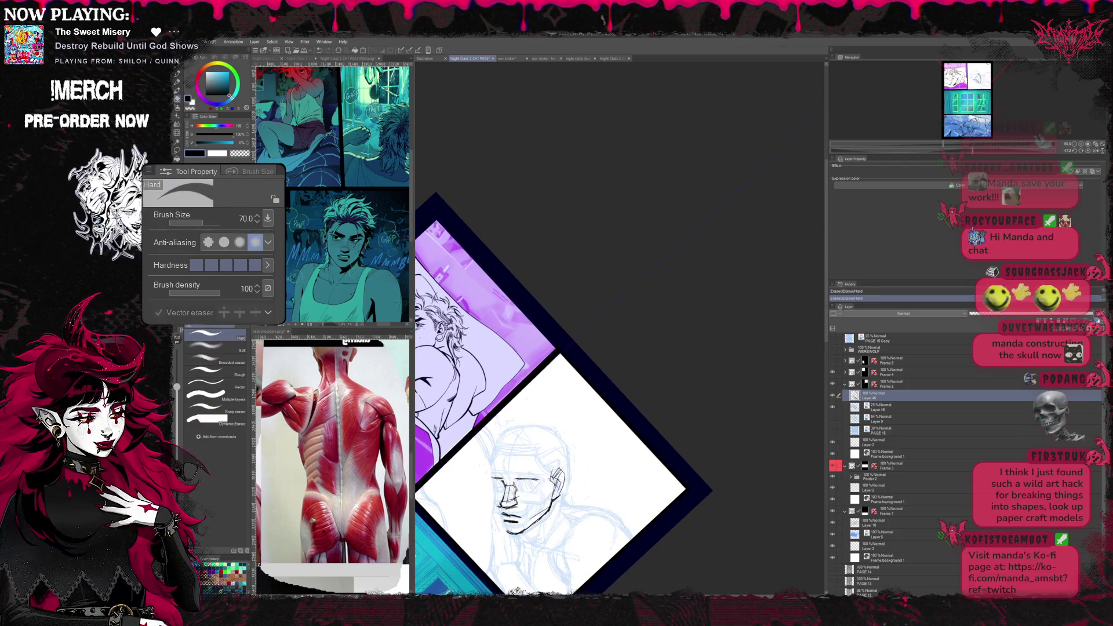
pyautogui.press('p')
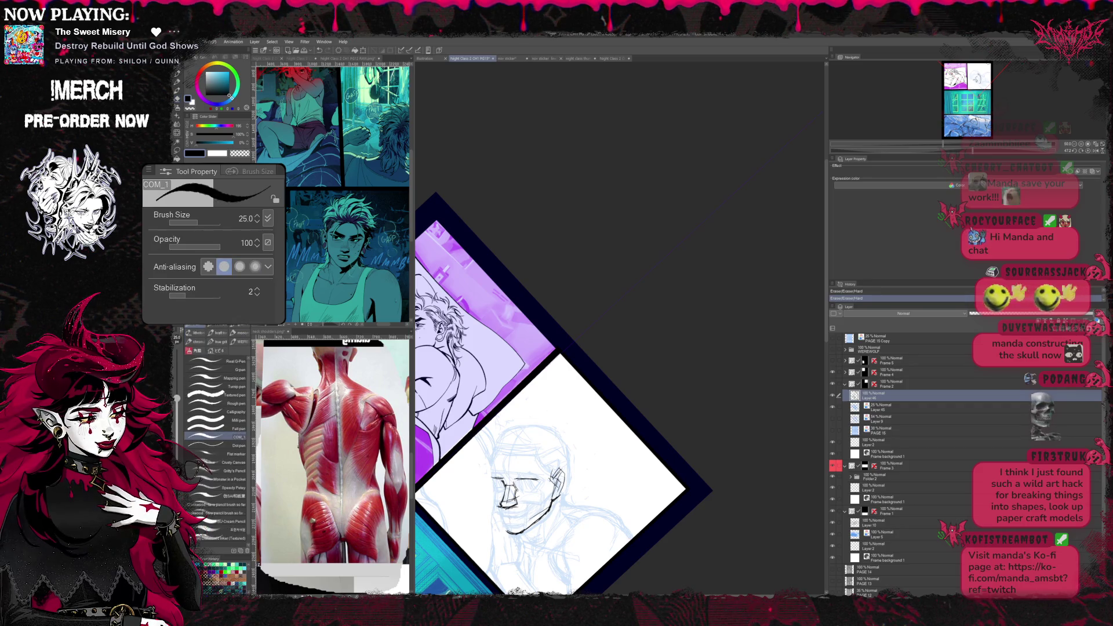
pyautogui.moveTo(557, 435); pyautogui.dragTo(574, 391)
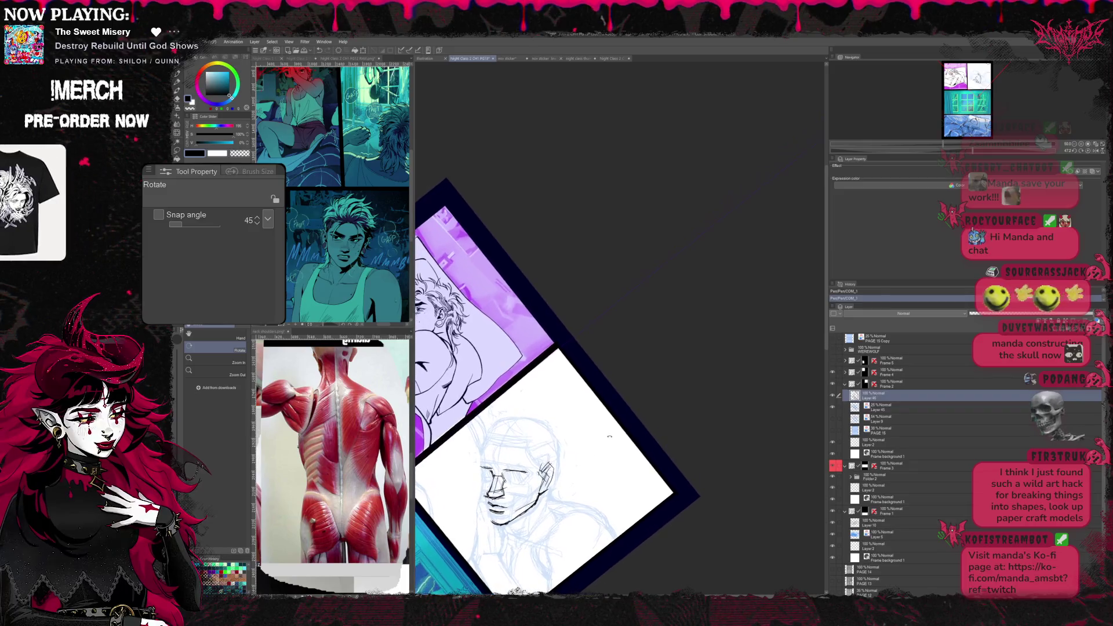
pyautogui.press('e')
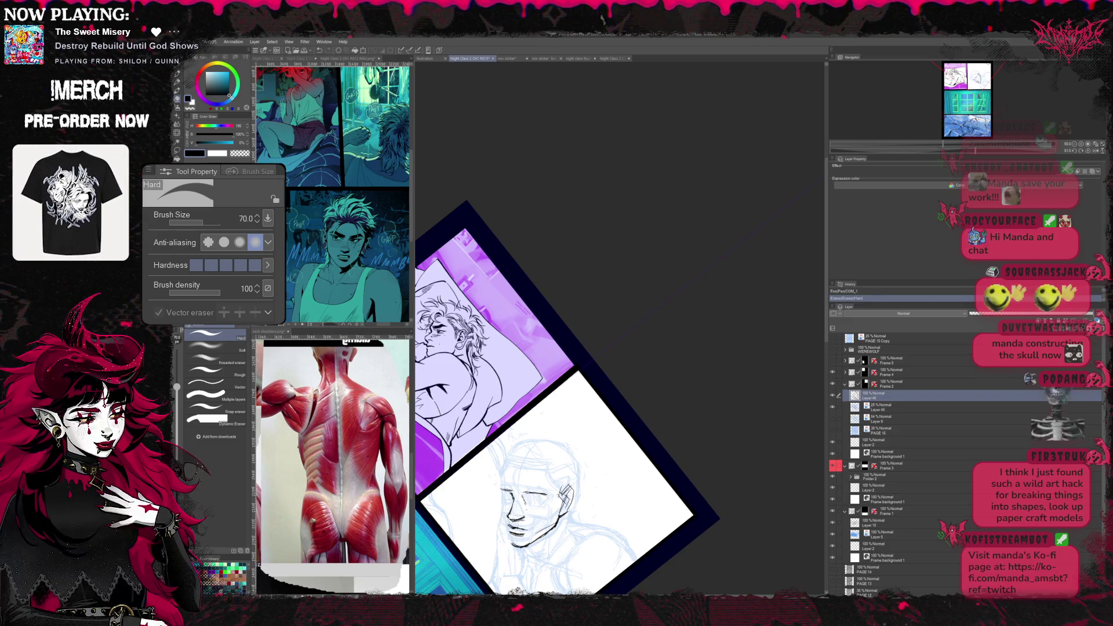
pyautogui.press('r')
pyautogui.moveTo(610, 452); pyautogui.dragTo(688, 392)
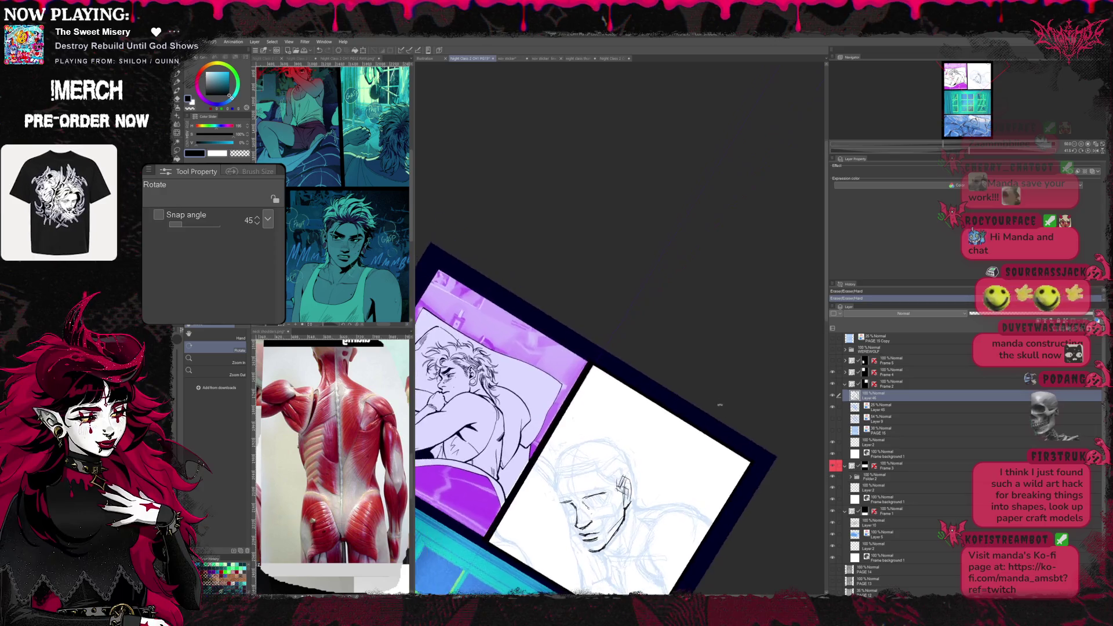
pyautogui.press('e')
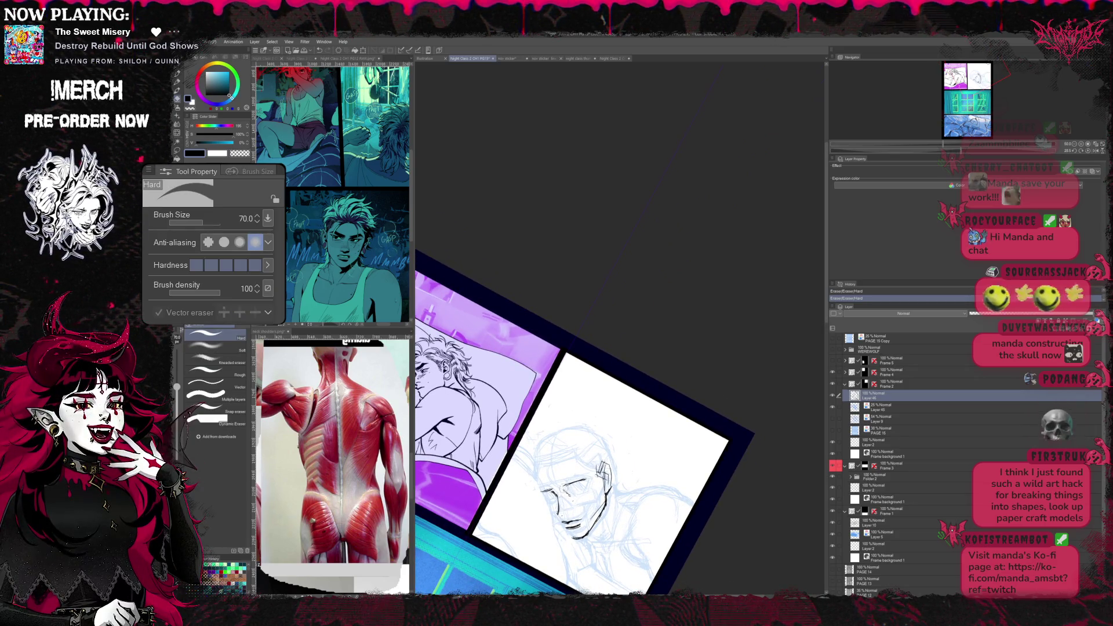
pyautogui.press('r')
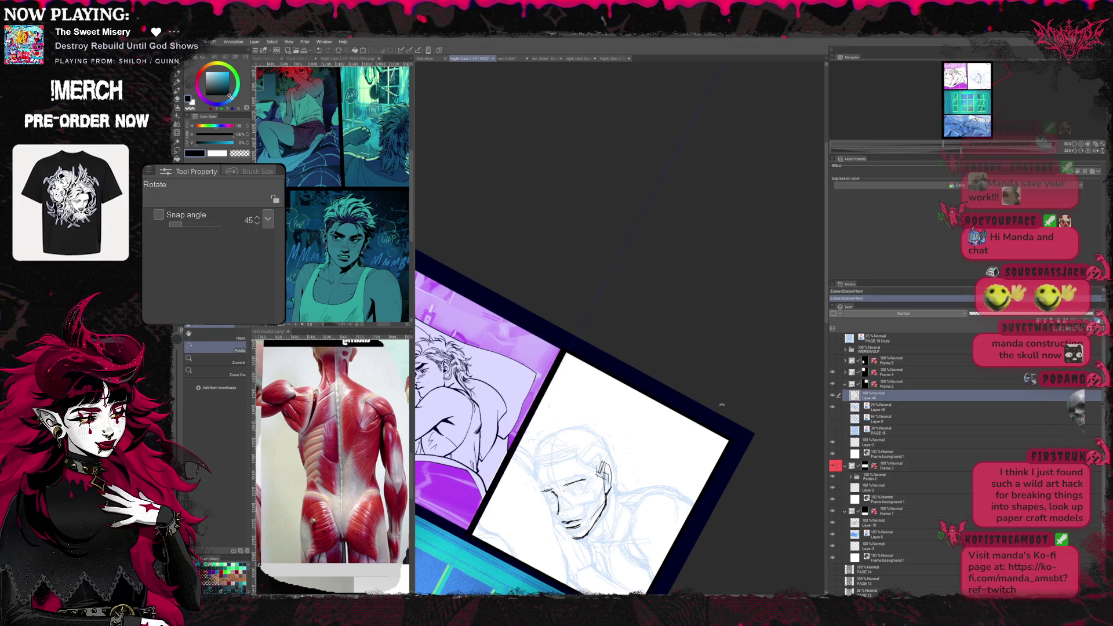
pyautogui.moveTo(721, 405); pyautogui.dragTo(661, 348)
# - Clear most of the face ink, keeping short strokes near the ear and jaw, re-angling the page
pyautogui.press('e')
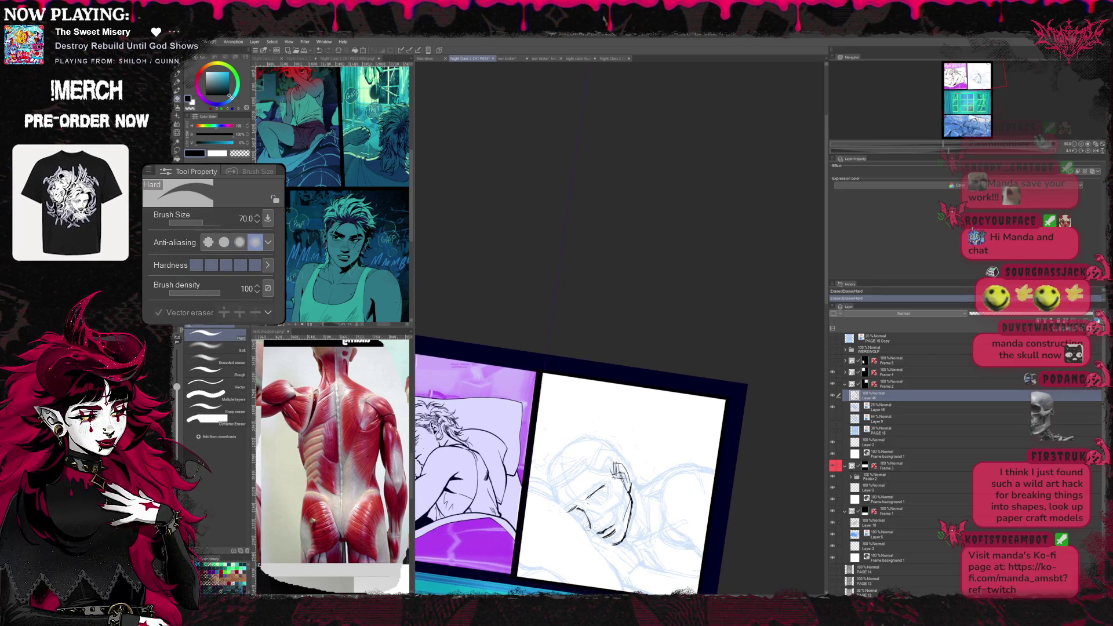
pyautogui.press('p')
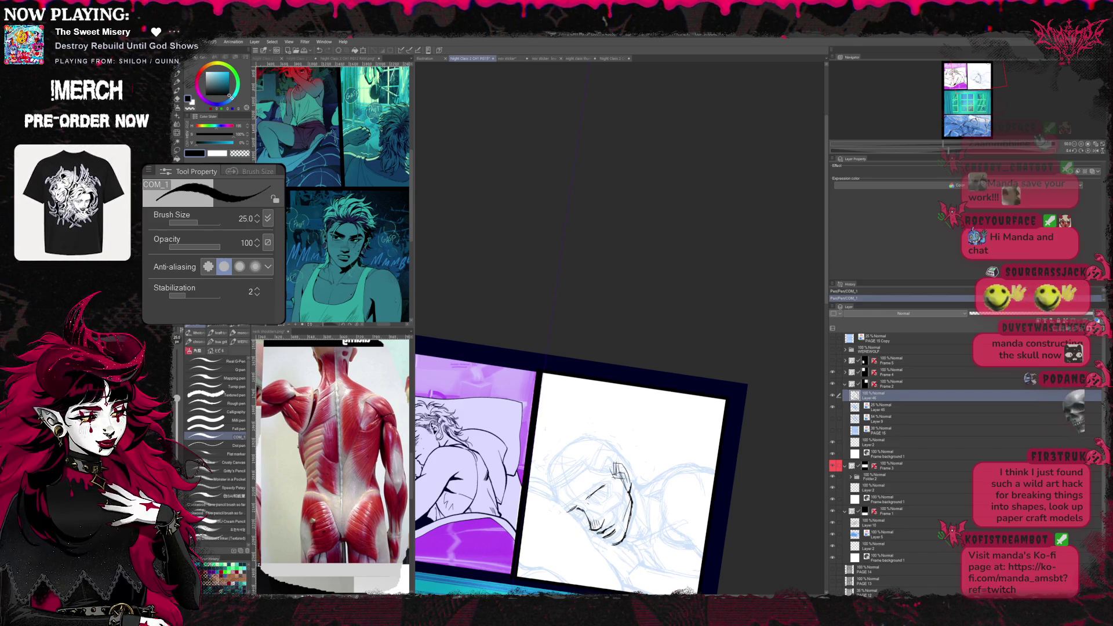
pyautogui.press('e')
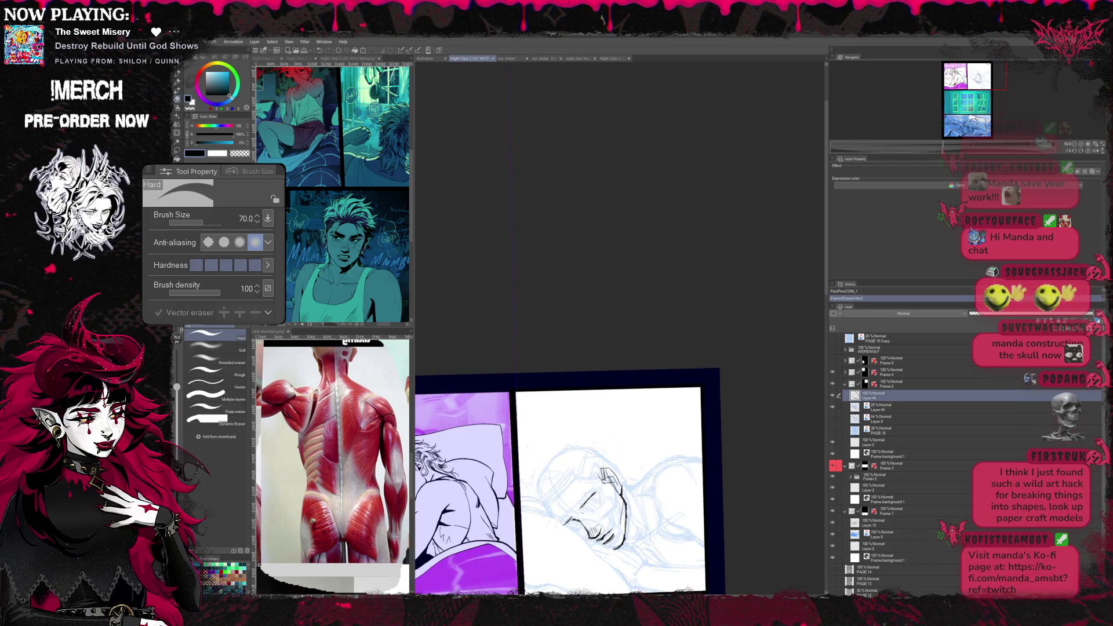
pyautogui.press('p')
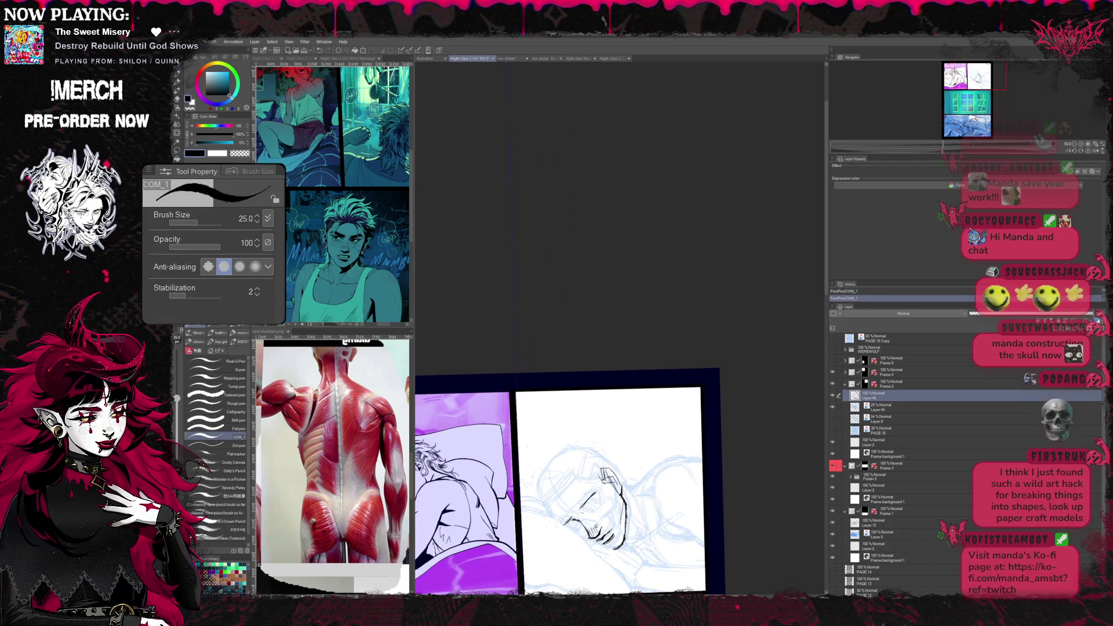
pyautogui.press('r')
pyautogui.moveTo(566, 435); pyautogui.dragTo(608, 487)
pyautogui.press('e')
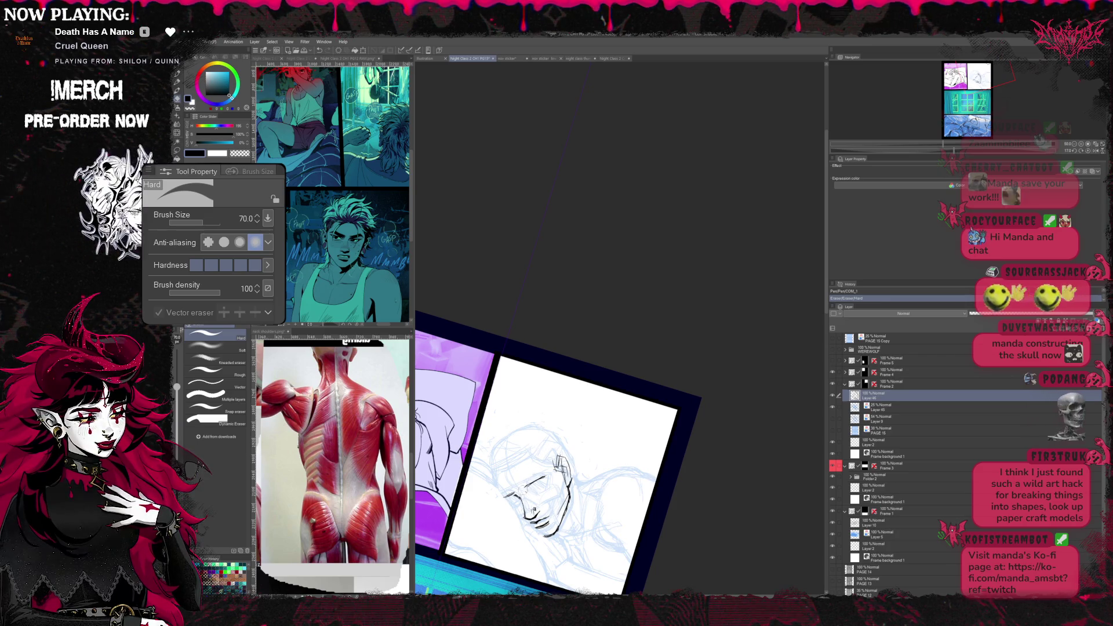
pyautogui.press('r')
pyautogui.moveTo(565, 435)
pyautogui.mouseDown()
pyautogui.moveTo(574, 452)
pyautogui.moveTo(625, 452)
pyautogui.mouseUp()
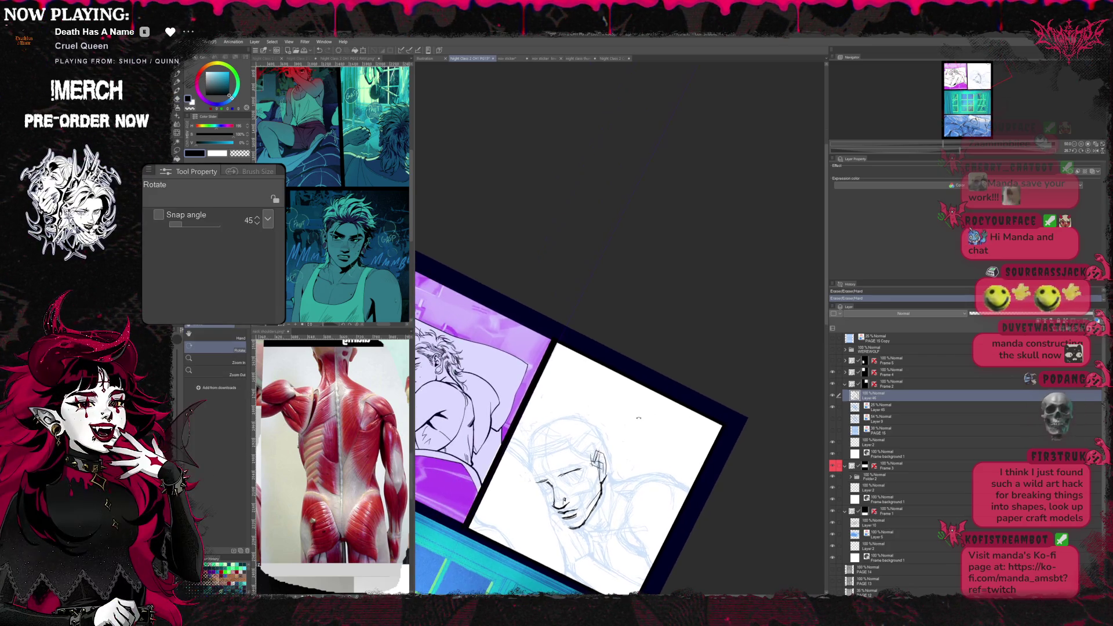
pyautogui.press('e')
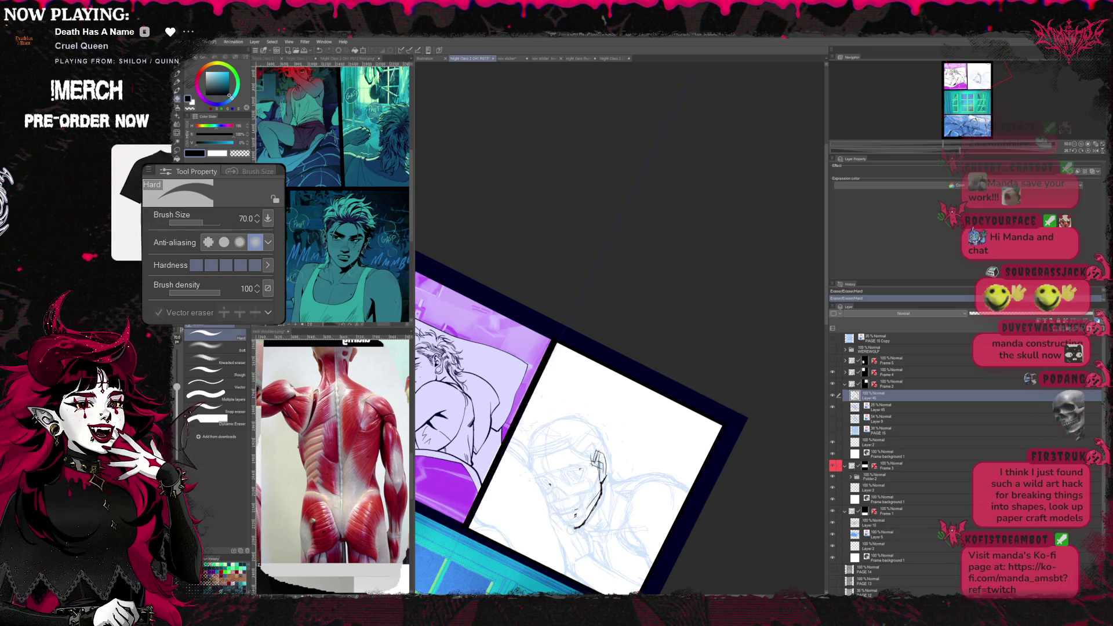
pyautogui.press('r')
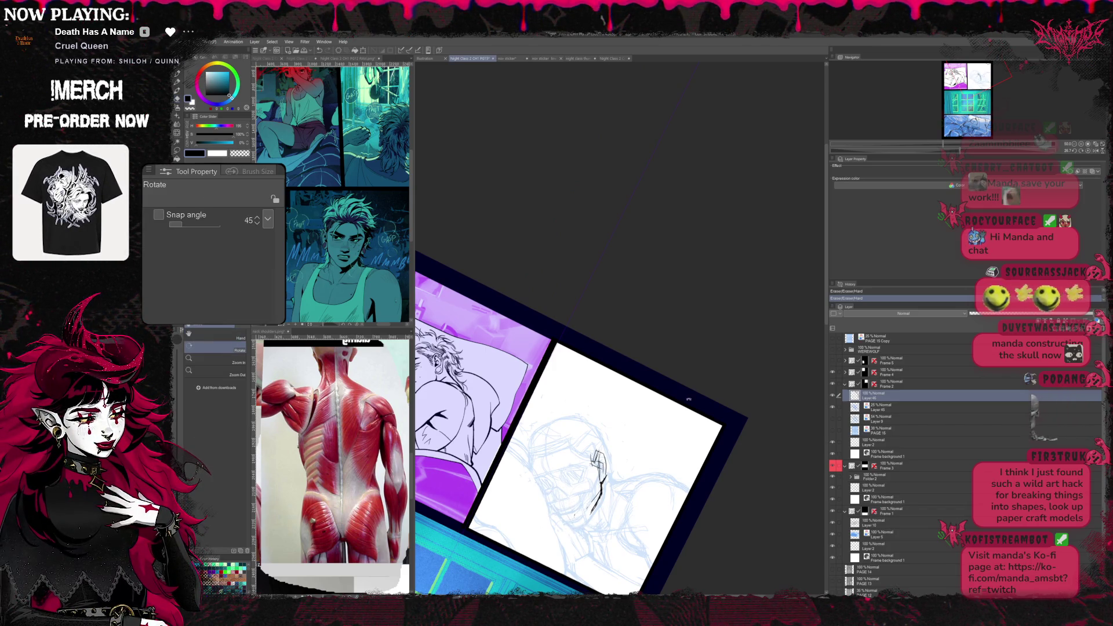
pyautogui.moveTo(608, 392); pyautogui.dragTo(539, 260)
# - Re-ink the man's eyes and brows over the blue sketch, turning the page between strokes
pyautogui.moveTo(522, 348); pyautogui.dragTo(573, 418)
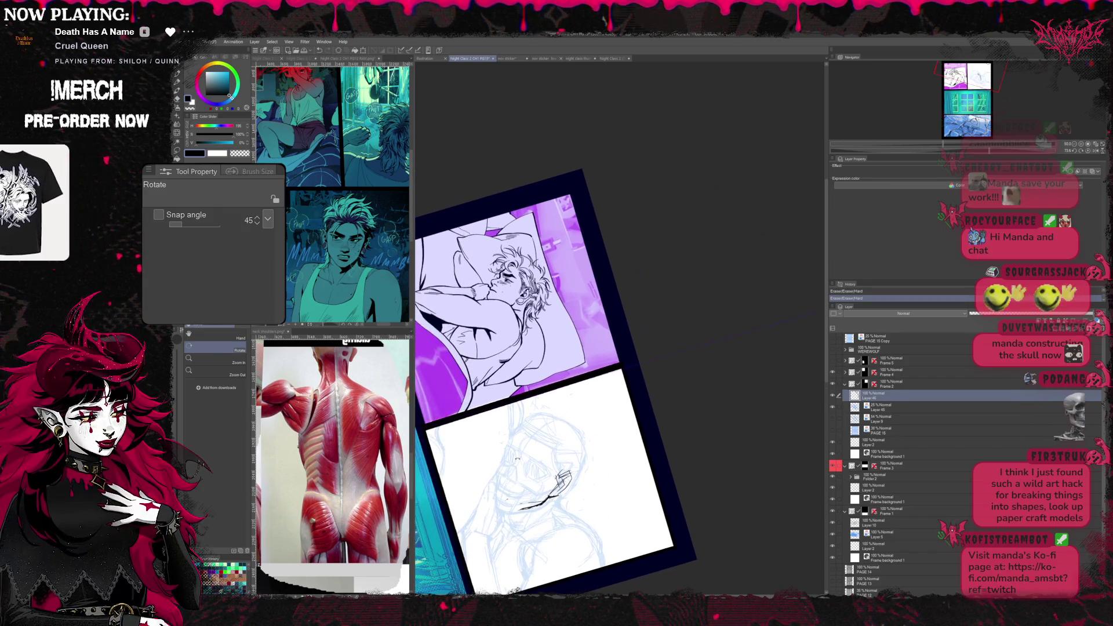
pyautogui.press('b')
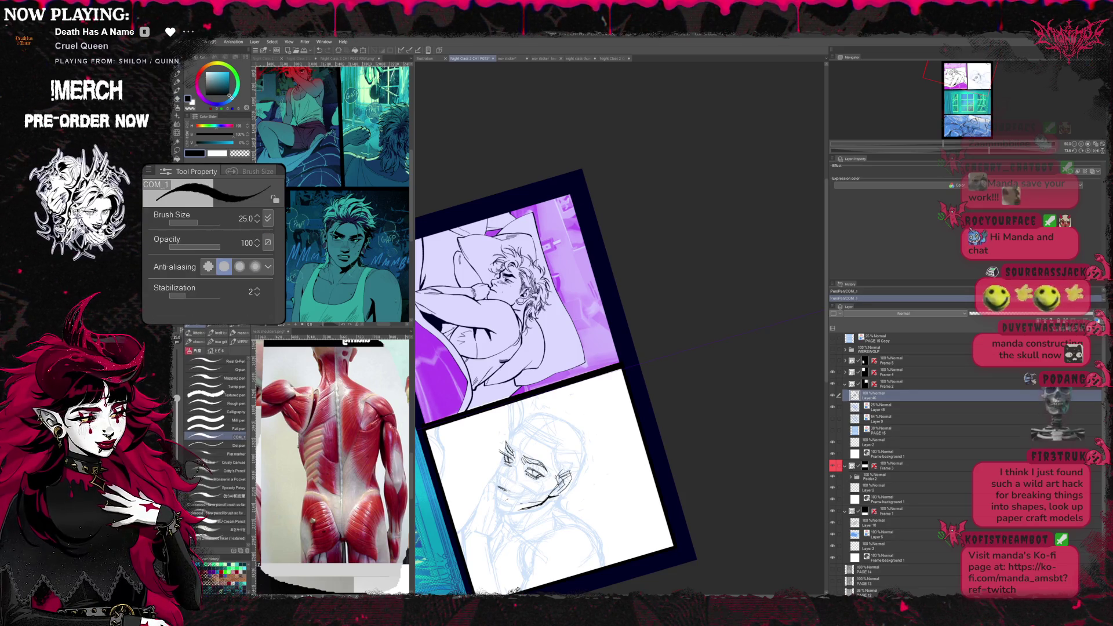
pyautogui.press('r')
pyautogui.moveTo(608, 304); pyautogui.dragTo(752, 394)
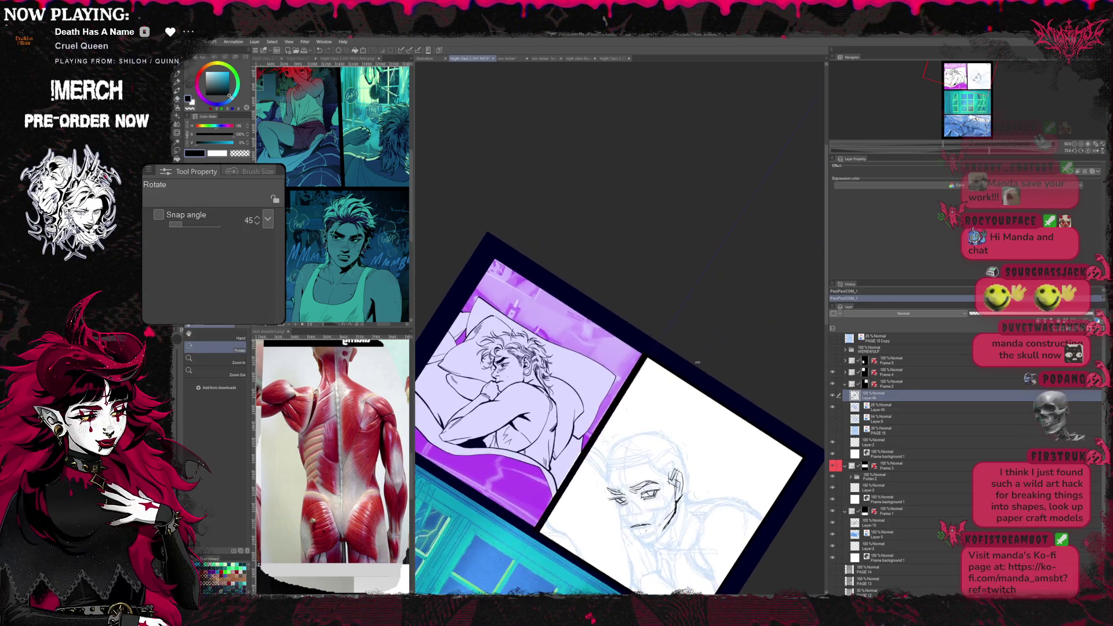
pyautogui.scroll(2, 752, 393)
pyautogui.press('b')
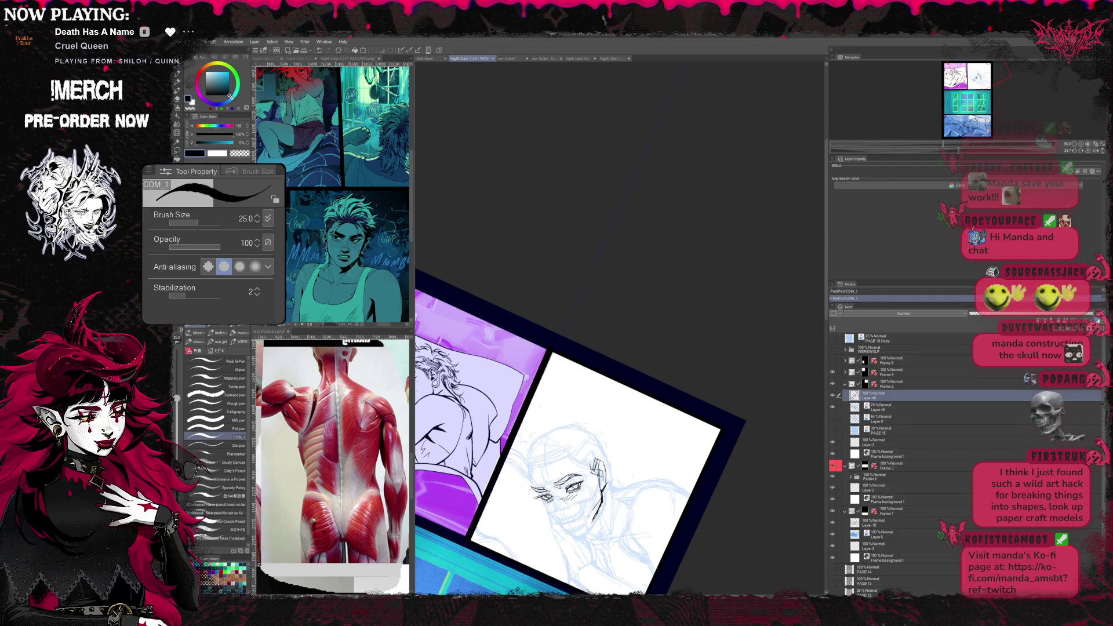
pyautogui.press('r')
pyautogui.moveTo(660, 383); pyautogui.dragTo(689, 437)
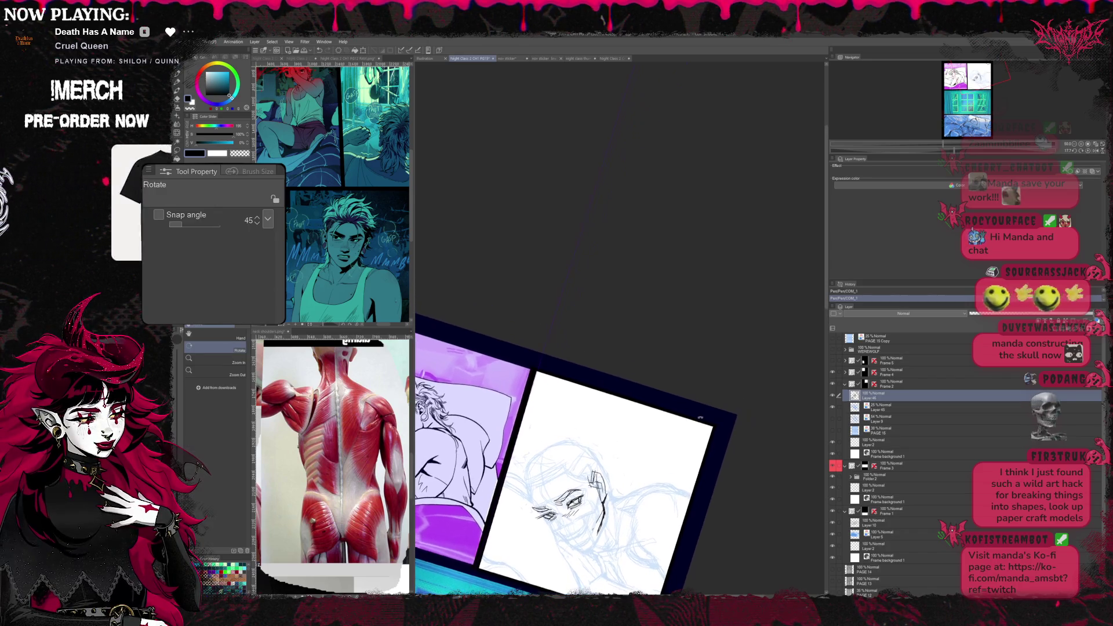
pyautogui.press('b')
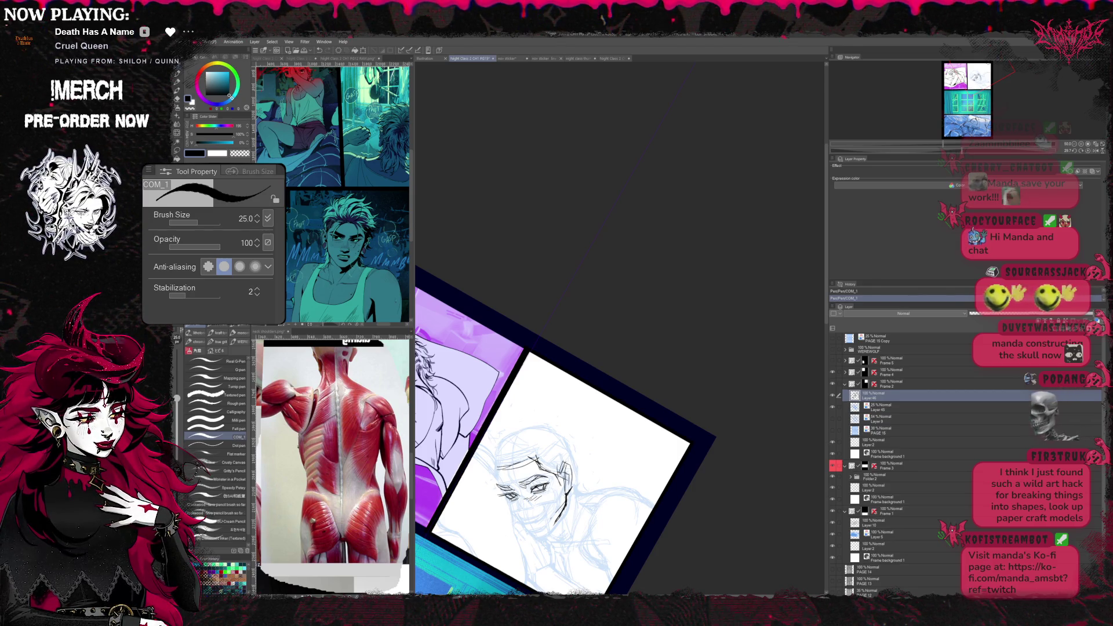
# - Ink the nose and jaw in fresh black lines, erasing stray ink and tilting the page slightly
pyautogui.press('r')
pyautogui.moveTo(662, 383); pyautogui.dragTo(686, 417)
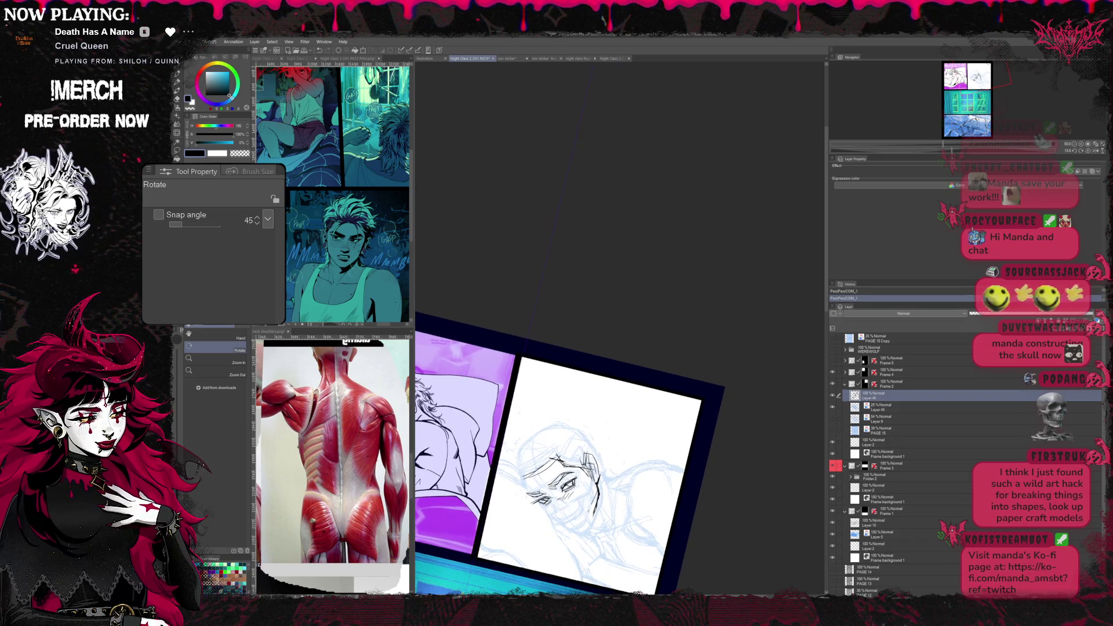
pyautogui.press('e')
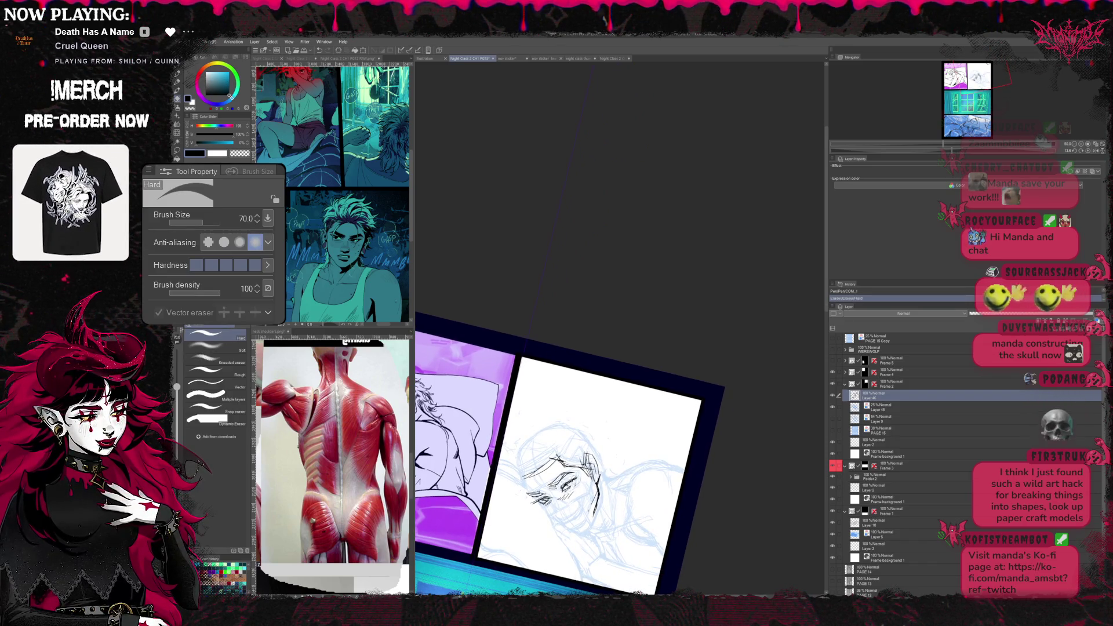
pyautogui.press('b')
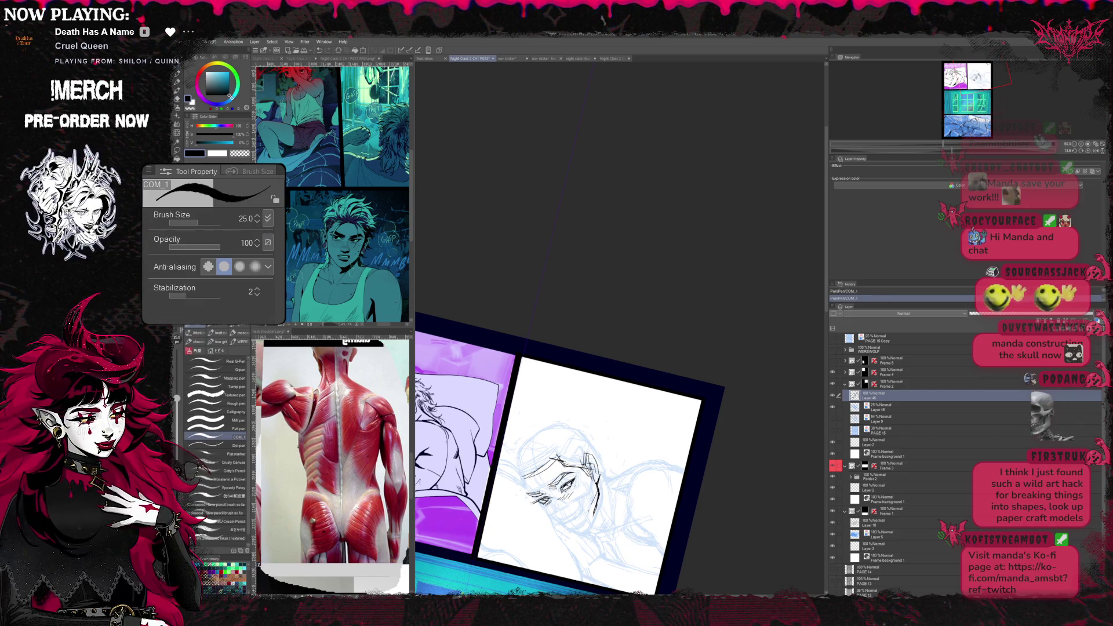
pyautogui.press('r')
pyautogui.moveTo(608, 434); pyautogui.dragTo(599, 452)
pyautogui.moveTo(685, 451); pyautogui.dragTo(633, 429)
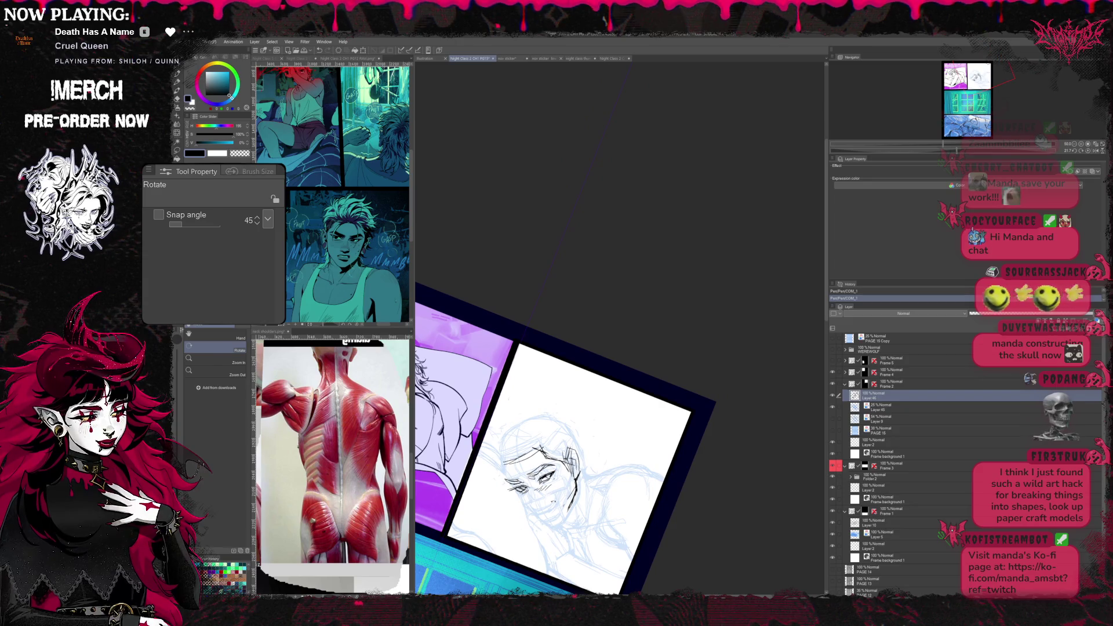
pyautogui.press('b')
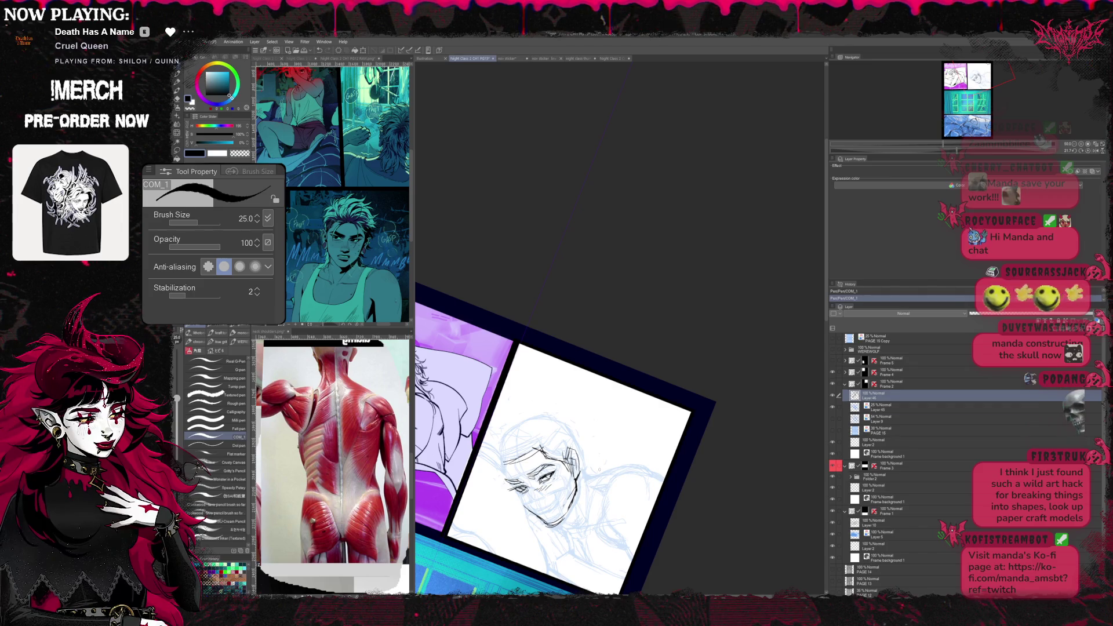
# - Slightly rescale and re-angle the face linework on Layer 46 with Scale/Rotate, then touch up its lines
pyautogui.hotkey('ctrl', 't')
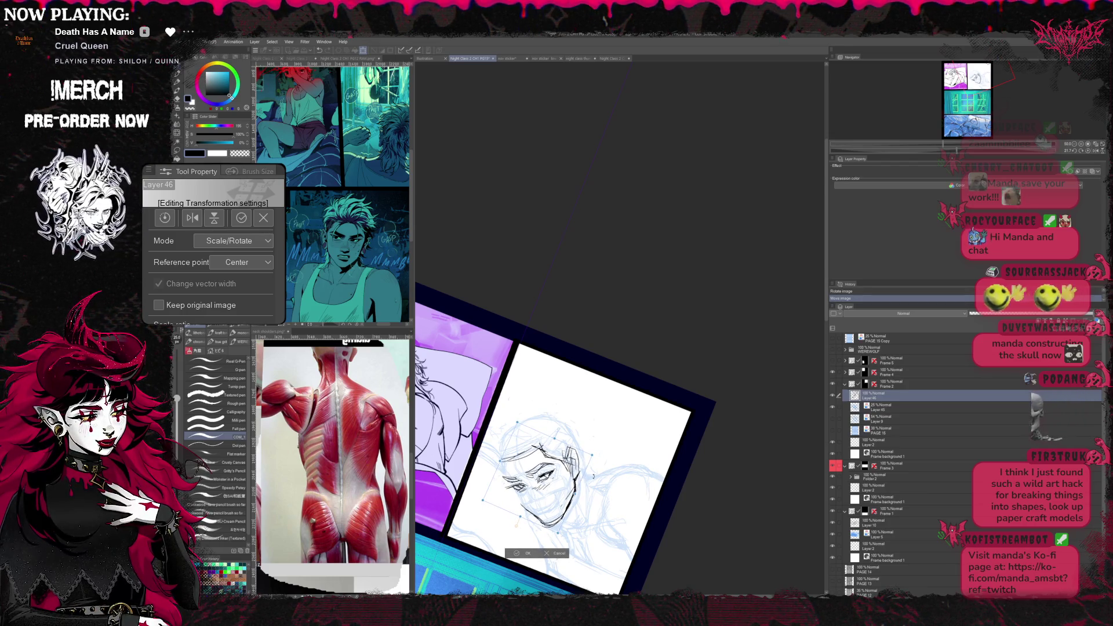
pyautogui.press('Return')
pyautogui.press('e')
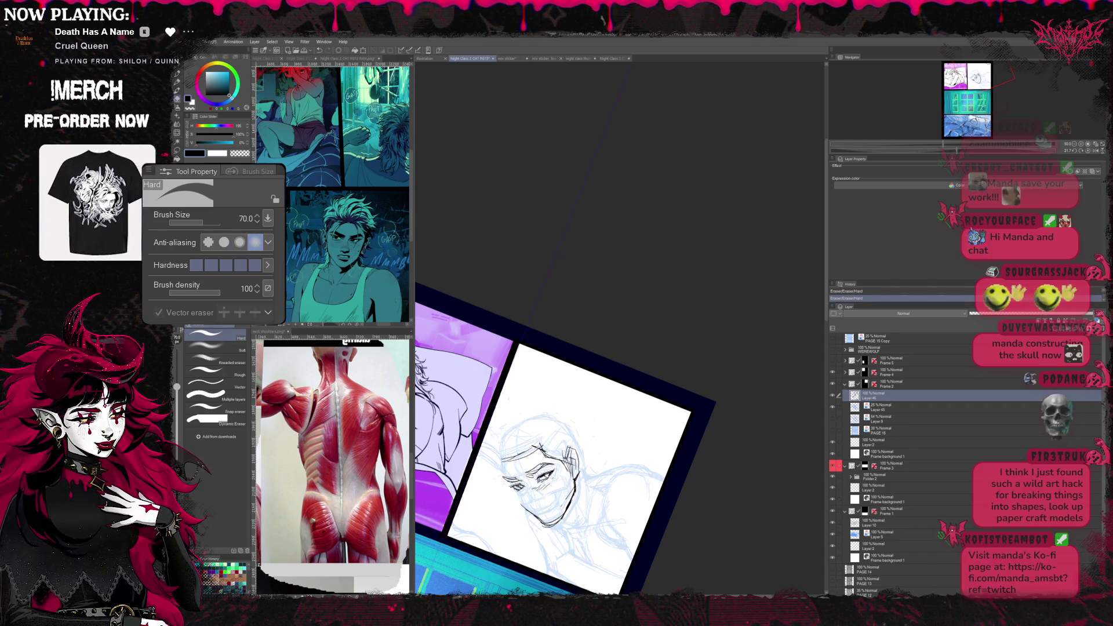
pyautogui.press('p')
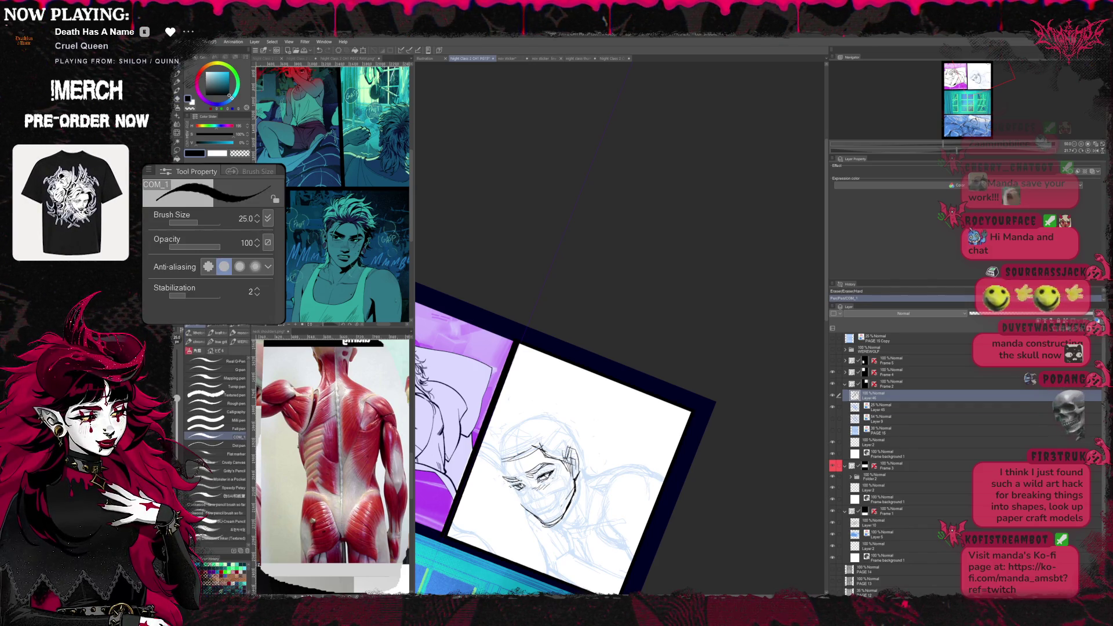
pyautogui.press('e')
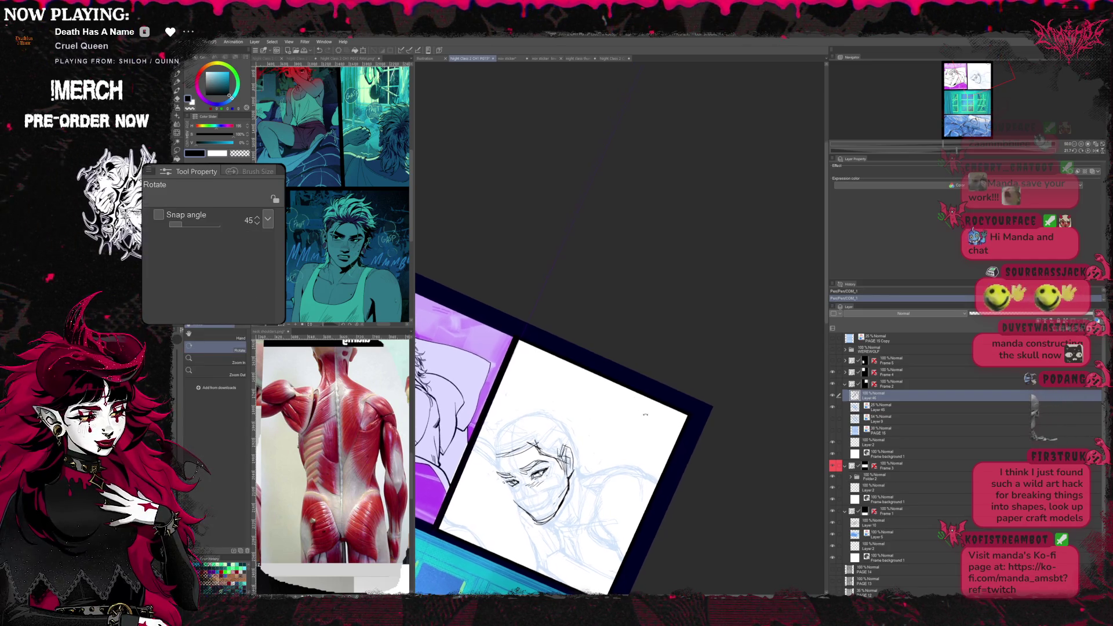
# - Turn the page around and ink the man's eyes and nose, erasing stray strokes
pyautogui.press('p')
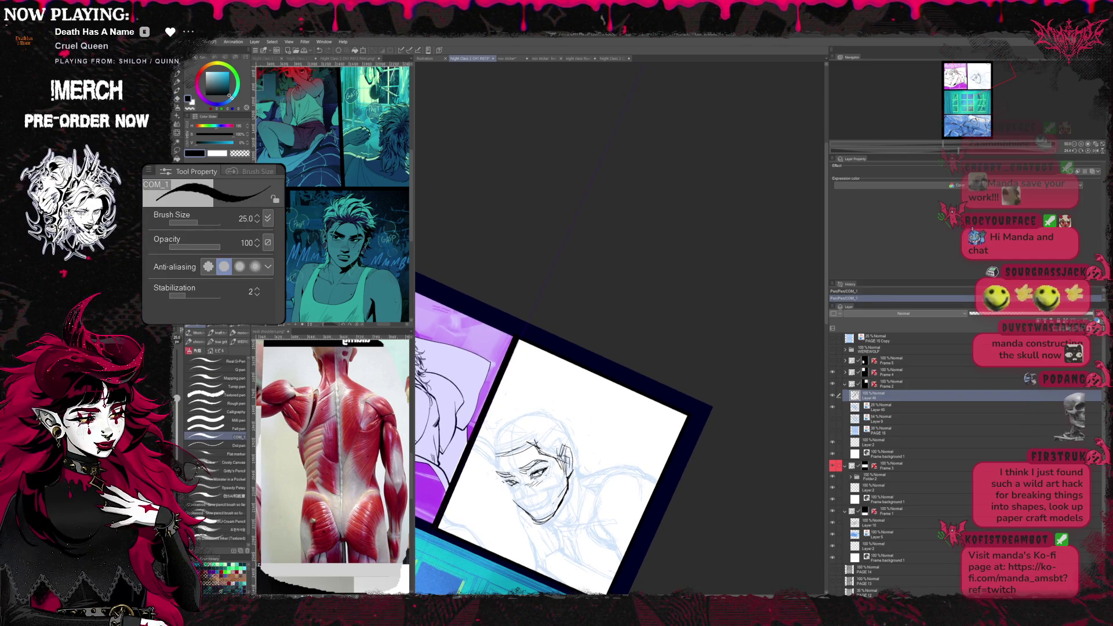
pyautogui.press('r')
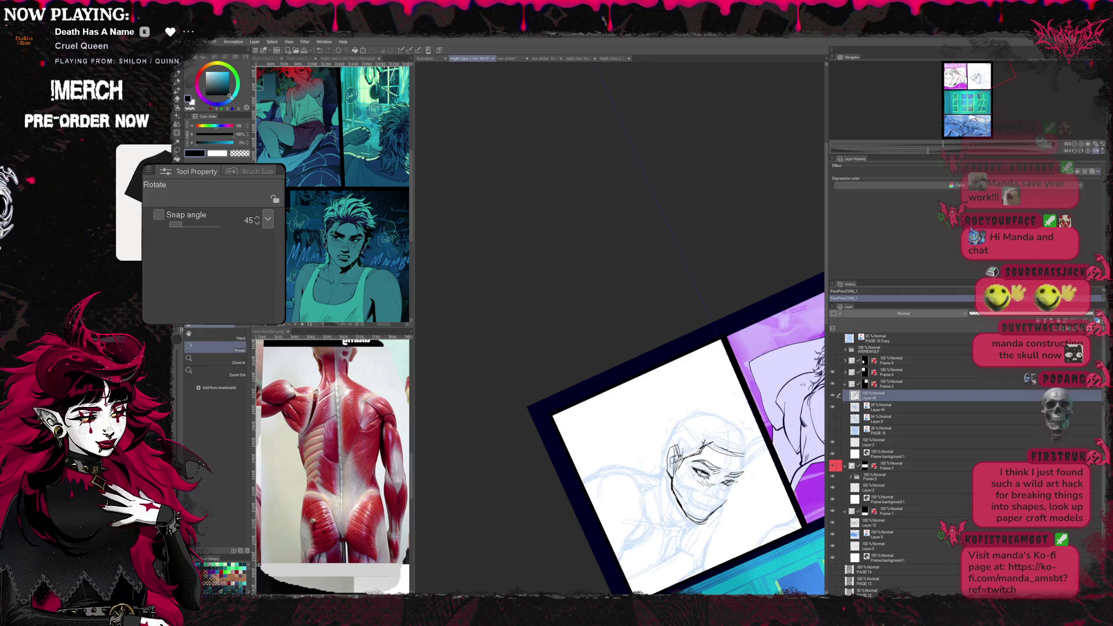
pyautogui.moveTo(565, 434); pyautogui.dragTo(652, 434)
pyautogui.moveTo(565, 434); pyautogui.dragTo(591, 434)
pyautogui.press('p')
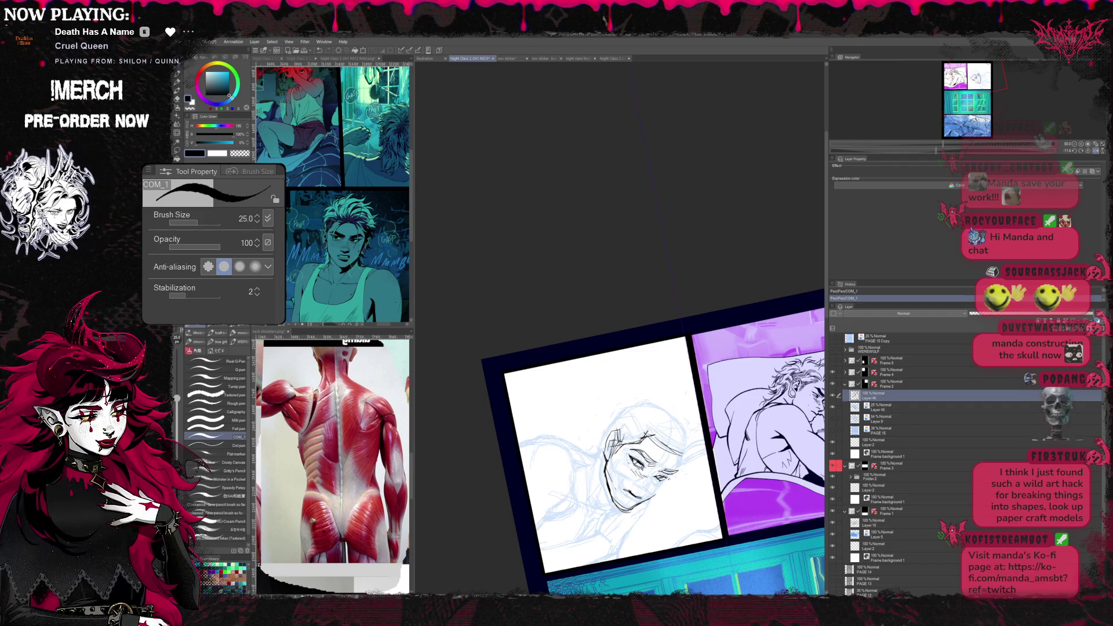
pyautogui.press('r')
pyautogui.moveTo(652, 435); pyautogui.dragTo(609, 392)
pyautogui.moveTo(696, 391); pyautogui.dragTo(617, 425)
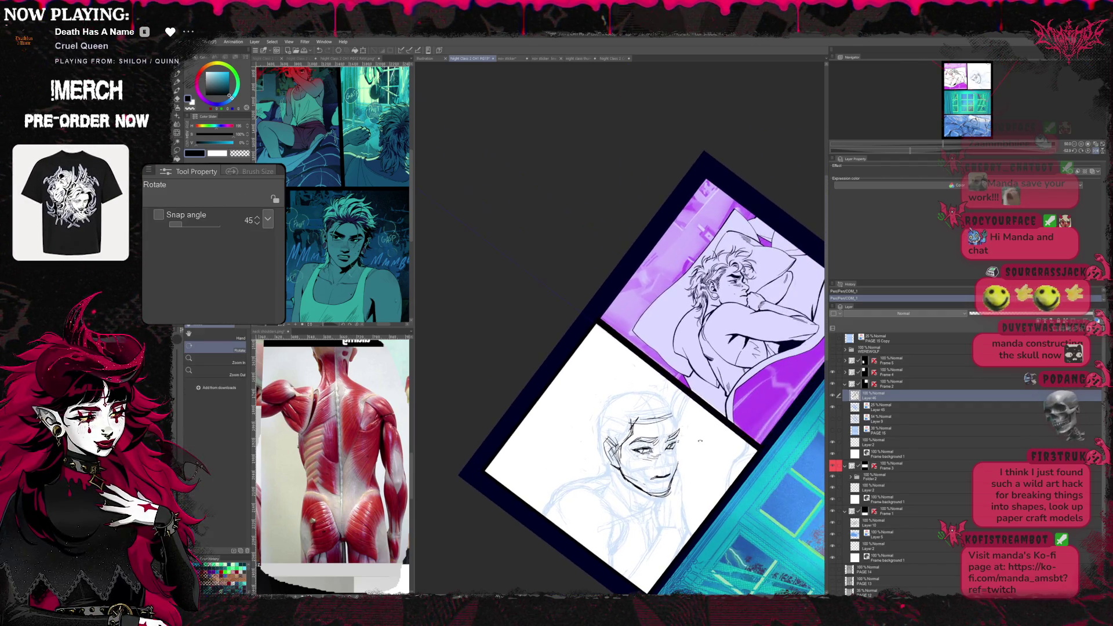
pyautogui.press('e')
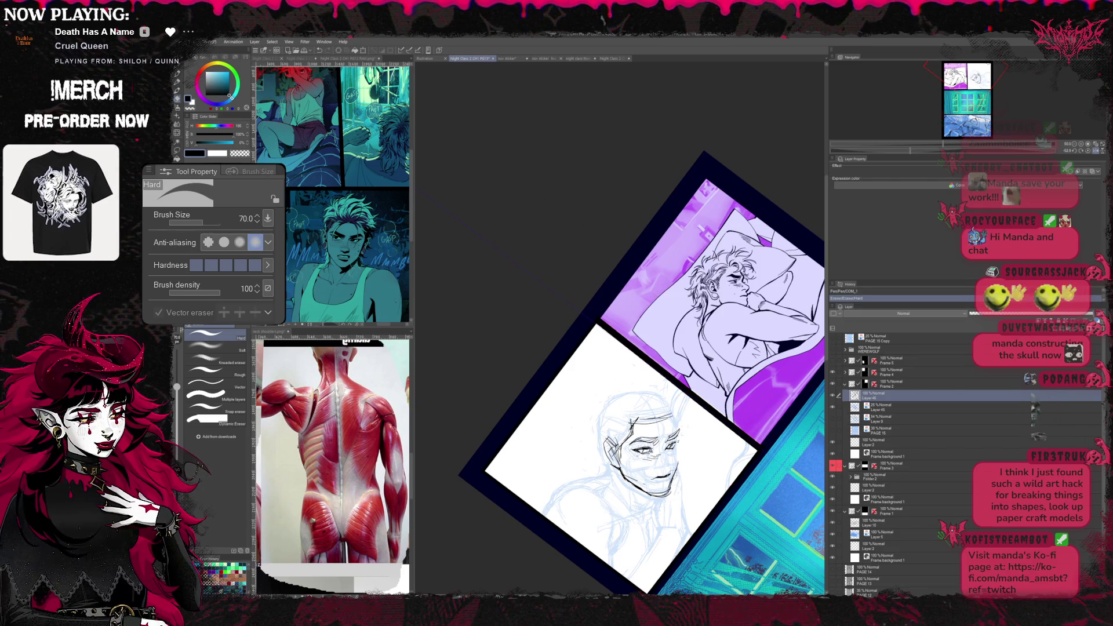
pyautogui.press('p')
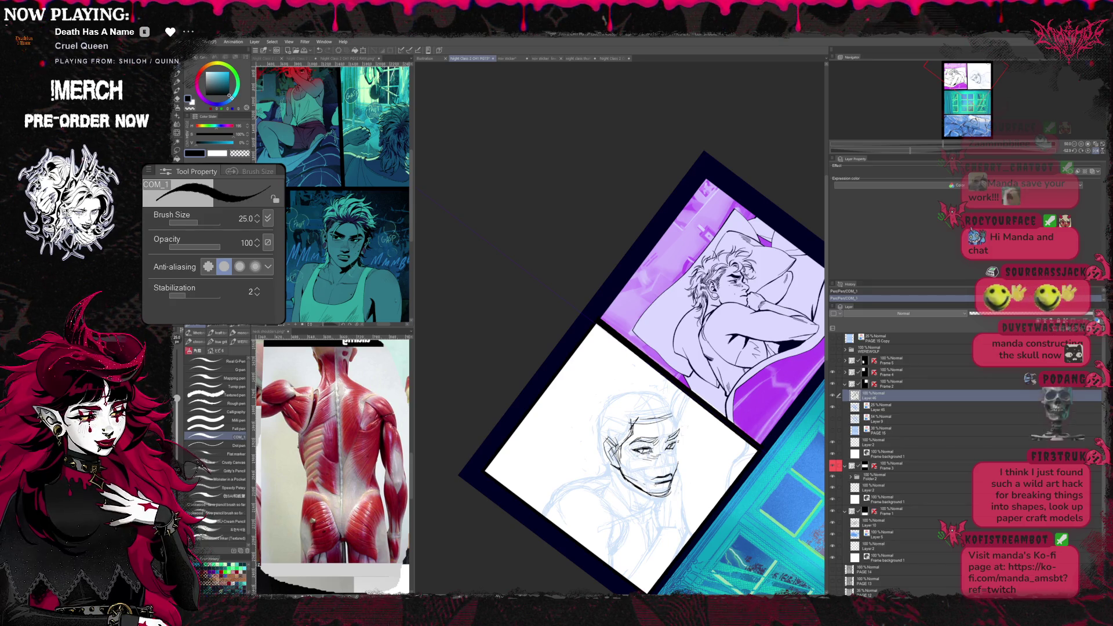
pyautogui.press('e')
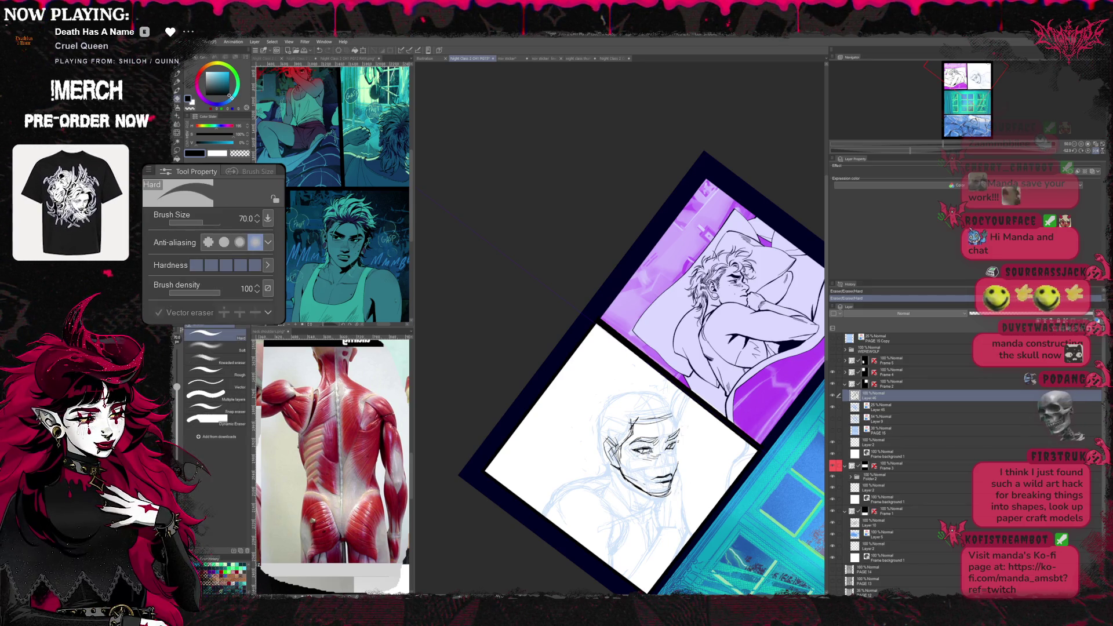
pyautogui.press('p')
# - Ink the mouth and jaw in clean black lines, cleaning stray ink and re-angling the page
pyautogui.press('h')
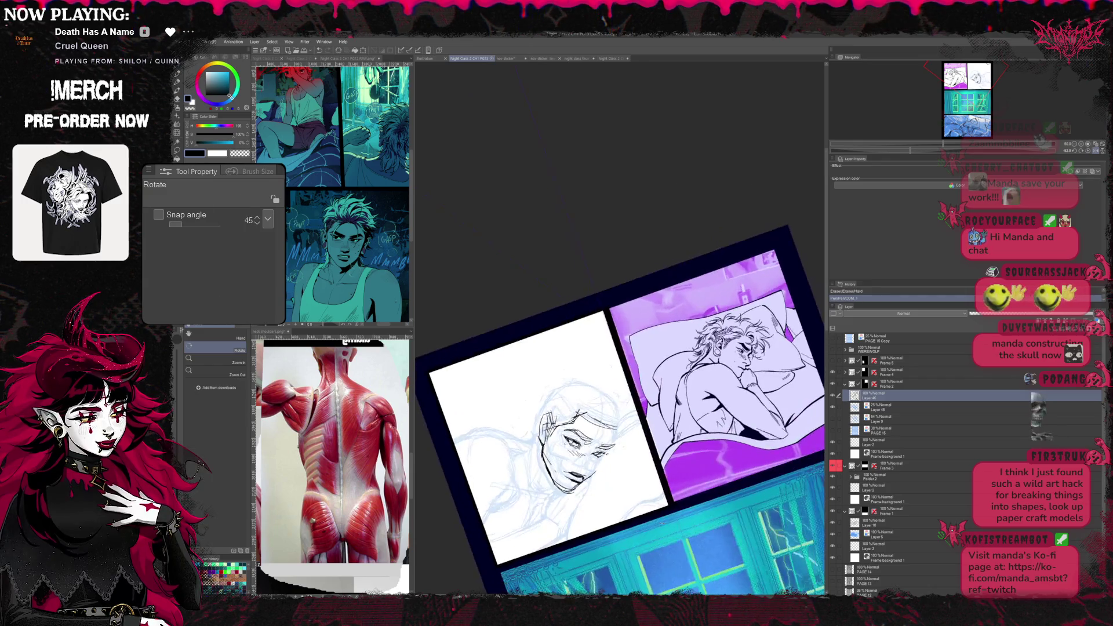
pyautogui.press('e')
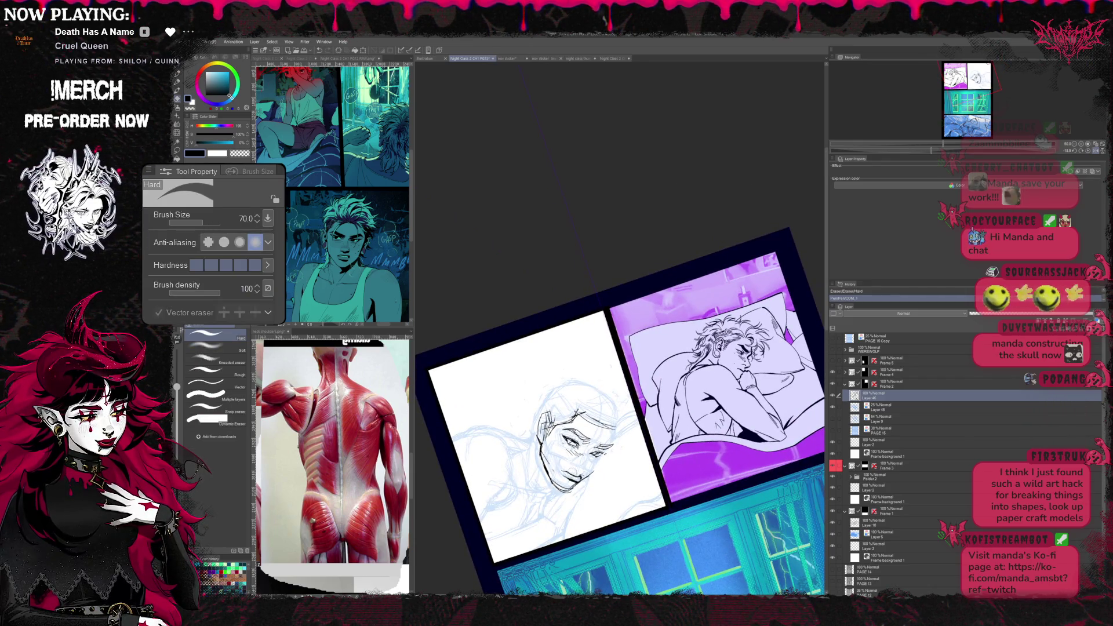
pyautogui.press('p')
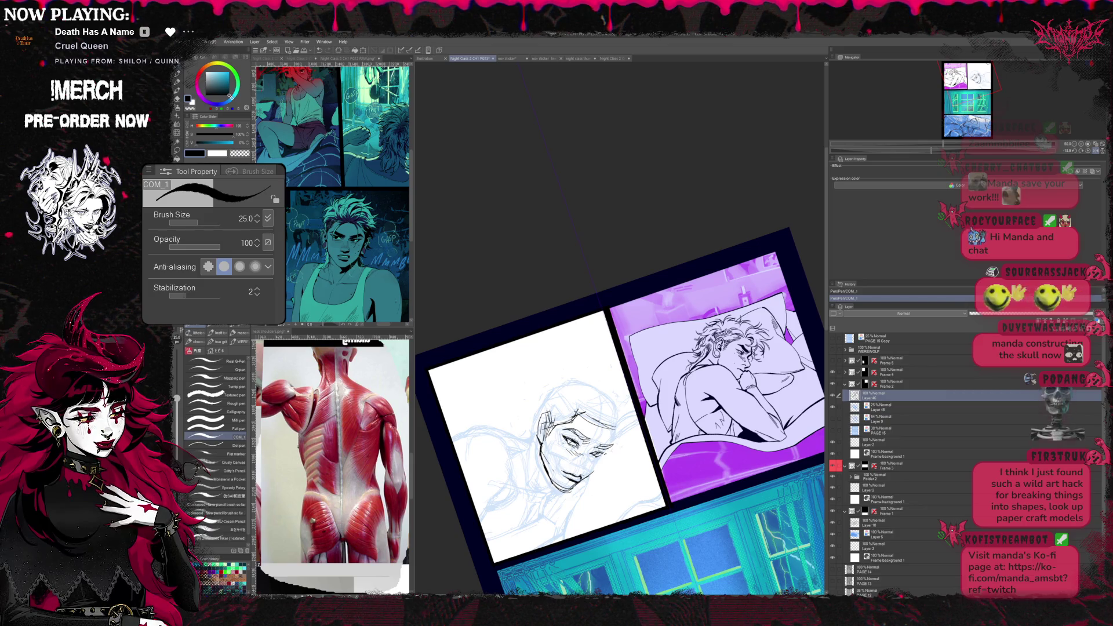
pyautogui.press('caret')
pyautogui.press('e')
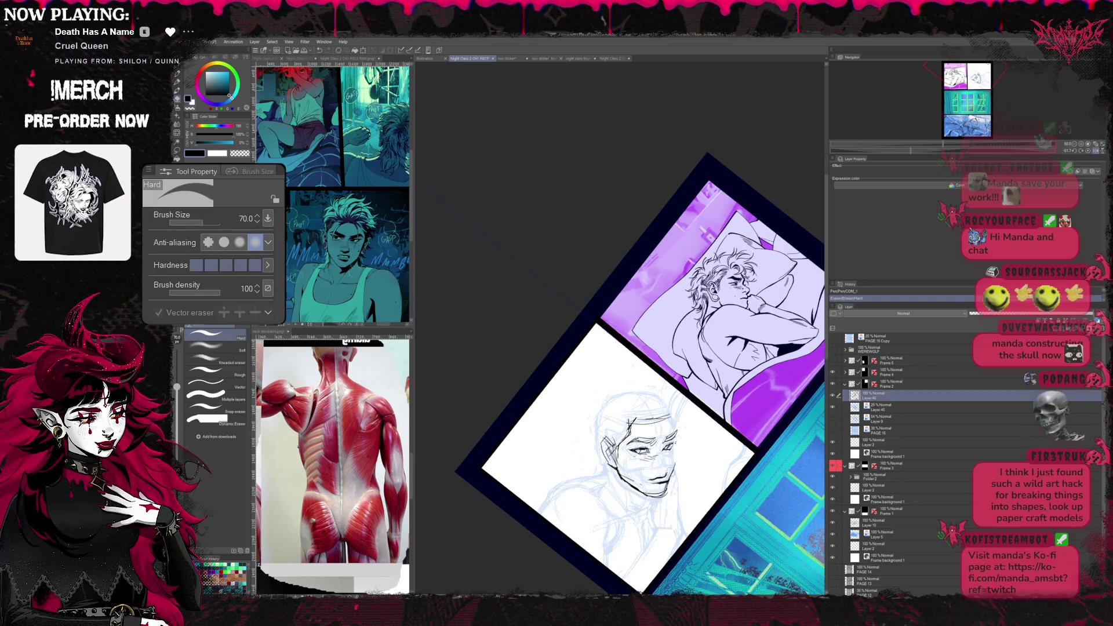
pyautogui.press('p')
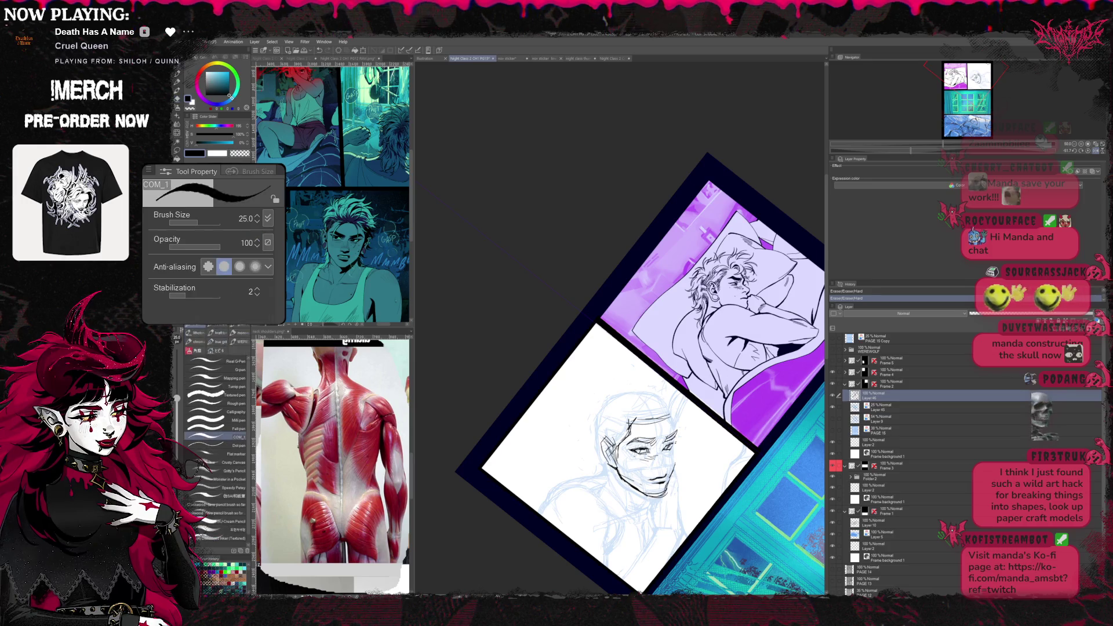
pyautogui.press('e')
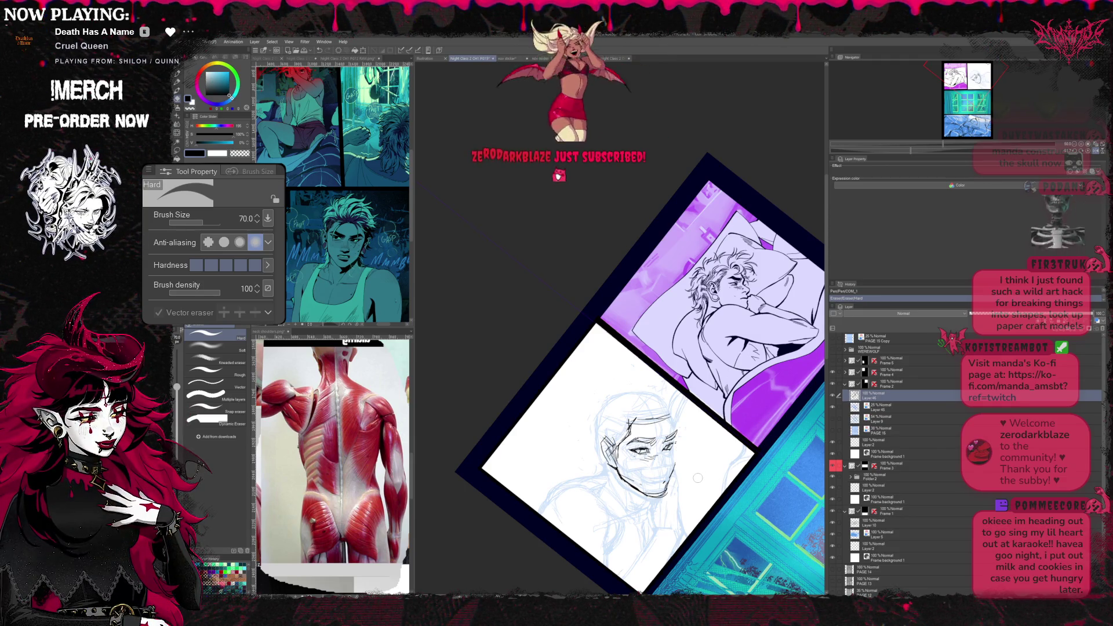
pyautogui.press('r')
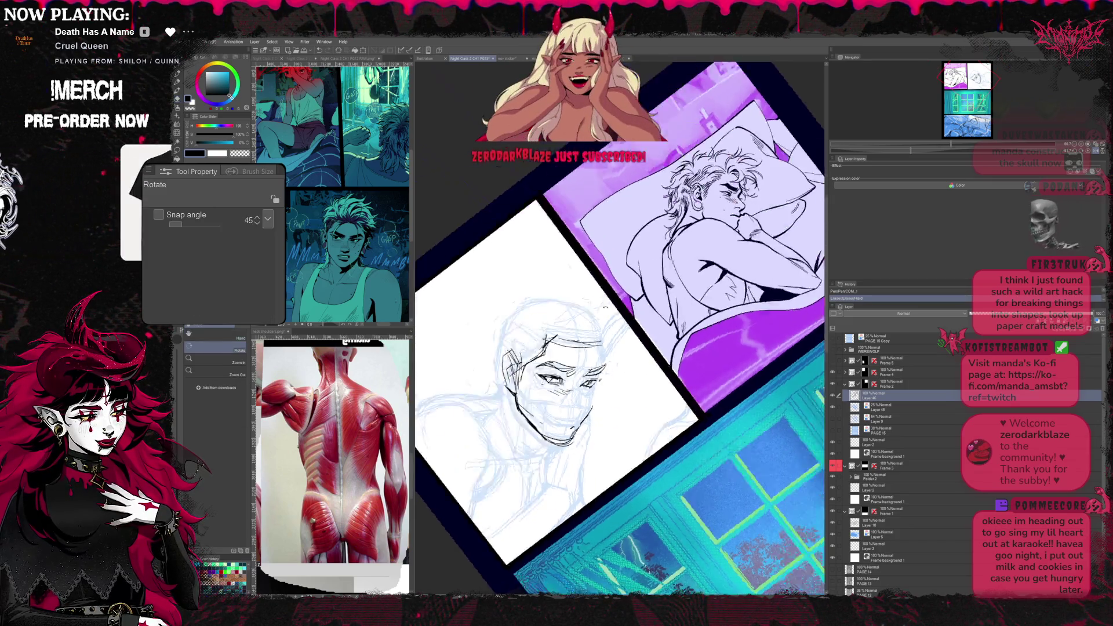
pyautogui.moveTo(609, 348); pyautogui.dragTo(565, 260)
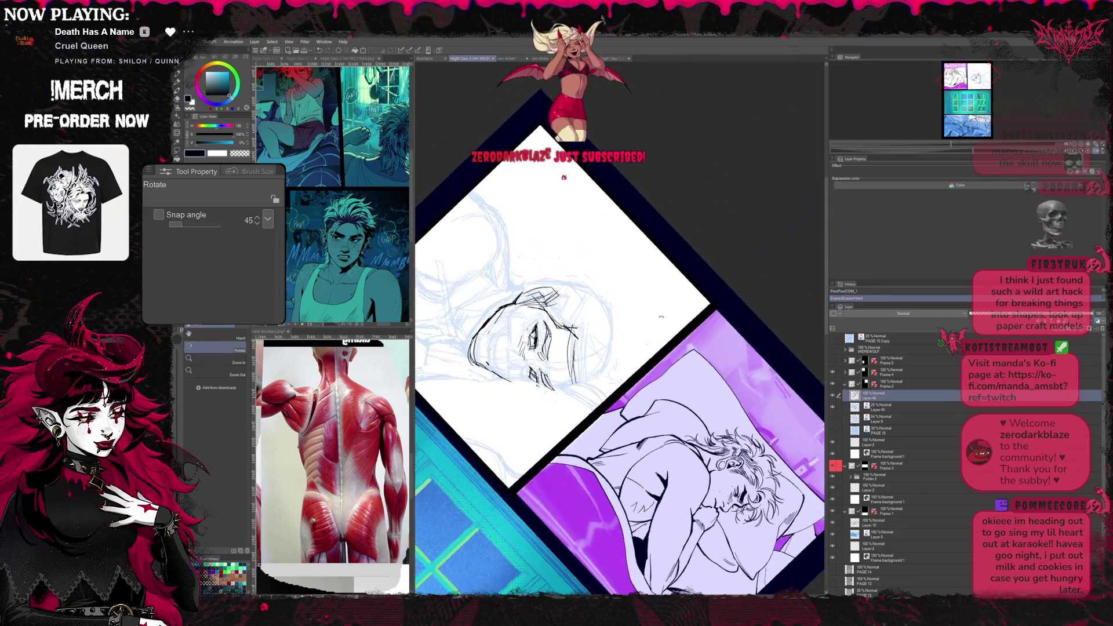
pyautogui.press('b')
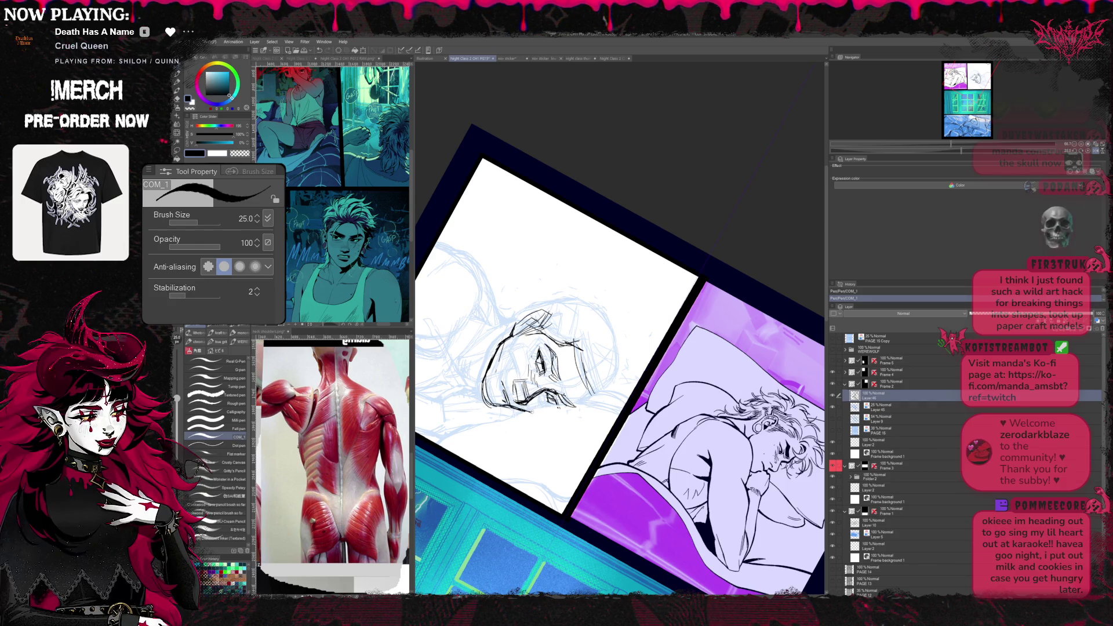
# - Refine the lips and chin with extra short black strokes, erasing slips between them
pyautogui.press('e')
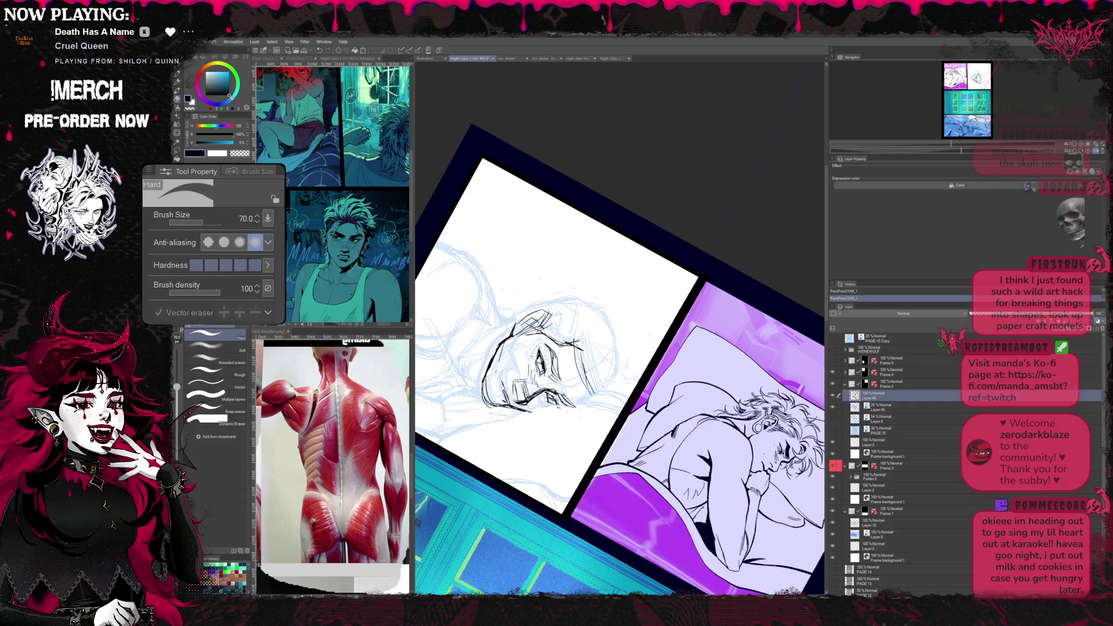
pyautogui.press('p')
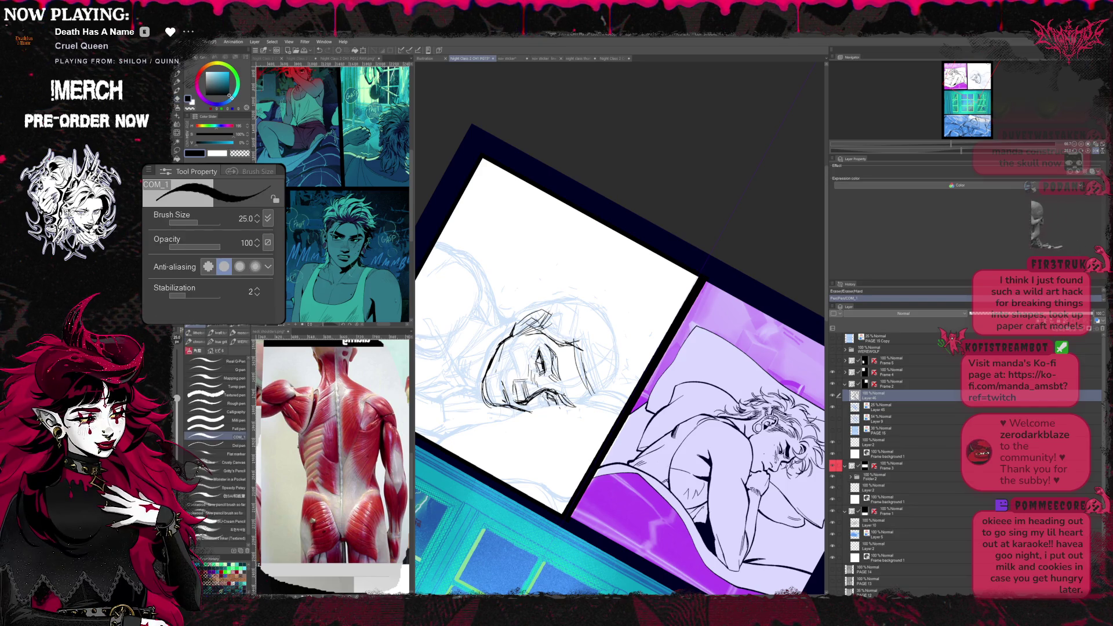
pyautogui.press('e')
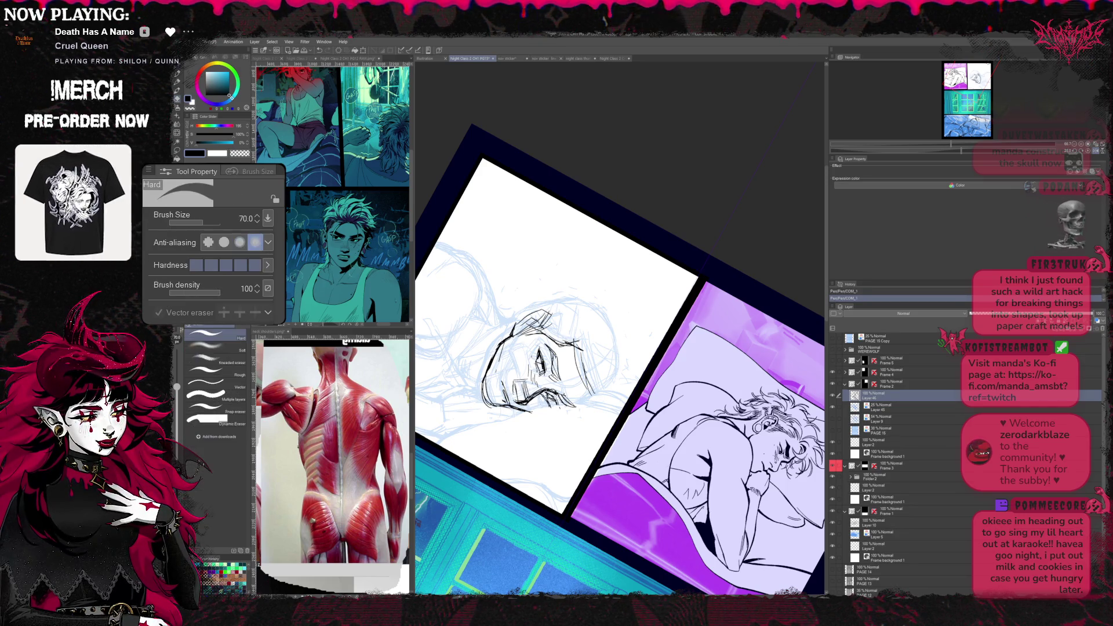
pyautogui.press('p')
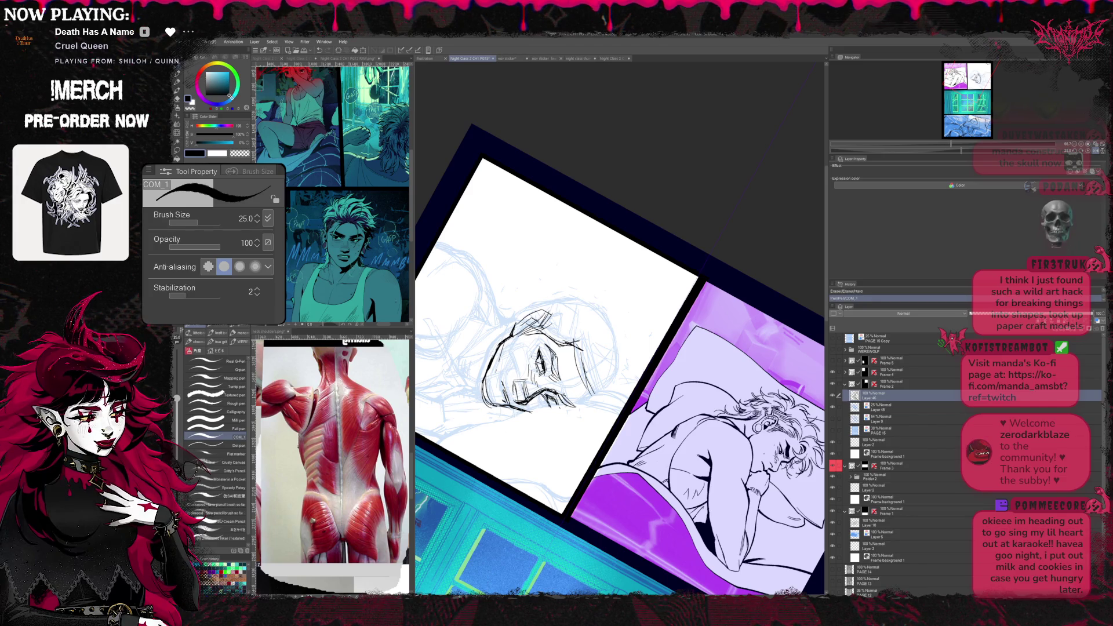
pyautogui.press('e')
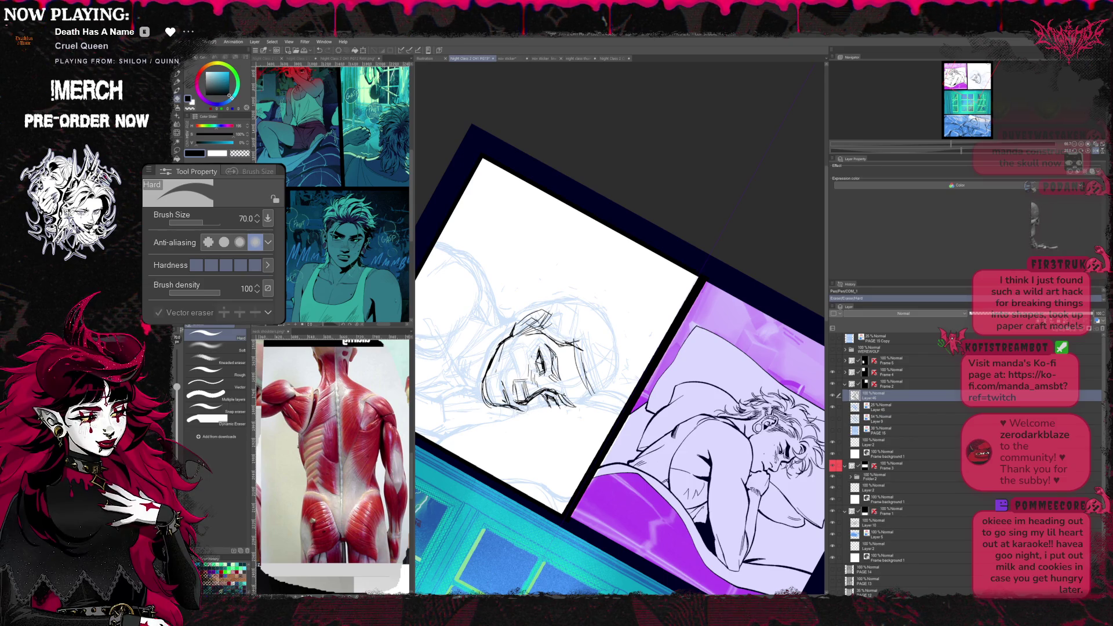
pyautogui.press('p')
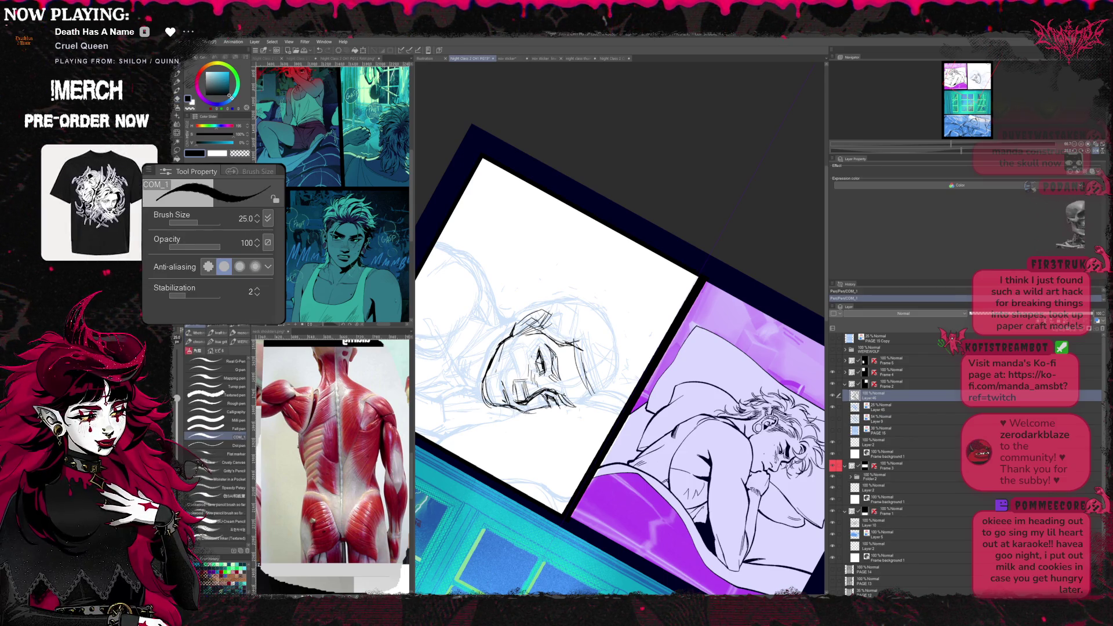
# - Check the face upright, then erase and redraw stray lines around the nose and mouth
pyautogui.press('r')
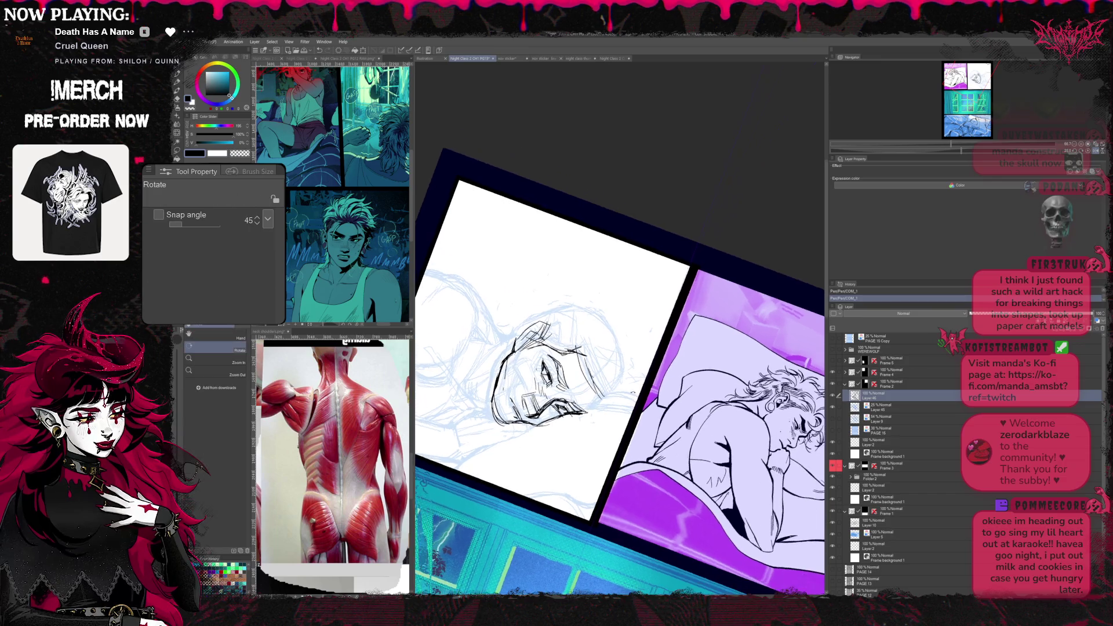
pyautogui.moveTo(609, 348); pyautogui.dragTo(661, 435)
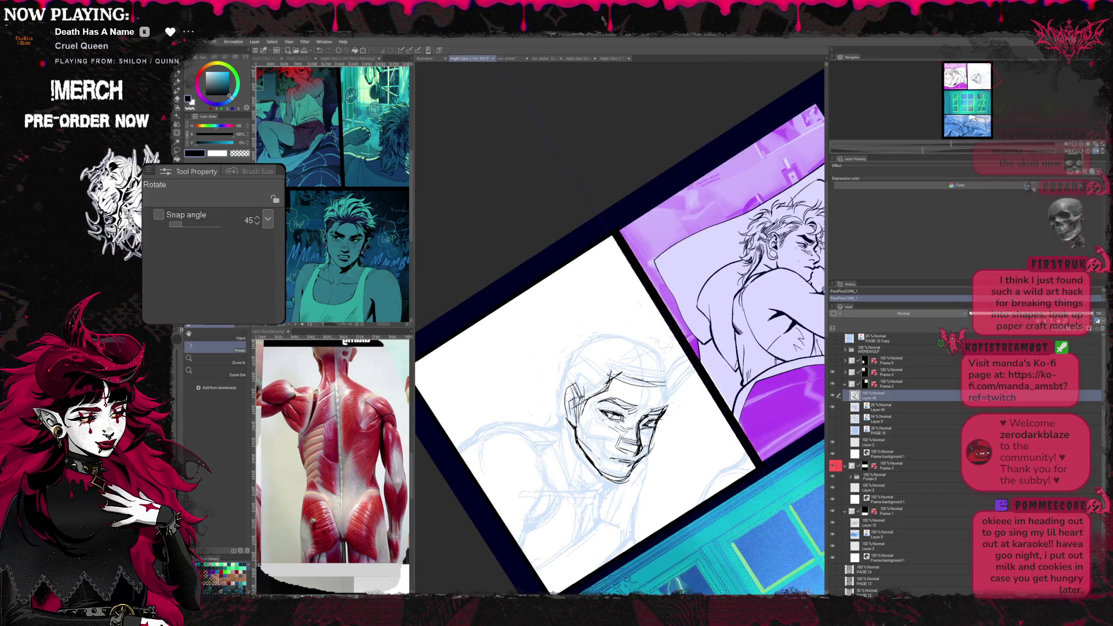
pyautogui.press('e')
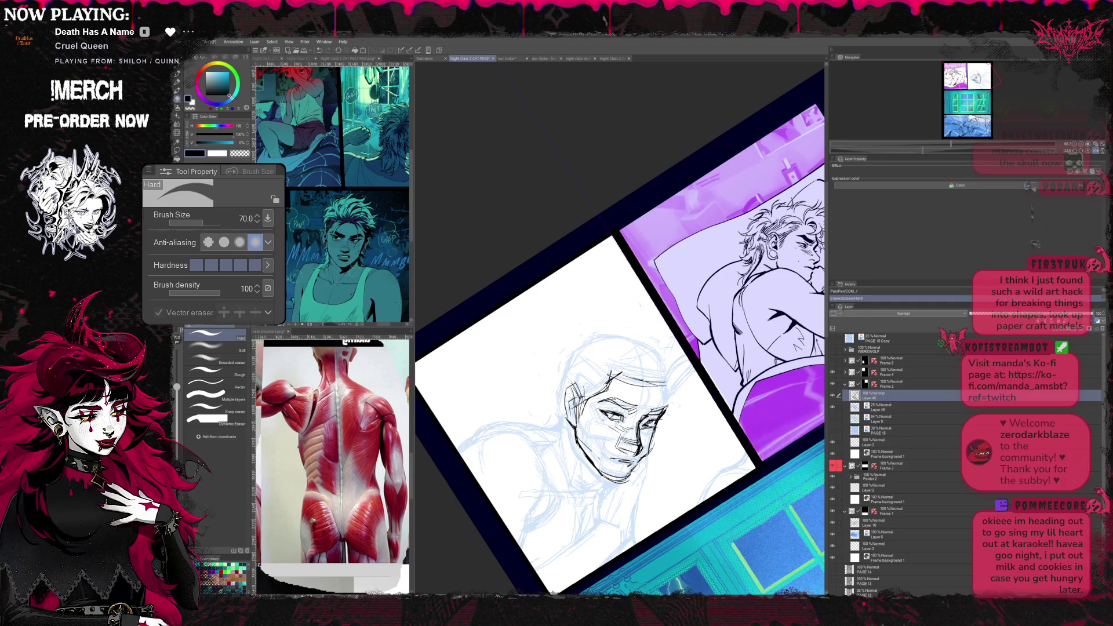
pyautogui.press('r')
pyautogui.moveTo(674, 441)
pyautogui.mouseDown()
pyautogui.moveTo(573, 365)
pyautogui.moveTo(608, 400)
pyautogui.mouseUp()
pyautogui.press('e')
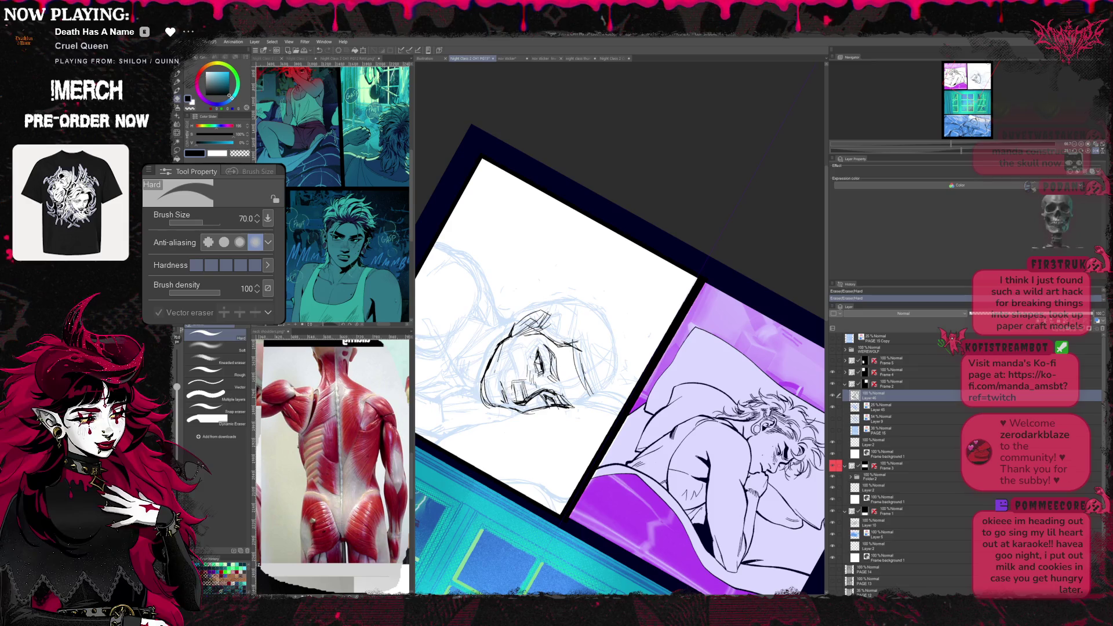
pyautogui.press('p')
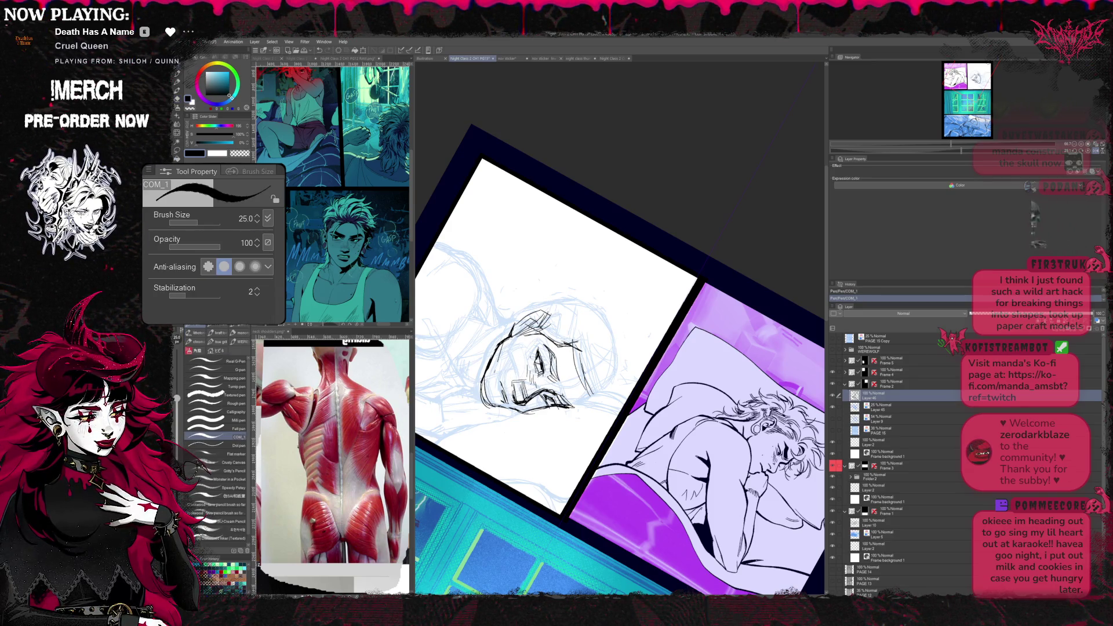
pyautogui.press('e')
pyautogui.press('r')
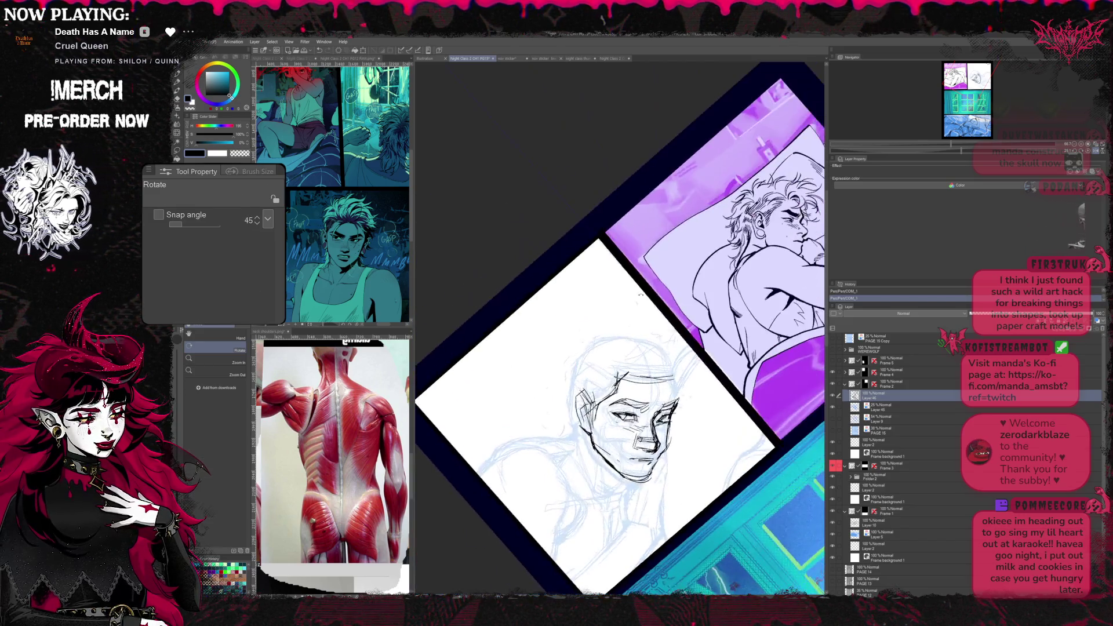
pyautogui.hotkey('ctrl', 'z')
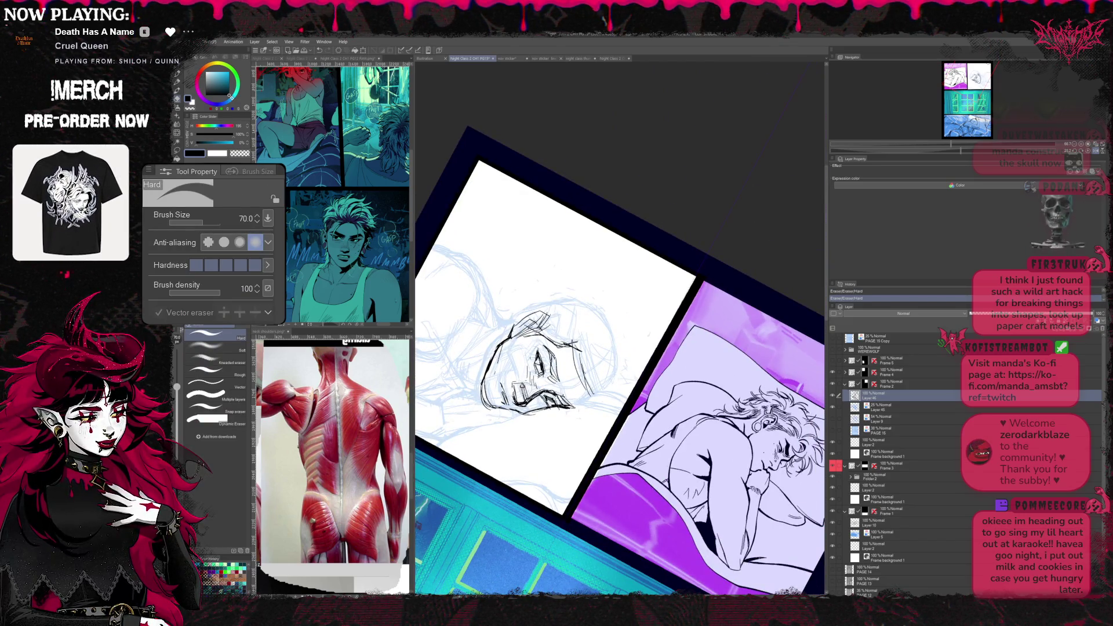
# - Ink the brows, lips and jaw cleanly, tilting the page and viewing the face upright again
pyautogui.press('p')
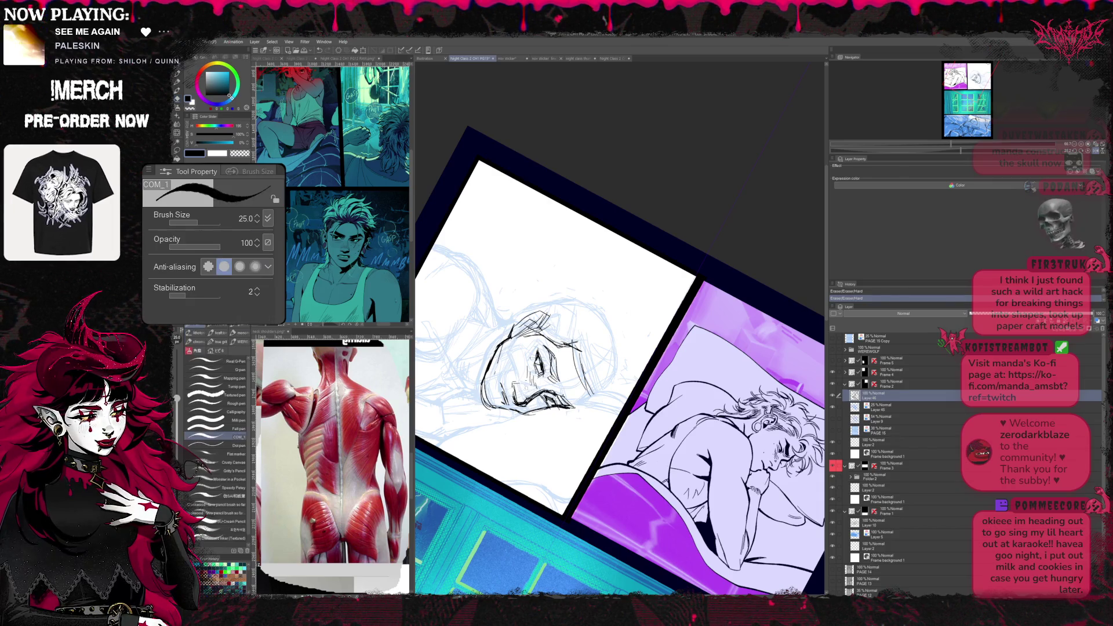
pyautogui.press('e')
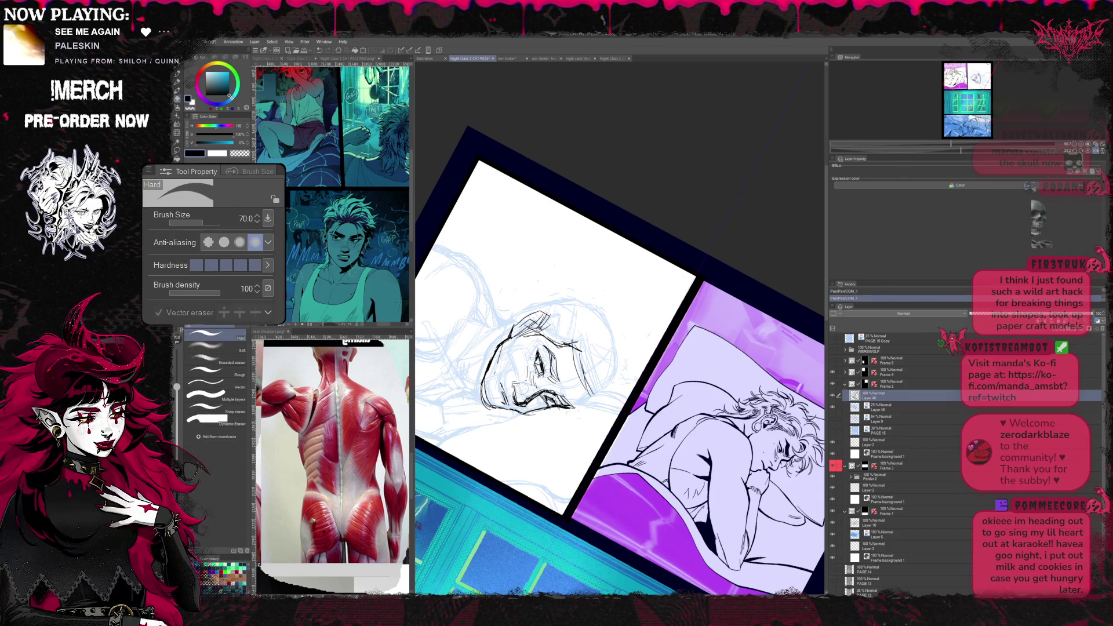
pyautogui.press('p')
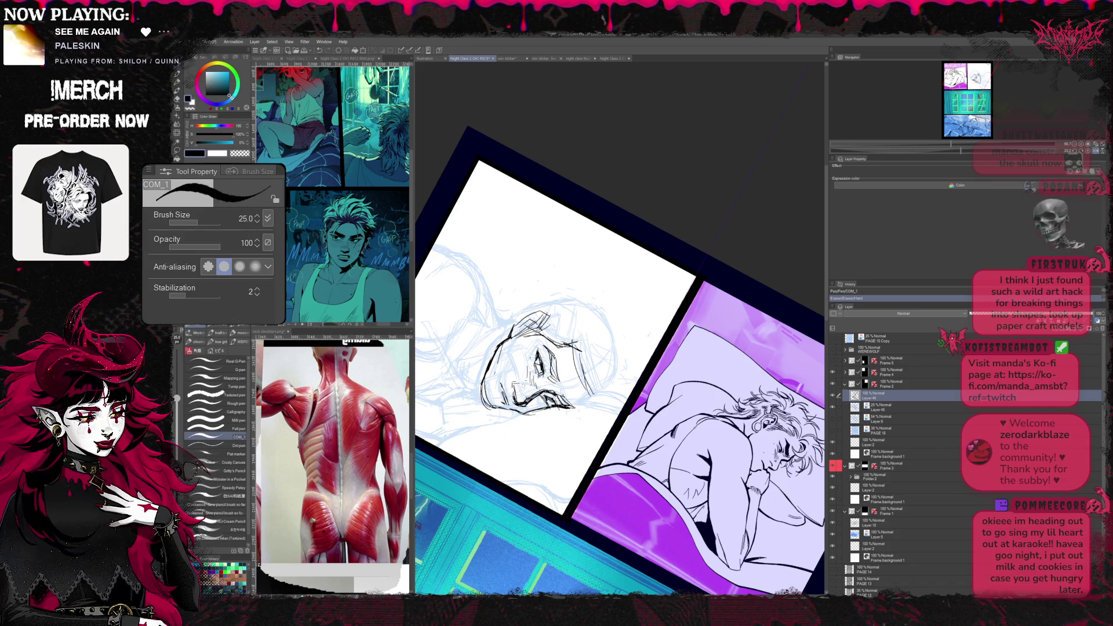
pyautogui.press('r')
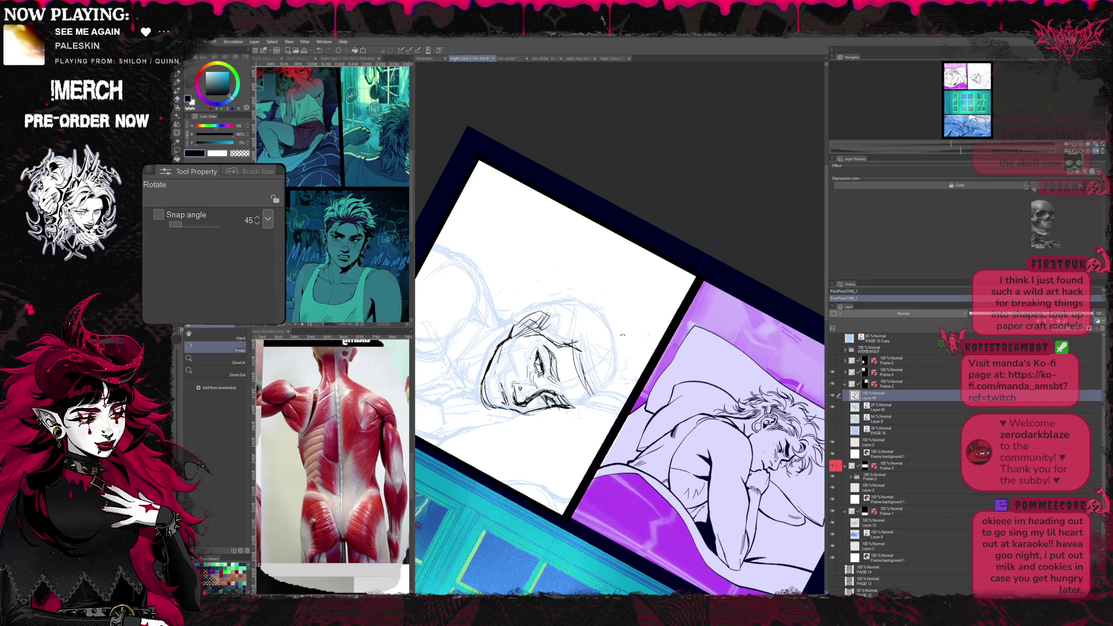
pyautogui.moveTo(622, 333)
pyautogui.mouseDown()
pyautogui.moveTo(639, 352)
pyautogui.moveTo(622, 374)
pyautogui.moveTo(634, 387)
pyautogui.moveTo(609, 348)
pyautogui.mouseUp()
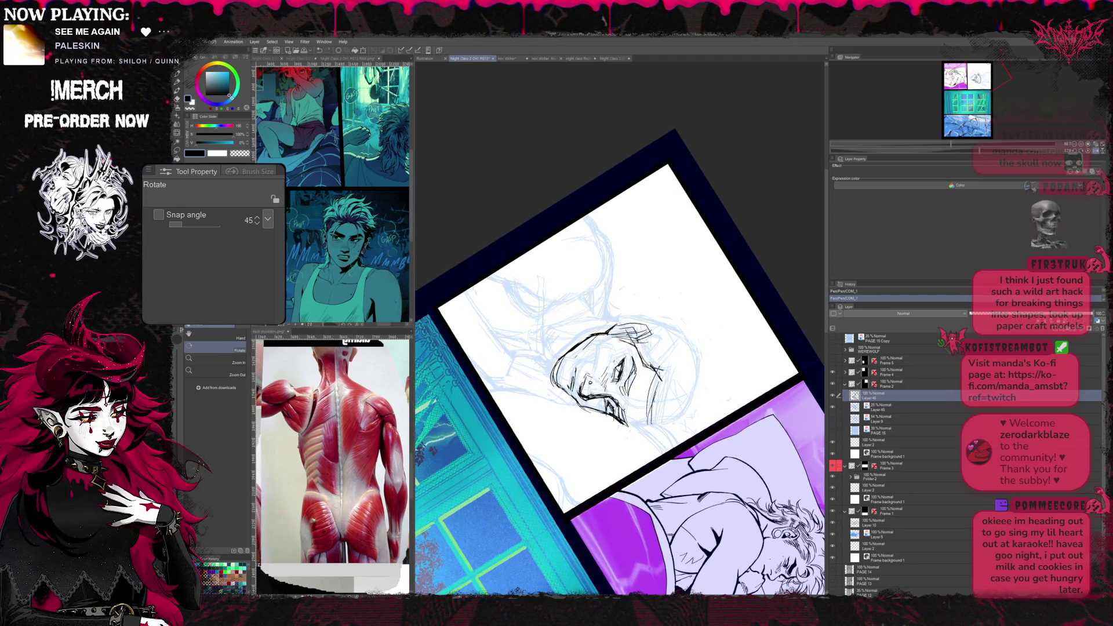
pyautogui.press('p')
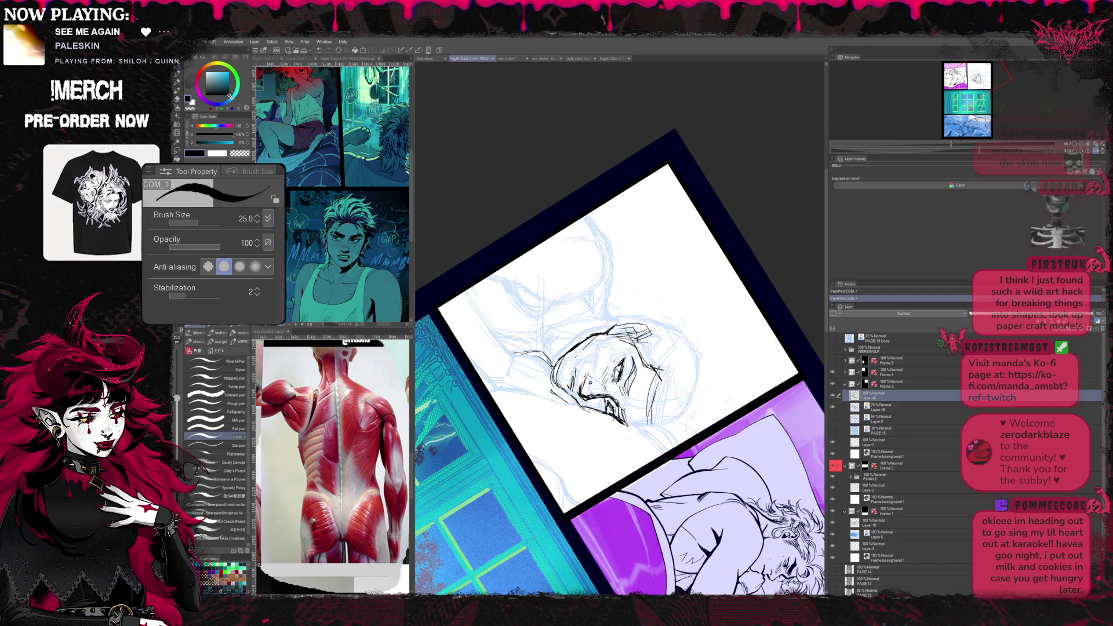
pyautogui.press('r')
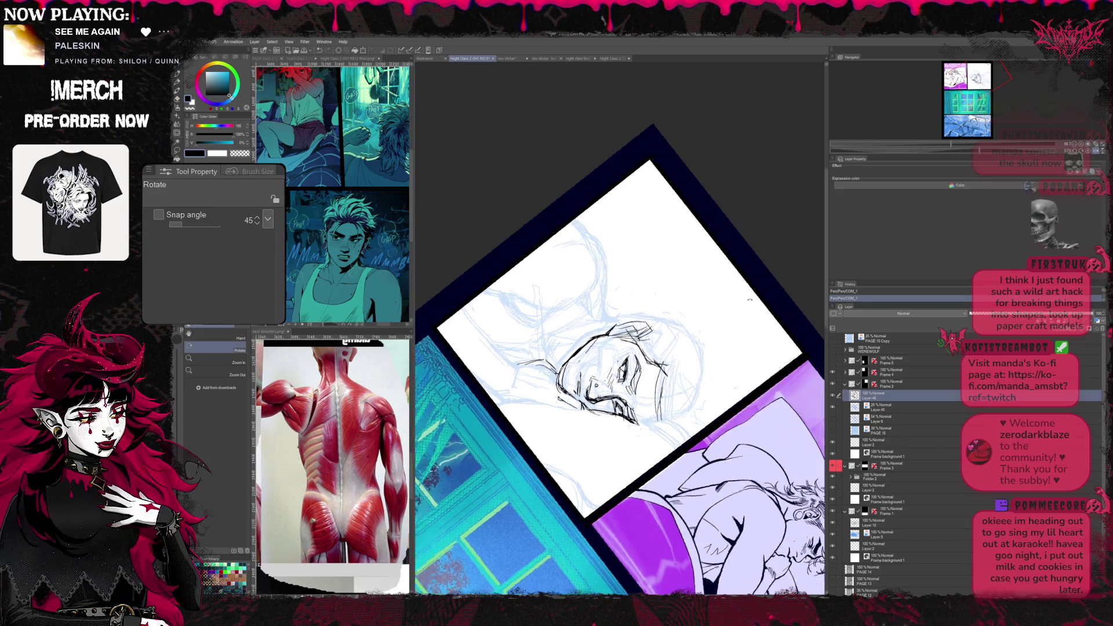
pyautogui.moveTo(627, 383); pyautogui.dragTo(591, 287)
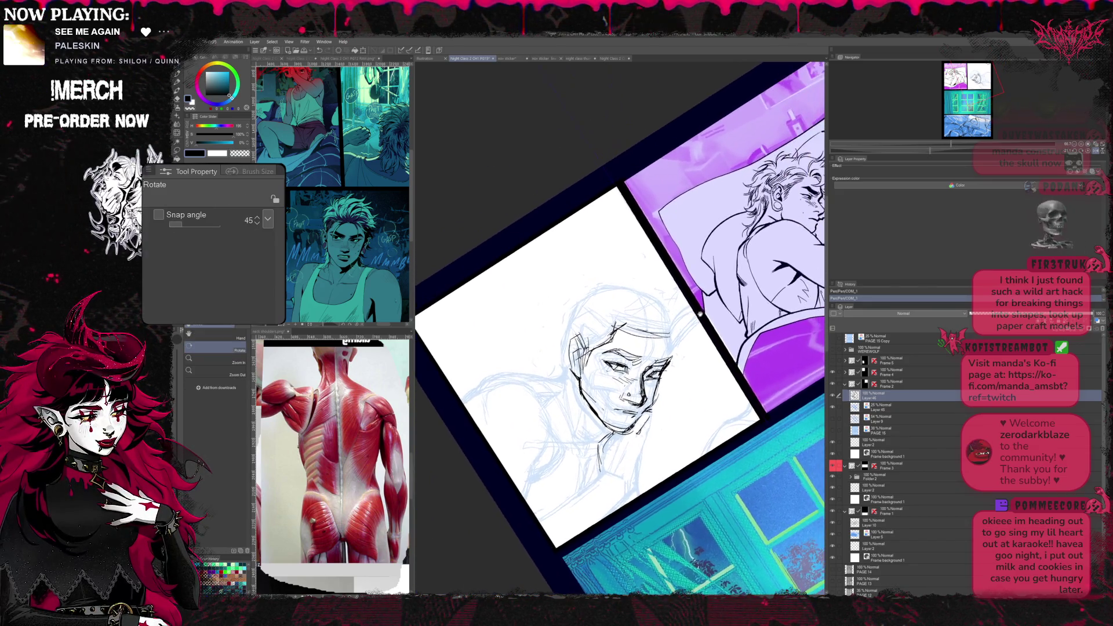
# - Hide the blue under-sketch and begin erasing stray face lines at a rotated angle
pyautogui.hotkey('ctrl', 'z')
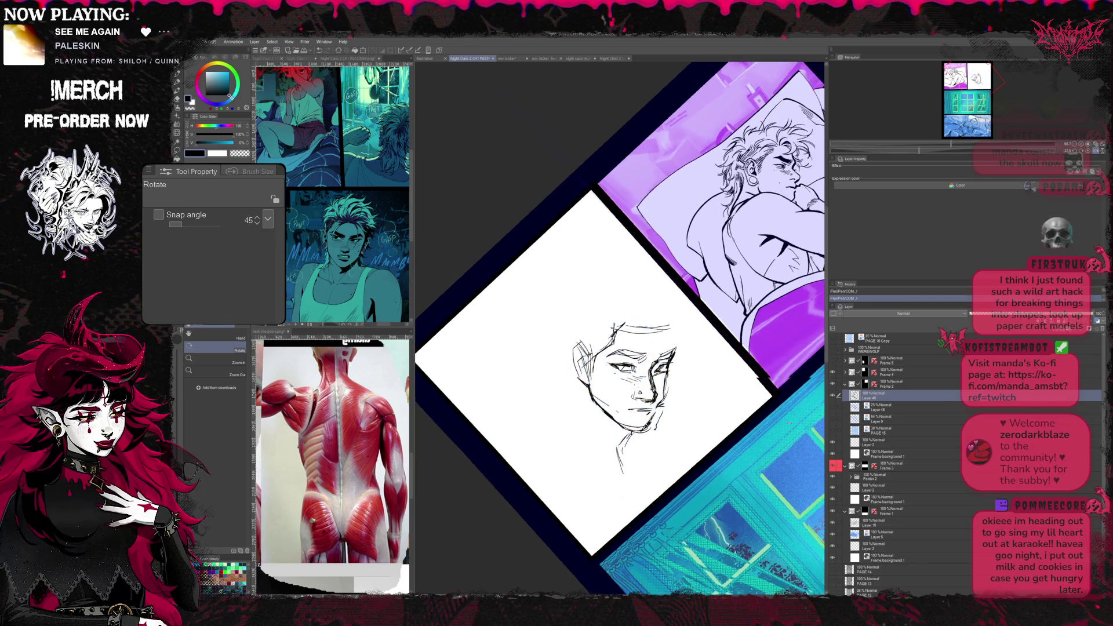
pyautogui.moveTo(661, 382); pyautogui.dragTo(721, 447)
pyautogui.moveTo(609, 383); pyautogui.dragTo(591, 347)
pyautogui.press('e')
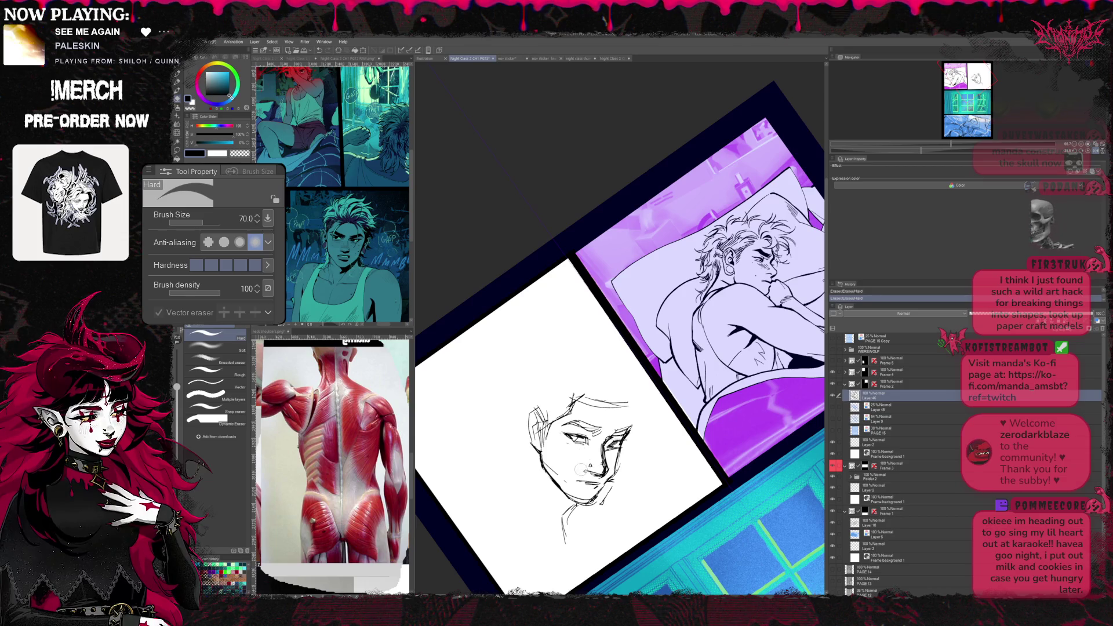
pyautogui.moveTo(628, 463)
pyautogui.mouseDown()
pyautogui.moveTo(600, 418)
pyautogui.moveTo(661, 348)
pyautogui.mouseUp()
pyautogui.press('r')
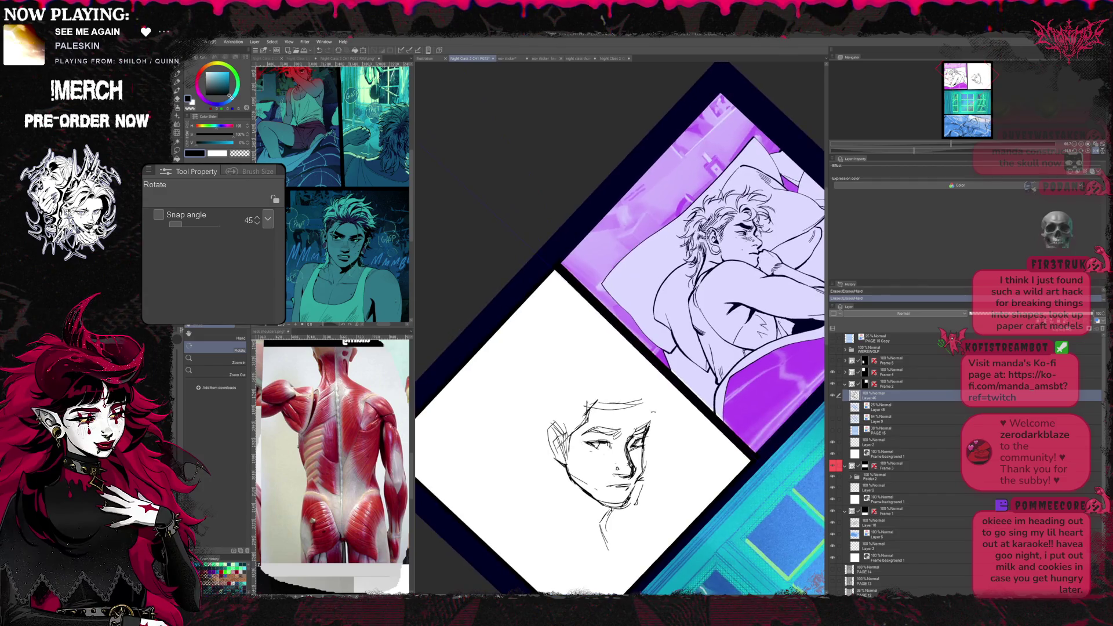
pyautogui.press('e')
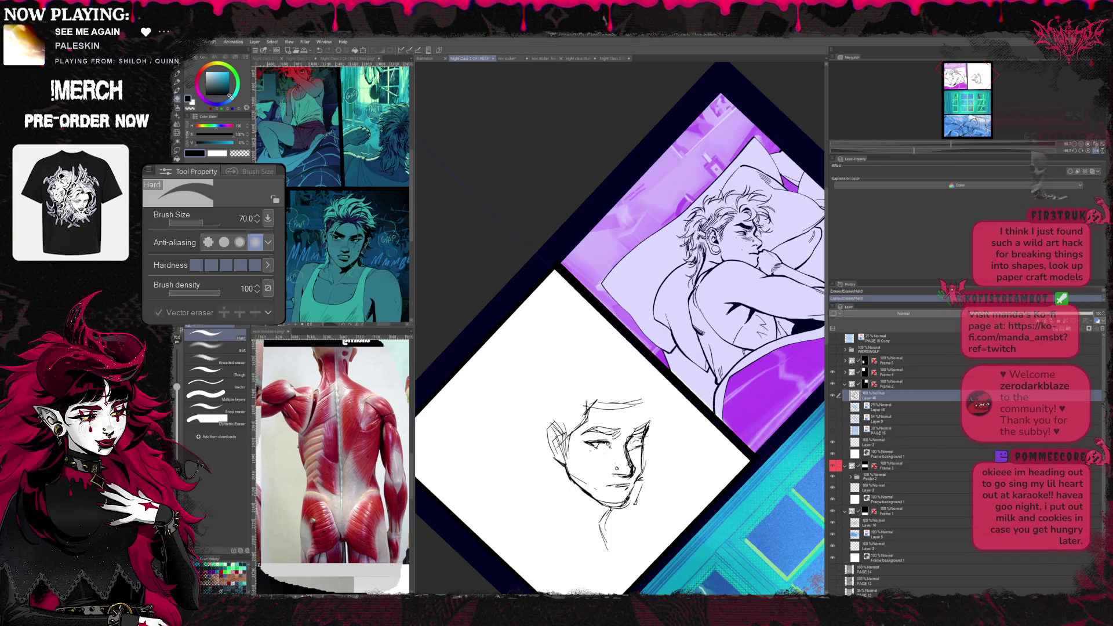
pyautogui.press('p')
# - Clean up the face lines and accent the eyelid with a darker stroke, turning the page 45 degrees
pyautogui.press('r')
pyautogui.moveTo(609, 392); pyautogui.dragTo(660, 348)
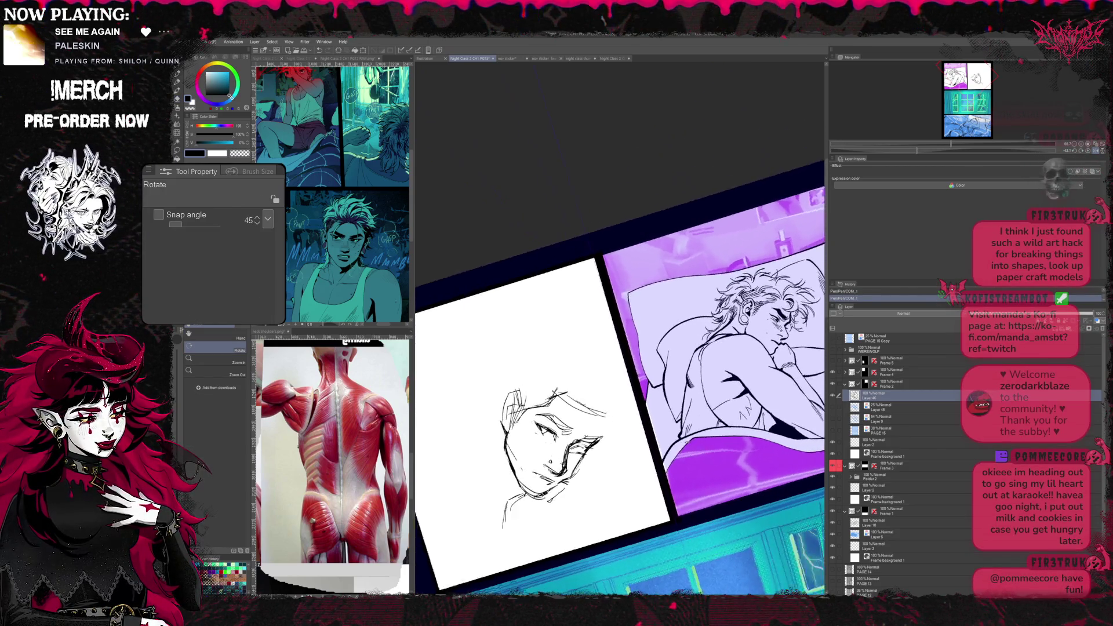
pyautogui.press('e')
pyautogui.press('p')
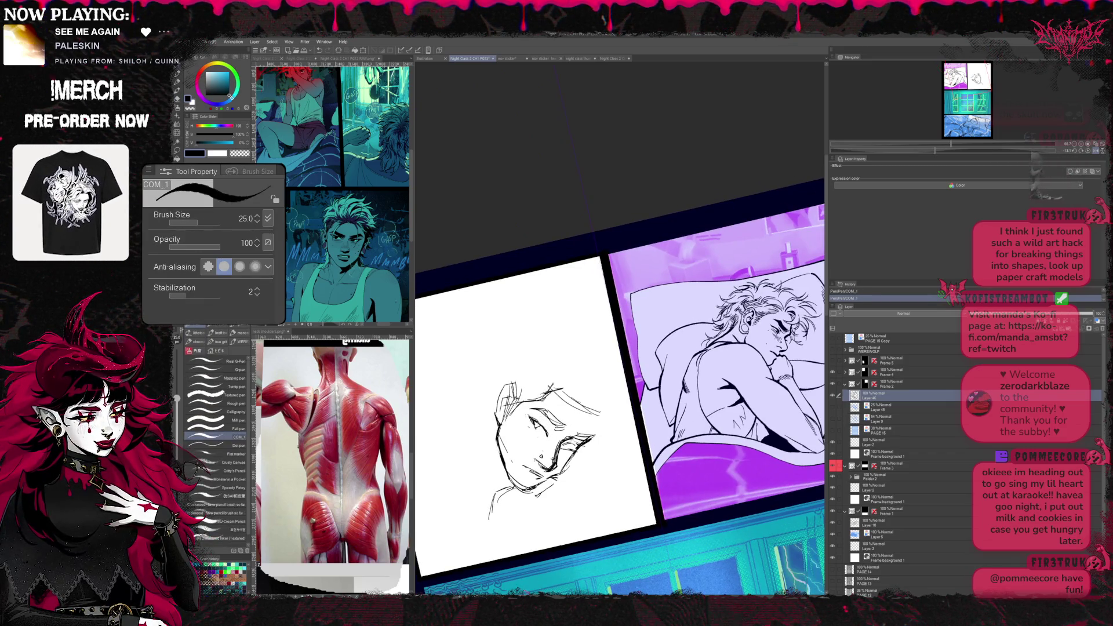
pyautogui.press('e')
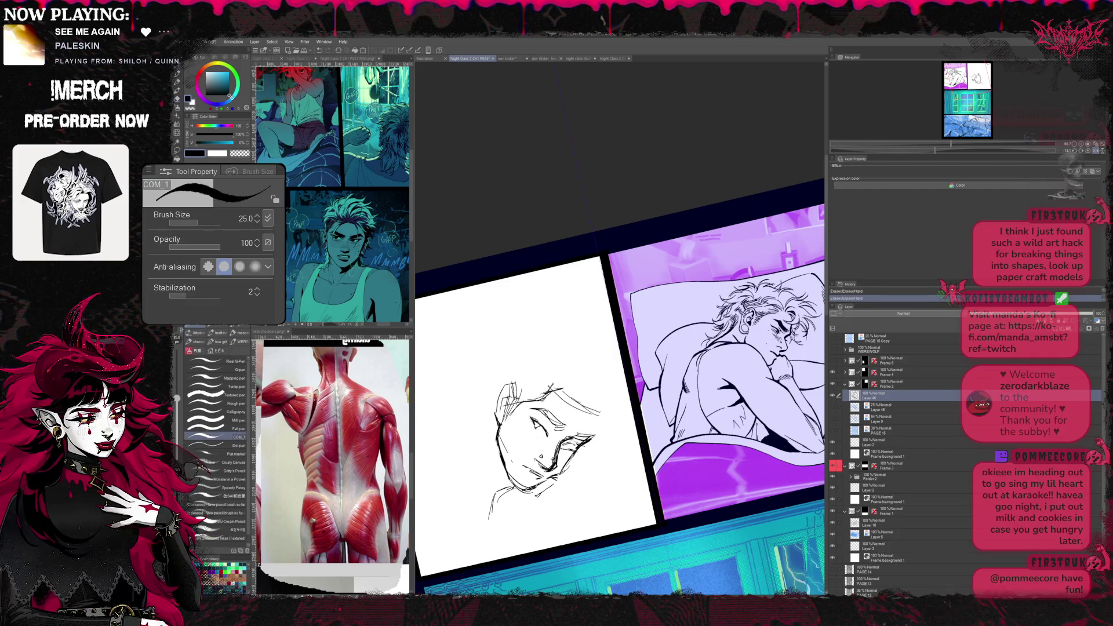
pyautogui.press('p')
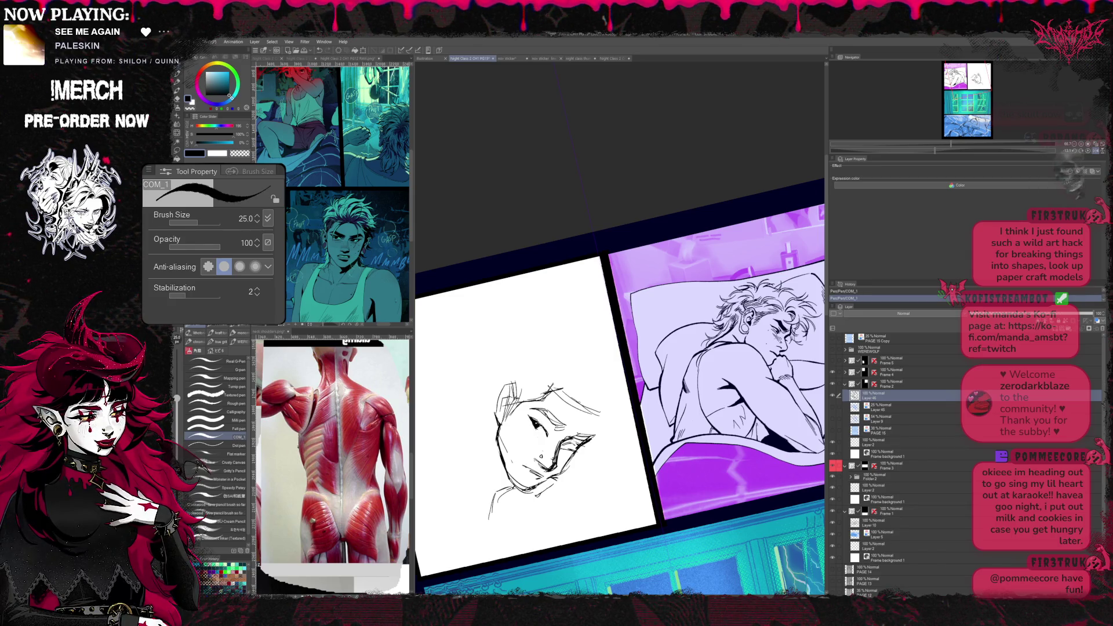
pyautogui.press('r')
pyautogui.moveTo(609, 348); pyautogui.dragTo(661, 452)
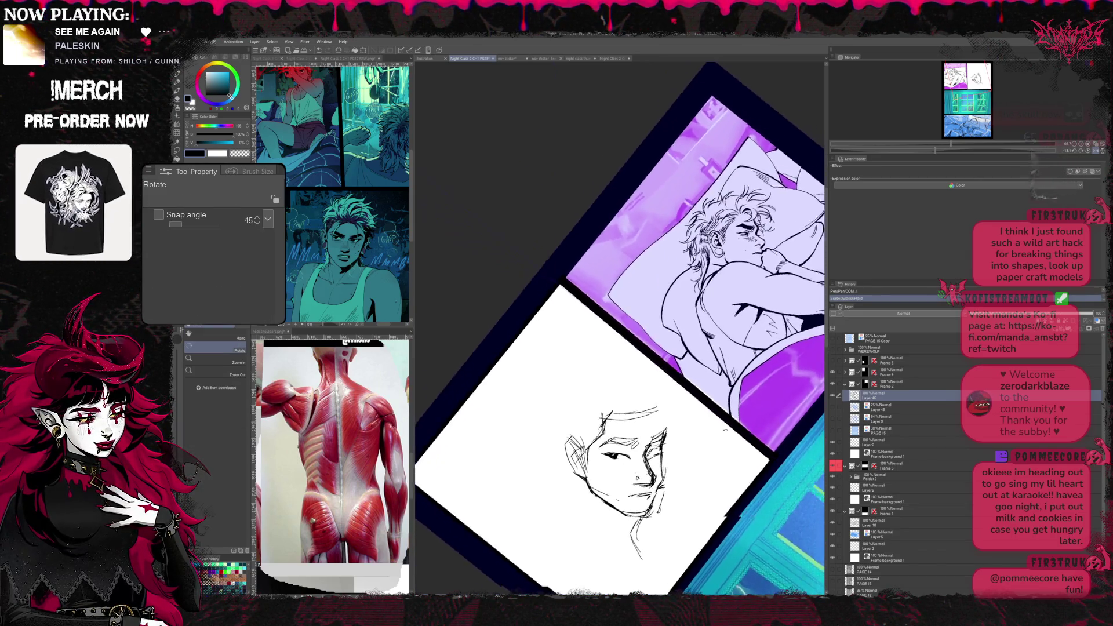
# - Ink and clean up the man's eyes, darkening them with the COM_1 pen and Hard eraser
pyautogui.moveTo(609, 392); pyautogui.dragTo(591, 348)
pyautogui.press('e')
pyautogui.press('p')
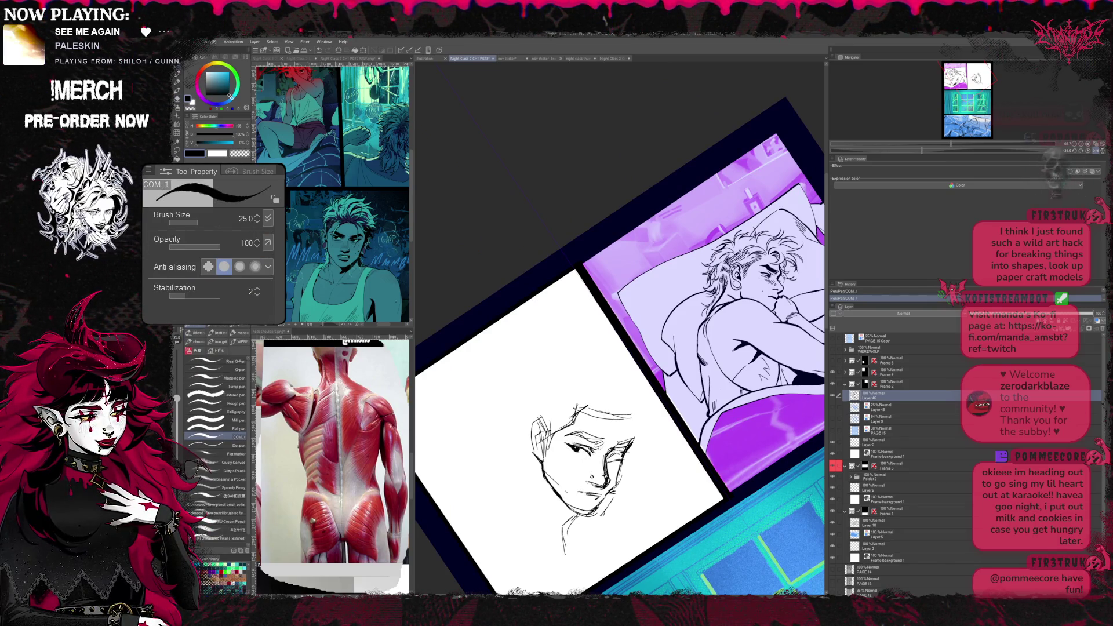
pyautogui.press('e')
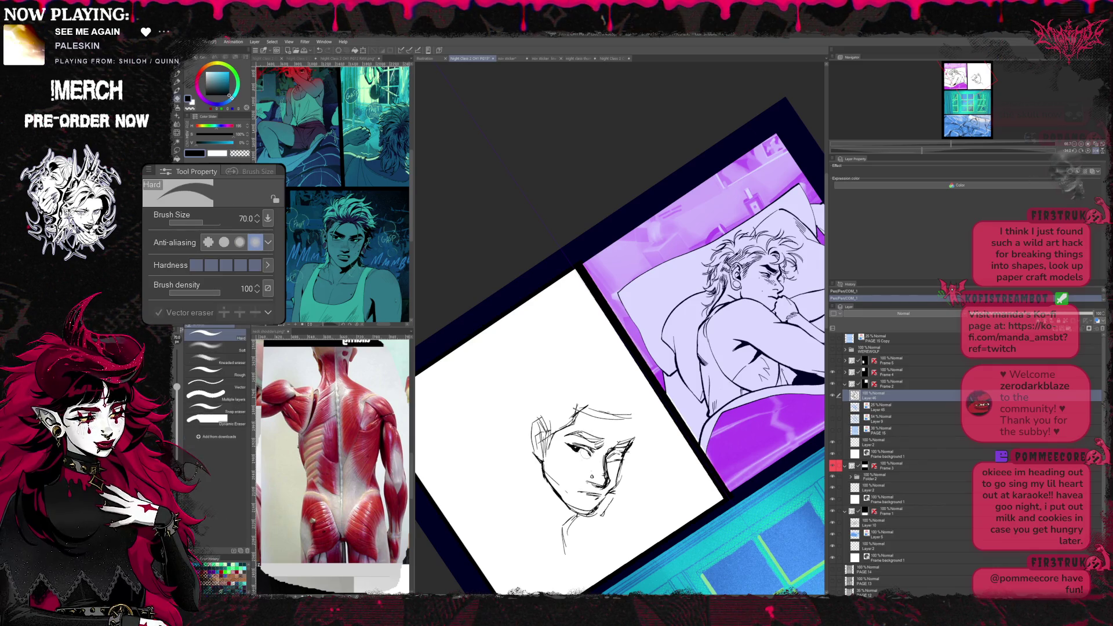
pyautogui.press('r')
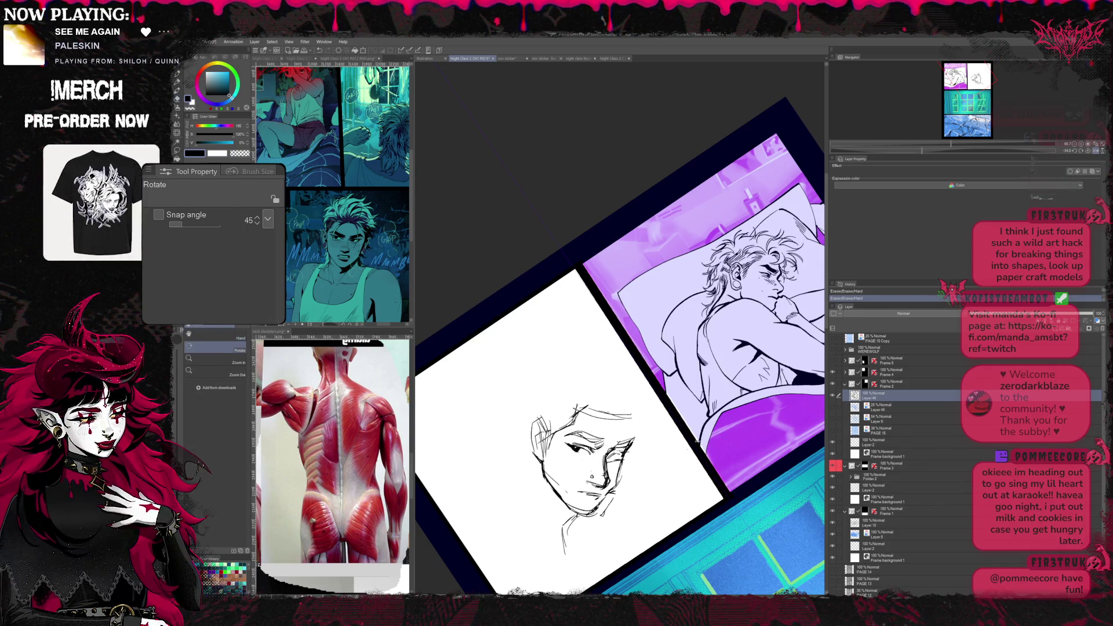
pyautogui.moveTo(575, 409); pyautogui.dragTo(626, 452)
pyautogui.press('p')
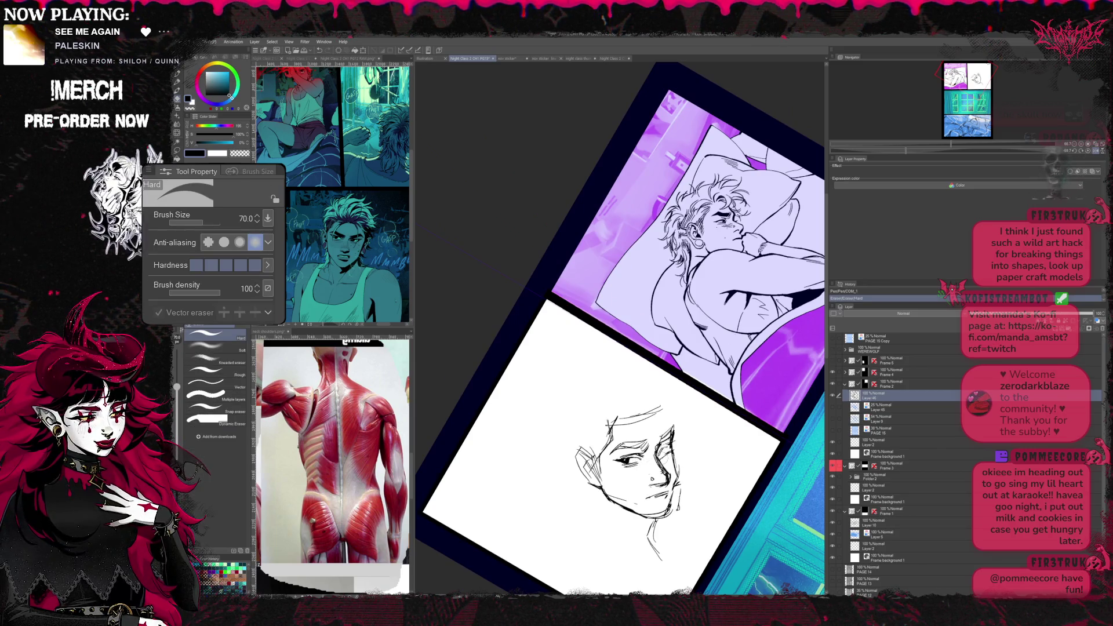
pyautogui.press('e')
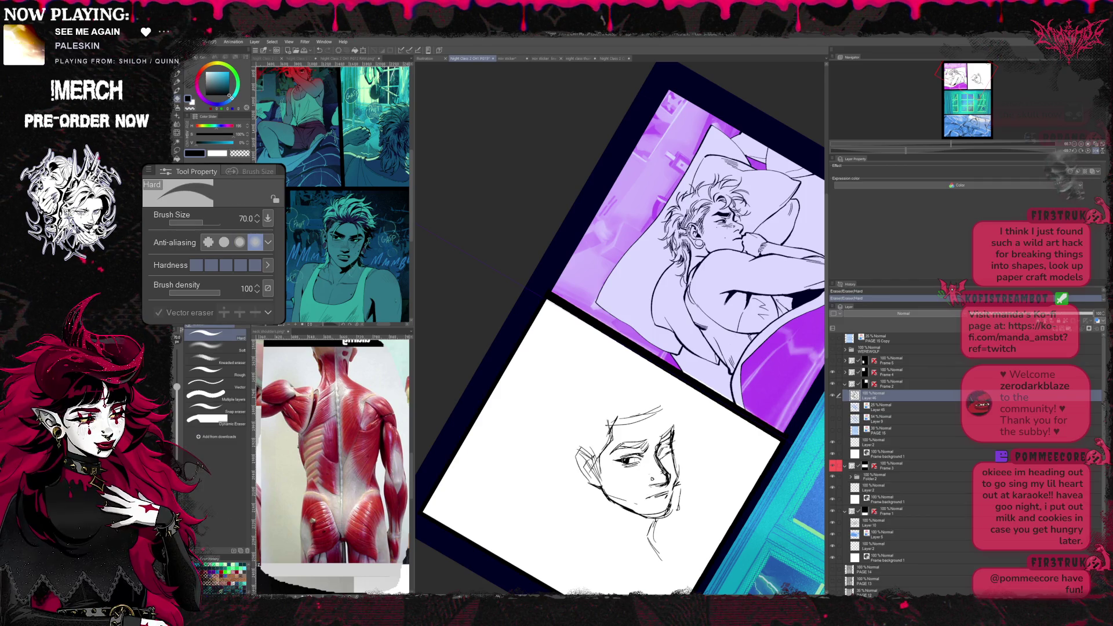
pyautogui.press('p')
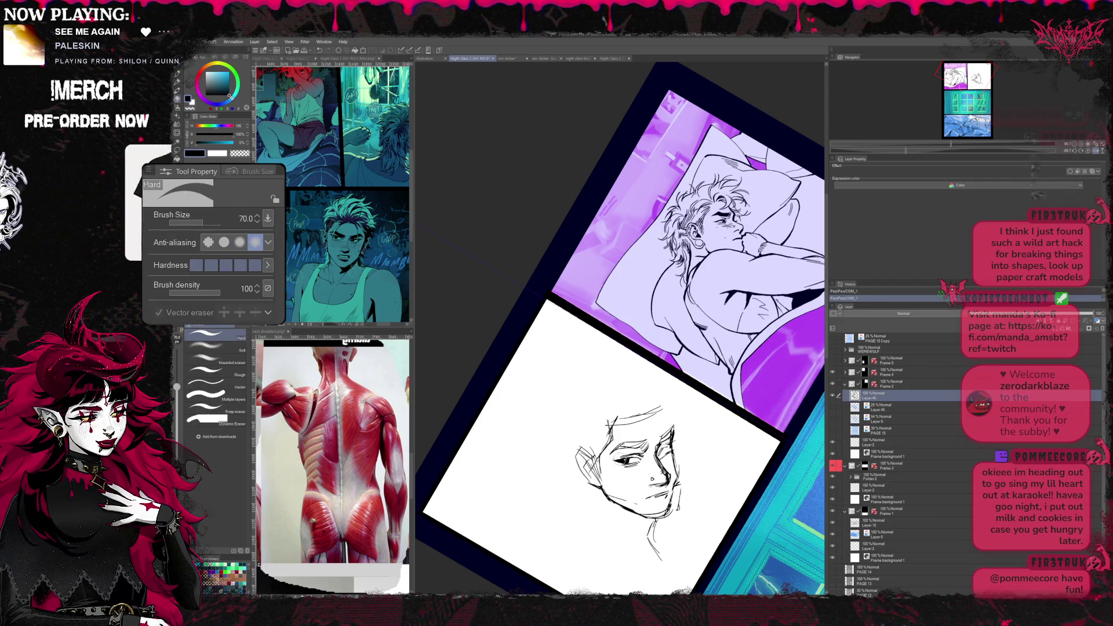
# - Darken the brows with pen strokes, erasing strays between passes at a leveled canvas angle
pyautogui.press('r')
pyautogui.moveTo(609, 348); pyautogui.dragTo(696, 261)
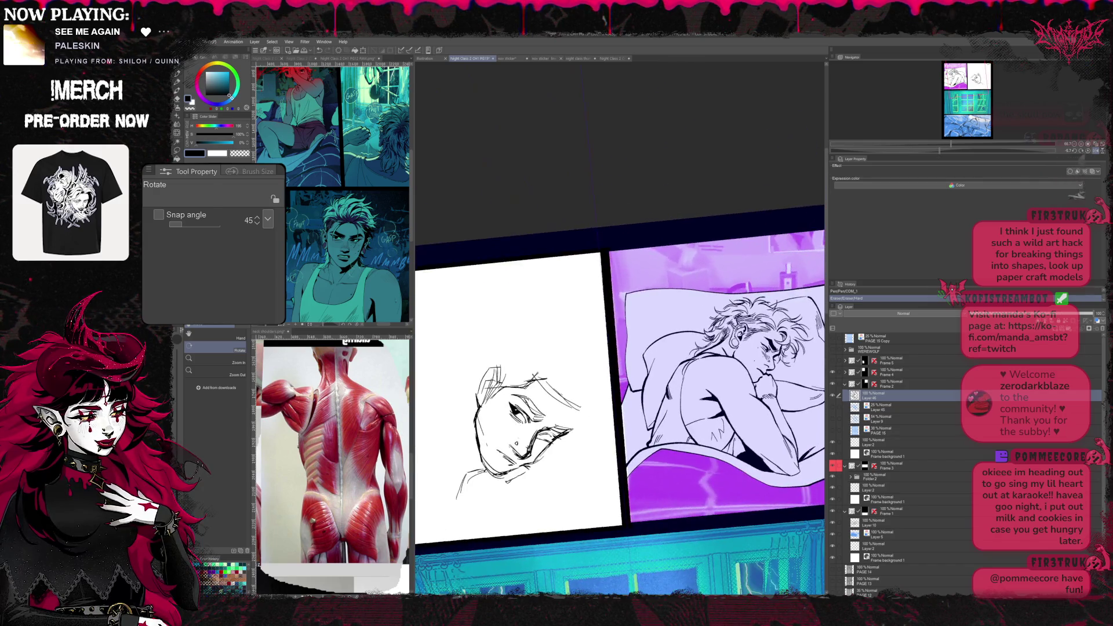
pyautogui.press('e')
pyautogui.press('p')
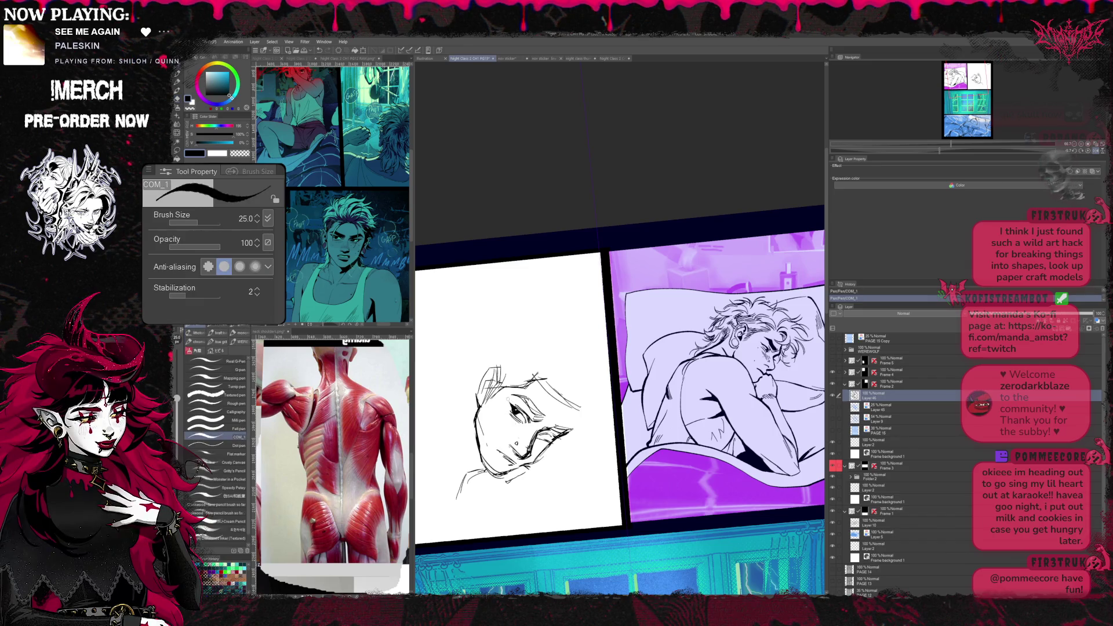
pyautogui.press('e')
pyautogui.press('p')
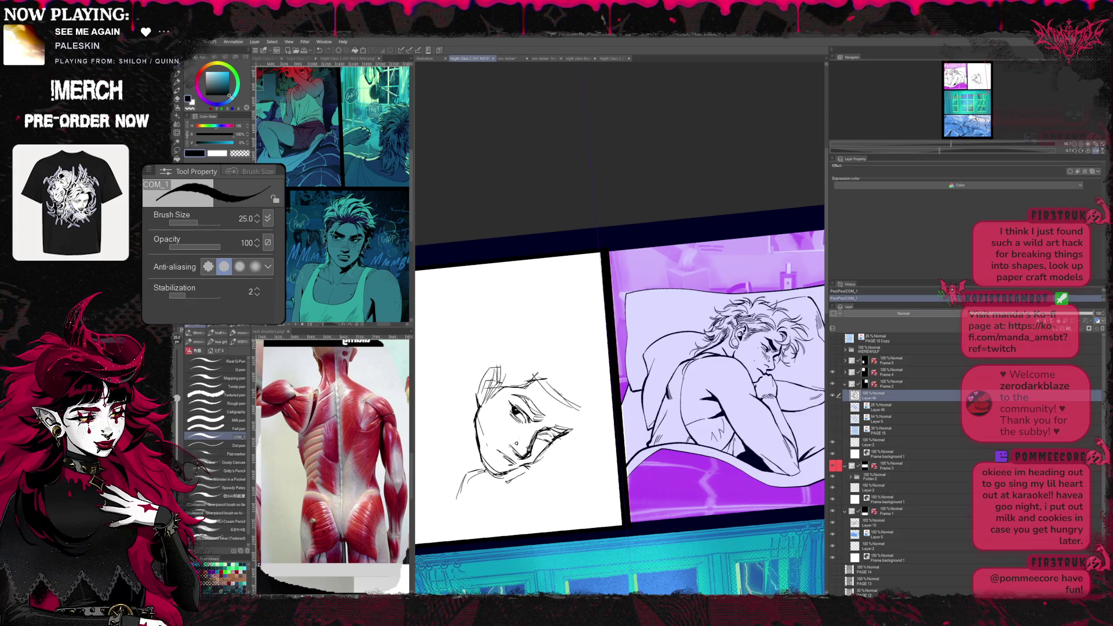
pyautogui.press('e')
pyautogui.press('p')
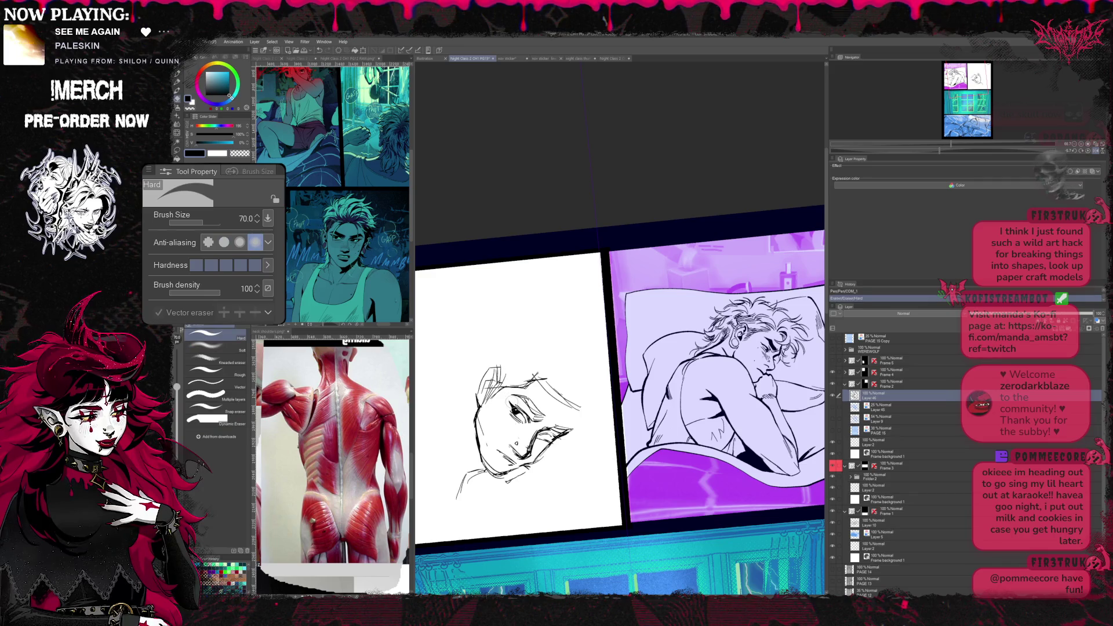
# - Hatch shading across the cheek at a 45-degree canvas angle, then reset rotation to level
pyautogui.press('r')
pyautogui.moveTo(513, 402)
pyautogui.mouseDown()
pyautogui.moveTo(609, 486)
pyautogui.moveTo(661, 434)
pyautogui.mouseUp()
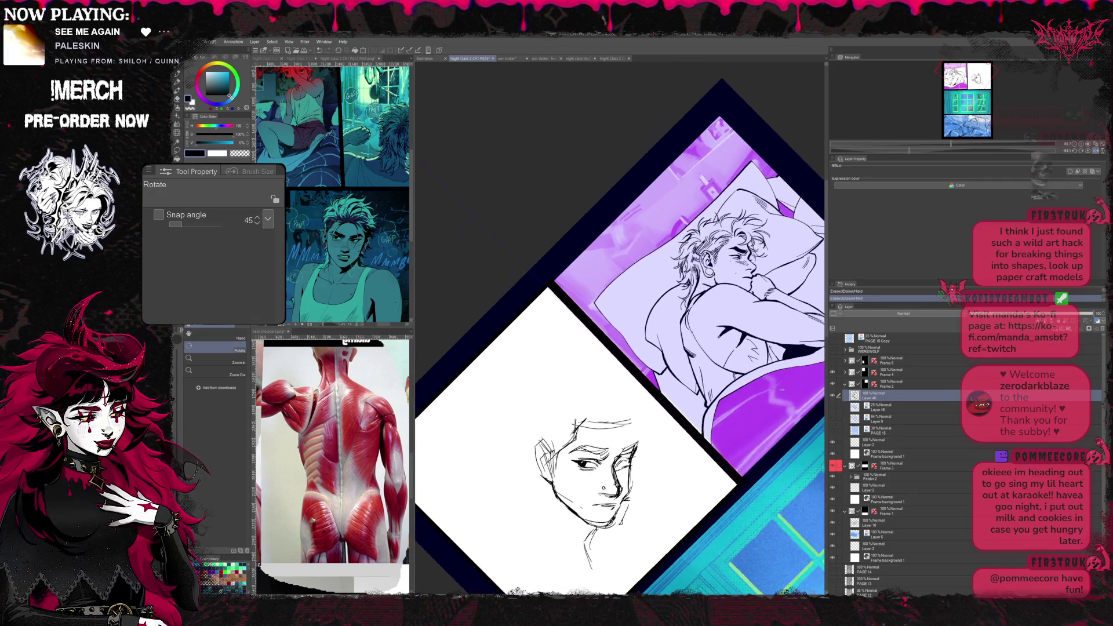
pyautogui.press('p')
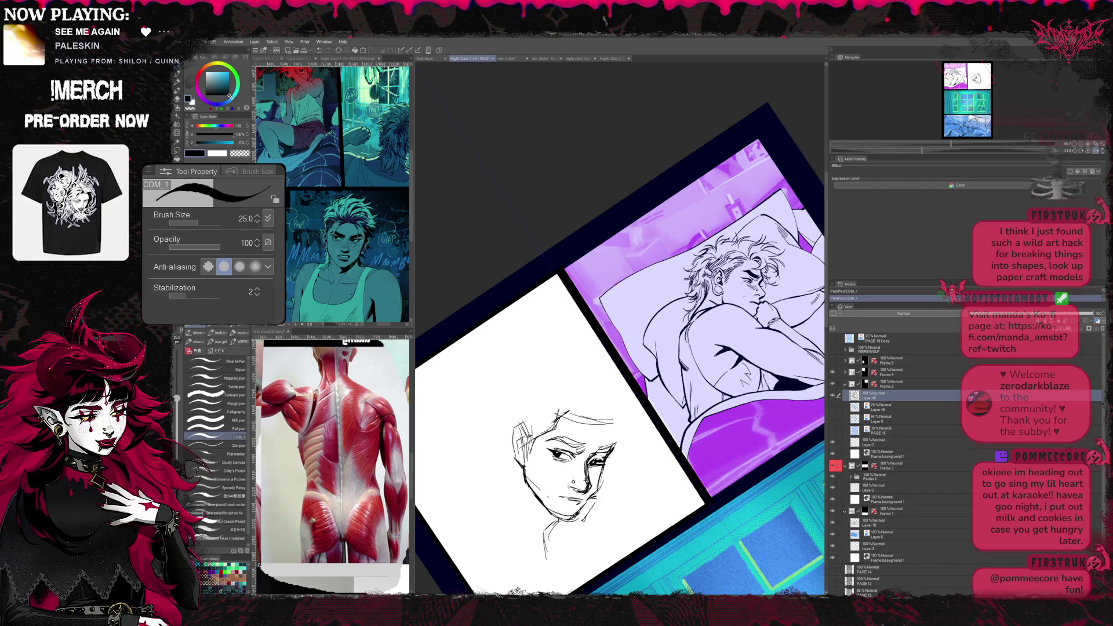
pyautogui.press('e')
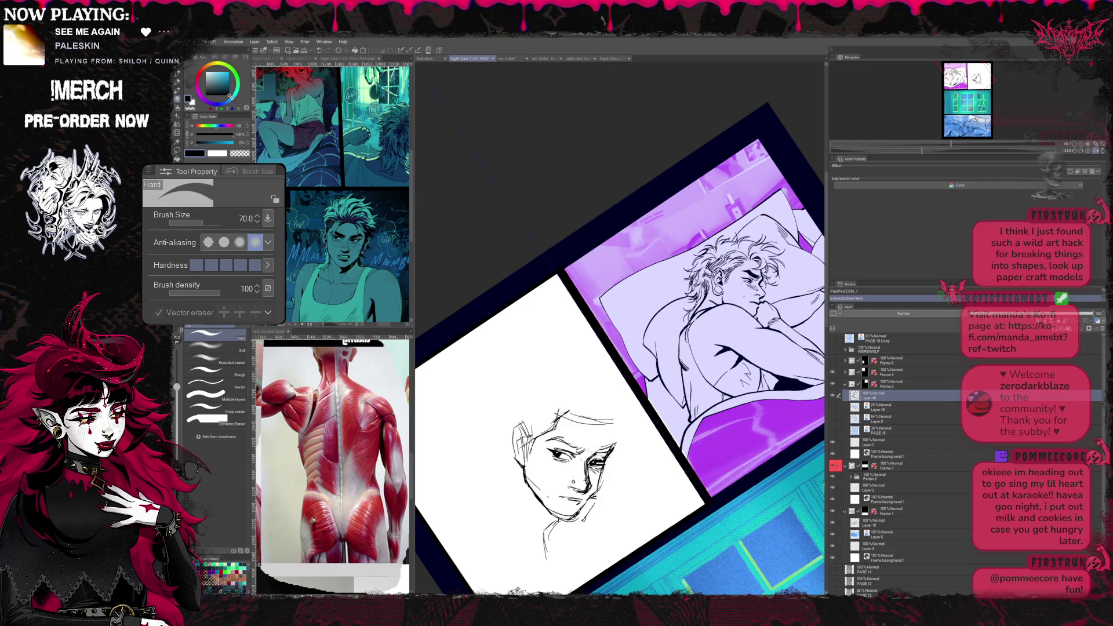
pyautogui.hotkey('ctrl', 'shift', 'r')
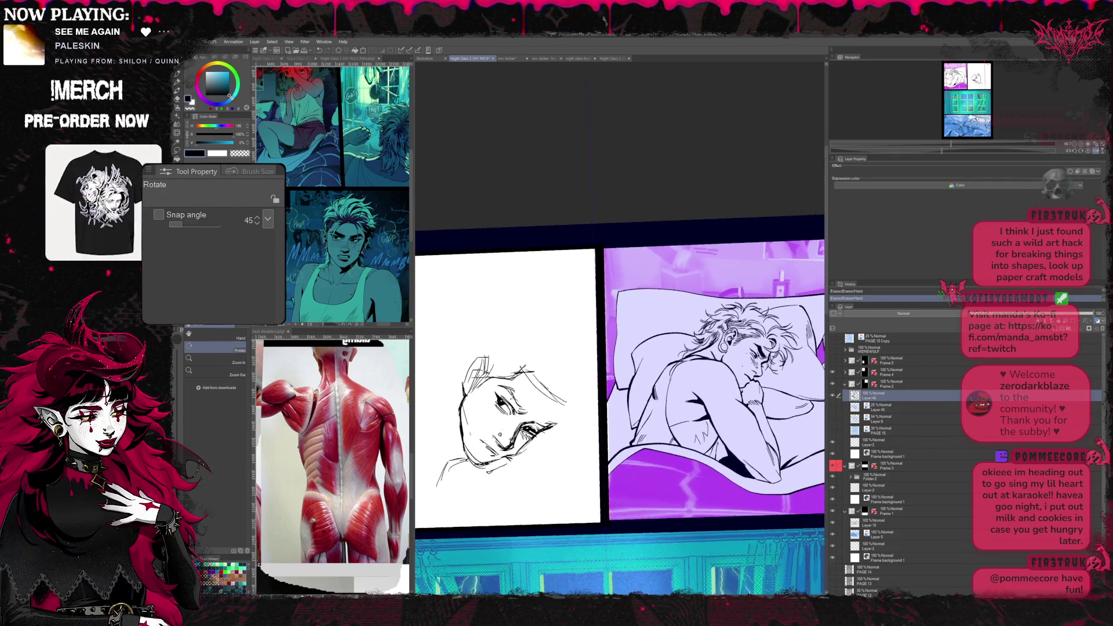
pyautogui.press('p')
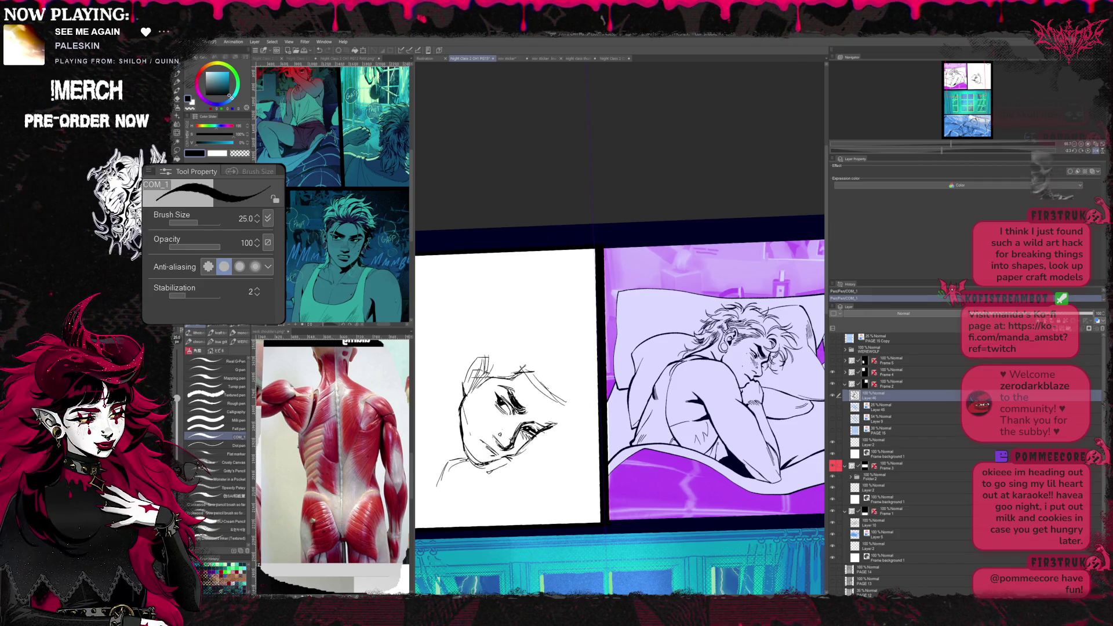
# - Add the hairline stroke above the brow and the side-of-head contour, cleaning strays
pyautogui.press('e')
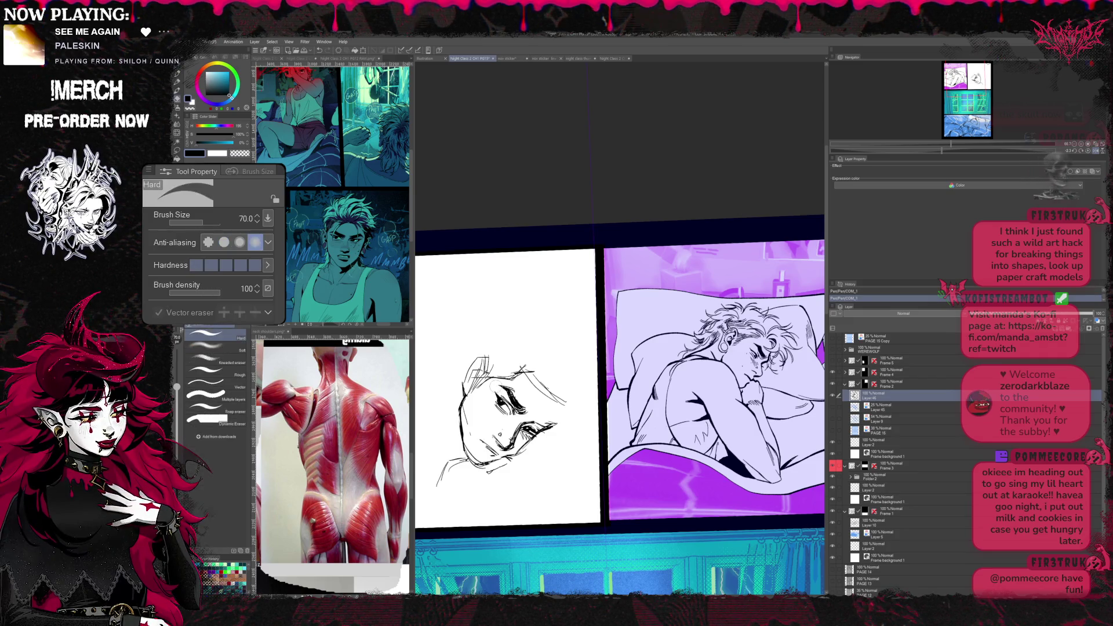
pyautogui.press('r')
pyautogui.moveTo(609, 391); pyautogui.dragTo(713, 261)
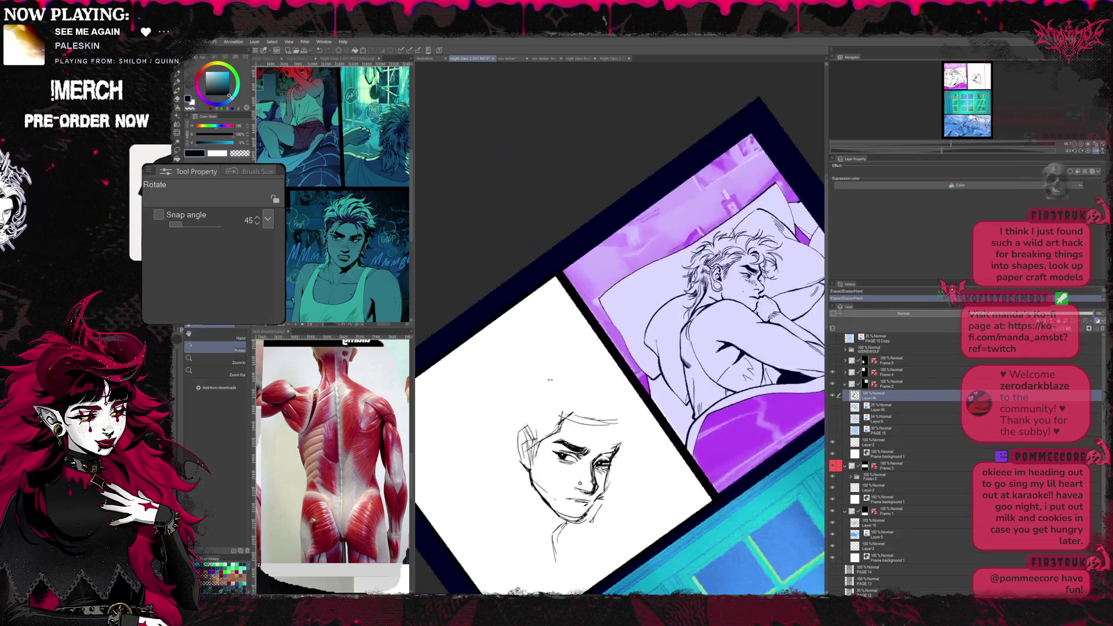
pyautogui.press('p')
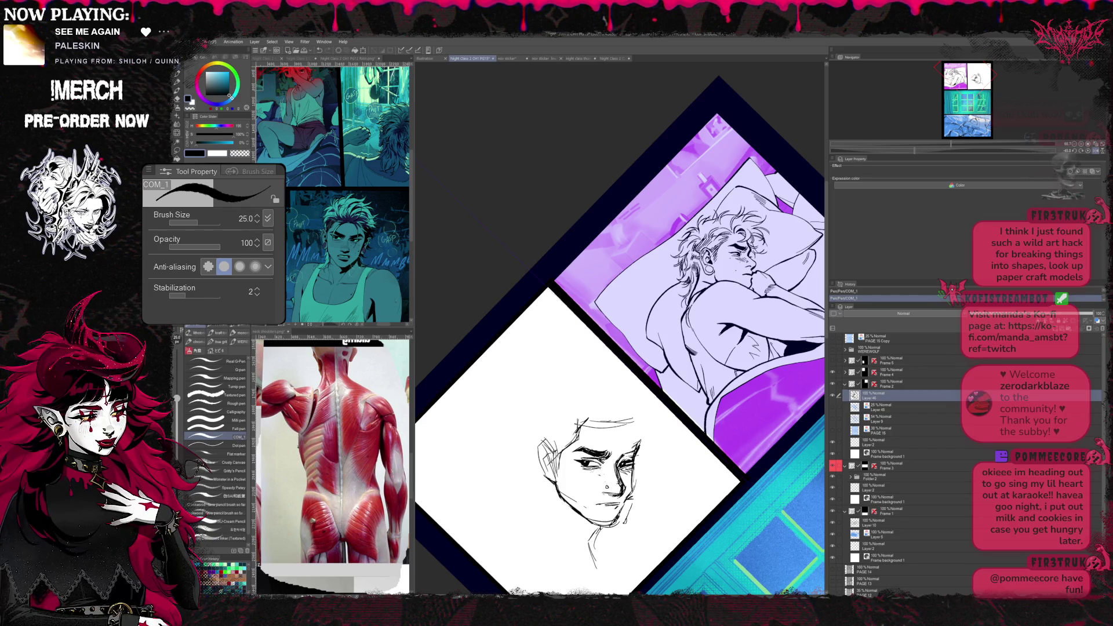
pyautogui.press('e')
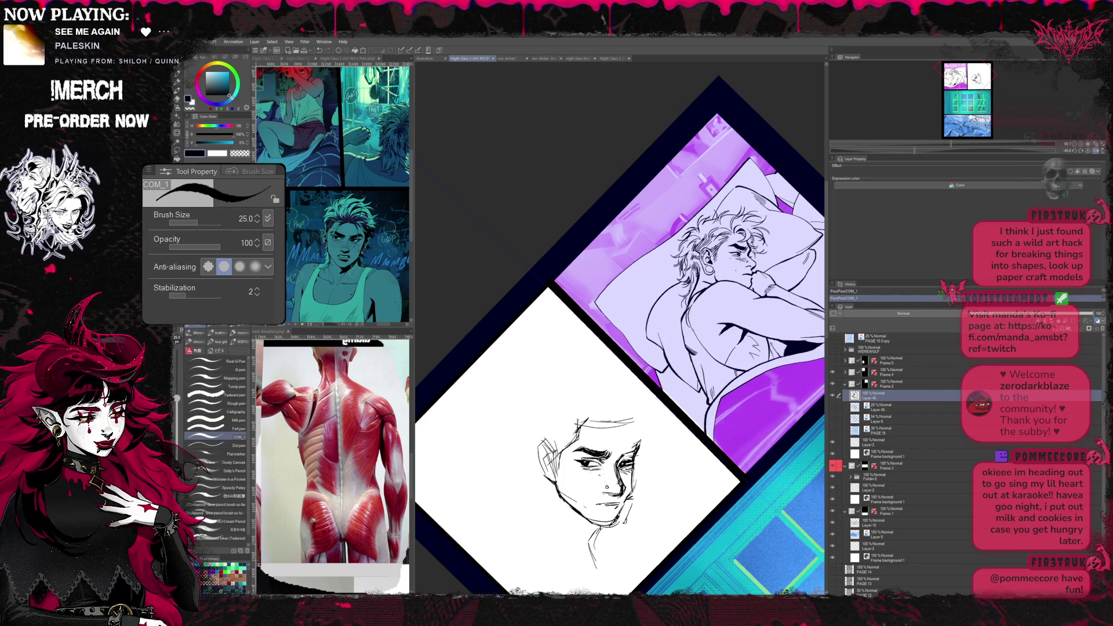
pyautogui.press('p')
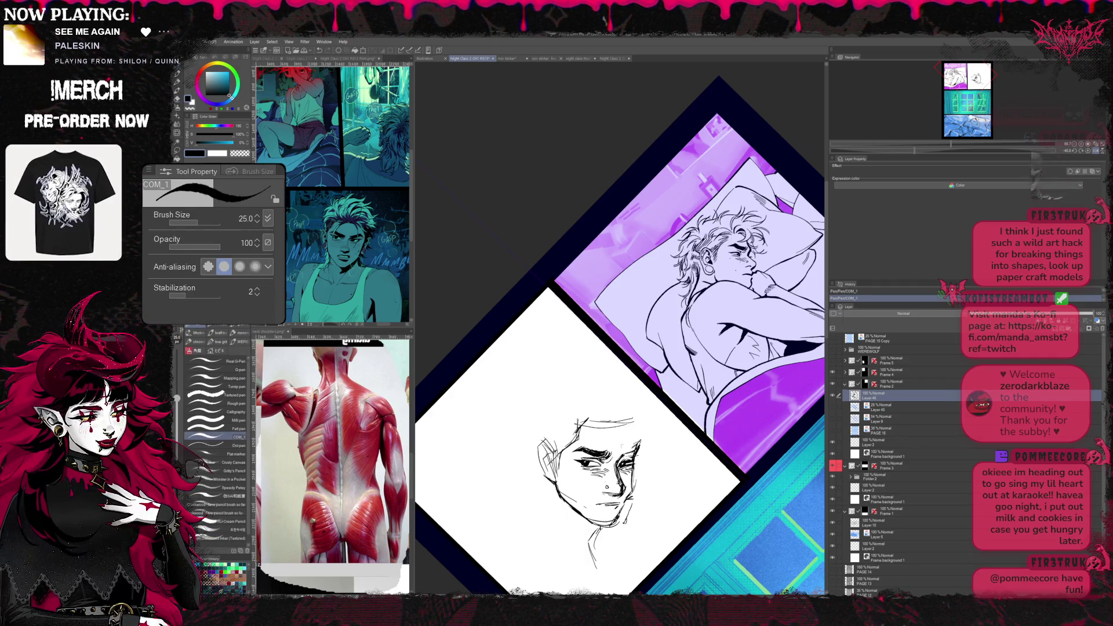
# - Refine the face lines with alternating pen and eraser passes at a comfortable canvas angle
pyautogui.press('r')
pyautogui.moveTo(609, 348); pyautogui.dragTo(661, 260)
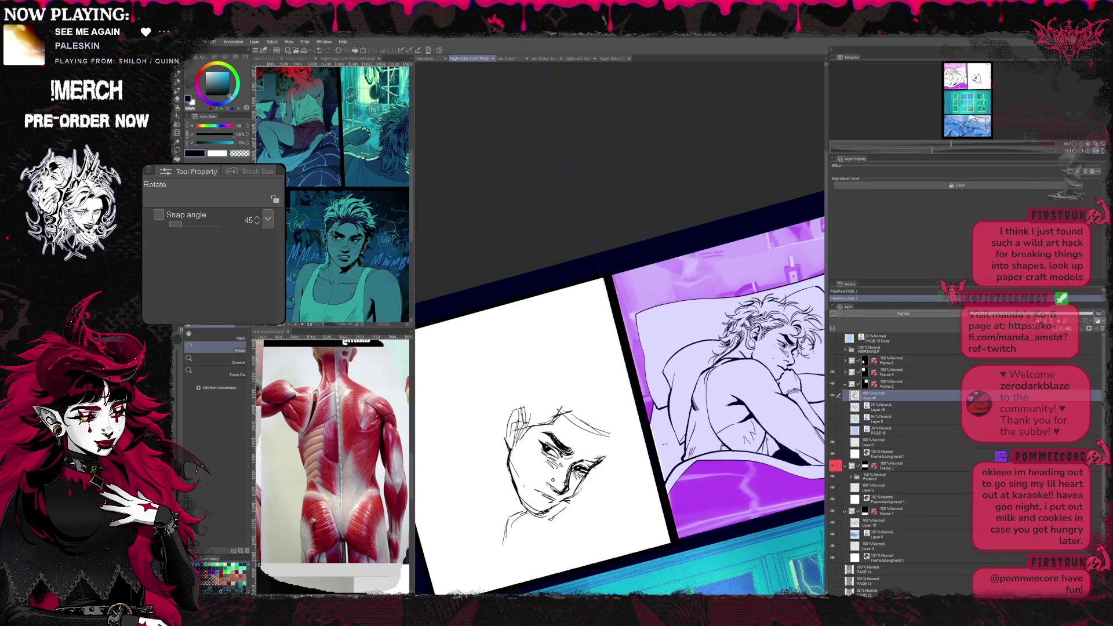
pyautogui.moveTo(609, 347)
pyautogui.mouseDown()
pyautogui.moveTo(627, 365)
pyautogui.moveTo(566, 261)
pyautogui.mouseUp()
pyautogui.moveTo(608, 348); pyautogui.dragTo(625, 304)
pyautogui.press('p')
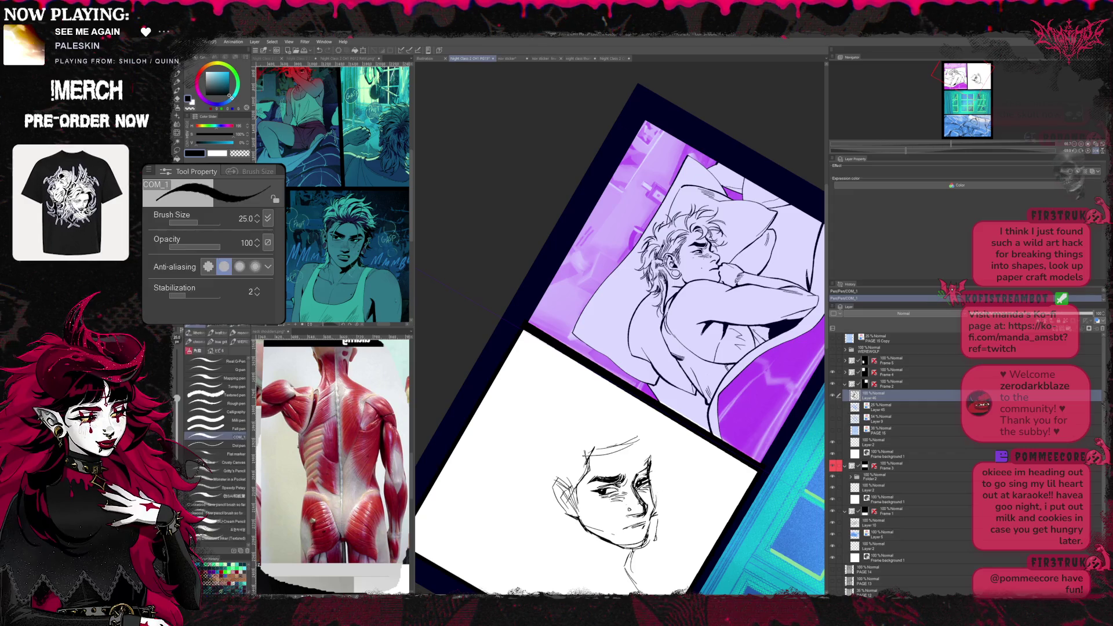
pyautogui.press('e')
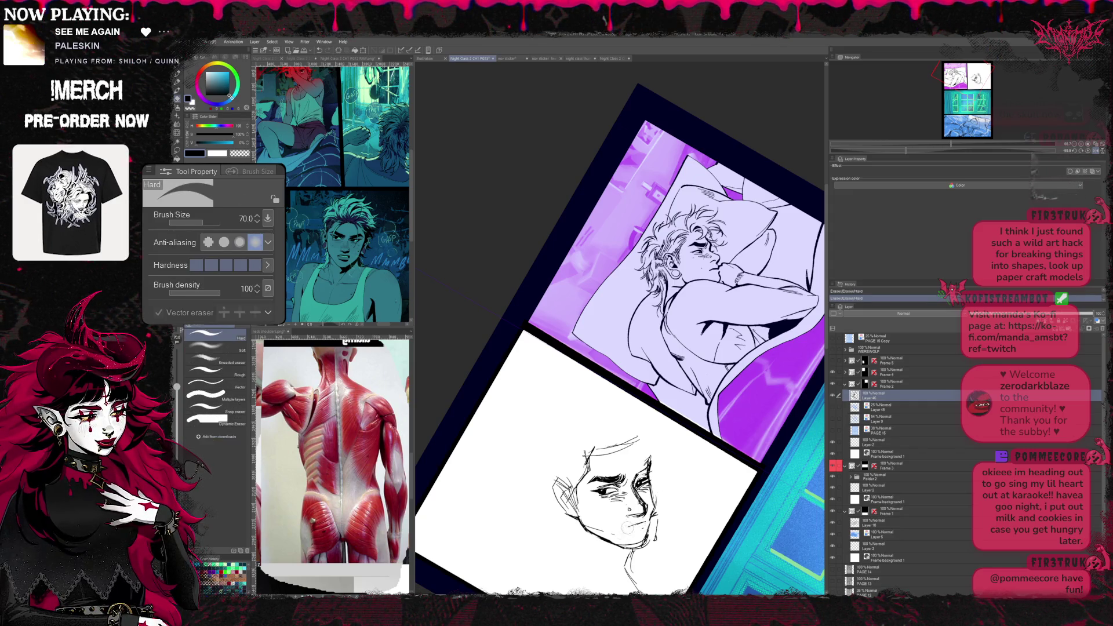
pyautogui.press('p')
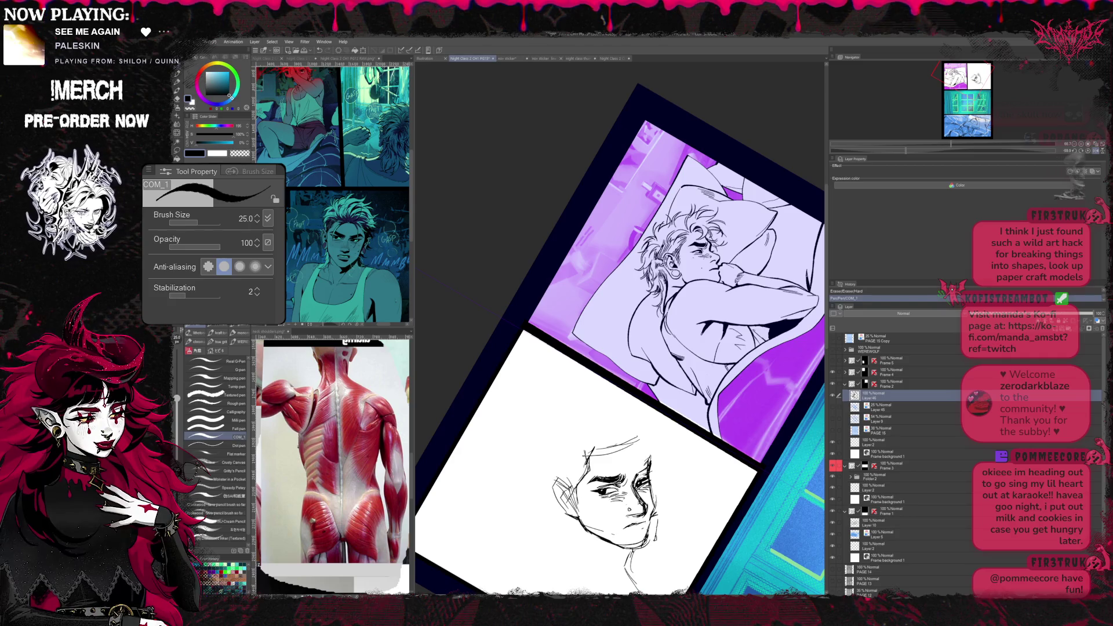
pyautogui.press('e')
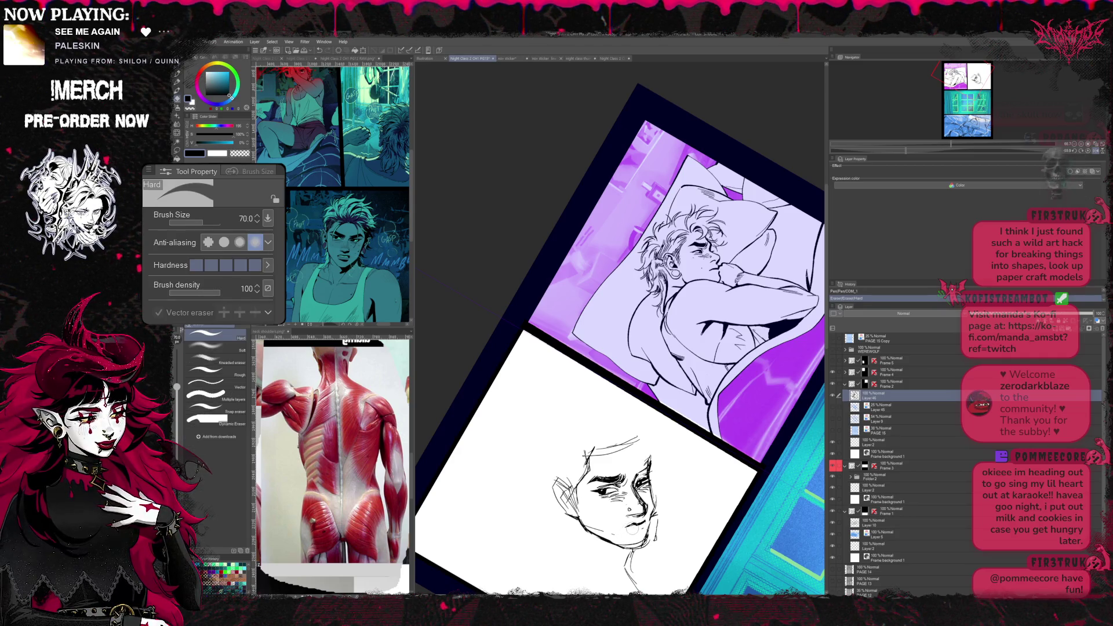
pyautogui.press('p')
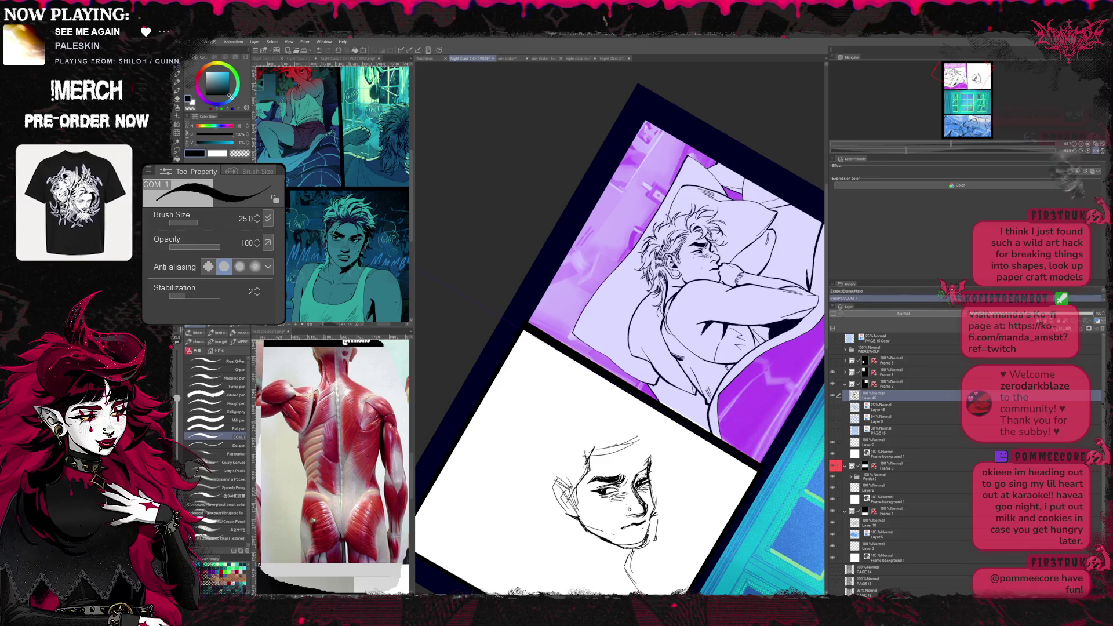
pyautogui.press('e')
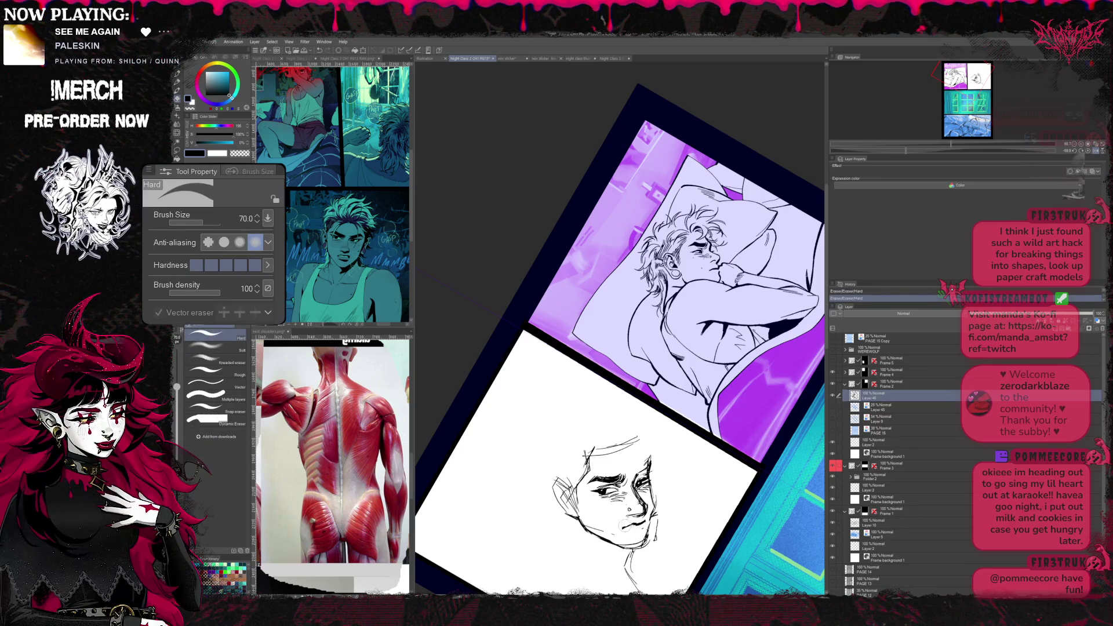
pyautogui.press('p')
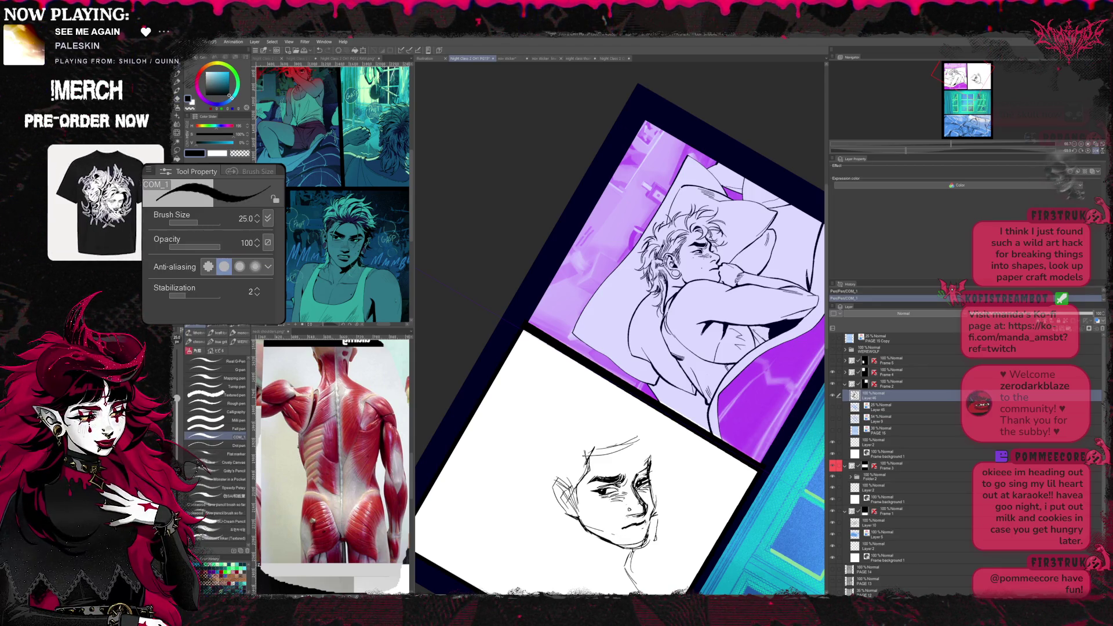
# - Tilt the face upright and touch up the hatched cheek shading with pen and eraser
pyautogui.press('r')
pyautogui.moveTo(608, 348); pyautogui.dragTo(540, 435)
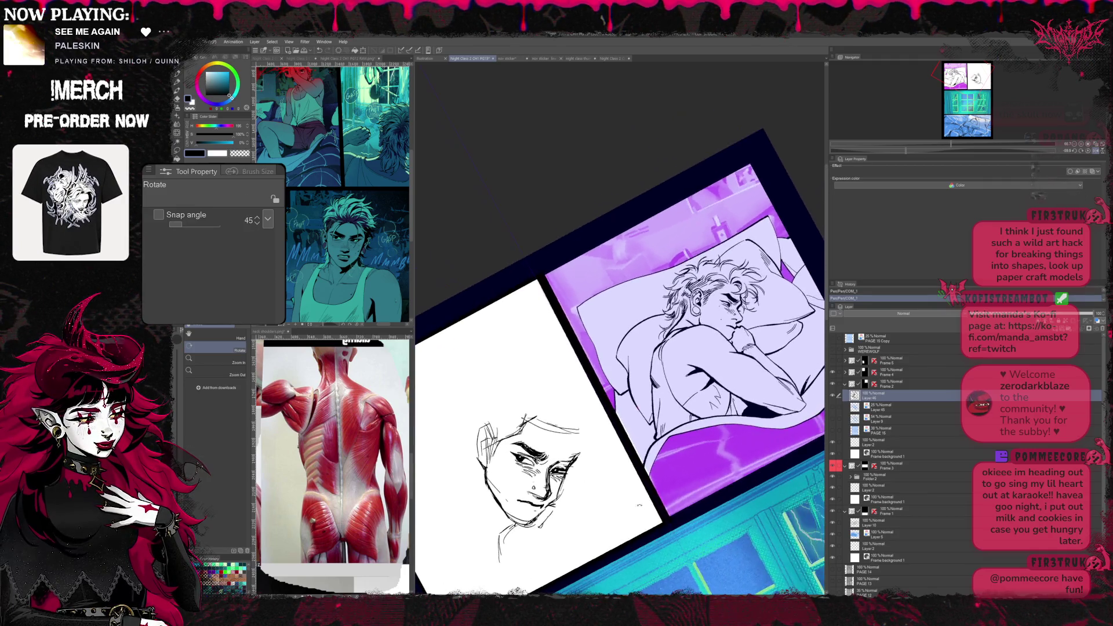
pyautogui.moveTo(608, 348); pyautogui.dragTo(557, 417)
pyautogui.moveTo(609, 391); pyautogui.dragTo(643, 417)
pyautogui.press('e')
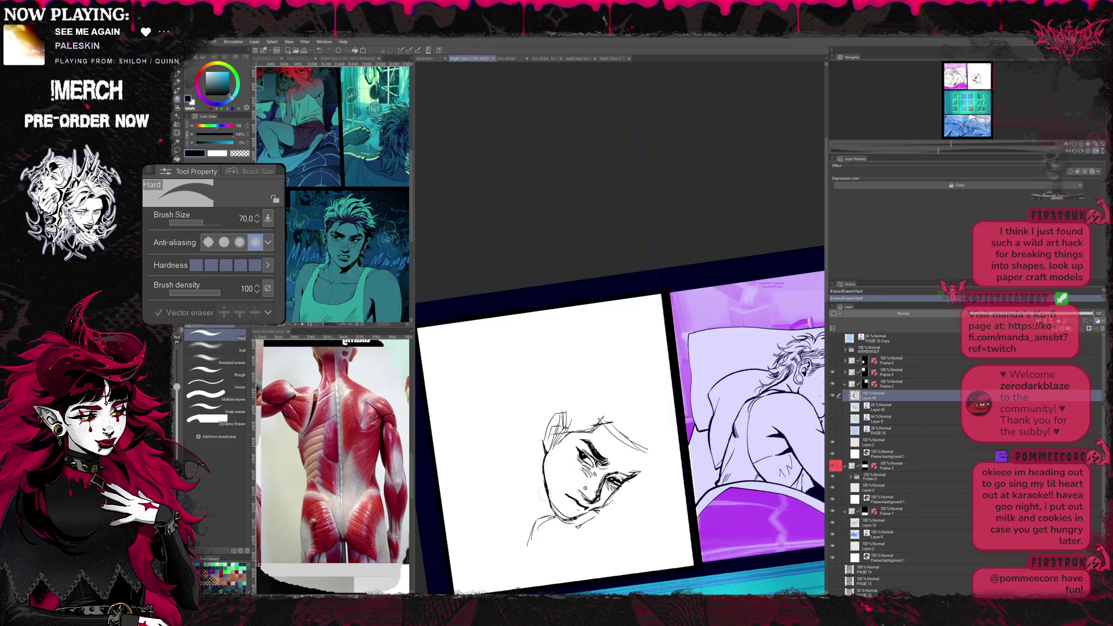
pyautogui.press('p')
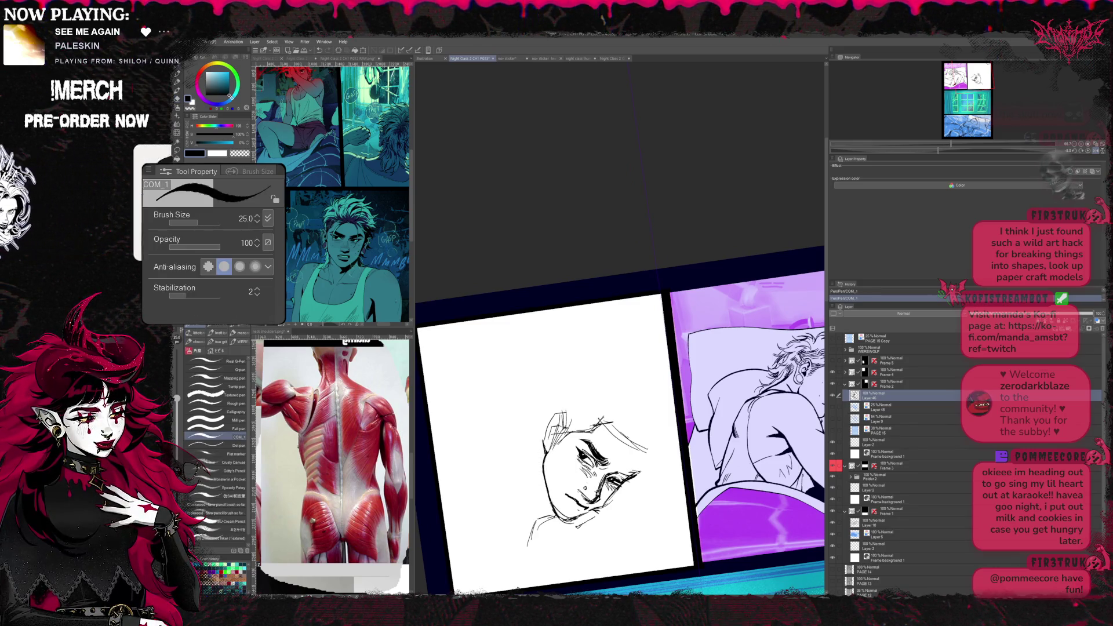
pyautogui.press('e')
# - Add loose hair strokes atop the man's head, erasing stray marks around them
pyautogui.moveTo(608, 348)
pyautogui.mouseDown()
pyautogui.moveTo(566, 391)
pyautogui.moveTo(574, 374)
pyautogui.mouseUp()
pyautogui.moveTo(626, 417); pyautogui.dragTo(591, 435)
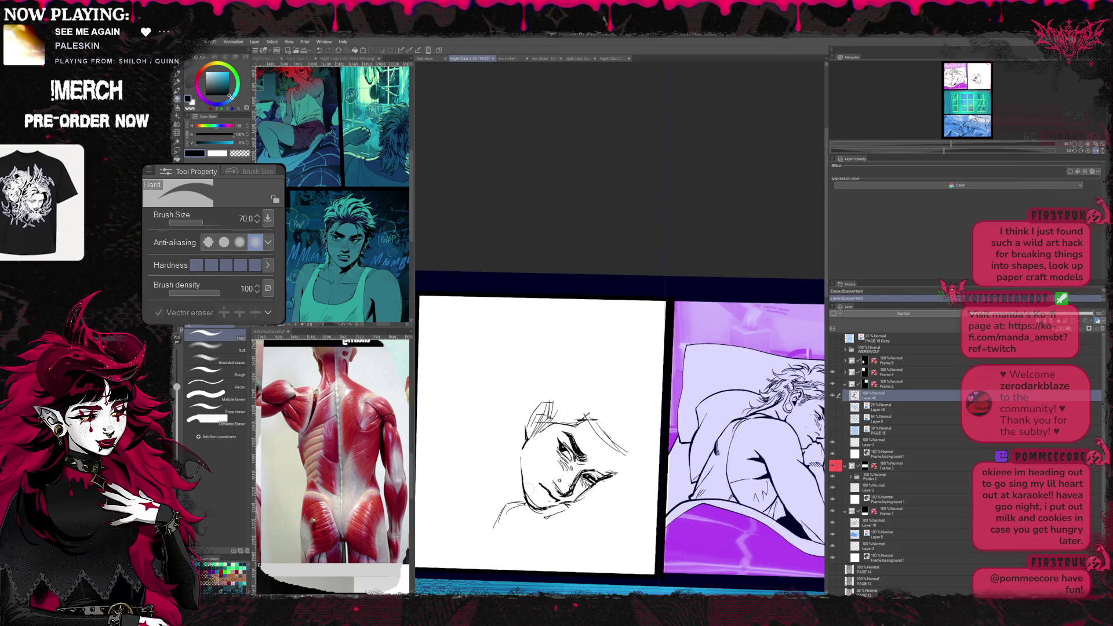
pyautogui.press('p')
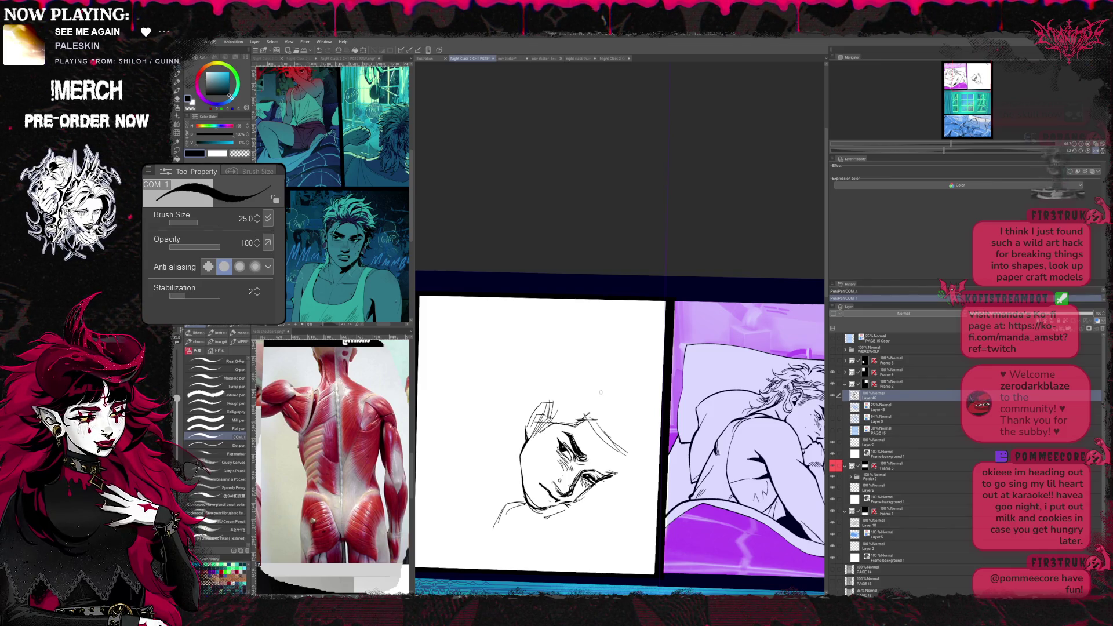
pyautogui.press('-')
pyautogui.press('e')
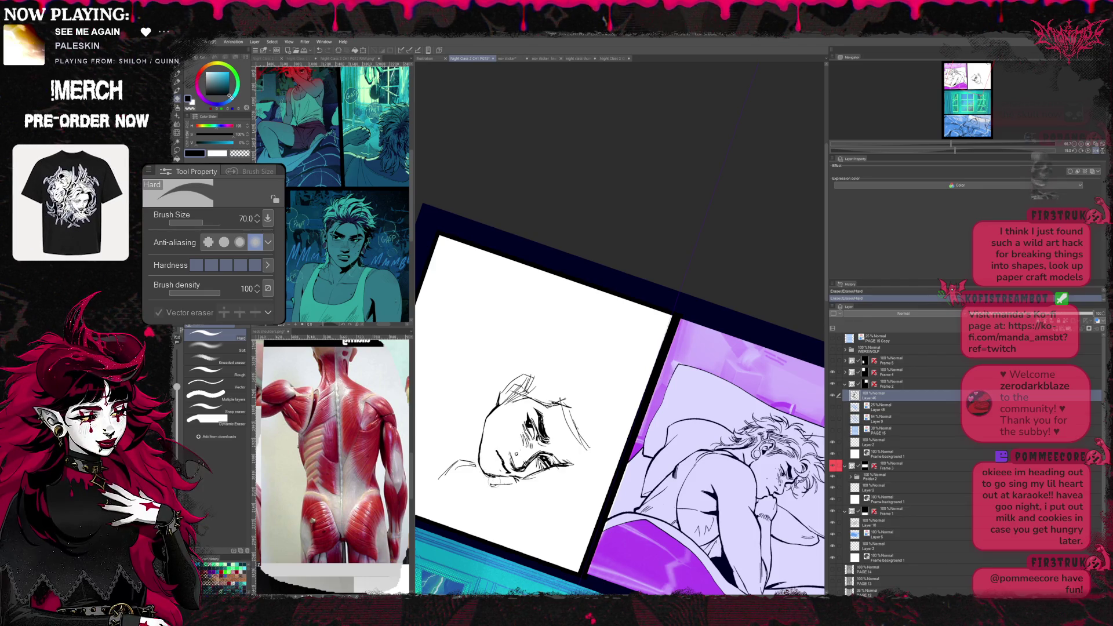
# - Deepen the shadow beside the man's eye with dark hatching, erasing between pen passes
pyautogui.press('-')
pyautogui.press('-')
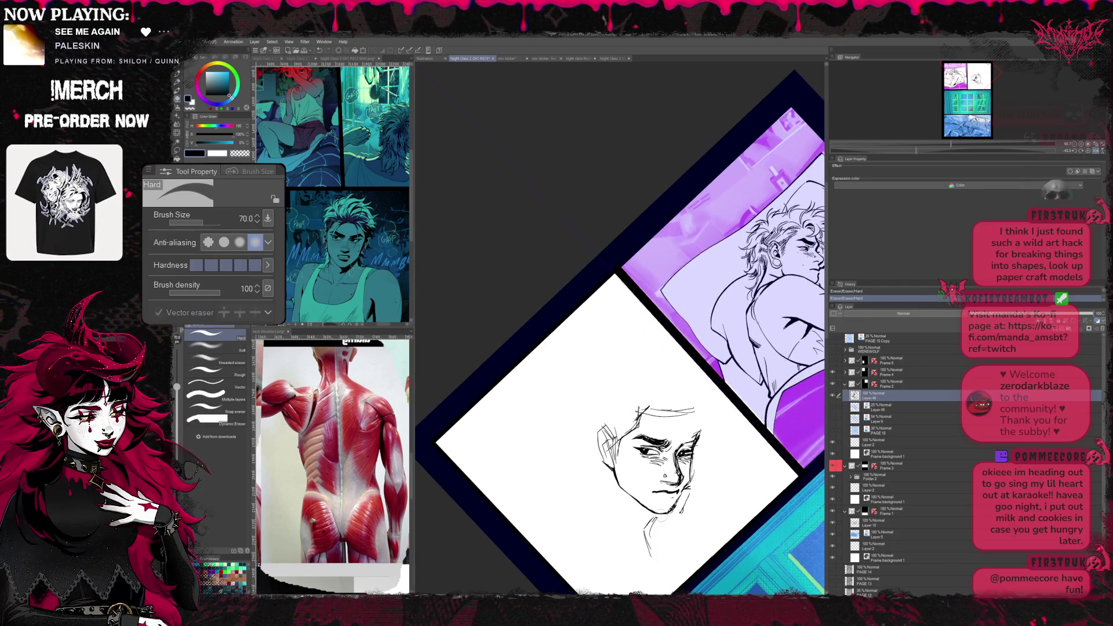
pyautogui.press('p')
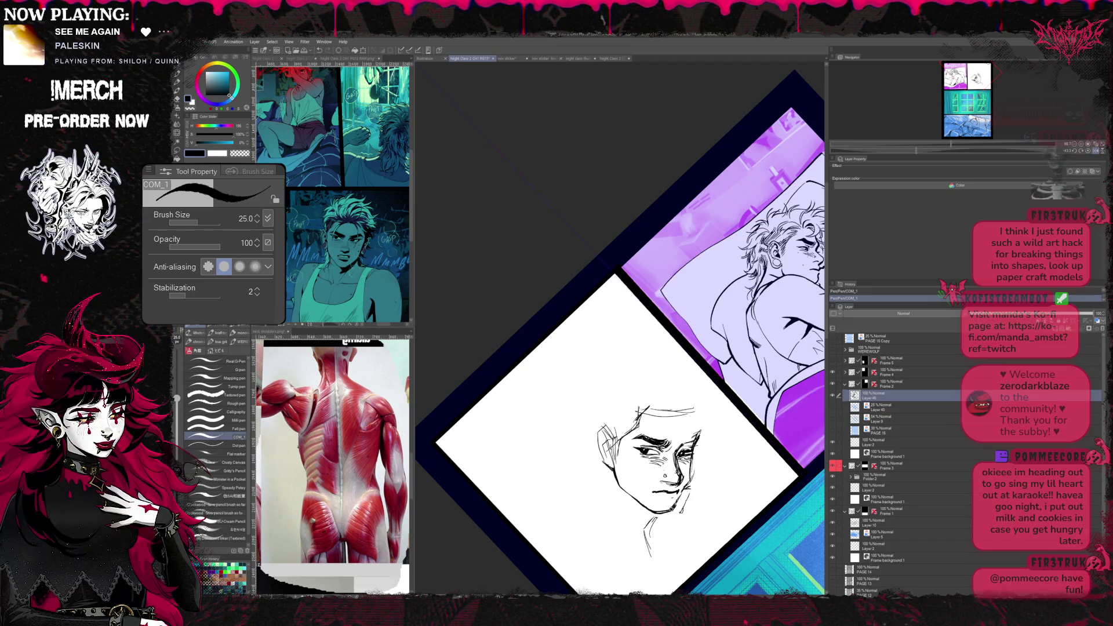
pyautogui.press('e')
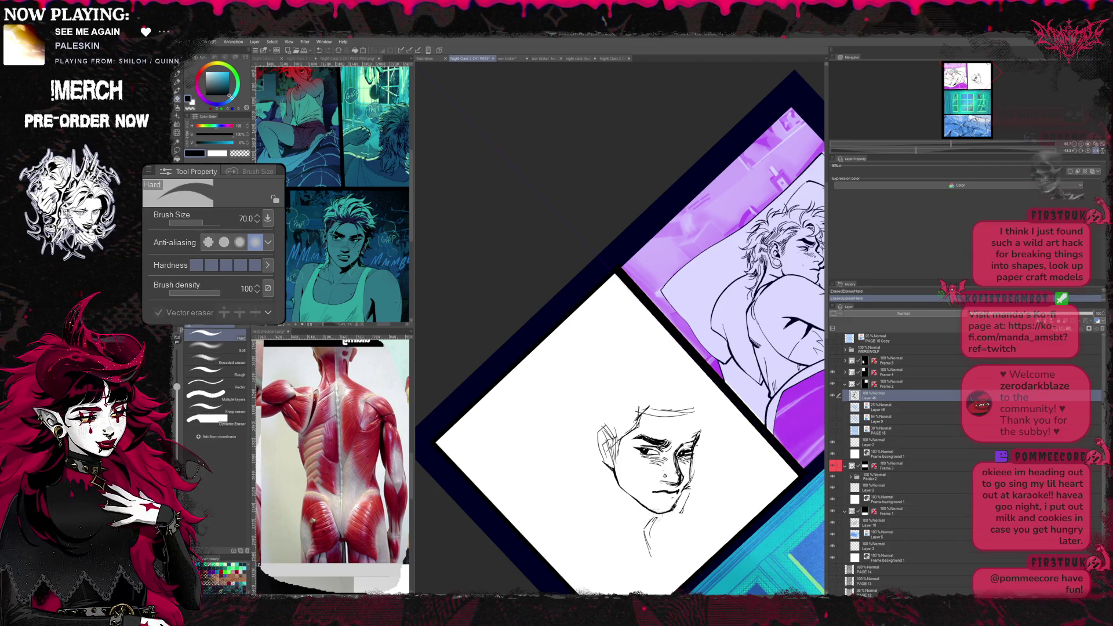
pyautogui.press('p')
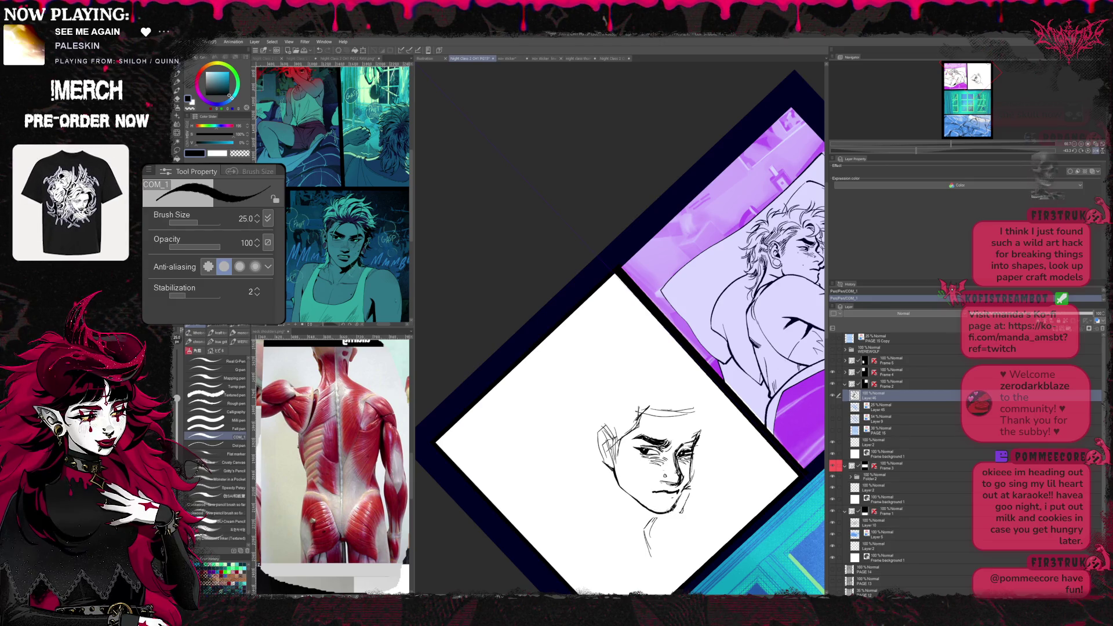
pyautogui.press('e')
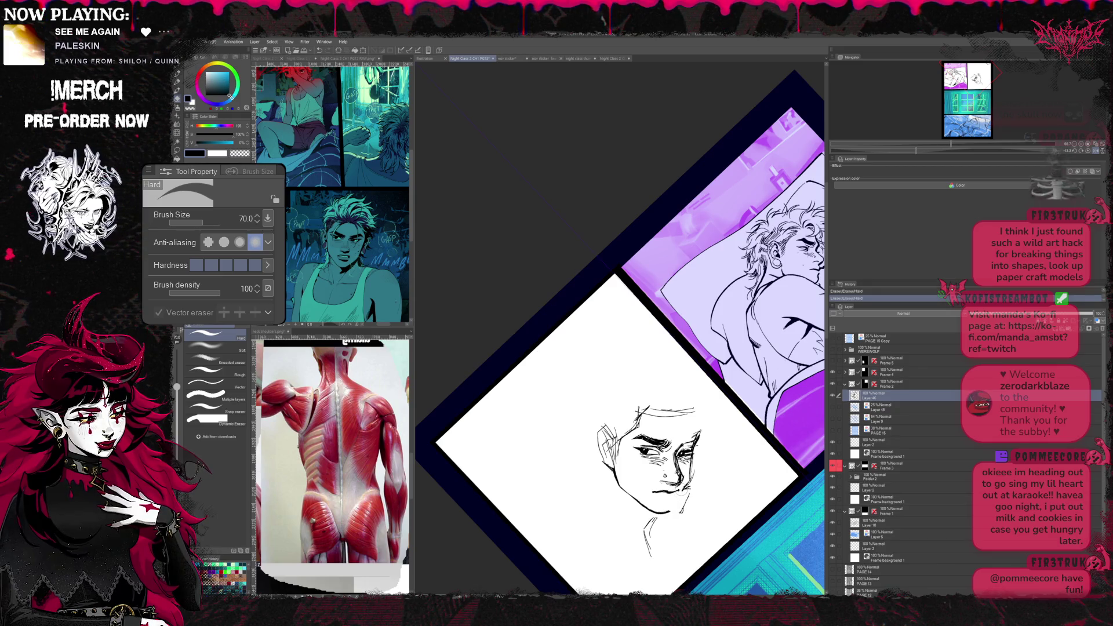
pyautogui.press('p')
# - Erase the small stray sketch strokes on the face with the Hard eraser and re-angle the canvas
pyautogui.press('e')
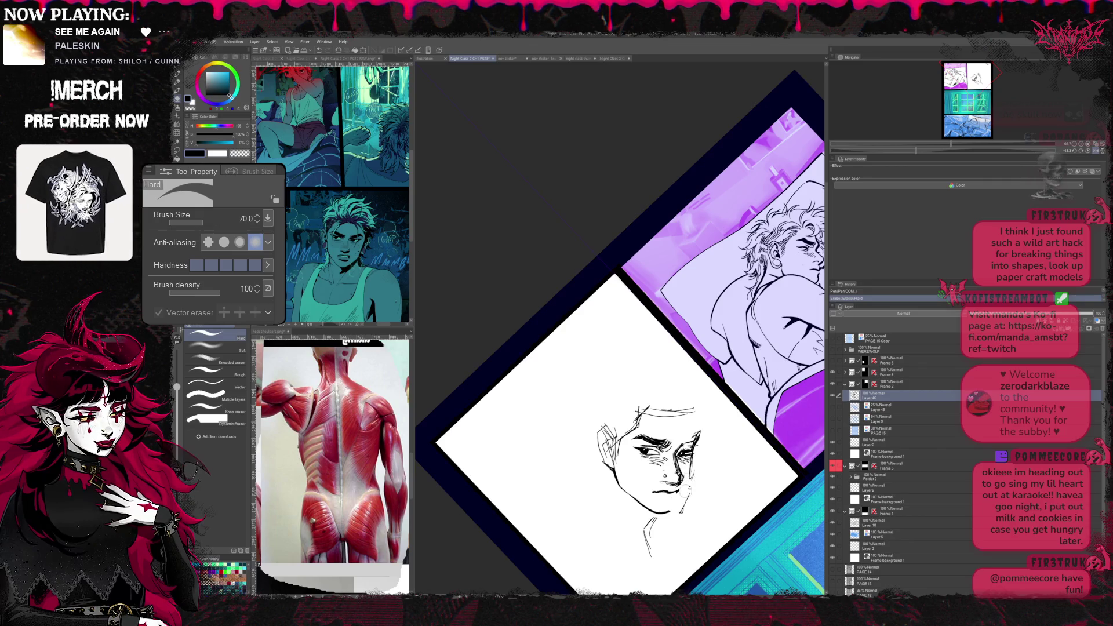
pyautogui.moveTo(696, 442); pyautogui.dragTo(693, 469)
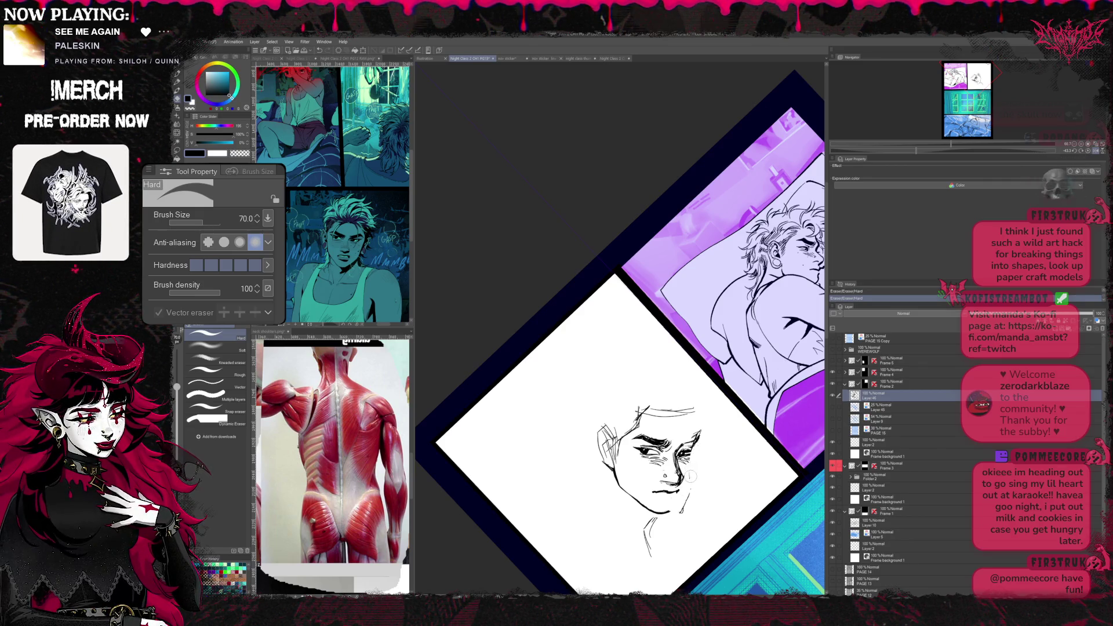
pyautogui.press('p')
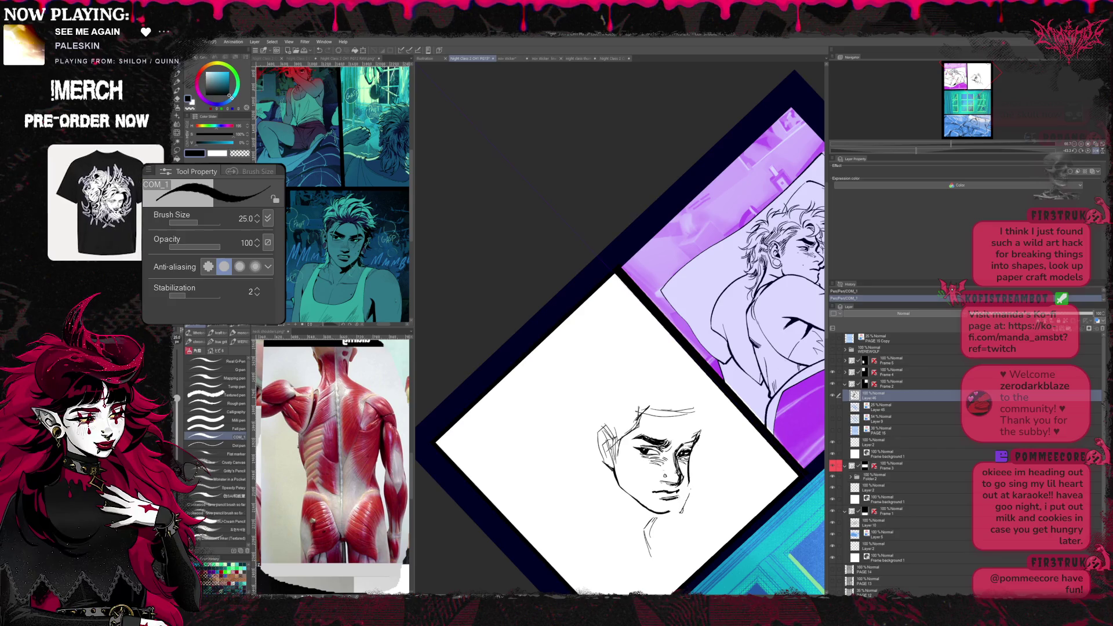
pyautogui.press('r')
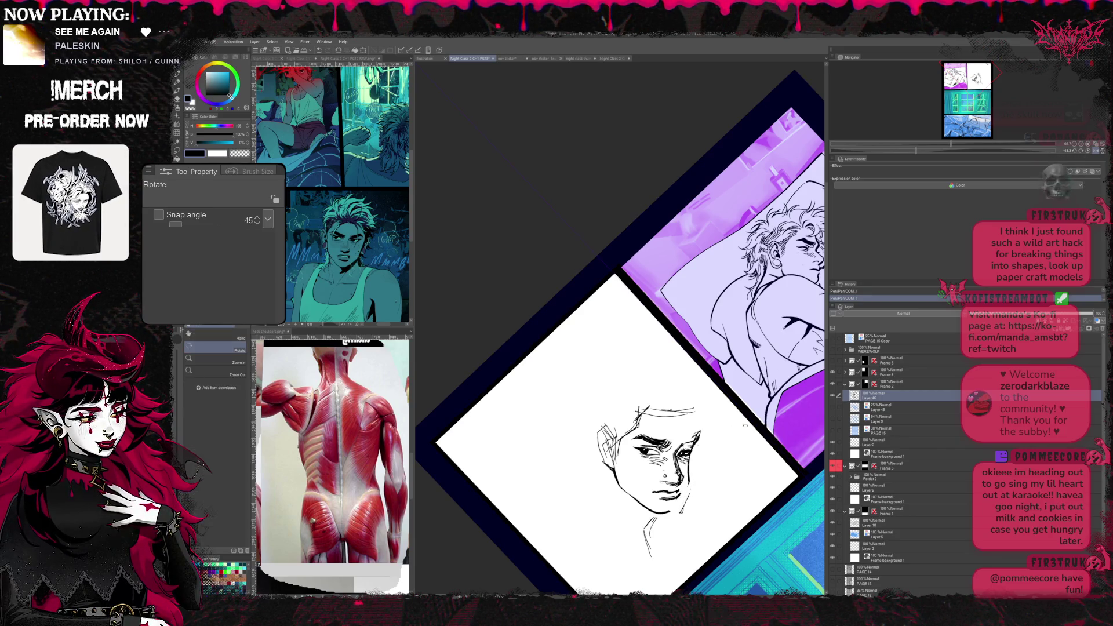
pyautogui.moveTo(609, 391); pyautogui.dragTo(626, 408)
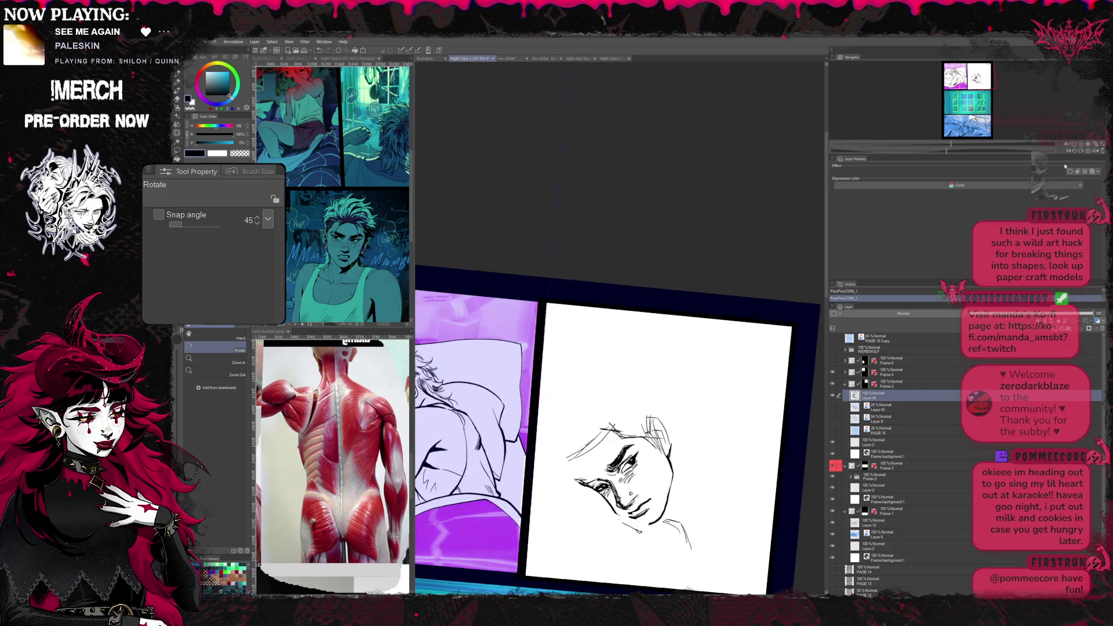
pyautogui.press('h')
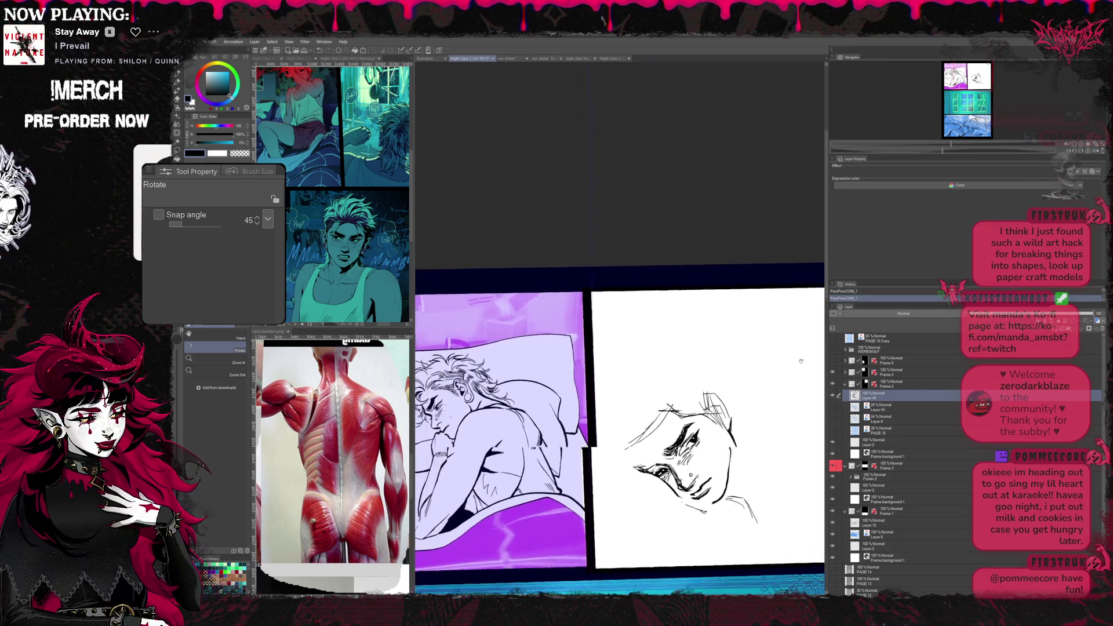
pyautogui.scroll(4, 608, 418)
pyautogui.scroll(-3, 704, 418)
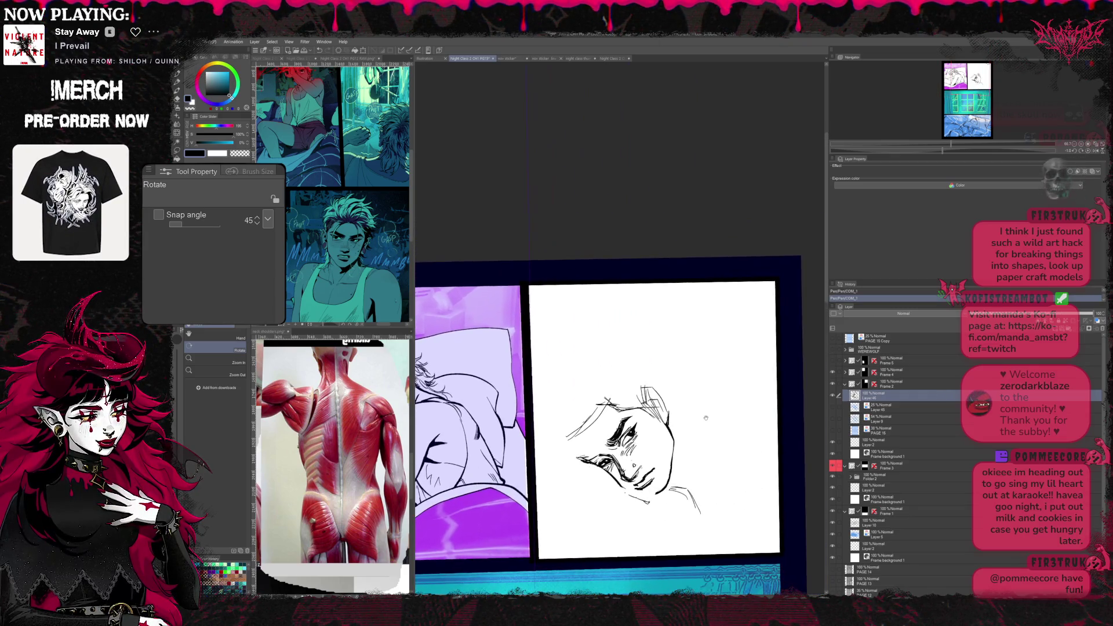
pyautogui.press('e')
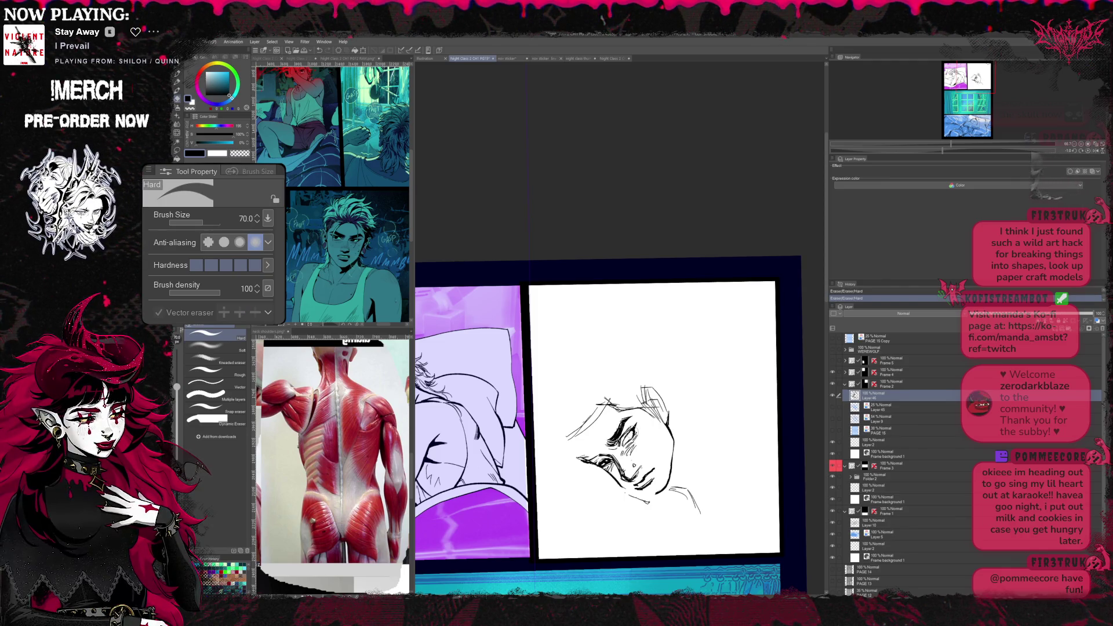
pyautogui.press('p')
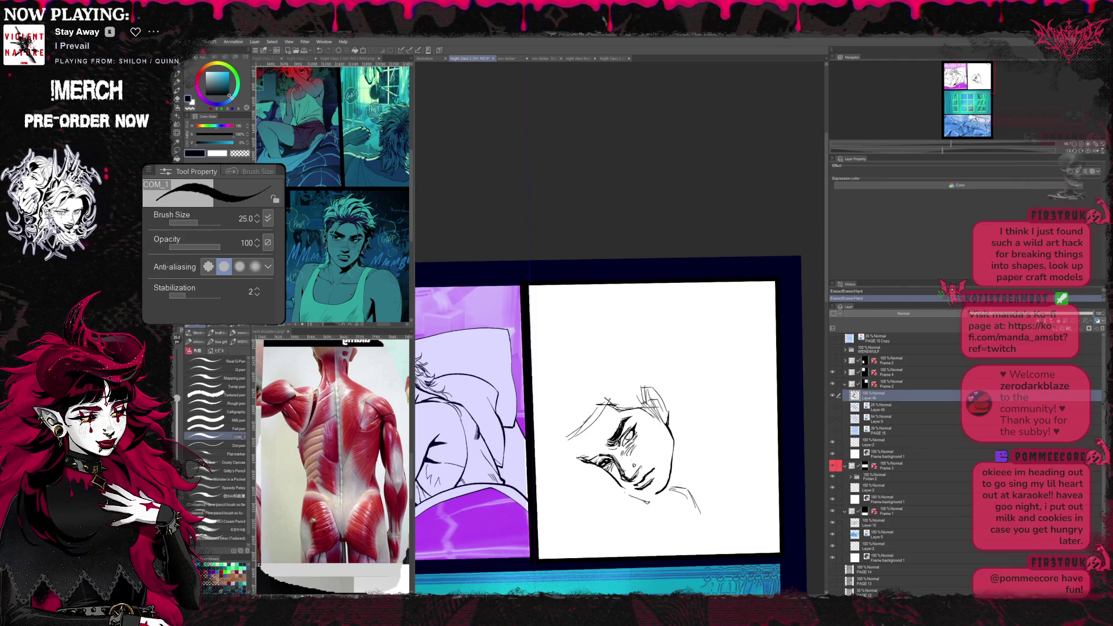
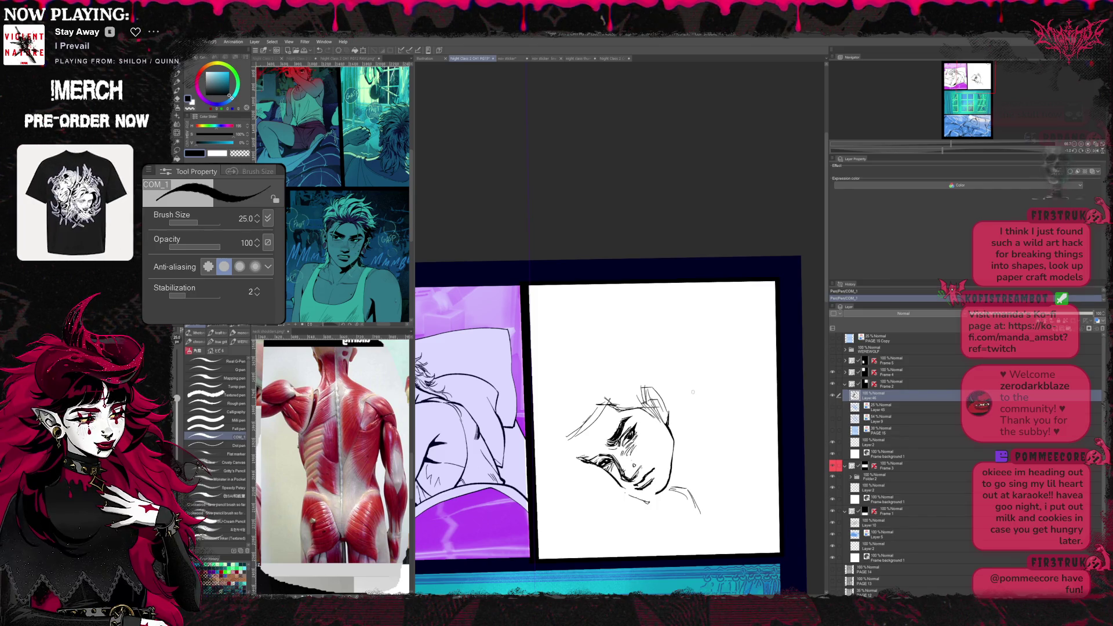
# - Mirror-check the inked face, then reveal the blue rough sketch layer beneath the inks
pyautogui.press('h')
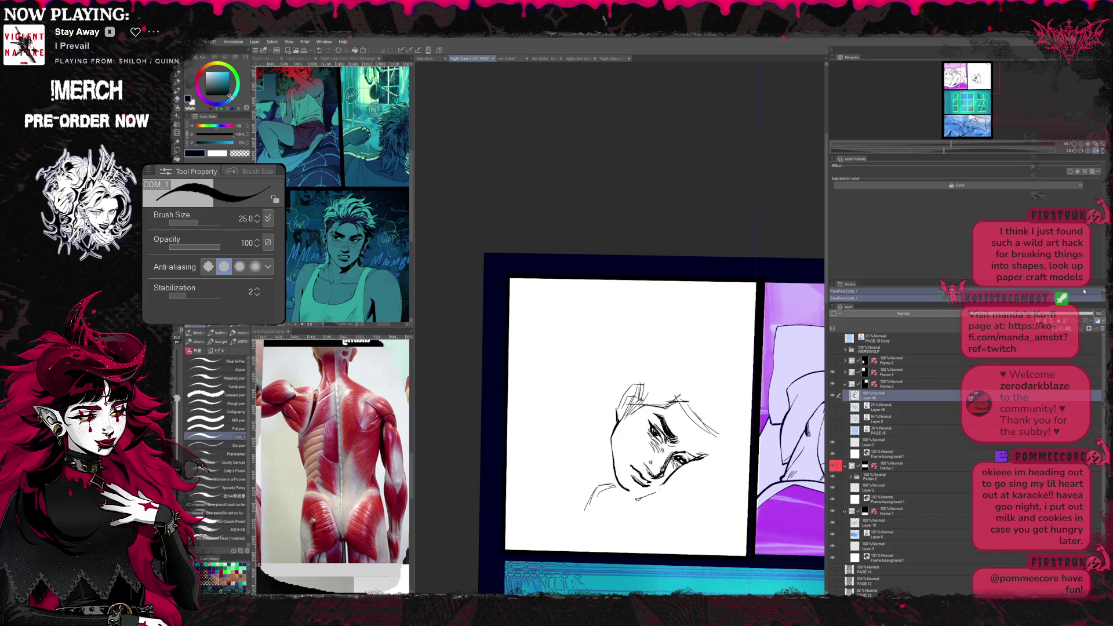
pyautogui.press('h')
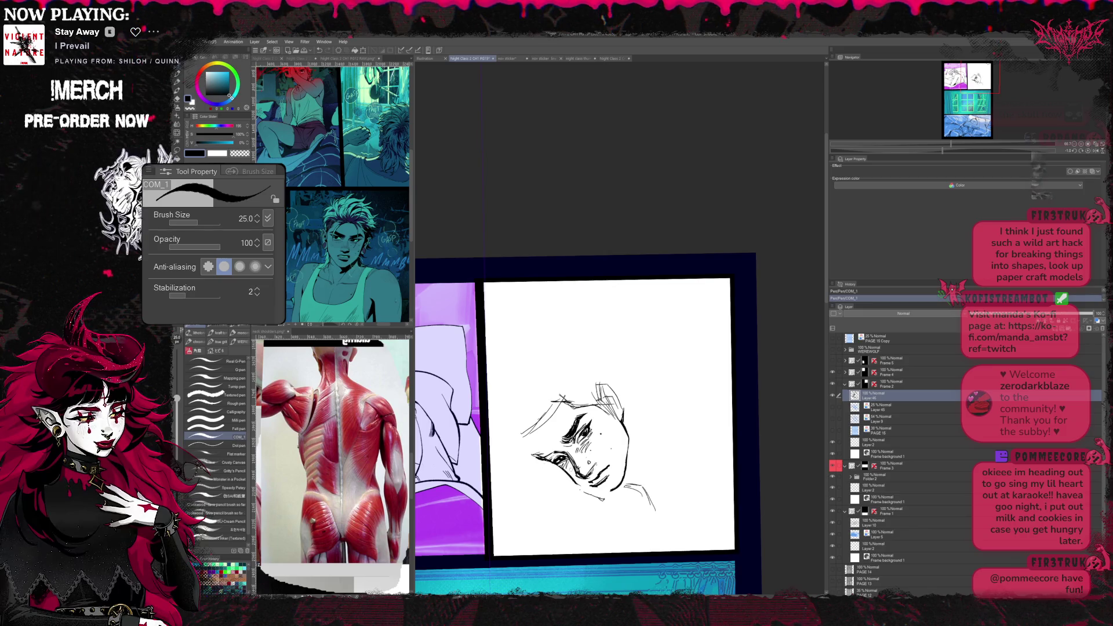
pyautogui.scroll(1, 623, 401)
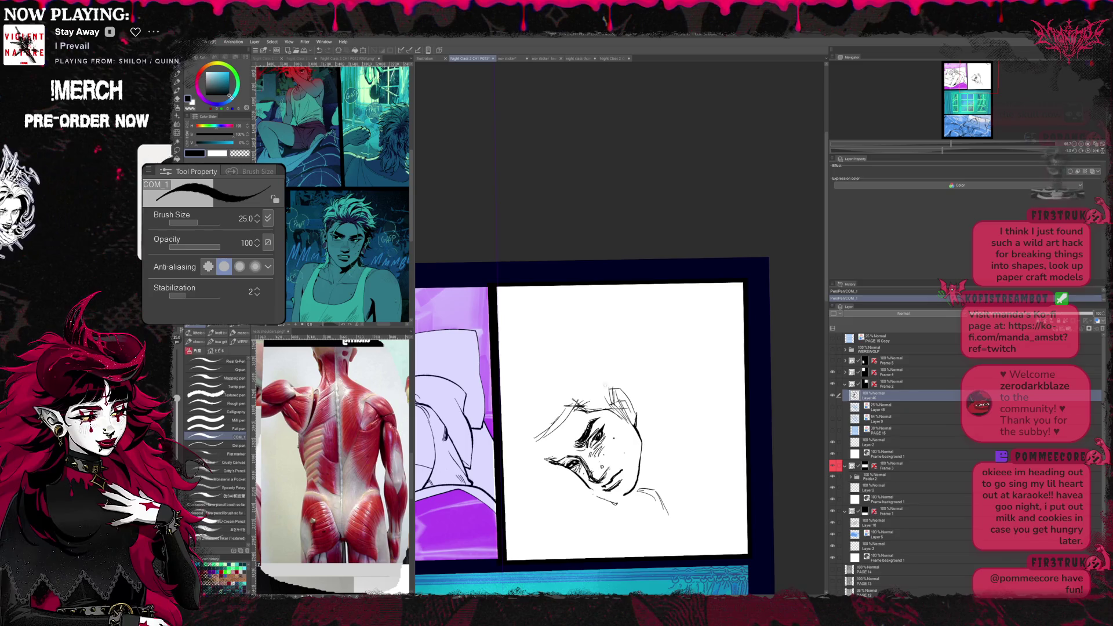
pyautogui.scroll(1, 676, 397)
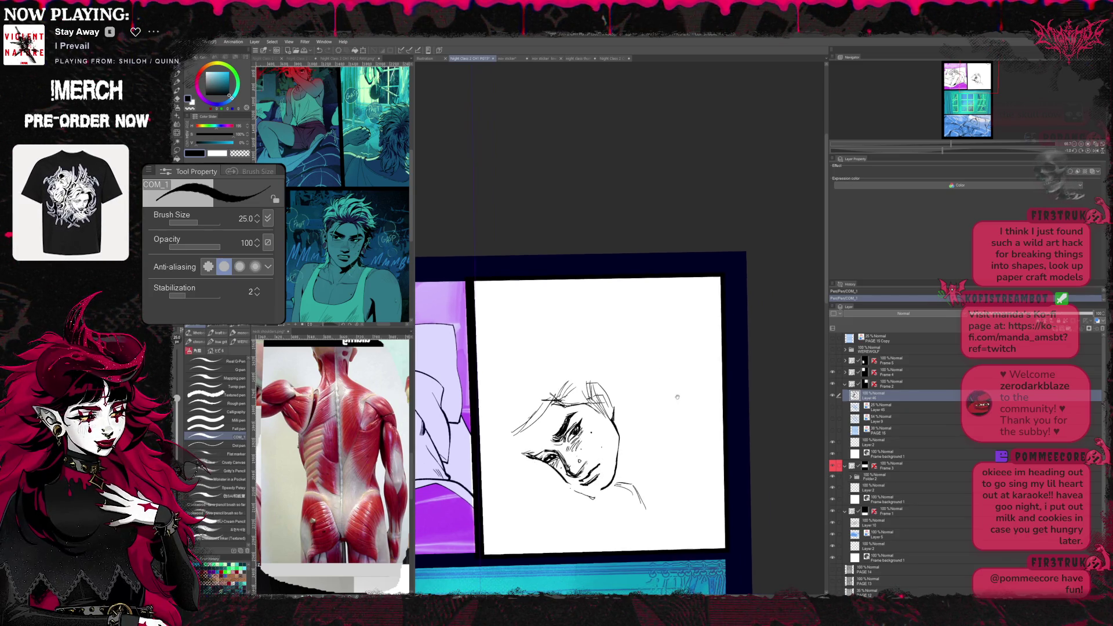
pyautogui.click(833, 408)
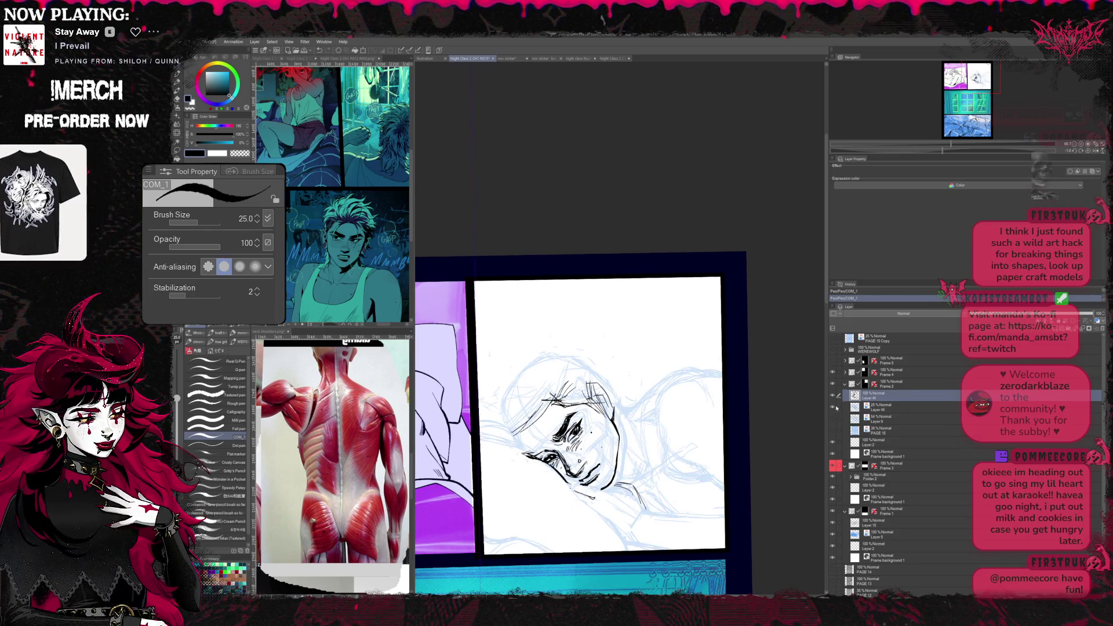
# - Free-transform the inked face to fit the sketch's size and position, then confirm it
pyautogui.hotkey('ctrl', 't')
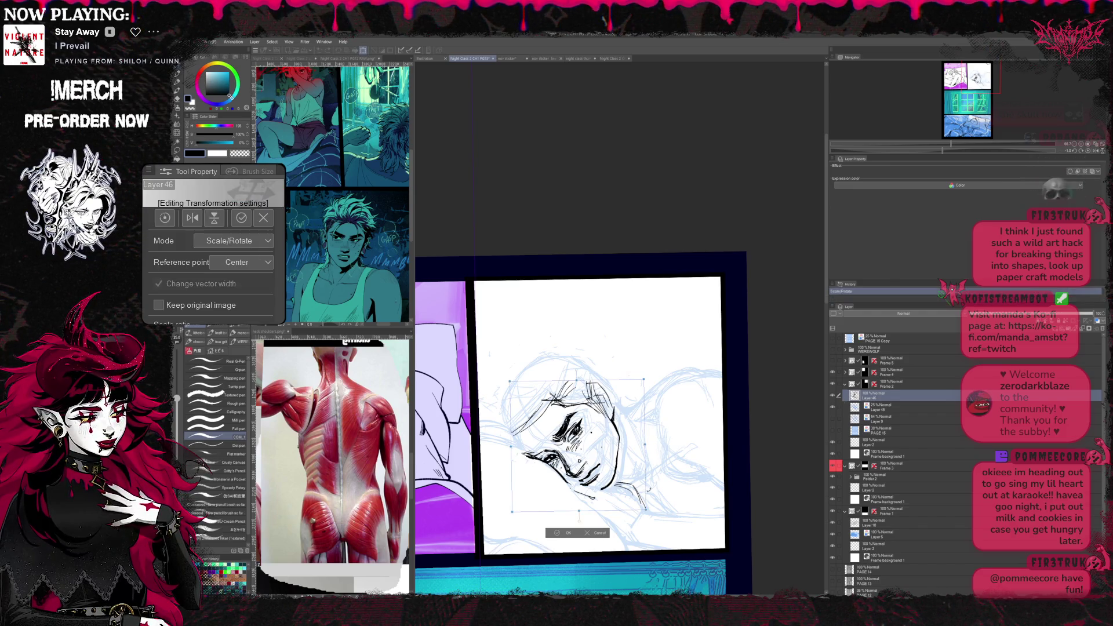
pyautogui.moveTo(579, 443); pyautogui.dragTo(585, 447)
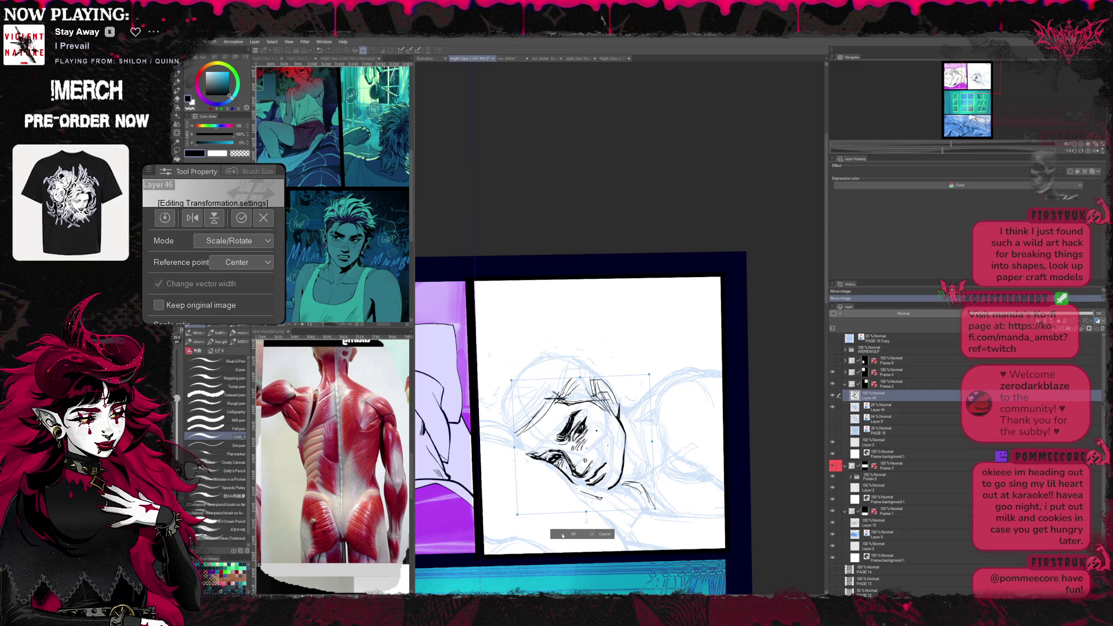
pyautogui.press('Return')
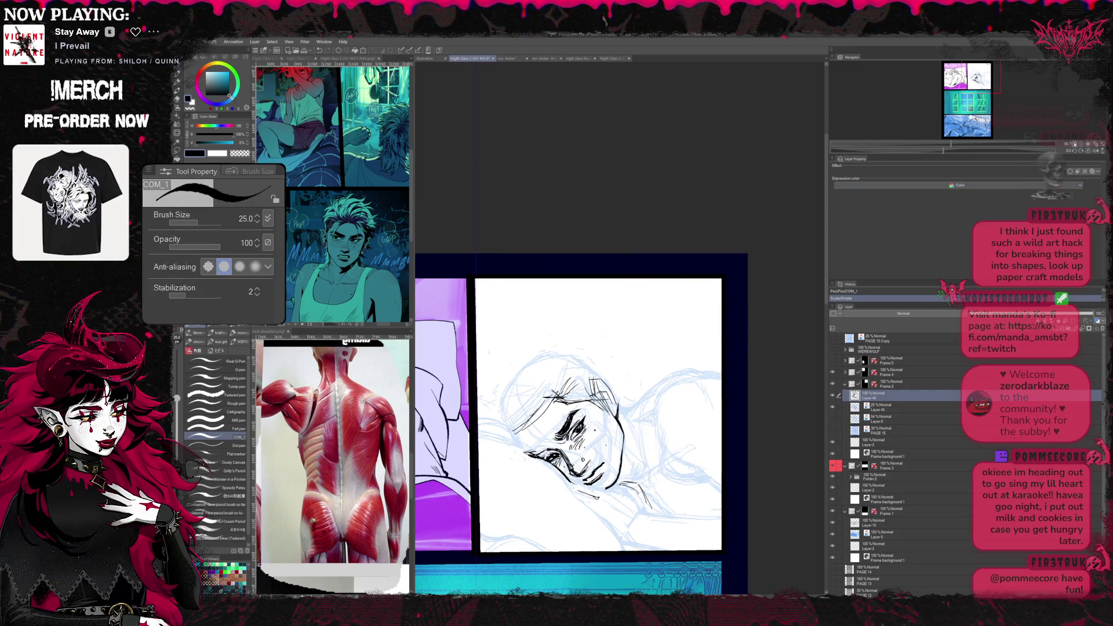
pyautogui.hotkey('ctrl', '-')
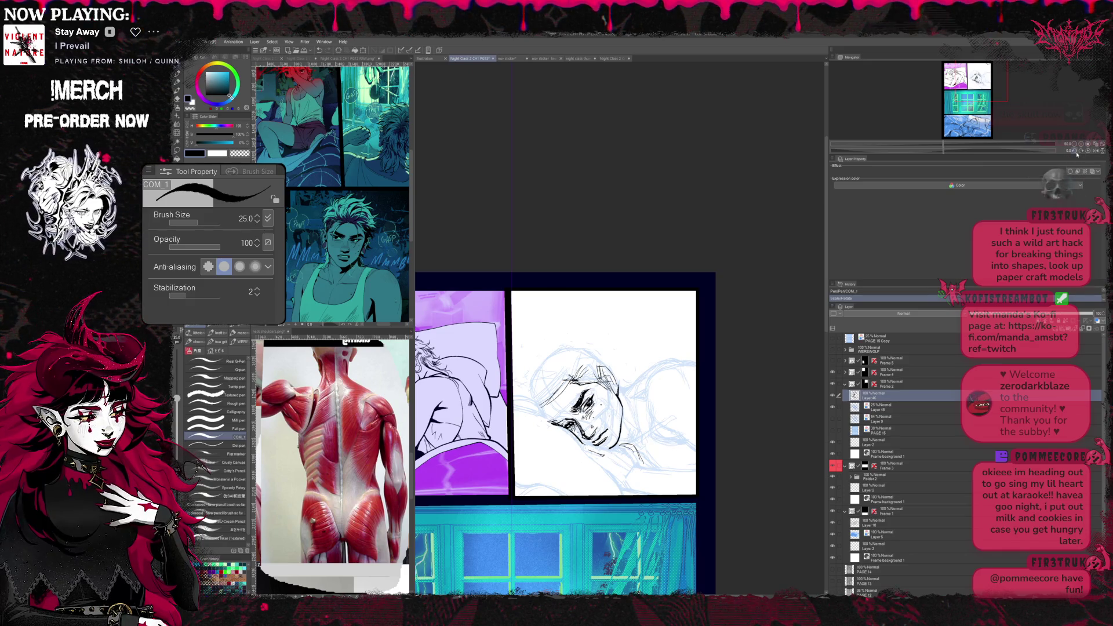
# - Rotate the page to a drawing angle and warp the face lines with a smaller Liquify brush
pyautogui.press('r')
pyautogui.hotkey('shift', '6')
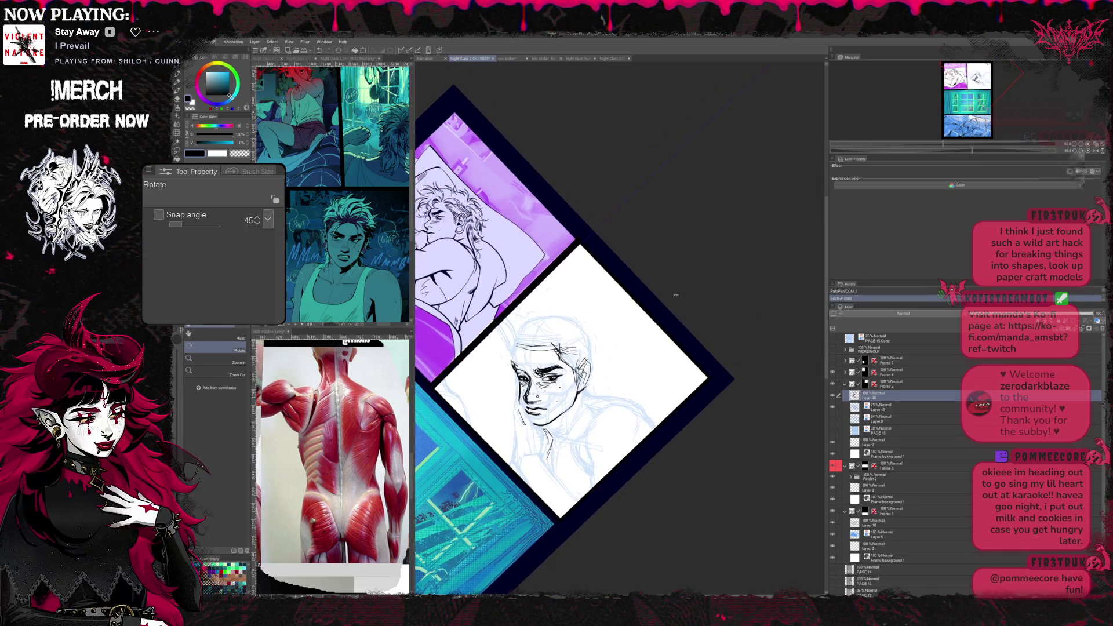
pyautogui.press('j')
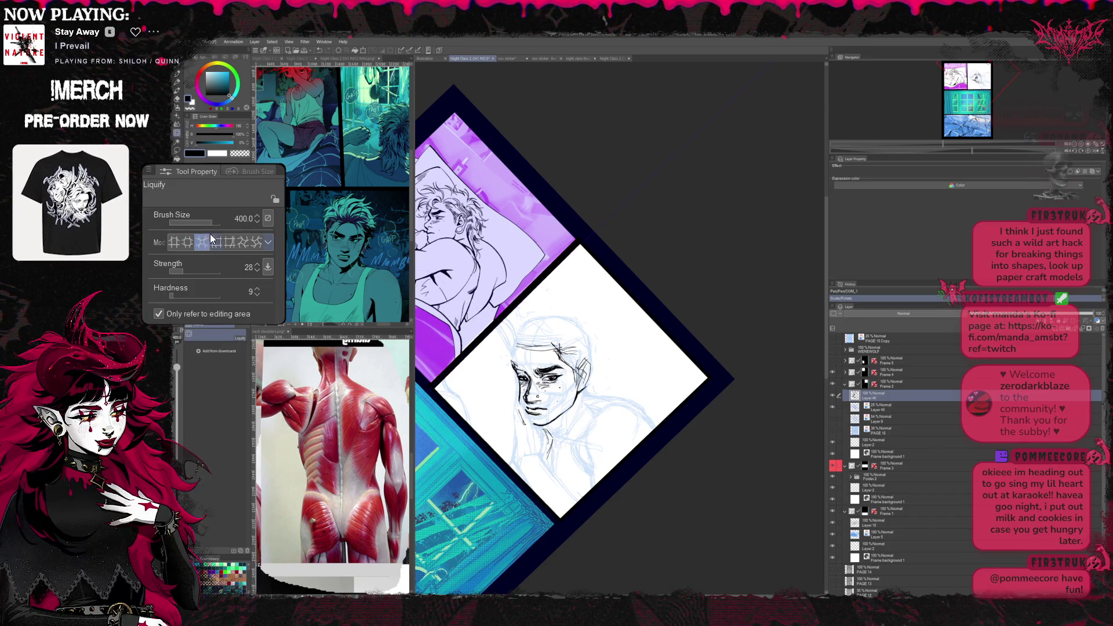
pyautogui.press('[')
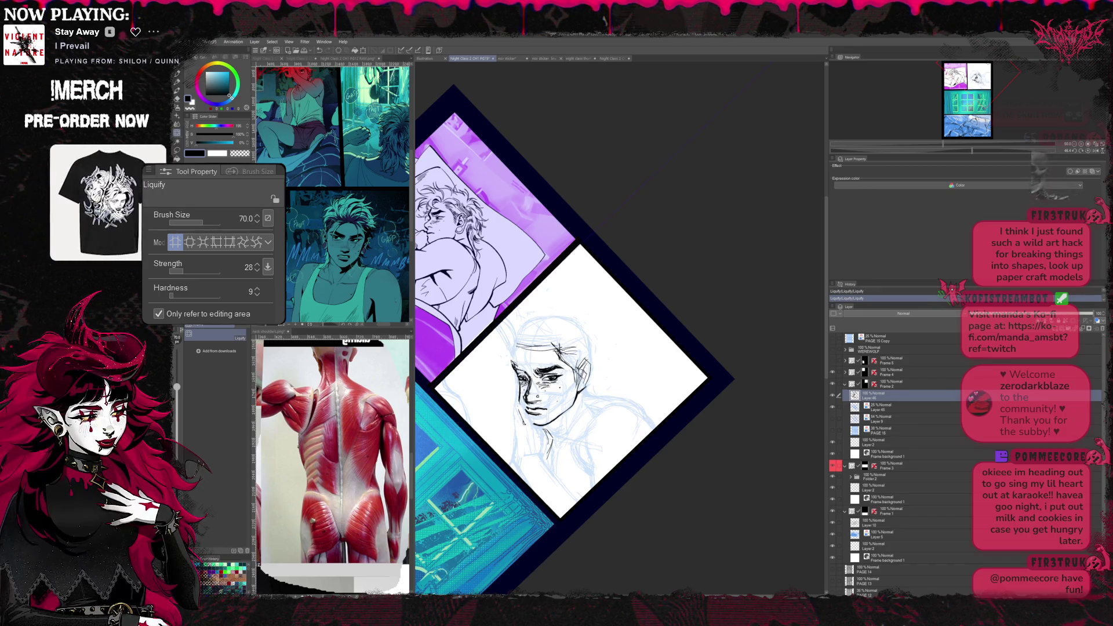
# - Erase and re-ink stray lines around the eye and brow of the face
pyautogui.press('e')
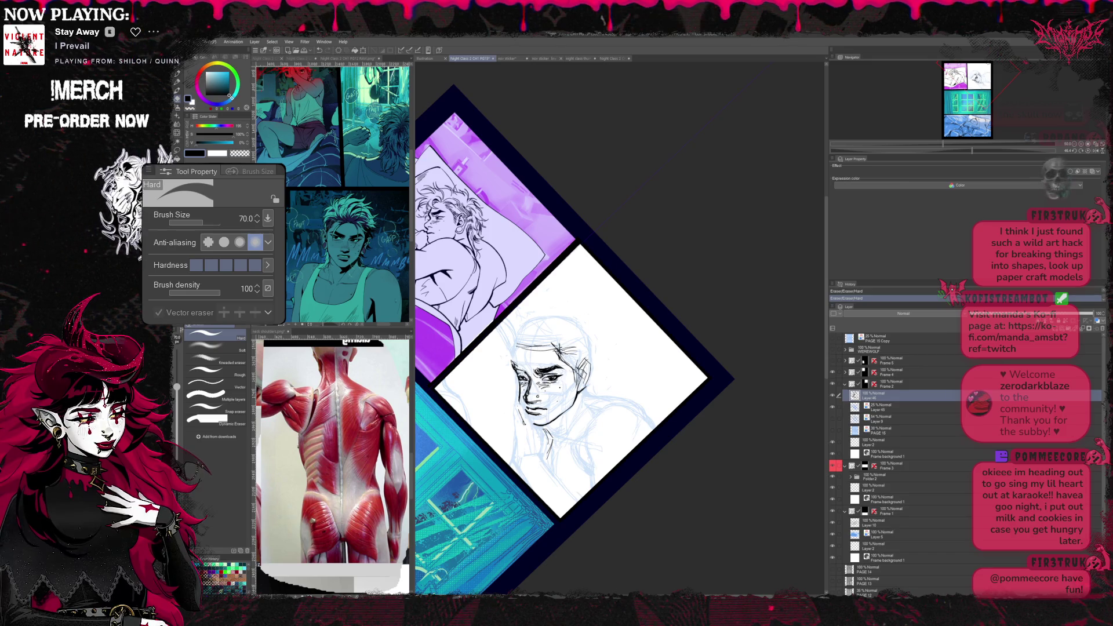
pyautogui.press('r')
pyautogui.moveTo(557, 348); pyautogui.dragTo(573, 331)
pyautogui.press('e')
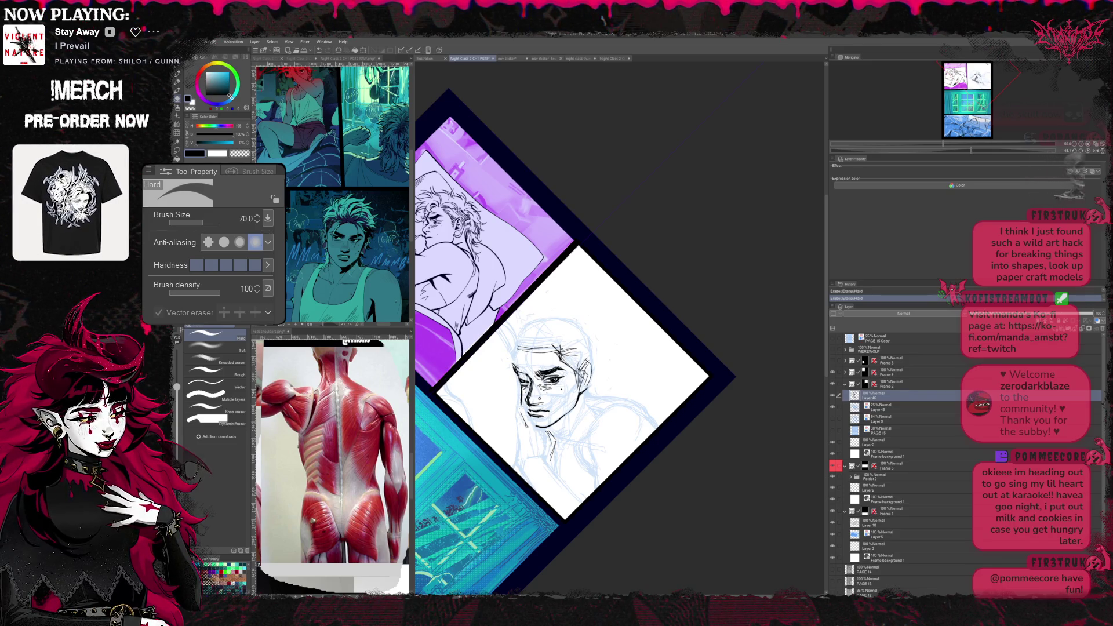
pyautogui.press('p')
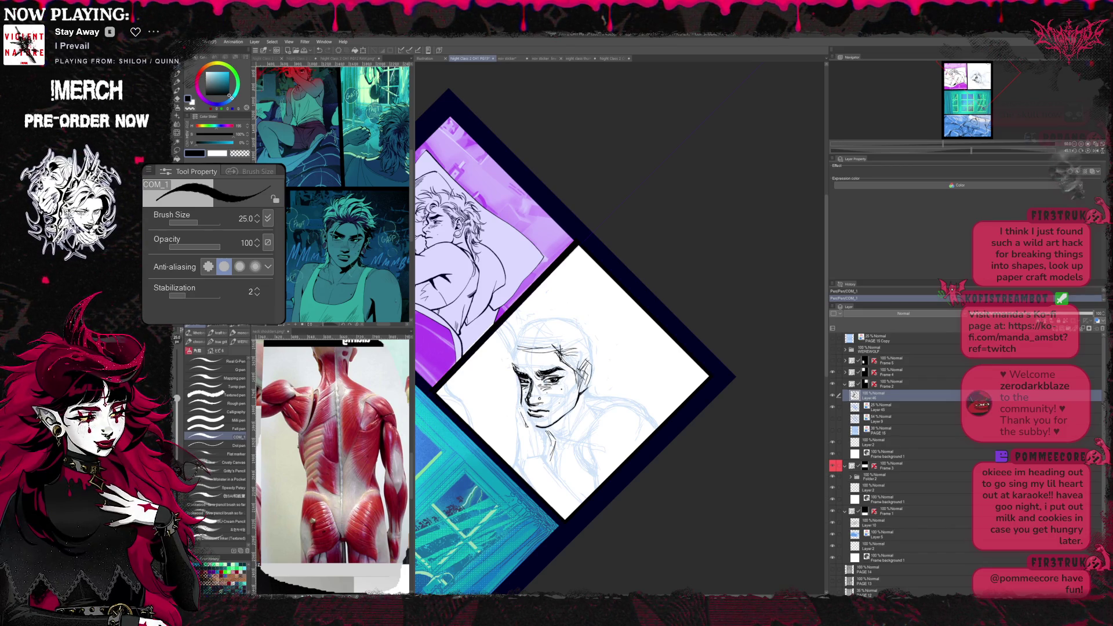
# - Clean up the cheek lines with the eraser and pen while tilting the page view
pyautogui.press('e')
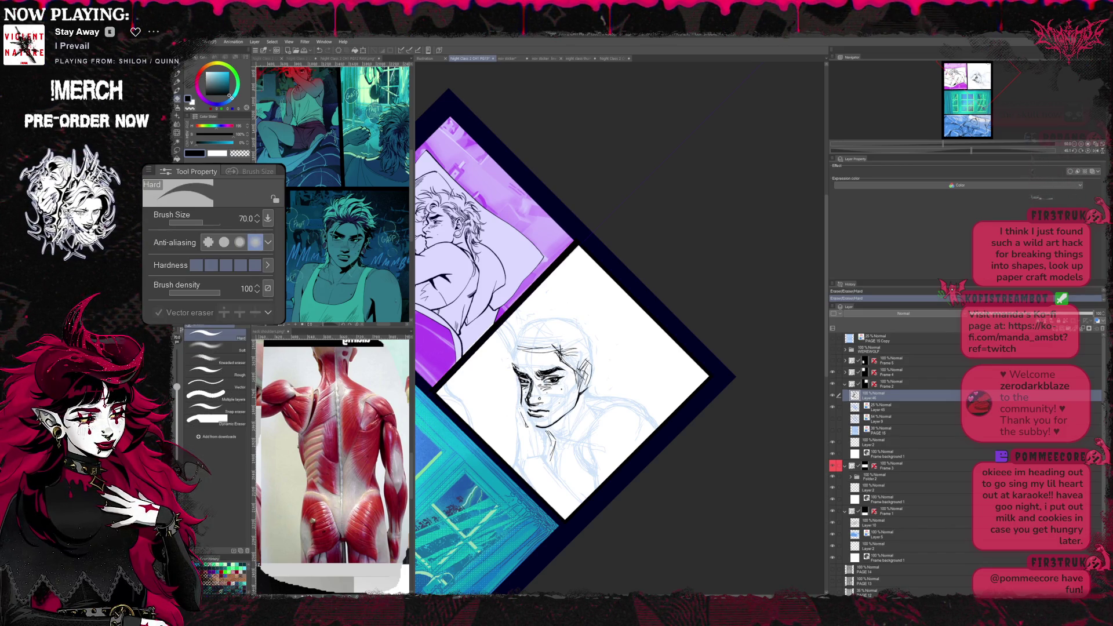
pyautogui.press('p')
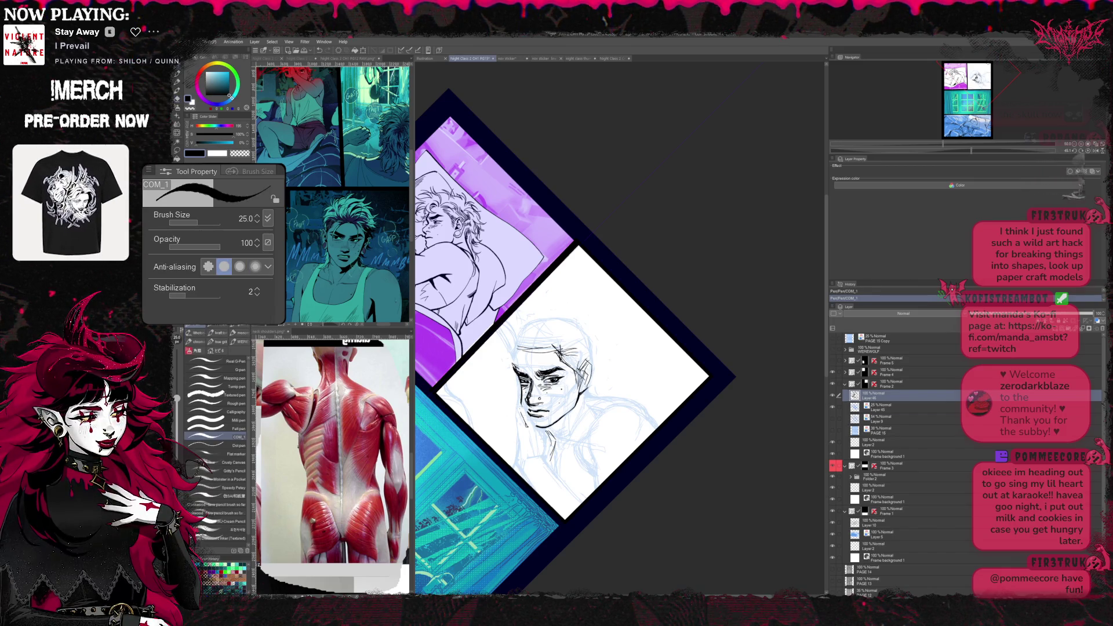
pyautogui.press('e')
pyautogui.press('^')
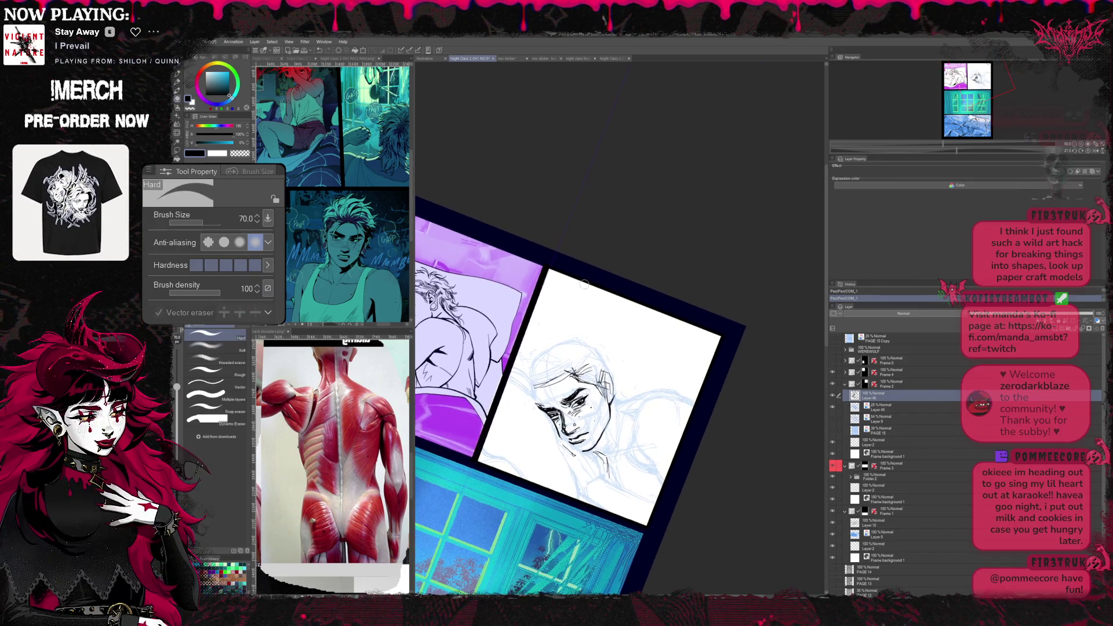
pyautogui.press('r')
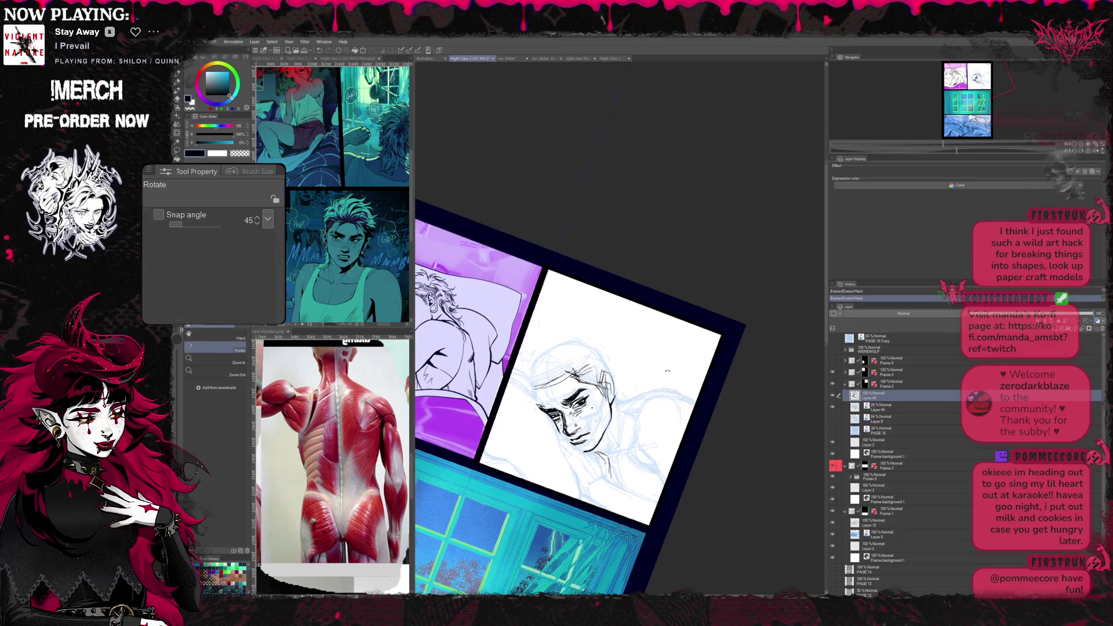
pyautogui.press('e')
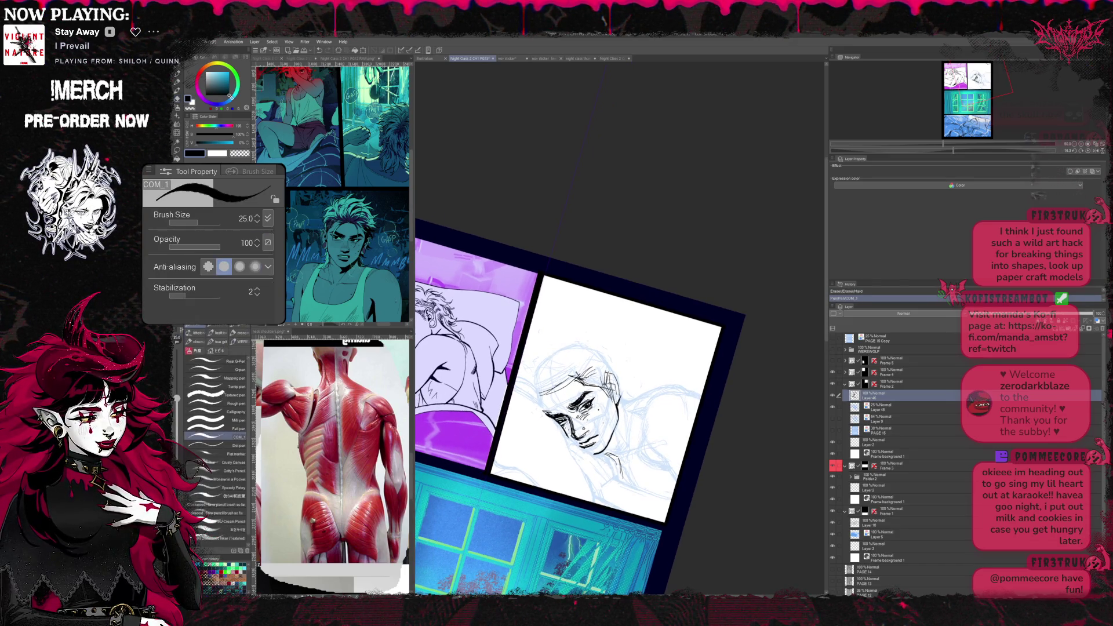
pyautogui.press('r')
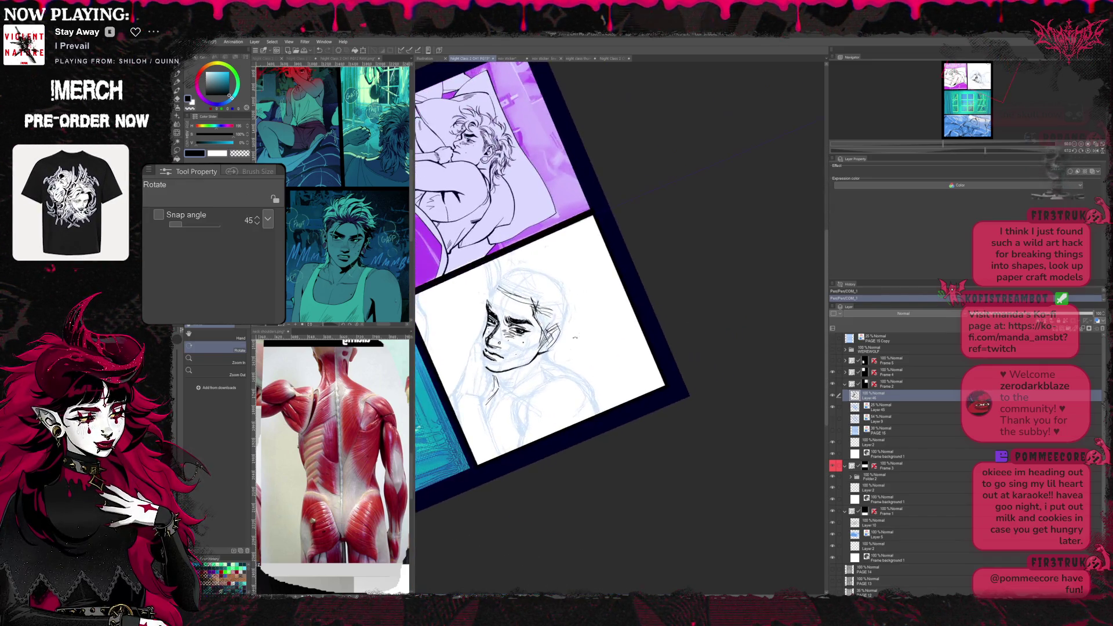
# - Ink the lower cheek and jaw along the blue sketch, erasing stray strokes
pyautogui.press('p')
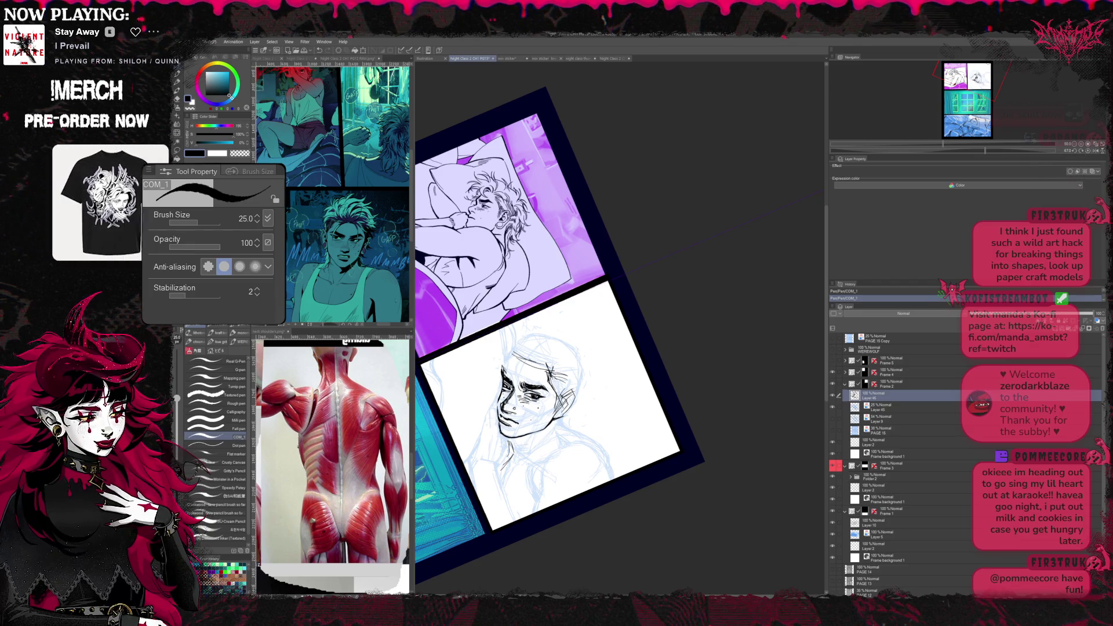
pyautogui.press('e')
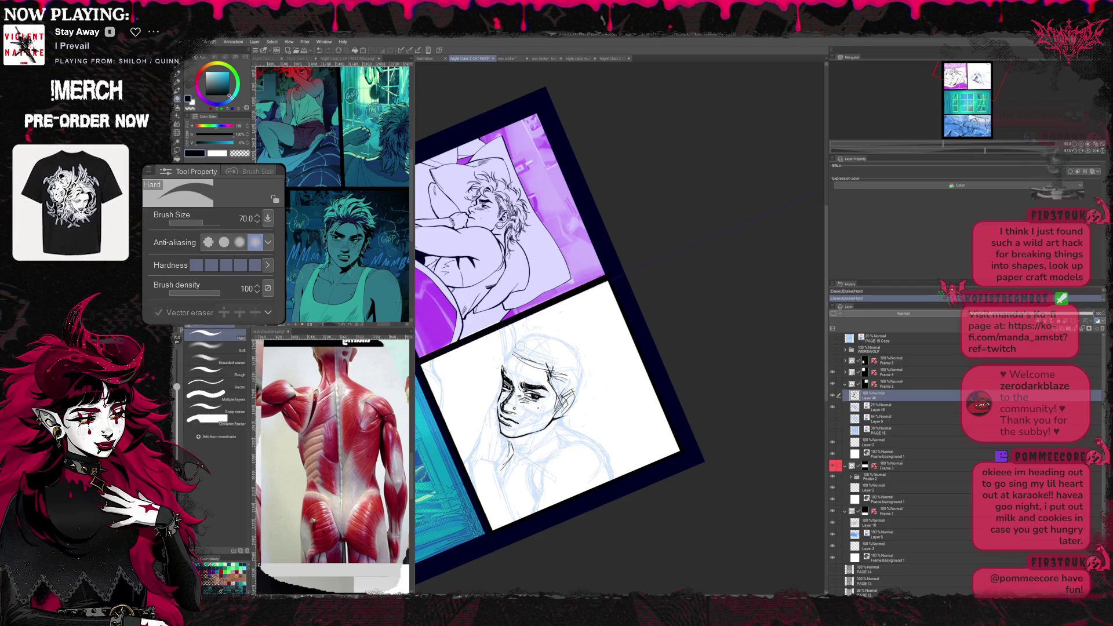
pyautogui.press('p')
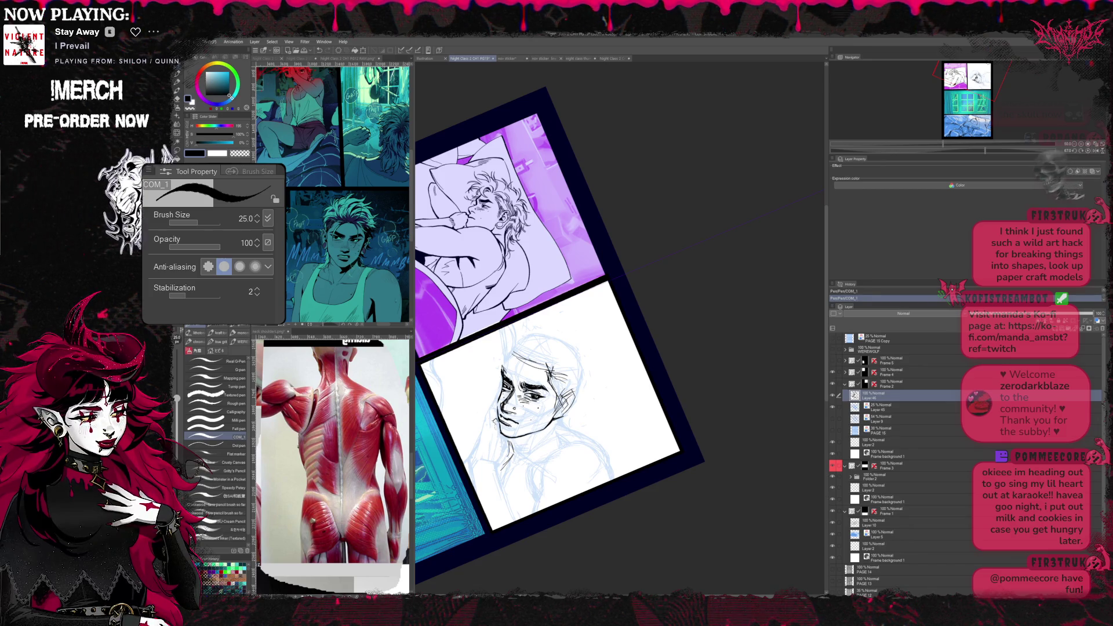
pyautogui.press('e')
pyautogui.press('p')
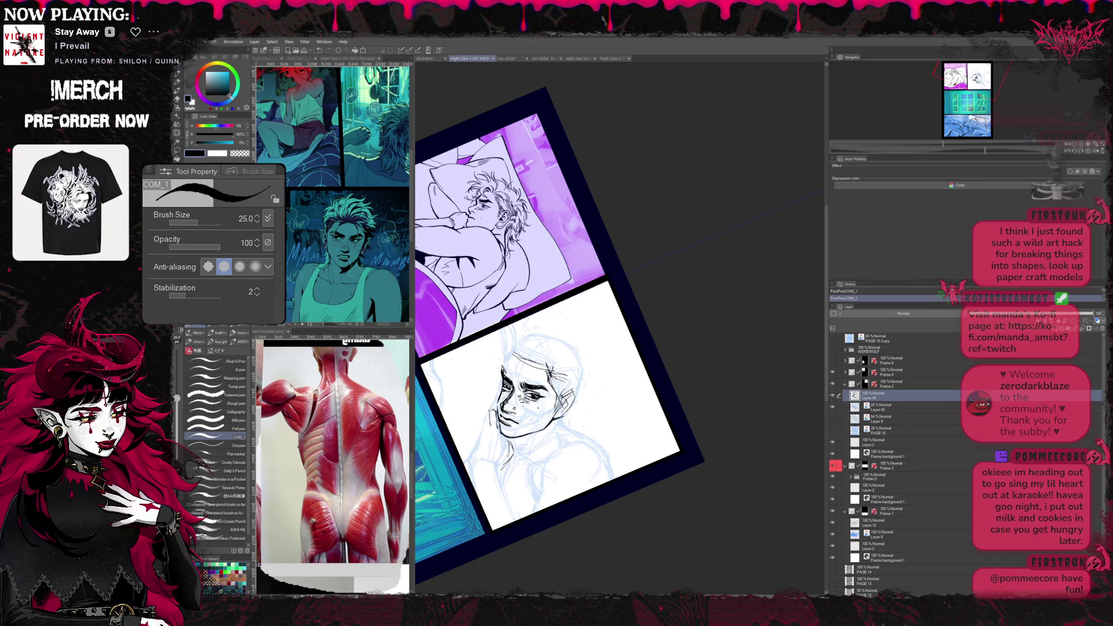
pyautogui.press('r')
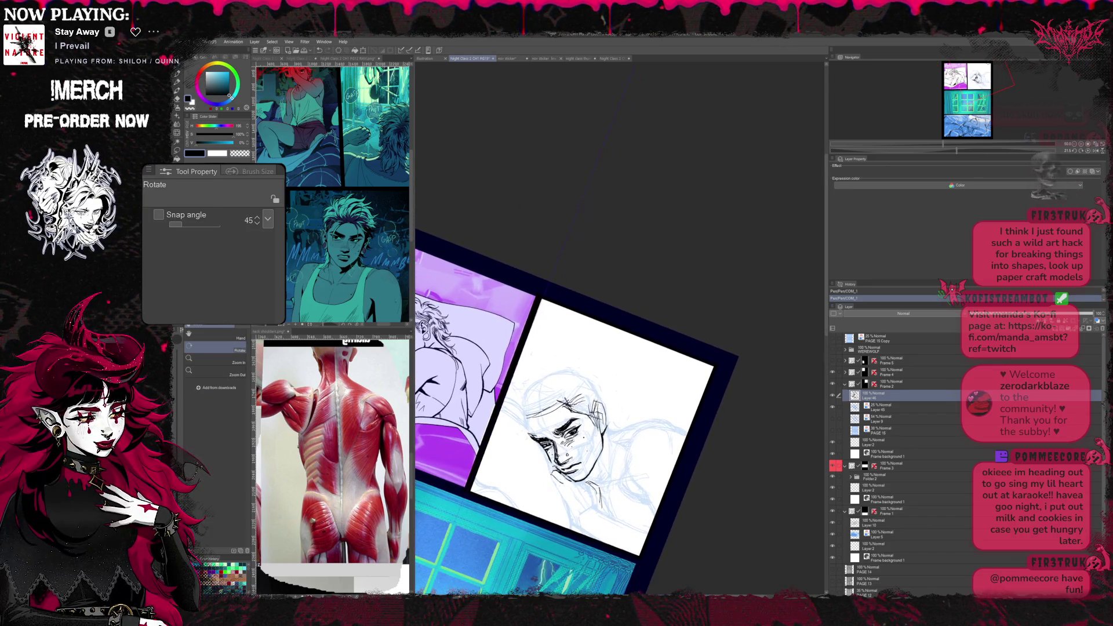
# - Refine the ink lines under the face with pen and eraser, re-angling the page
pyautogui.press('e')
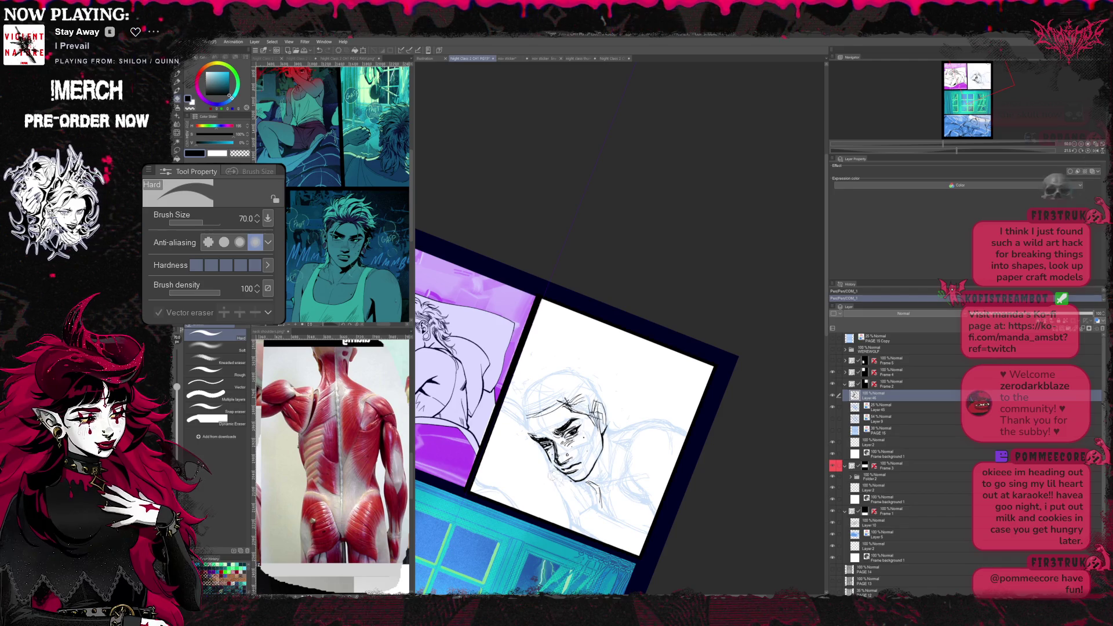
pyautogui.press('p')
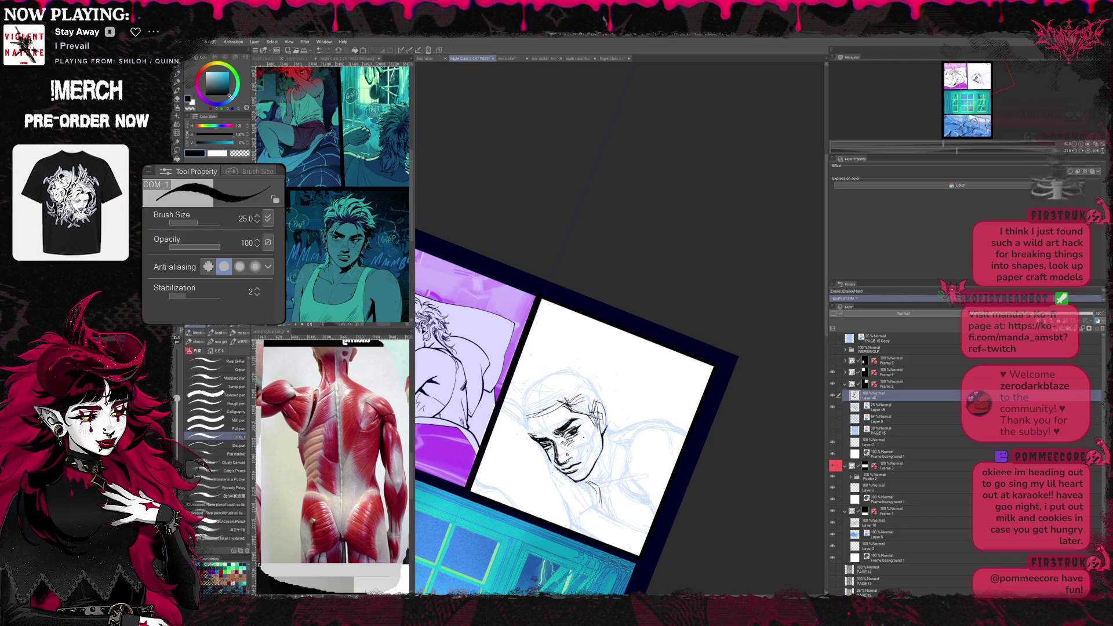
pyautogui.press('e')
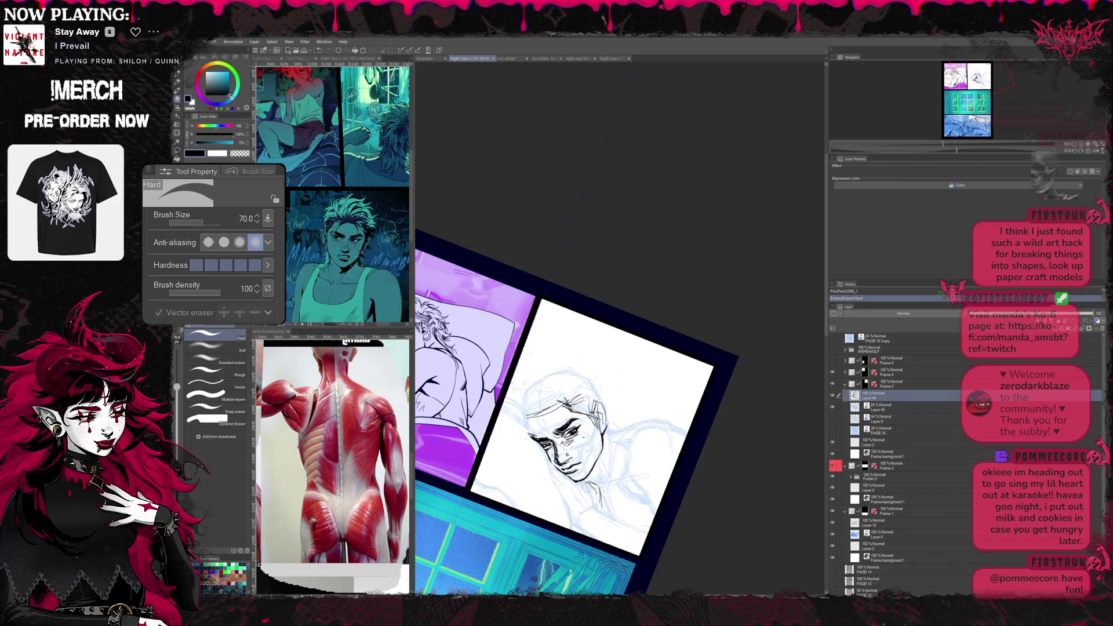
pyautogui.press('p')
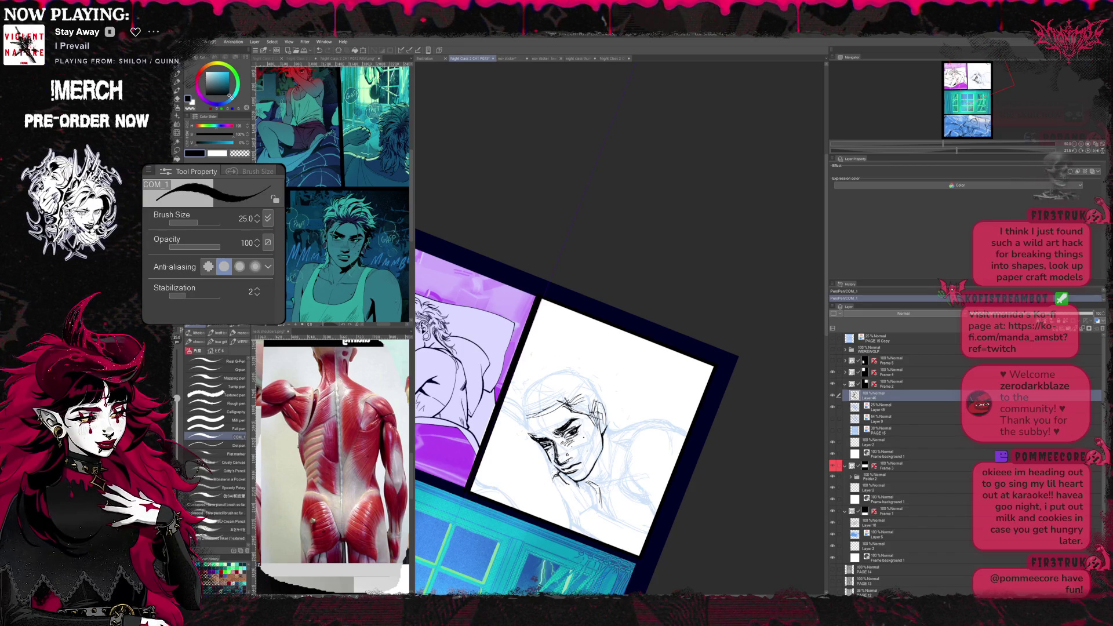
pyautogui.press('e')
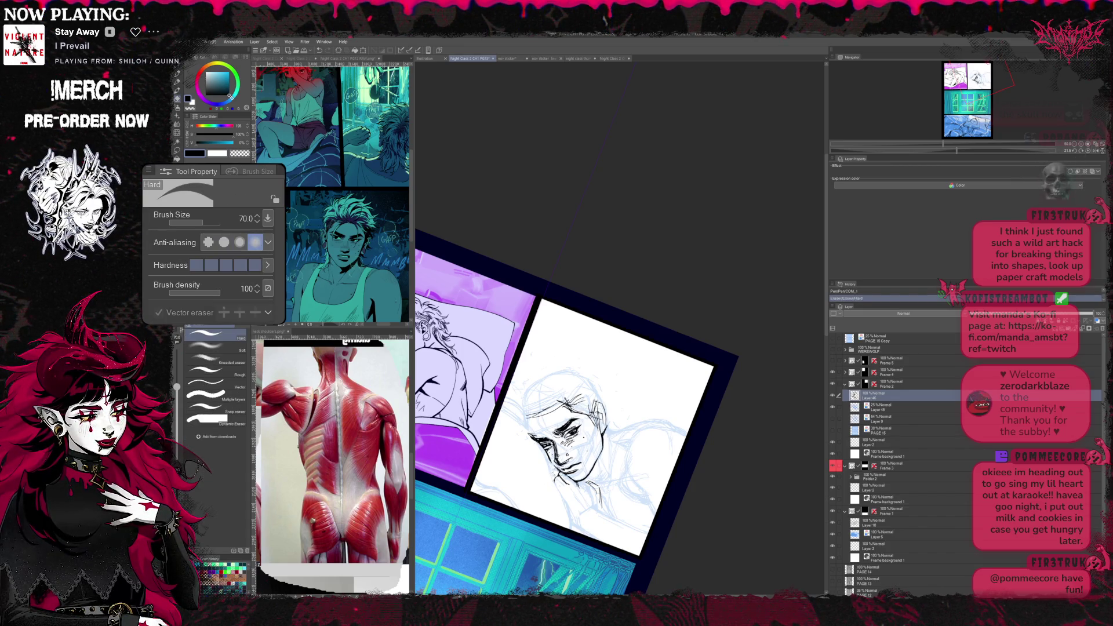
pyautogui.press('r')
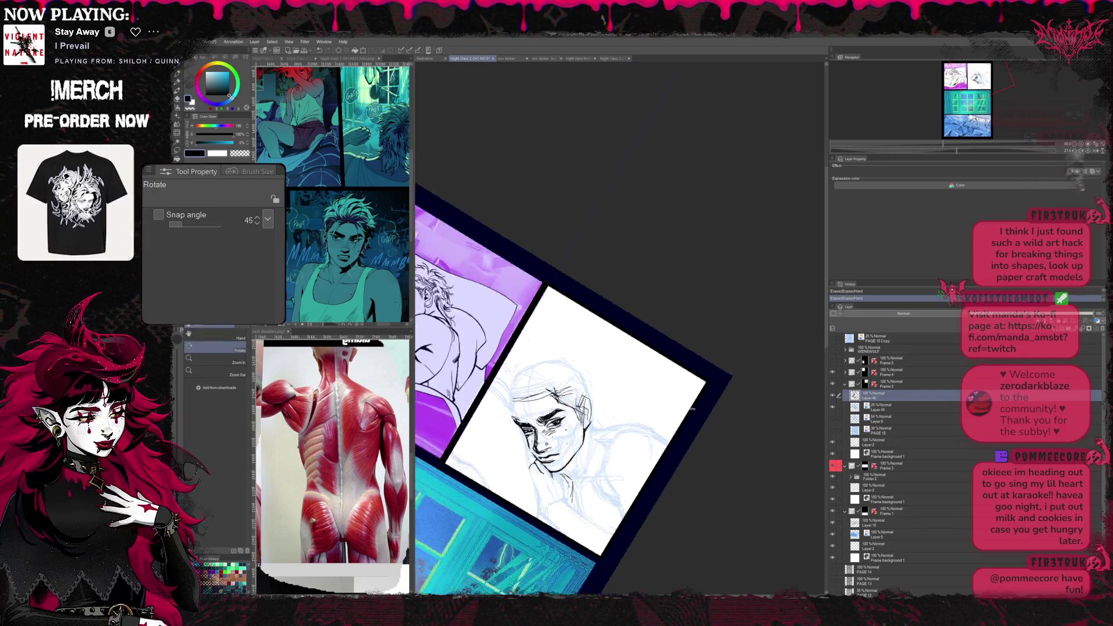
pyautogui.moveTo(609, 391); pyautogui.dragTo(565, 305)
pyautogui.moveTo(566, 348); pyautogui.dragTo(592, 392)
pyautogui.press('e')
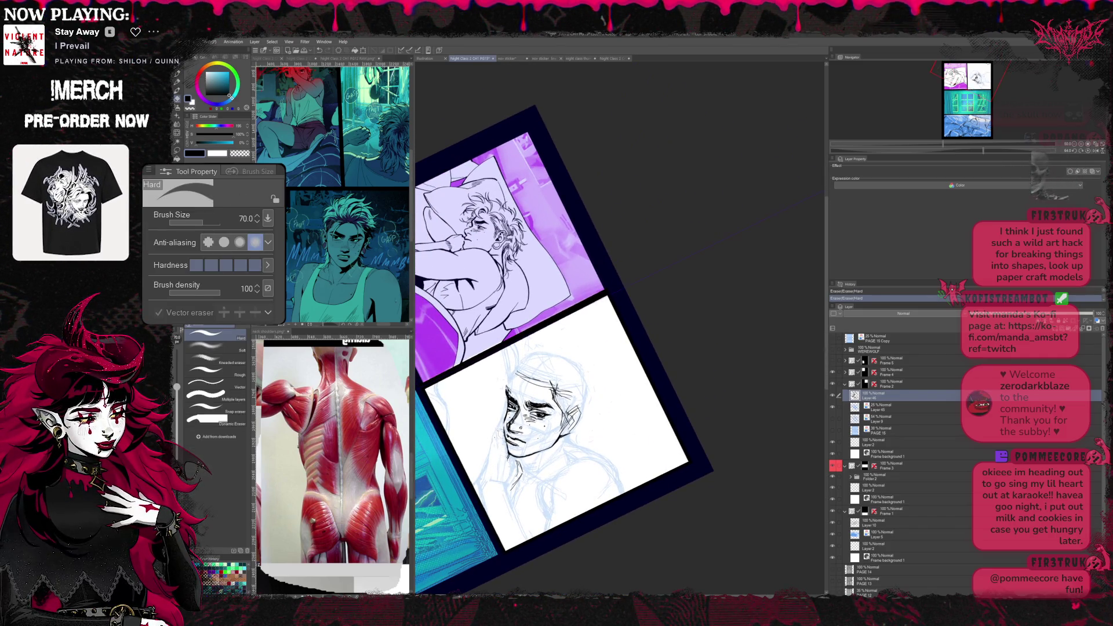
# - Erase stray lines beneath the chin while fine-tuning the page rotation
pyautogui.press('r')
pyautogui.moveTo(566, 348); pyautogui.dragTo(627, 305)
pyautogui.press('e')
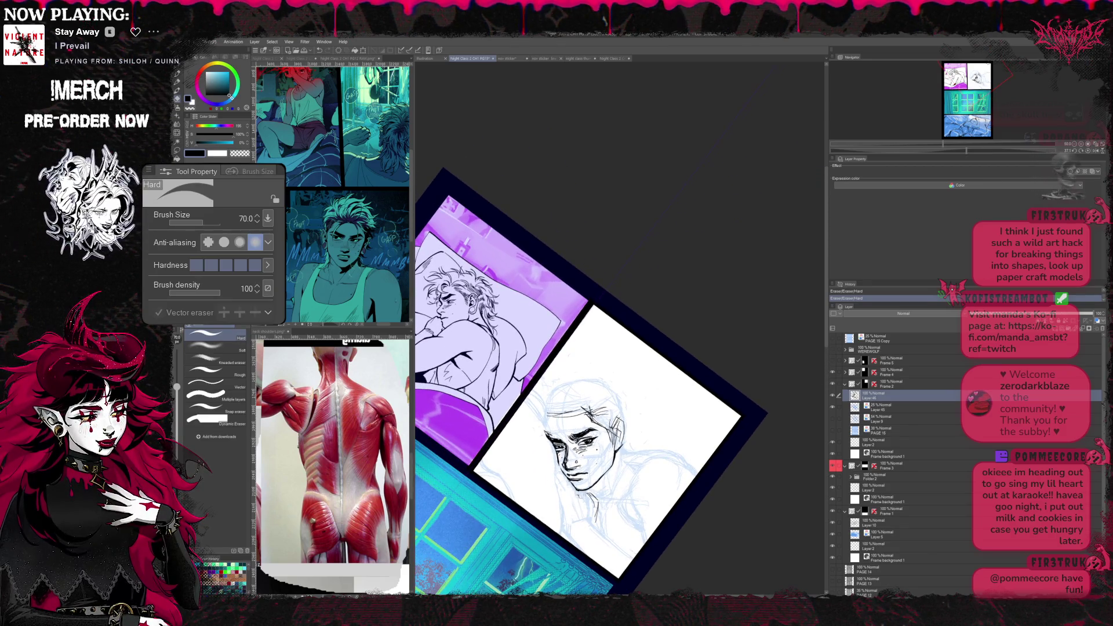
pyautogui.press('r')
pyautogui.moveTo(609, 392); pyautogui.dragTo(556, 313)
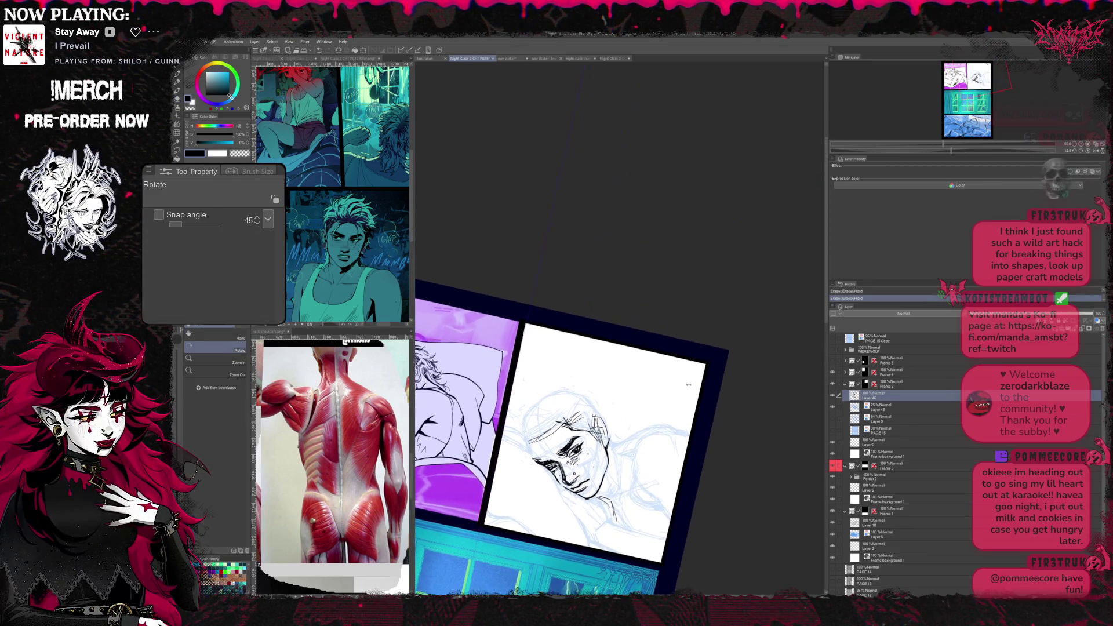
pyautogui.moveTo(591, 365); pyautogui.dragTo(539, 297)
pyautogui.press('e')
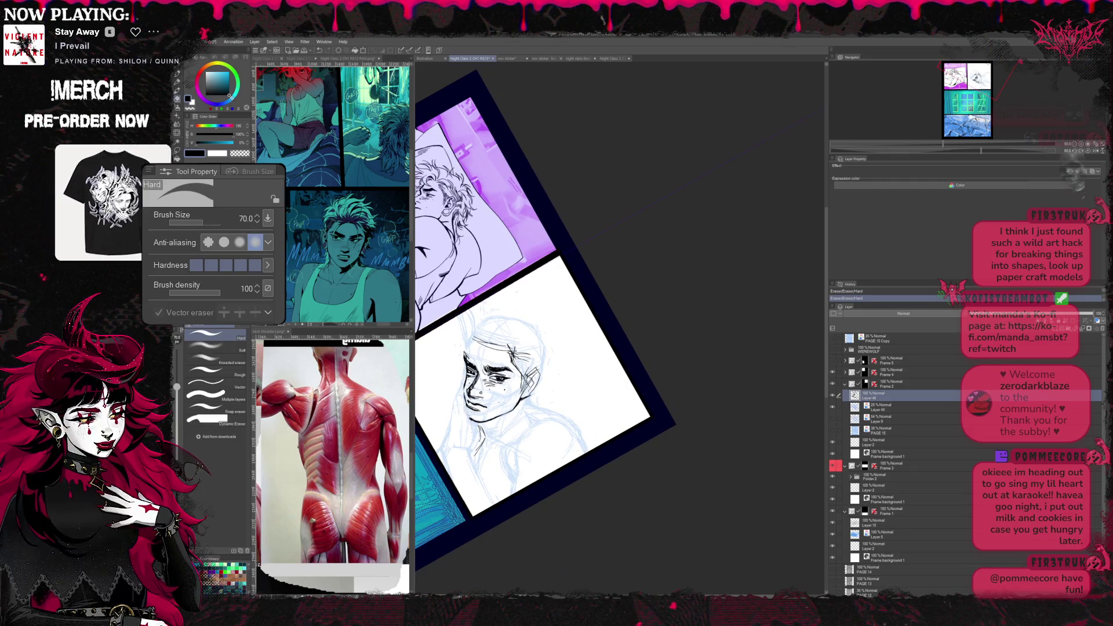
pyautogui.hotkey('shift', 'space')
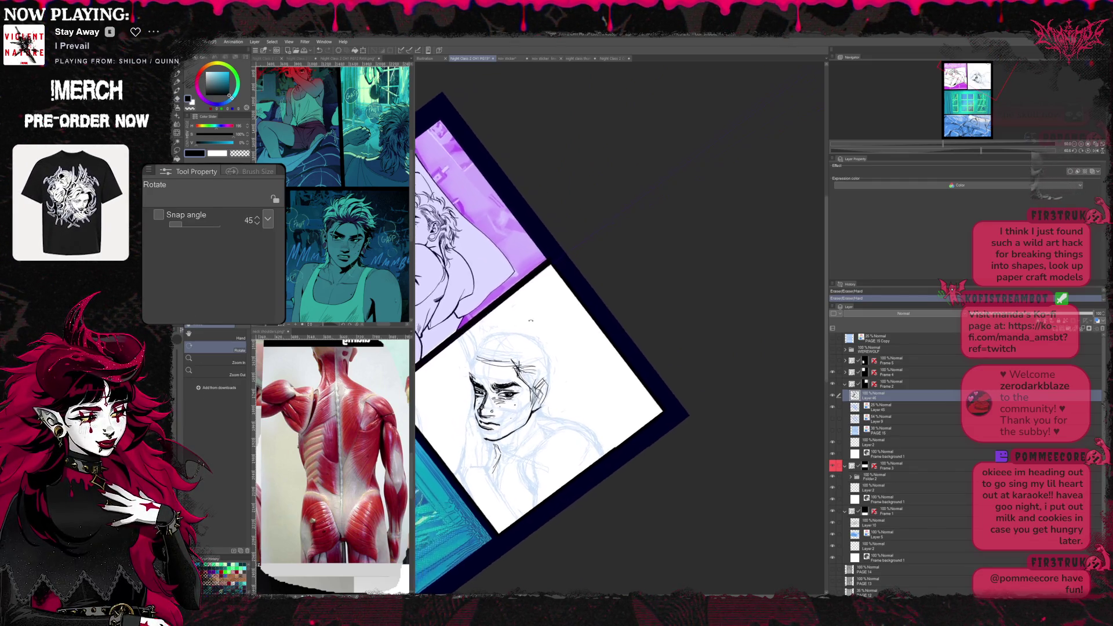
# - Check the sketch by toggling the ink layer, then resume inking at a new angle
pyautogui.click(832, 397)
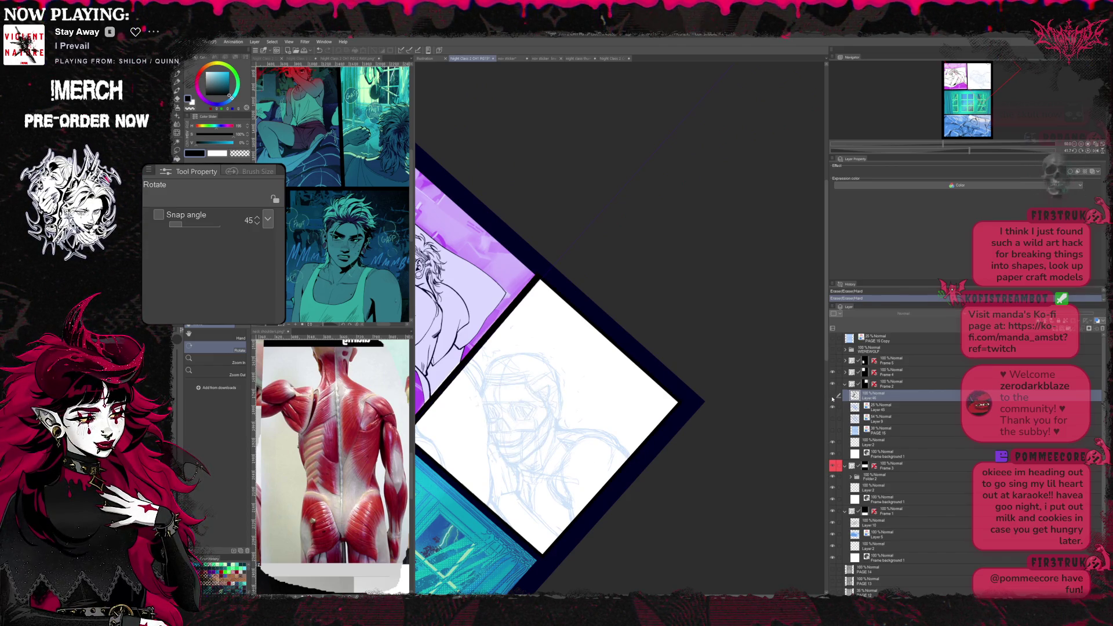
pyautogui.click(833, 397)
pyautogui.press('e')
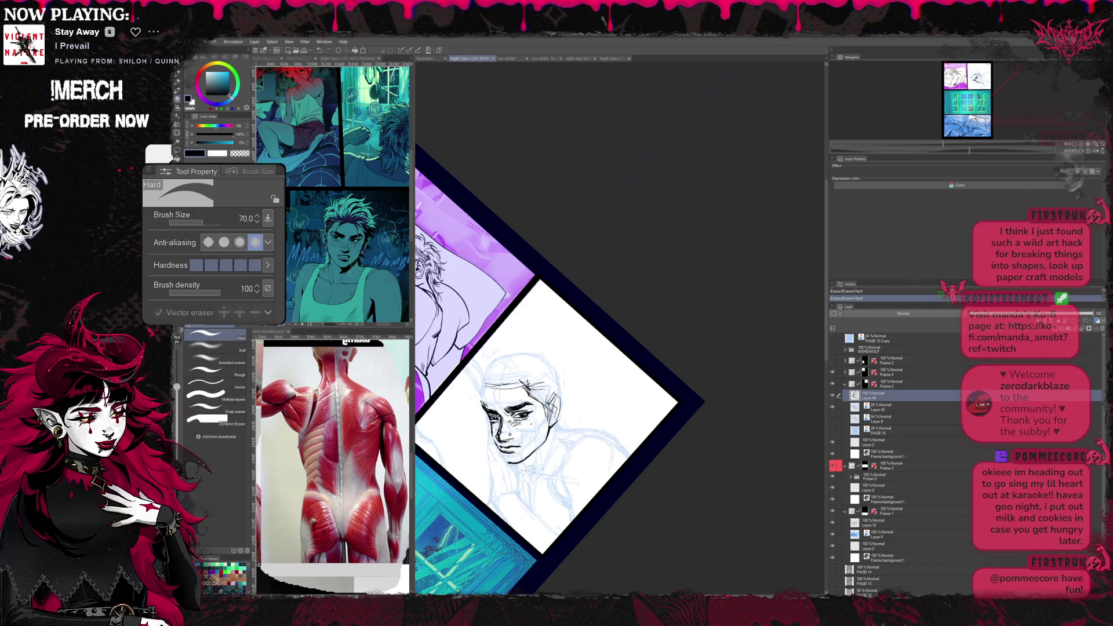
pyautogui.press('r')
pyautogui.moveTo(566, 391); pyautogui.dragTo(608, 417)
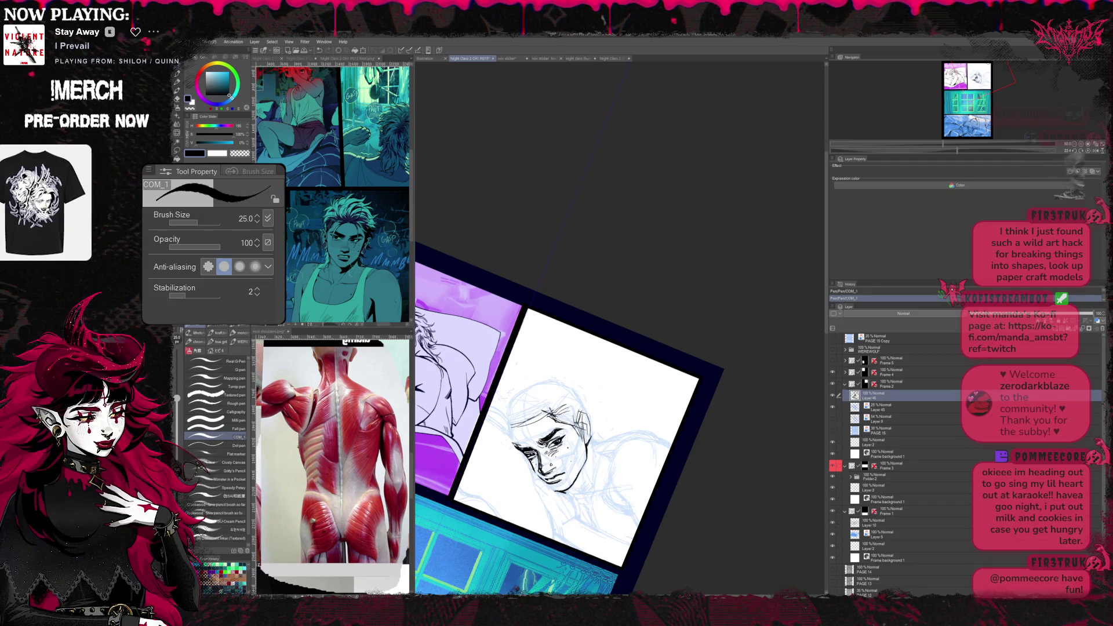
pyautogui.moveTo(565, 349); pyautogui.dragTo(609, 304)
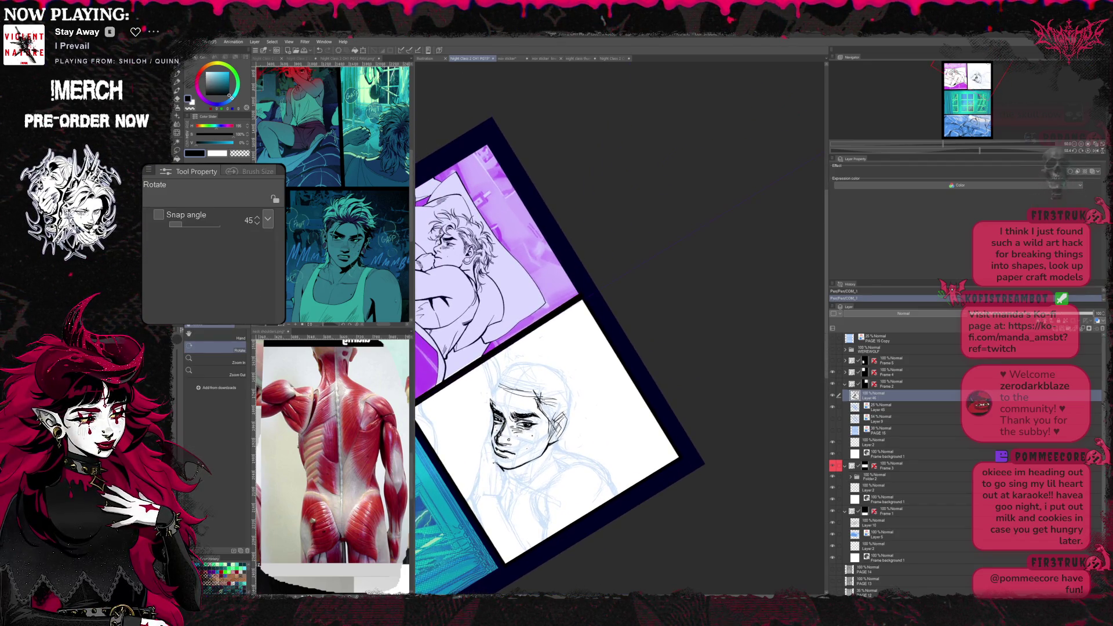
pyautogui.press('p')
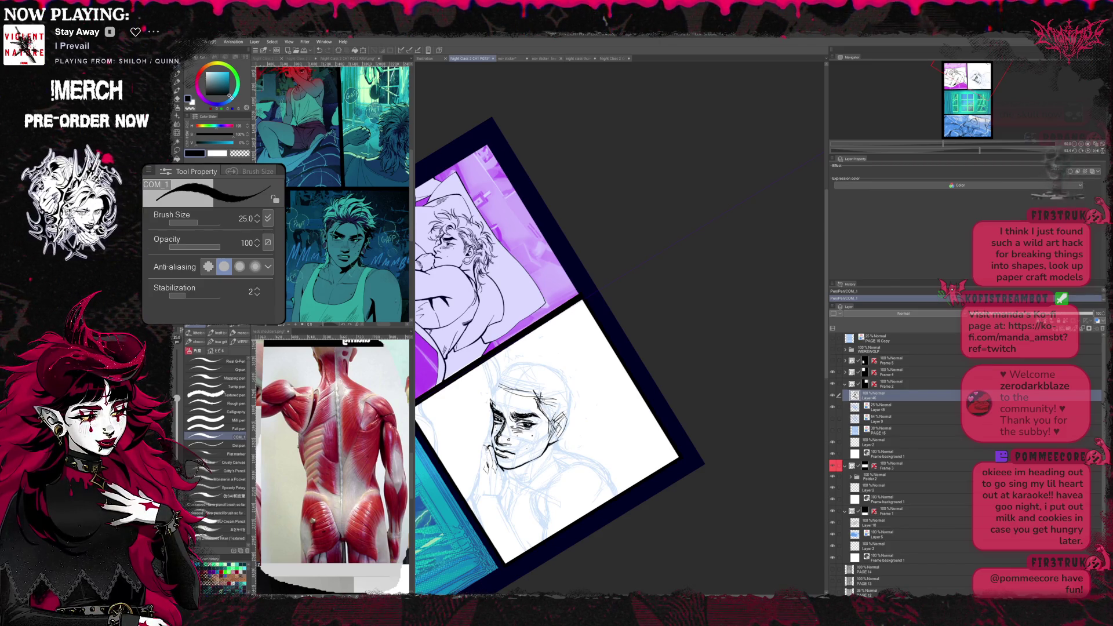
# - Ink the hand resting against the cheek with the page rotated about 30 degrees
pyautogui.press('r')
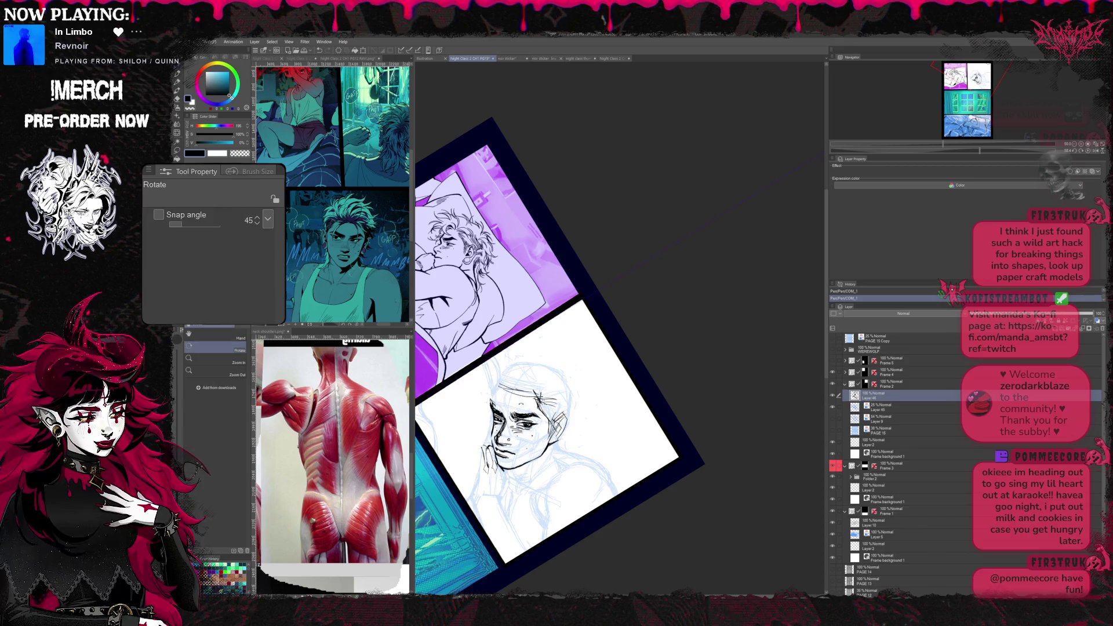
pyautogui.moveTo(609, 261); pyautogui.dragTo(679, 409)
pyautogui.press('e')
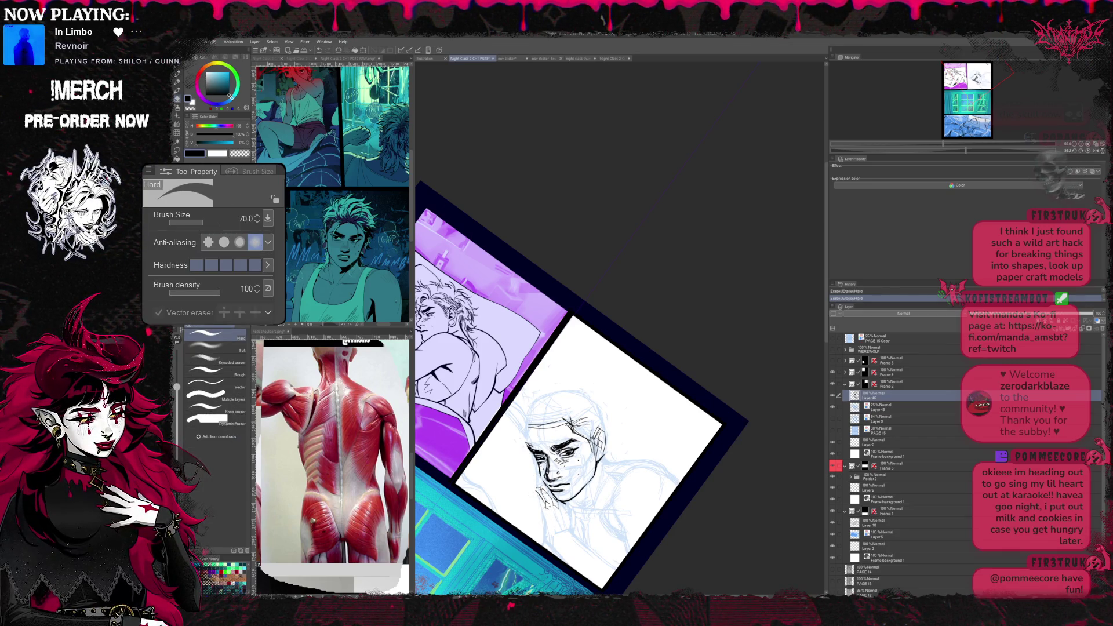
pyautogui.press('r')
pyautogui.moveTo(661, 374)
pyautogui.mouseDown()
pyautogui.moveTo(669, 400)
pyautogui.moveTo(656, 365)
pyautogui.mouseUp()
pyautogui.press('b')
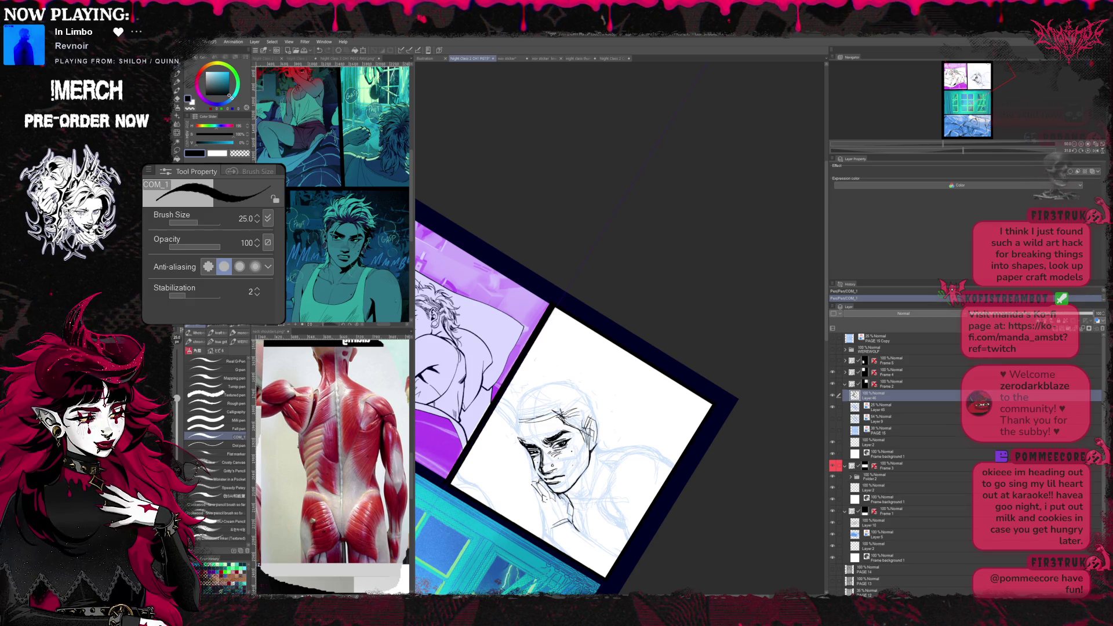
# - Shape the hand and under-chin lines with pen and eraser, then mirror the page to check
pyautogui.press('e')
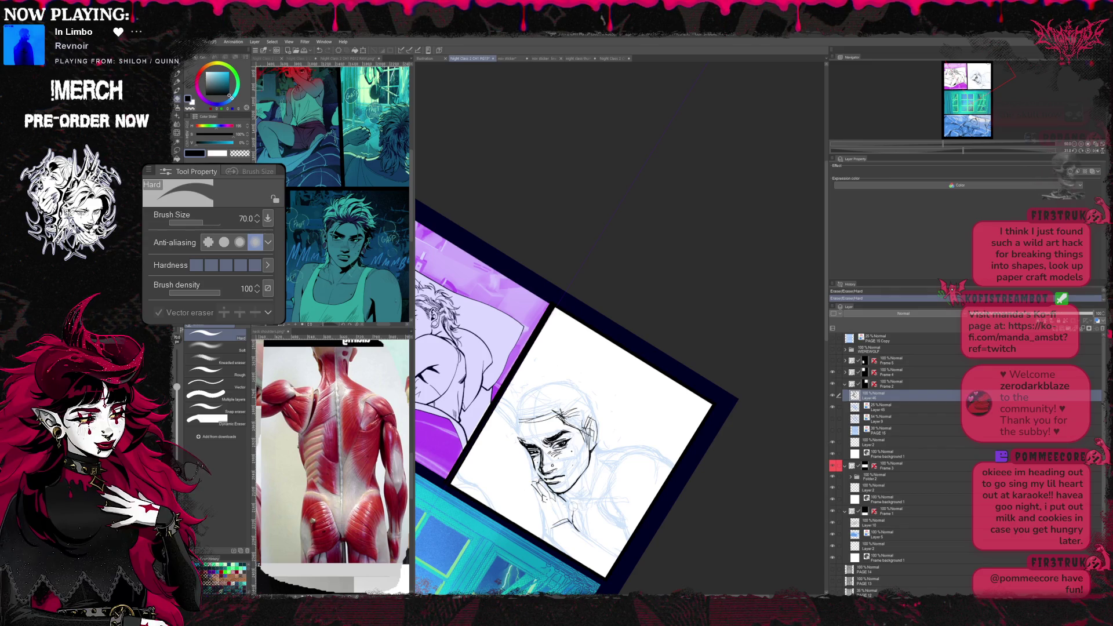
pyautogui.press('p')
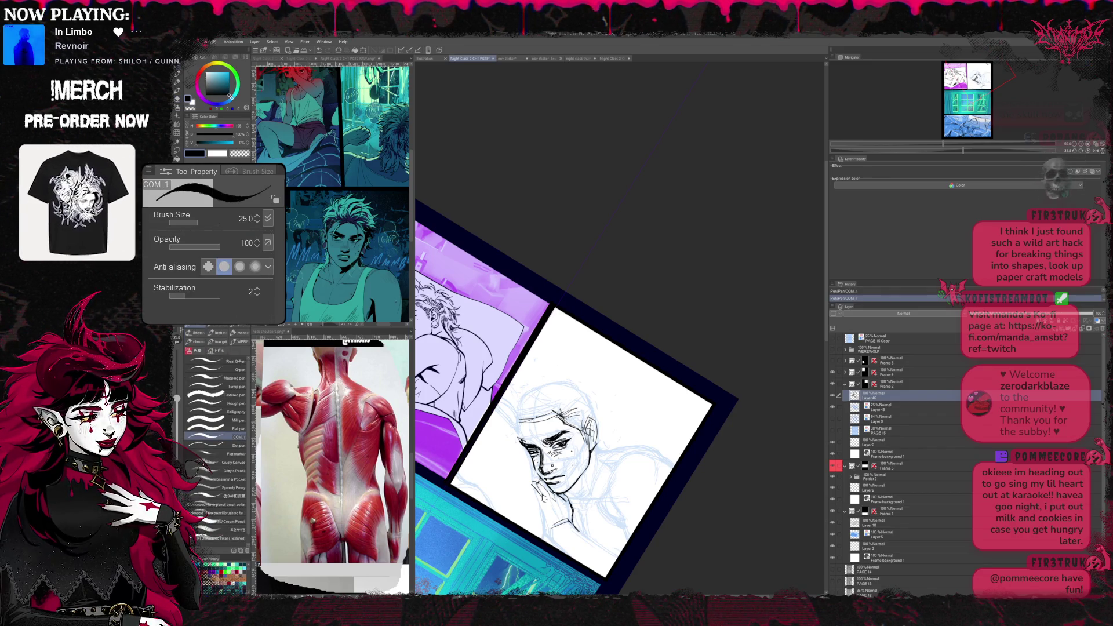
pyautogui.press('e')
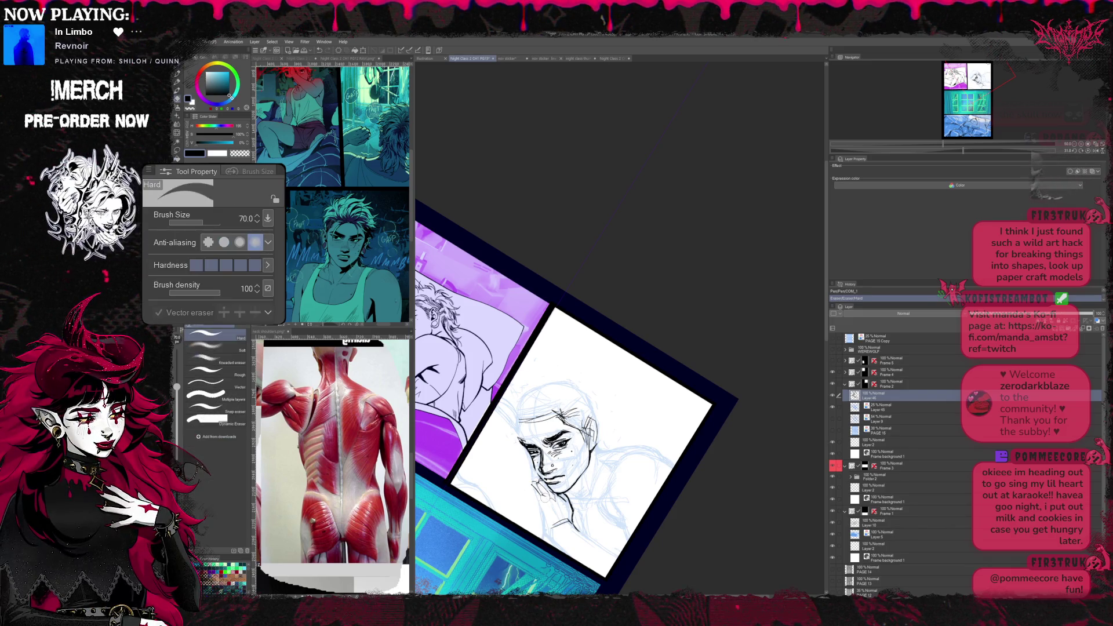
pyautogui.press('p')
pyautogui.press('e')
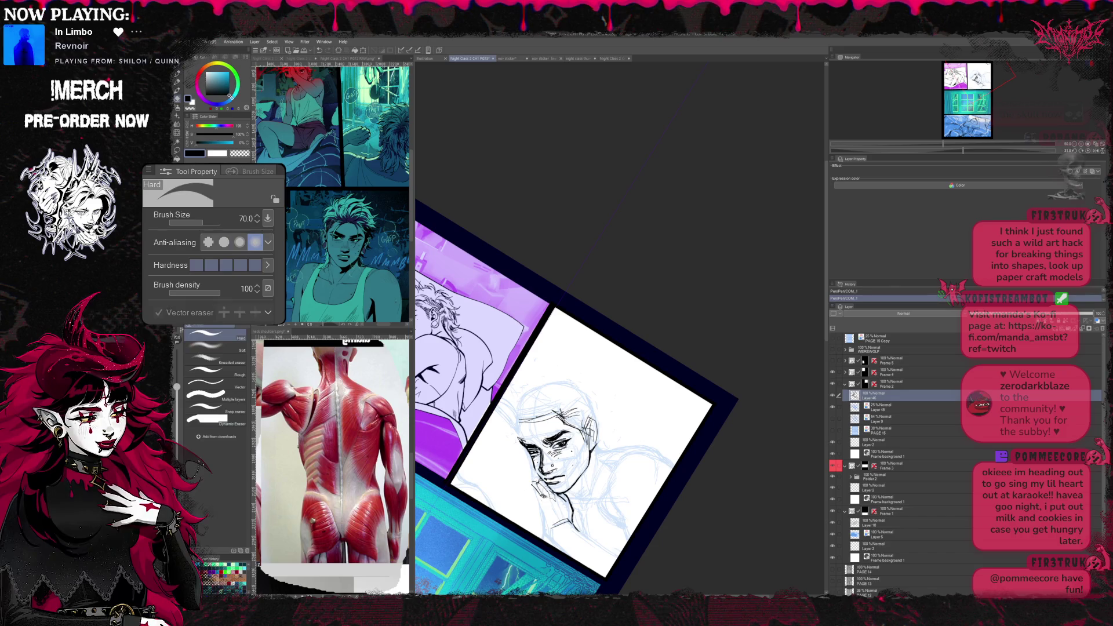
pyautogui.press('p')
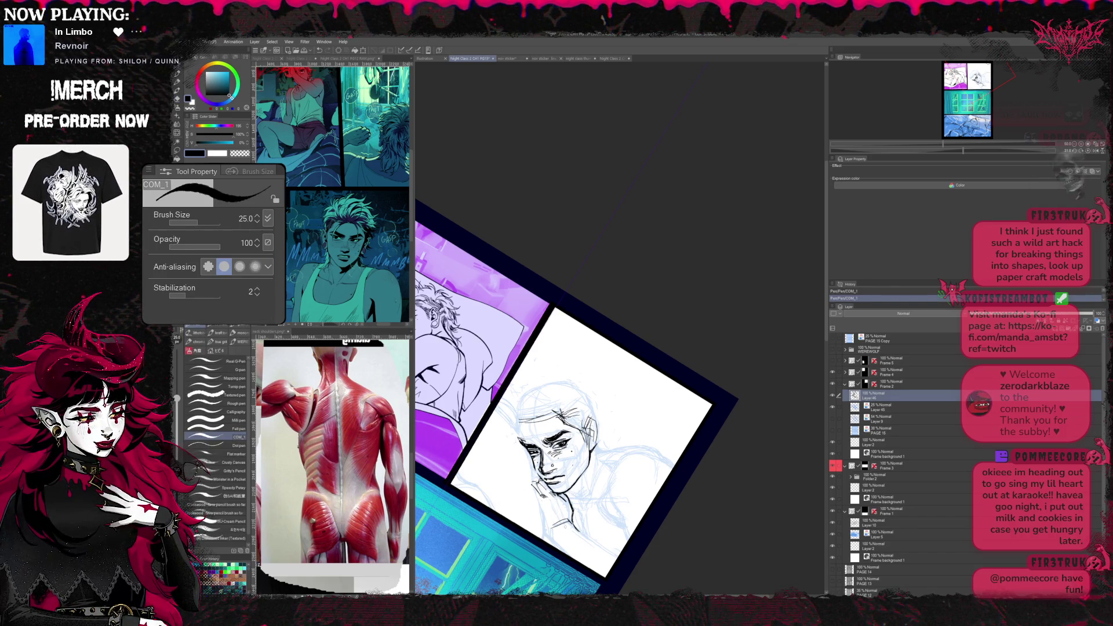
pyautogui.press('e')
pyautogui.press('p')
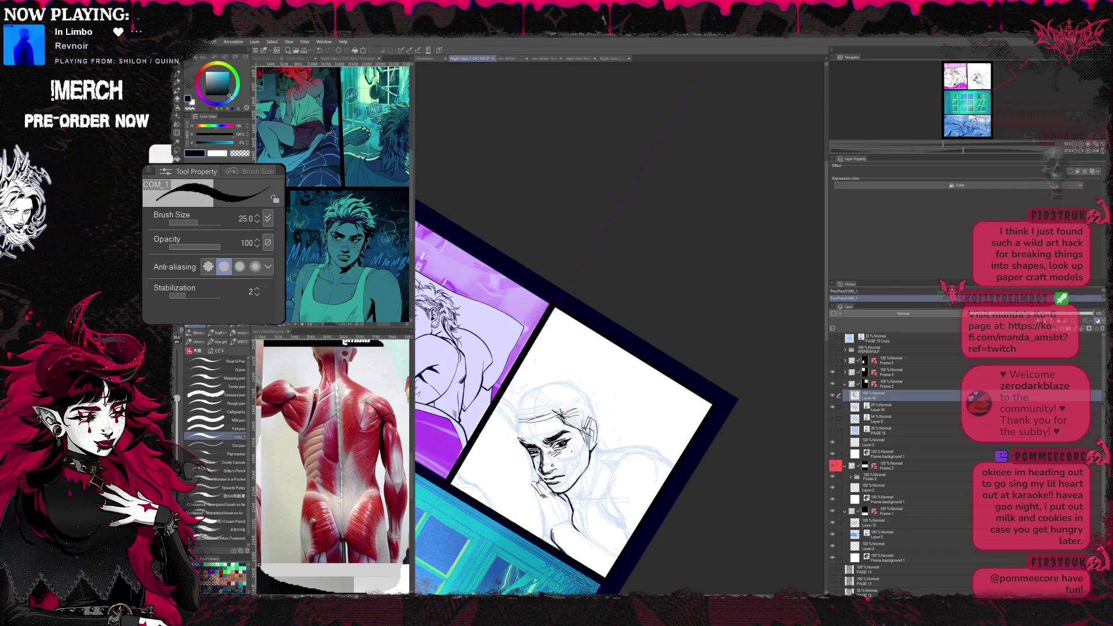
pyautogui.press('h')
pyautogui.press('e')
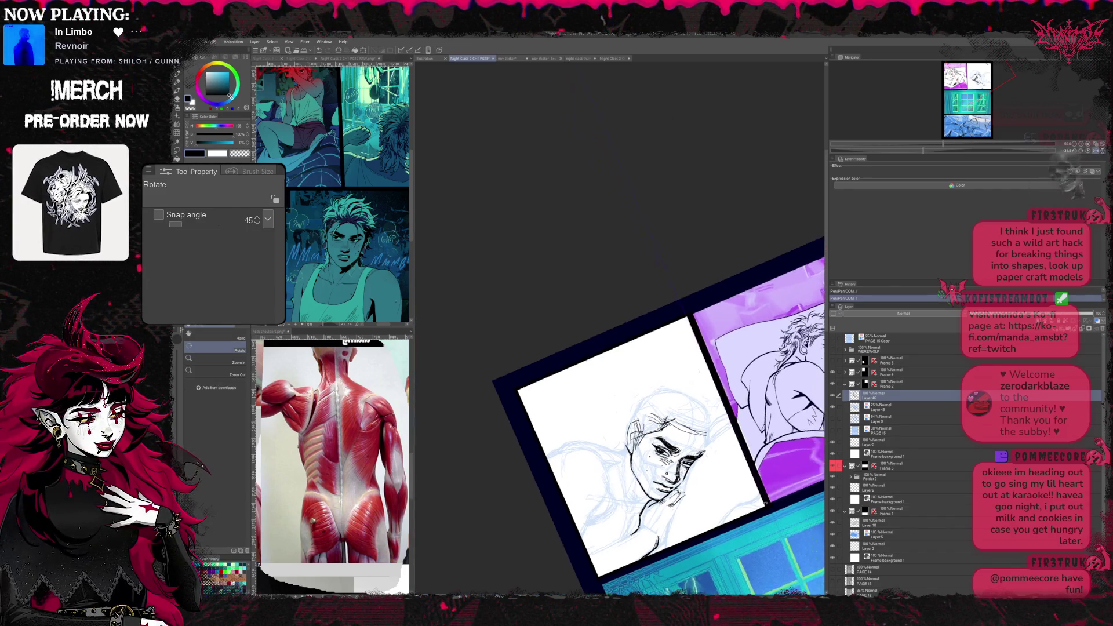
# - Touch up the hand's ink lines beside the face, alternating pen and eraser
pyautogui.press('r')
pyautogui.press('p')
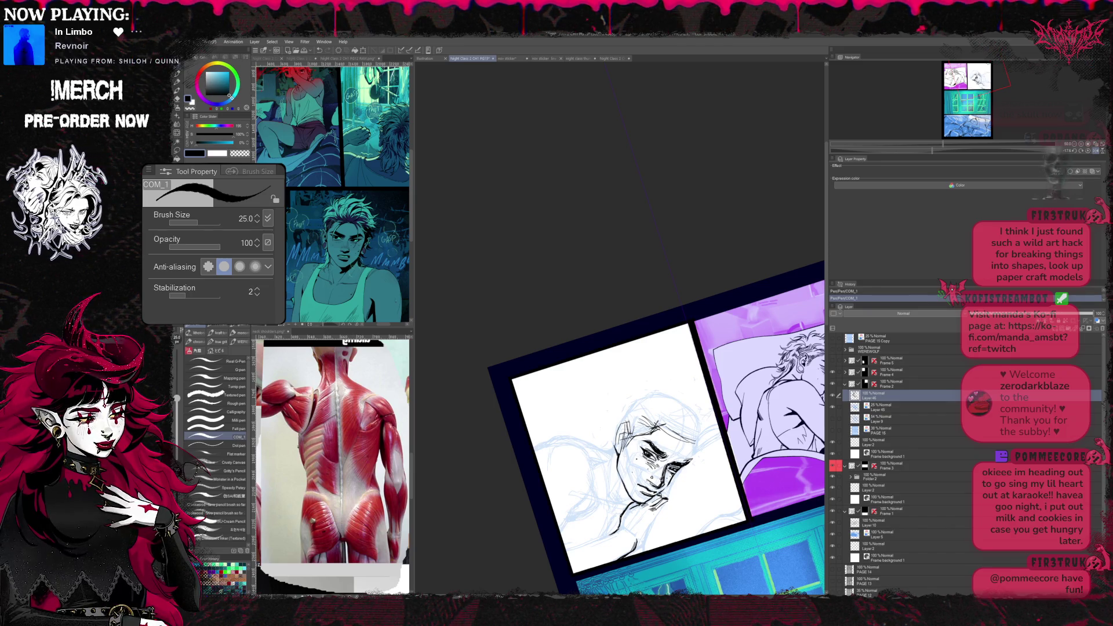
pyautogui.press('e')
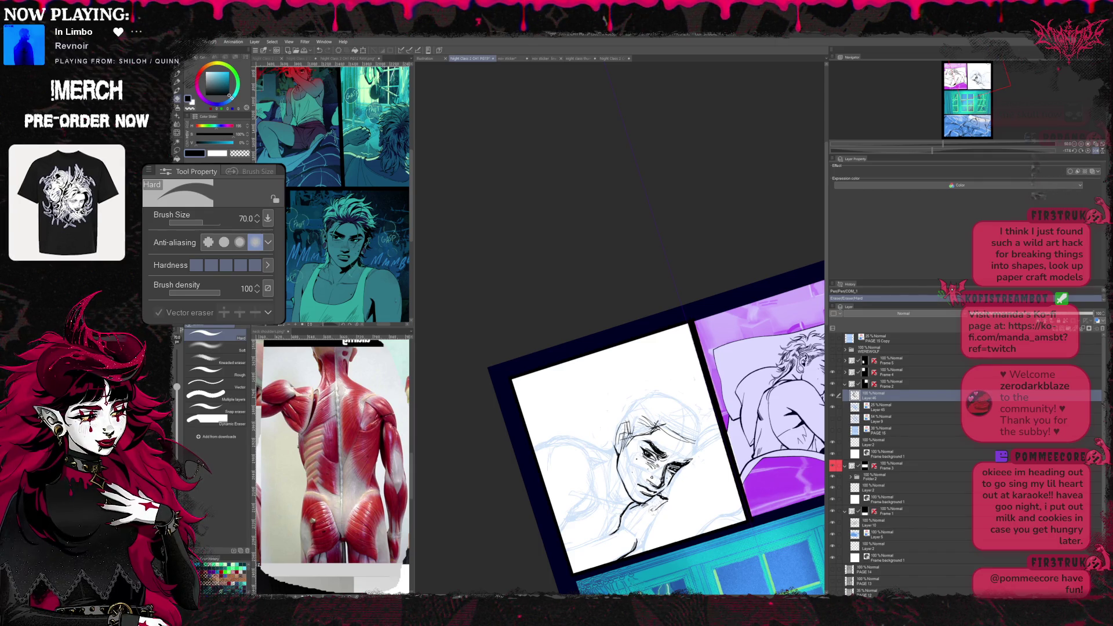
pyautogui.press('p')
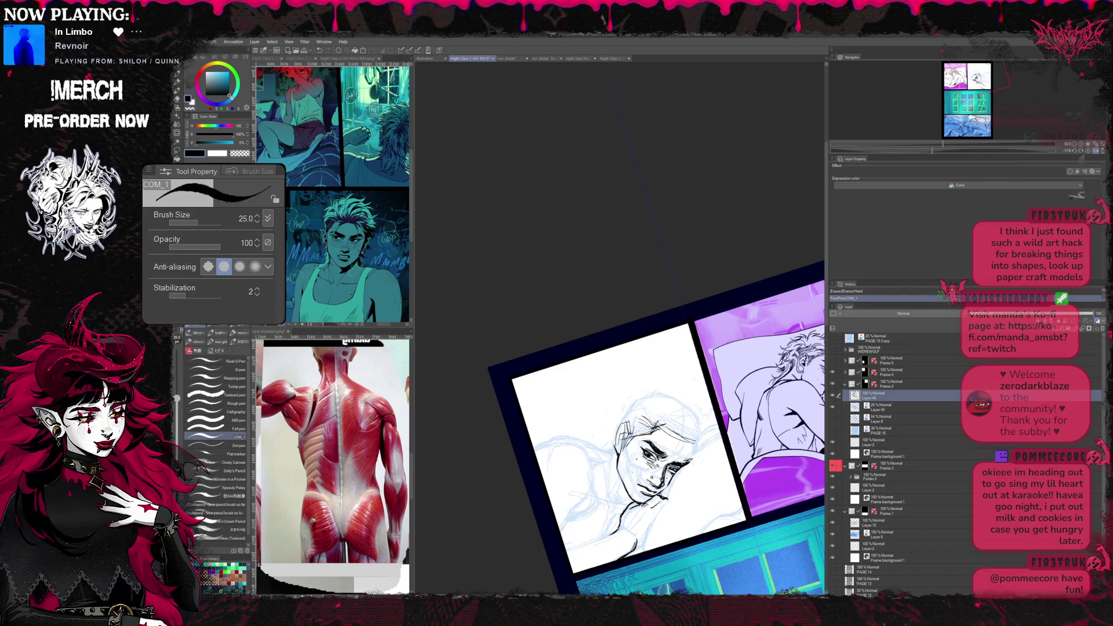
pyautogui.press('e')
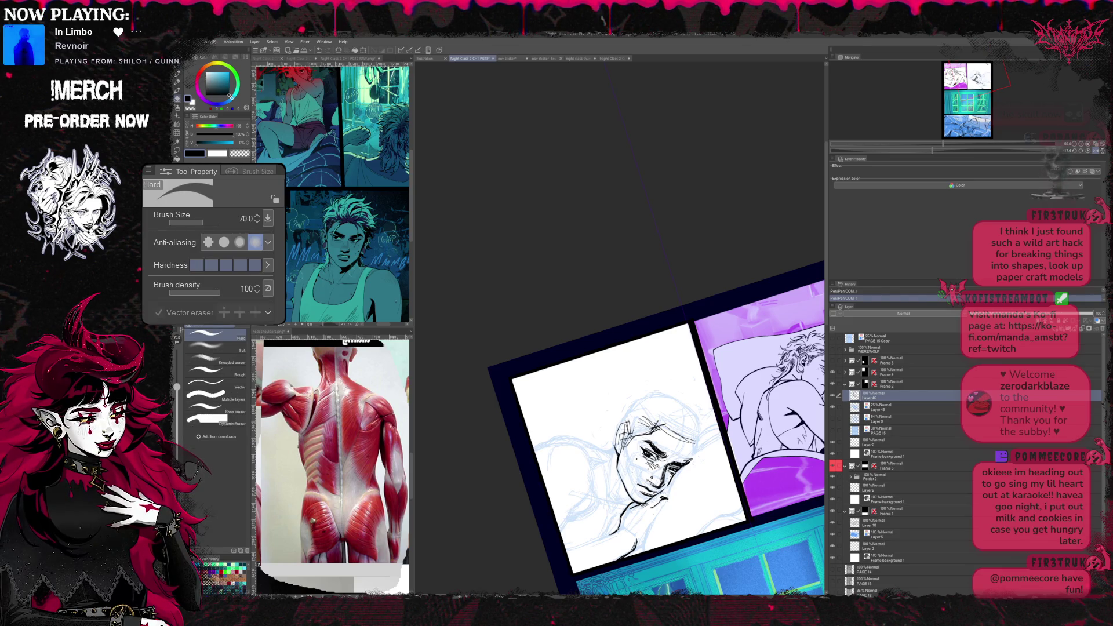
pyautogui.press('p')
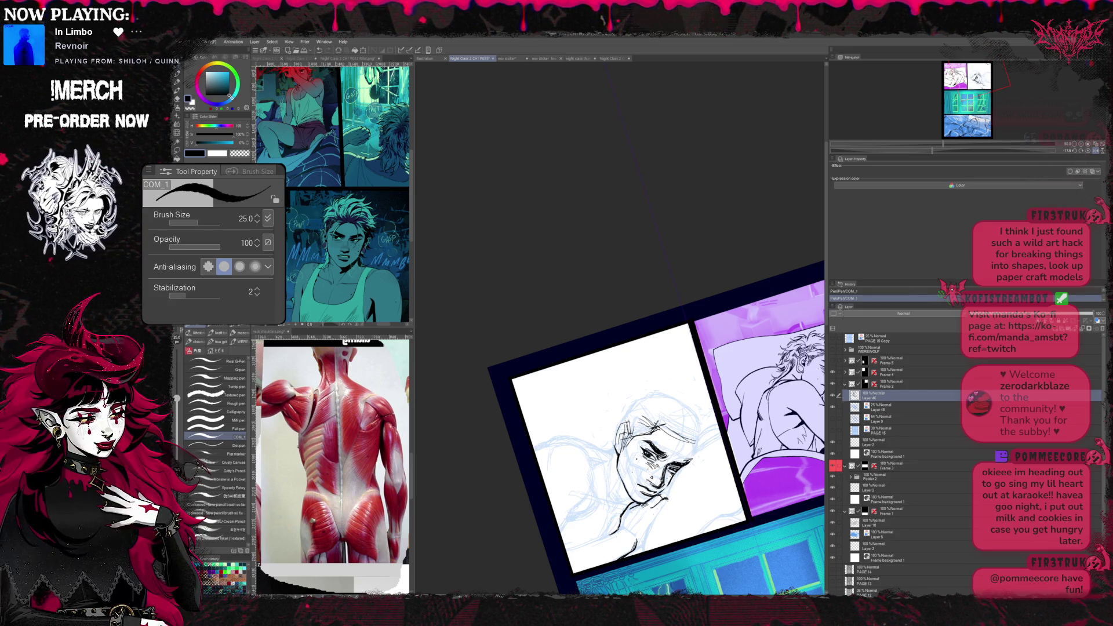
# - Refine the chin linework with further pen and eraser passes
pyautogui.press('e')
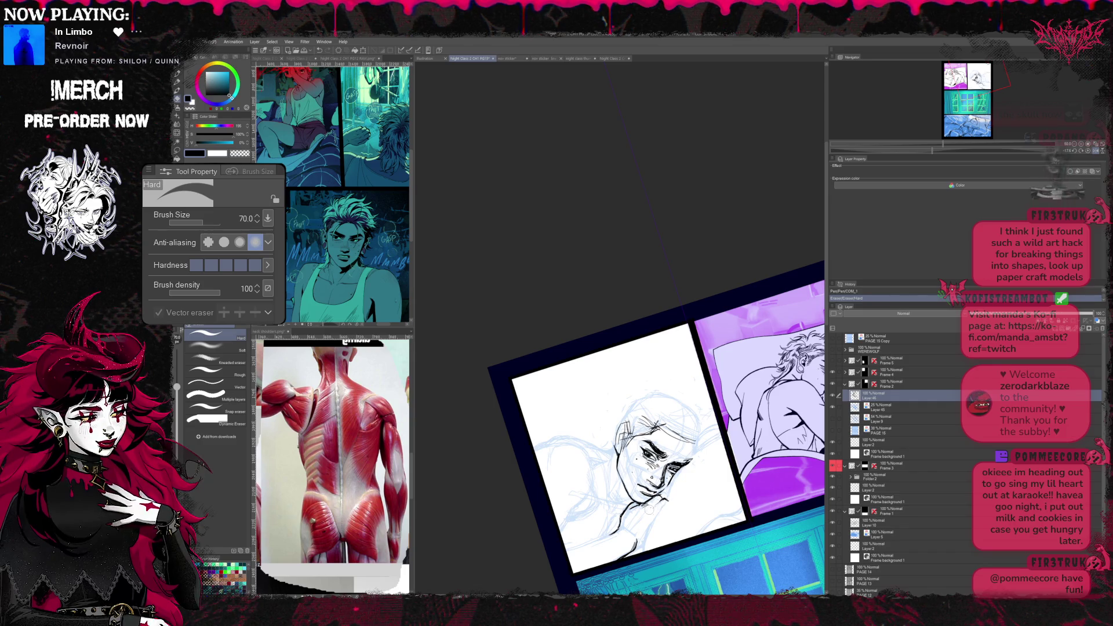
pyautogui.press('p')
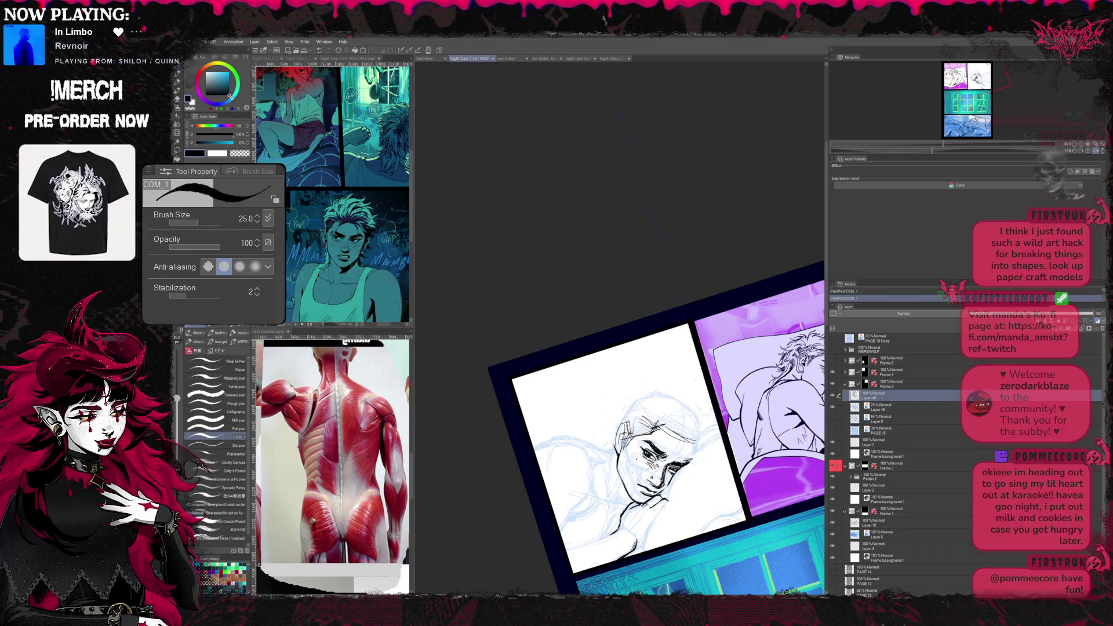
pyautogui.press('e')
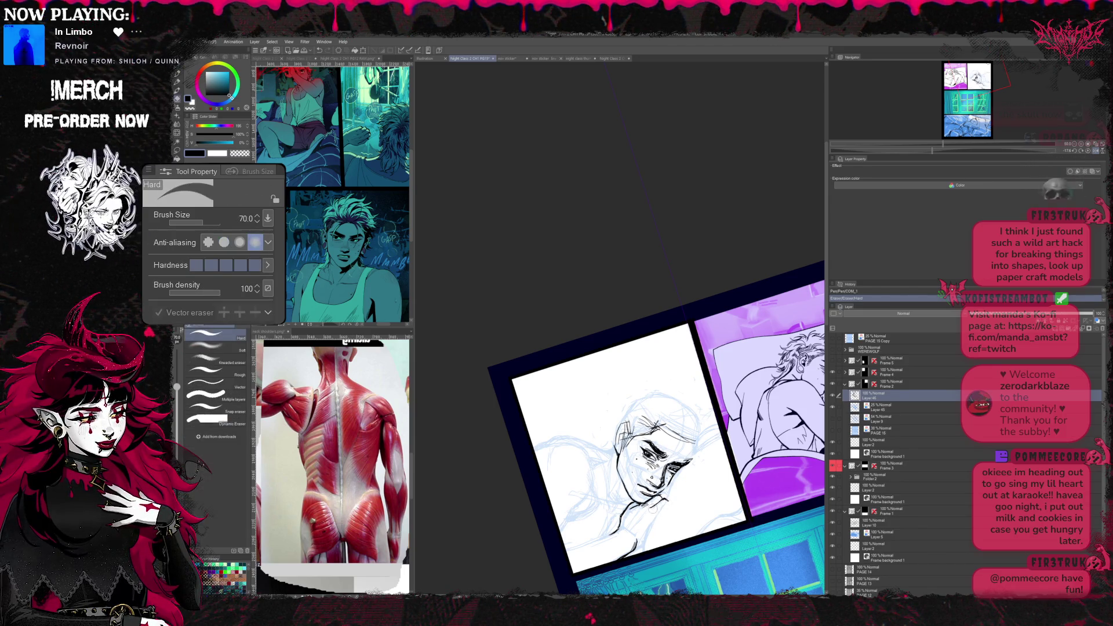
pyautogui.press('p')
pyautogui.press('e')
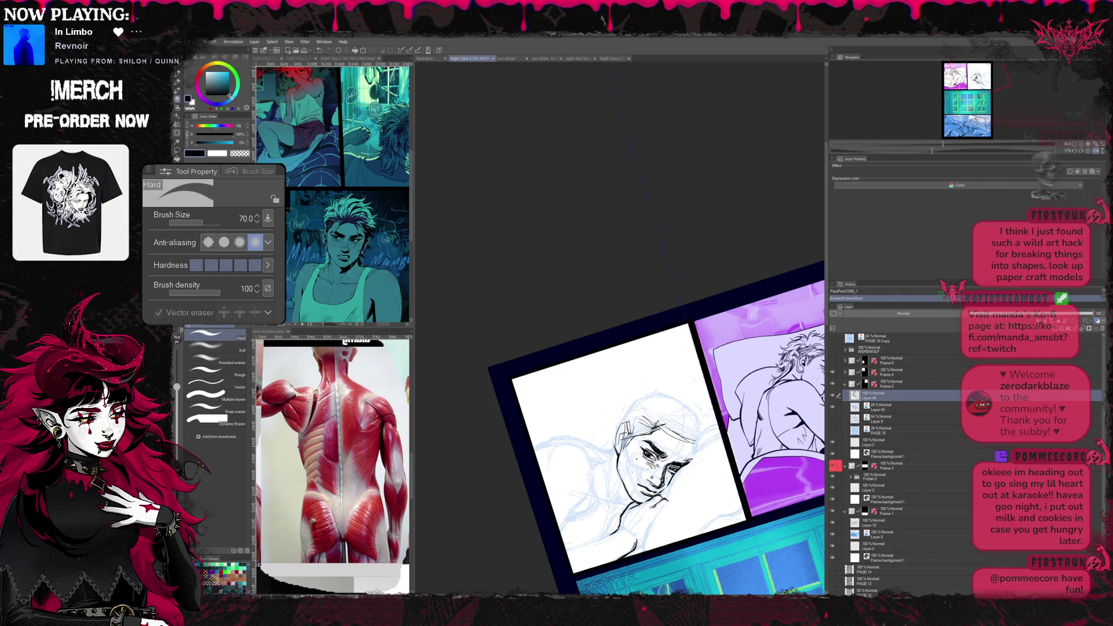
pyautogui.press('p')
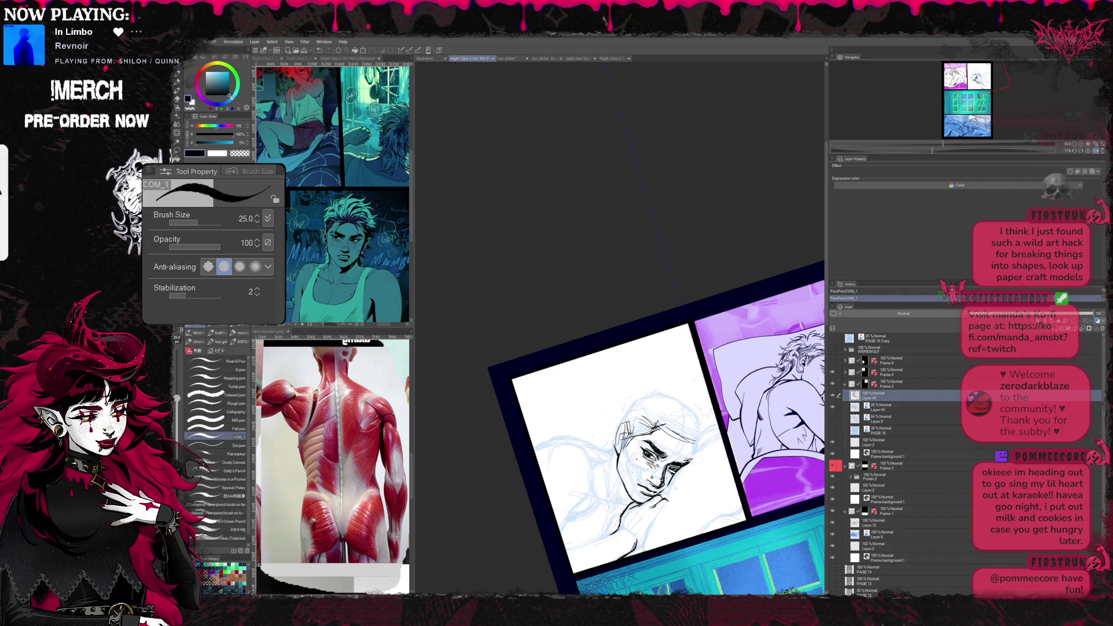
pyautogui.press('r')
# - Mirror and tilt the page, then ink the eyes and brow of the face
pyautogui.press('h')
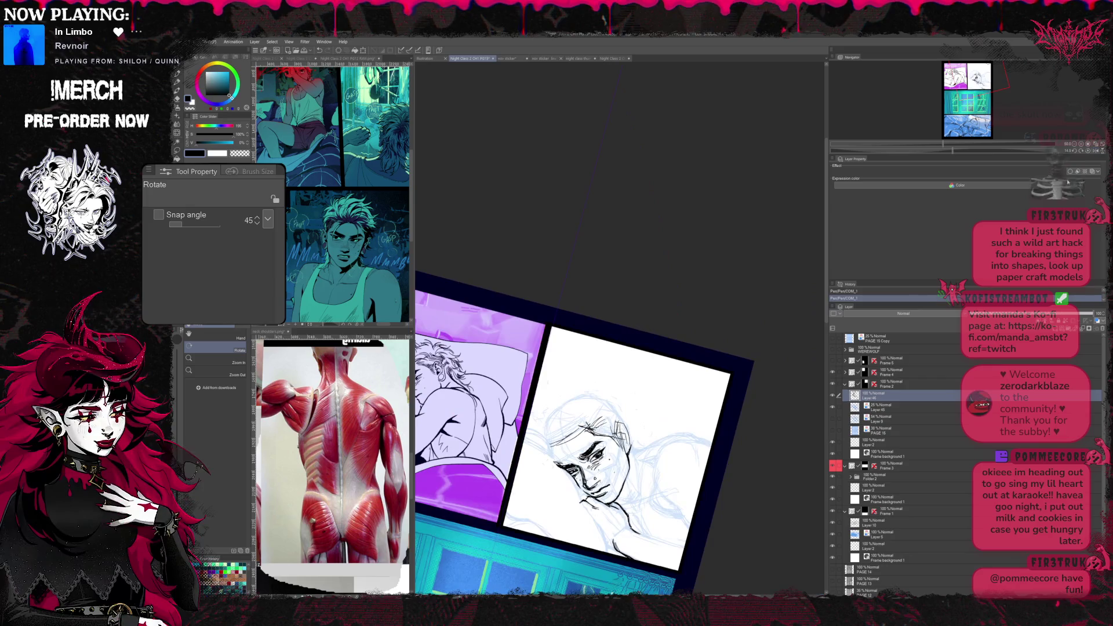
pyautogui.moveTo(609, 436); pyautogui.dragTo(540, 331)
pyautogui.press('e')
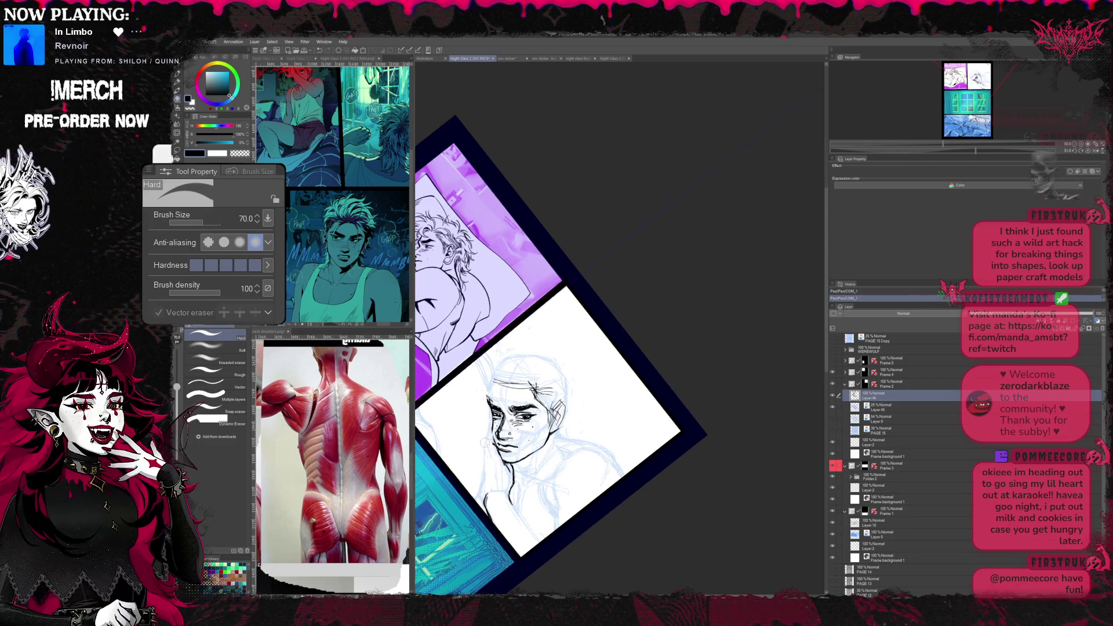
pyautogui.press('r')
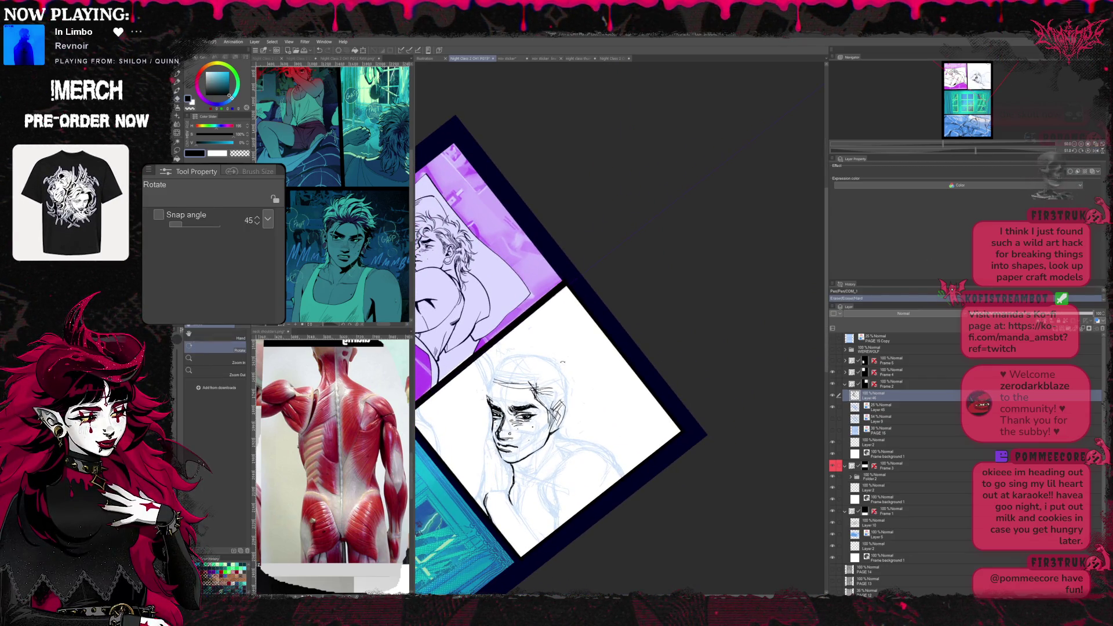
pyautogui.moveTo(609, 434)
pyautogui.mouseDown()
pyautogui.moveTo(556, 330)
pyautogui.moveTo(573, 365)
pyautogui.mouseUp()
pyautogui.press('p')
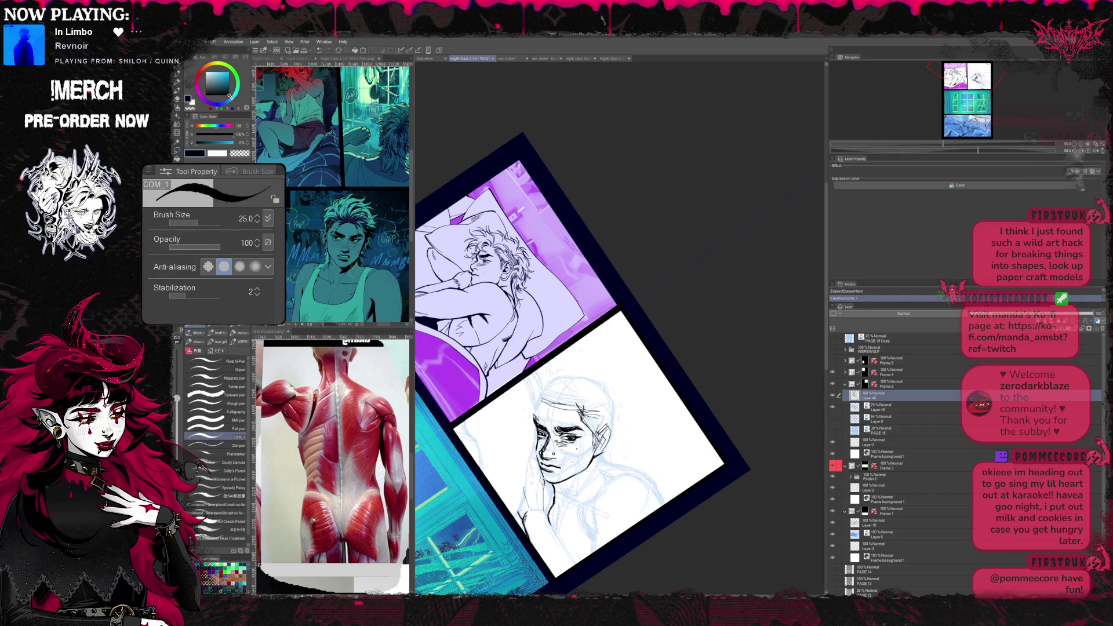
# - Erase the hand's ink lines beside the face on a steeper page tilt
pyautogui.press('e')
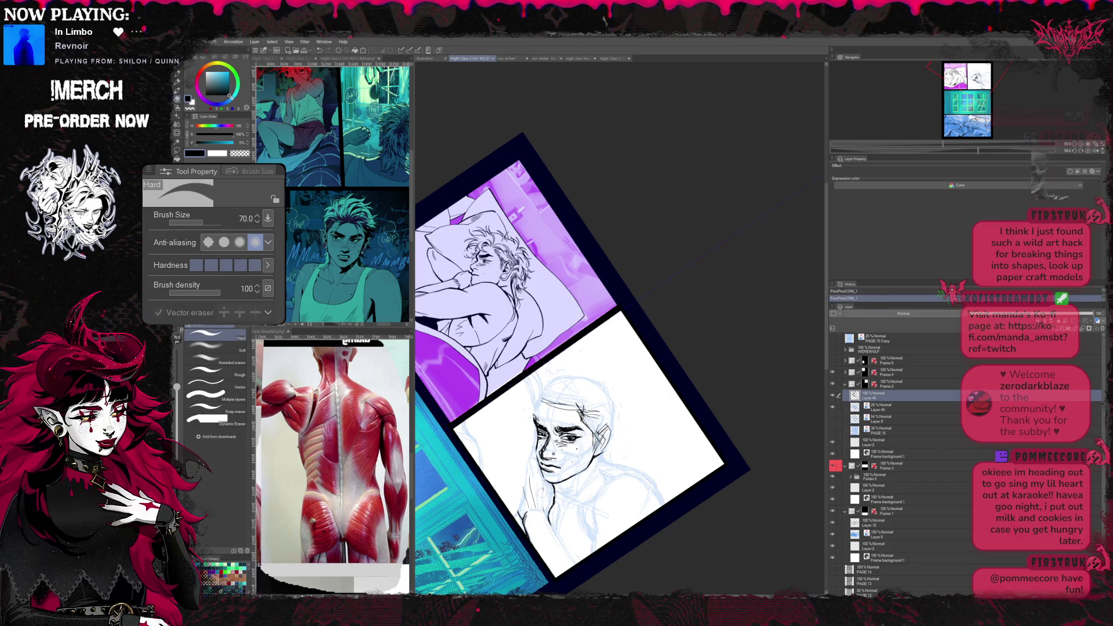
pyautogui.press('p')
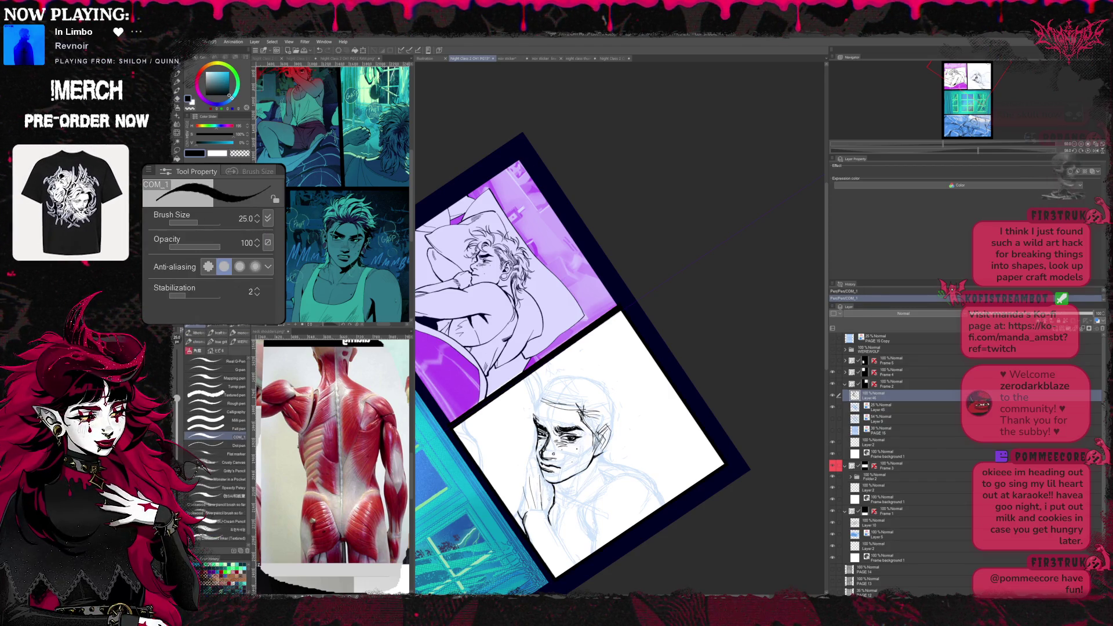
pyautogui.press('r')
pyautogui.moveTo(522, 261)
pyautogui.mouseDown()
pyautogui.moveTo(487, 313)
pyautogui.moveTo(557, 330)
pyautogui.mouseUp()
pyautogui.moveTo(608, 391); pyautogui.dragTo(565, 348)
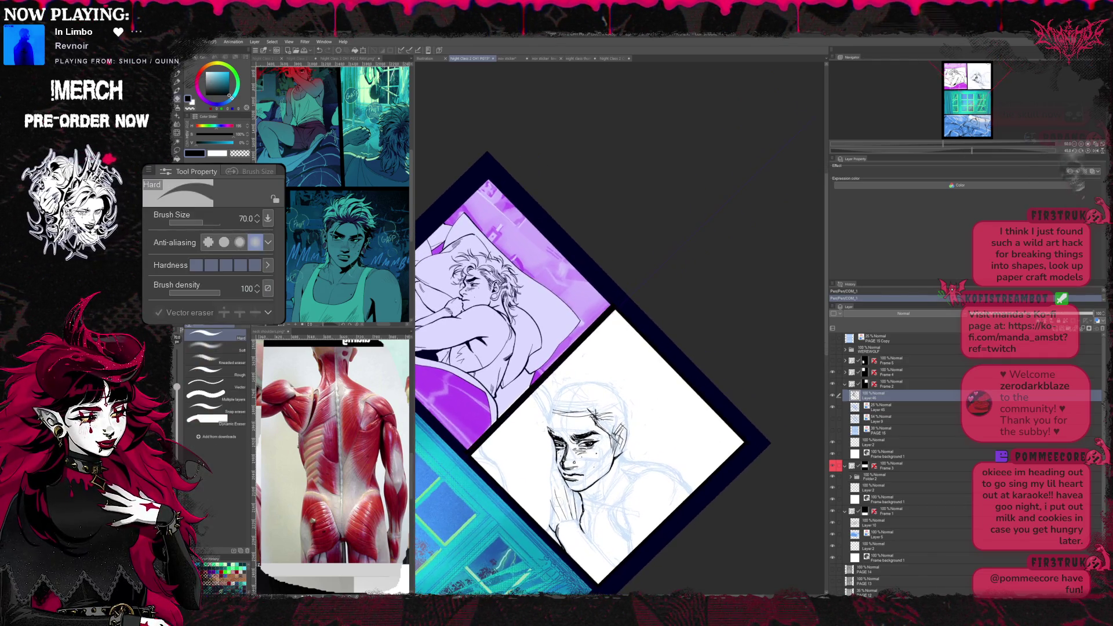
pyautogui.press('e')
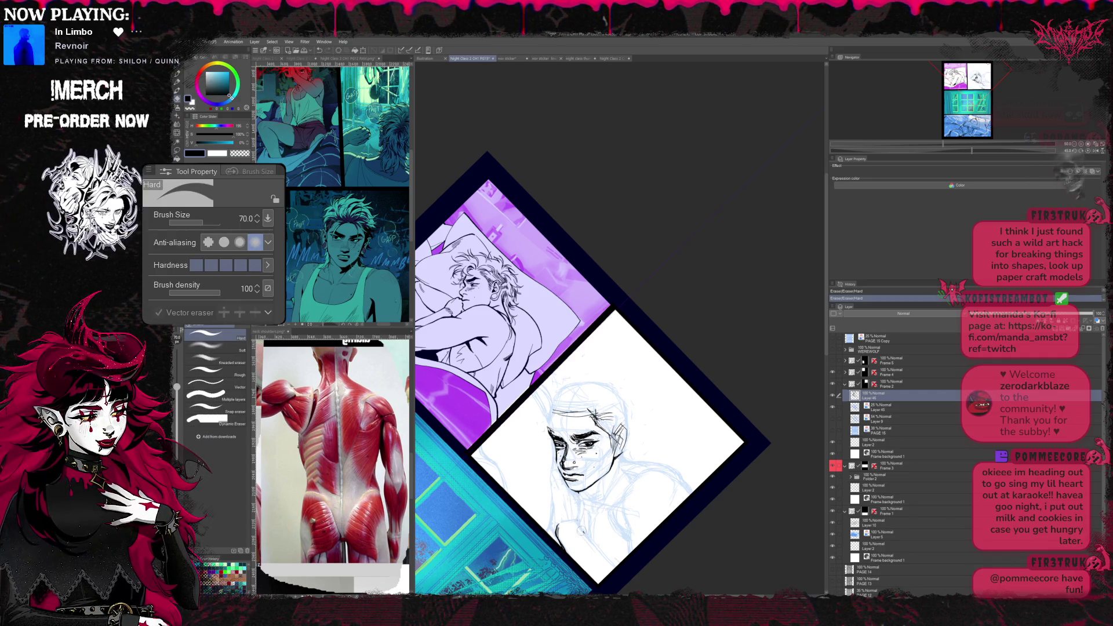
pyautogui.press('r')
# - Level the page view and ink the arm line in the sketch panel
pyautogui.moveTo(608, 392)
pyautogui.mouseDown()
pyautogui.moveTo(783, 439)
pyautogui.moveTo(765, 430)
pyautogui.mouseUp()
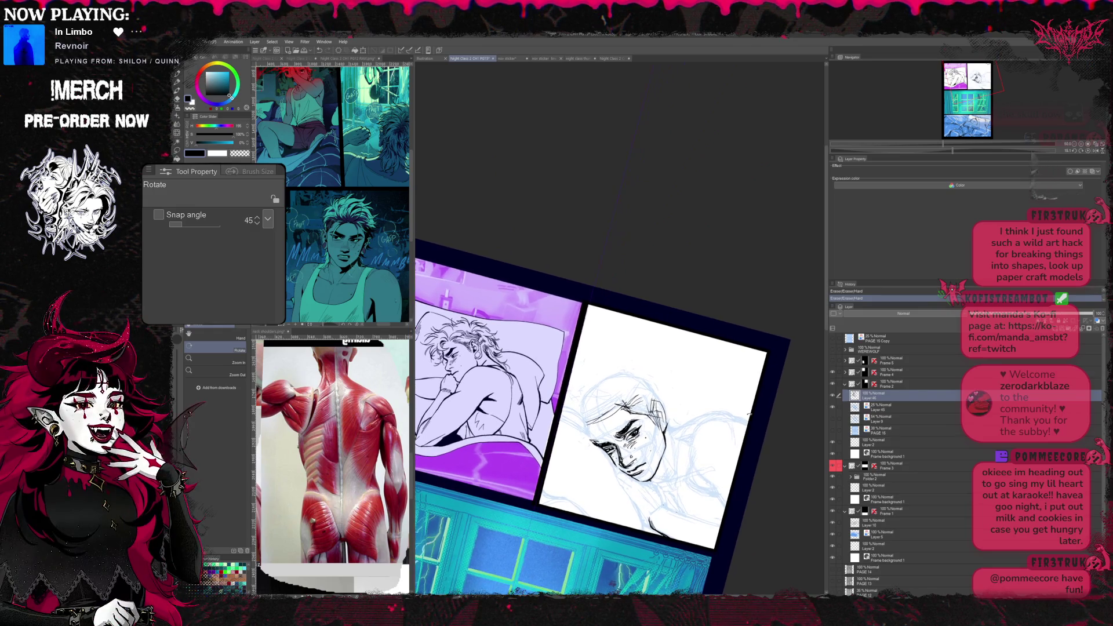
pyautogui.press('e')
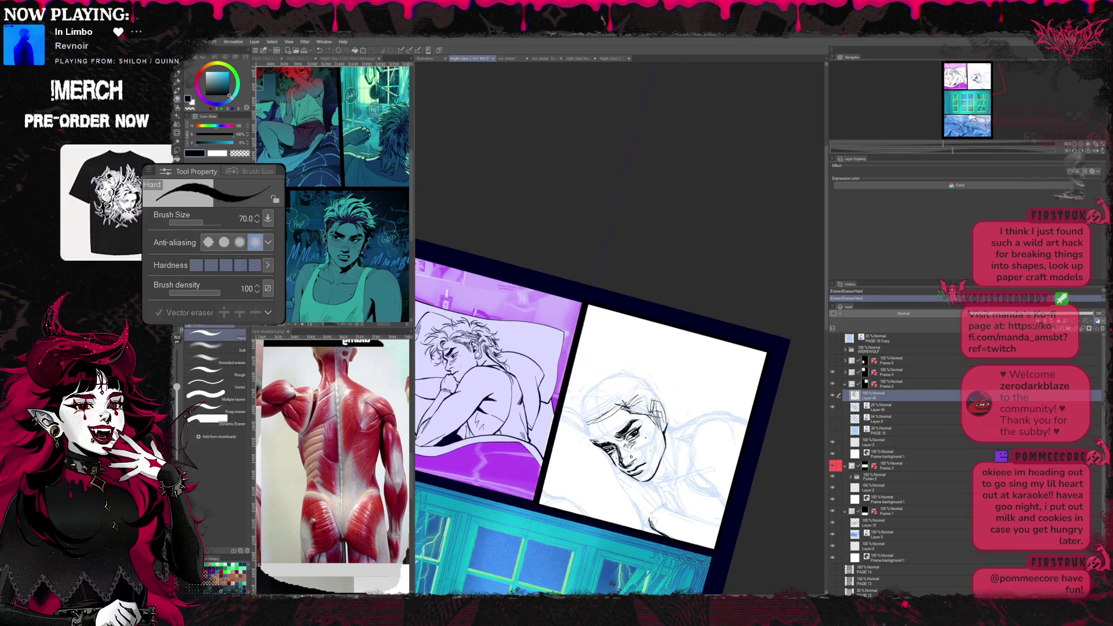
pyautogui.press('p')
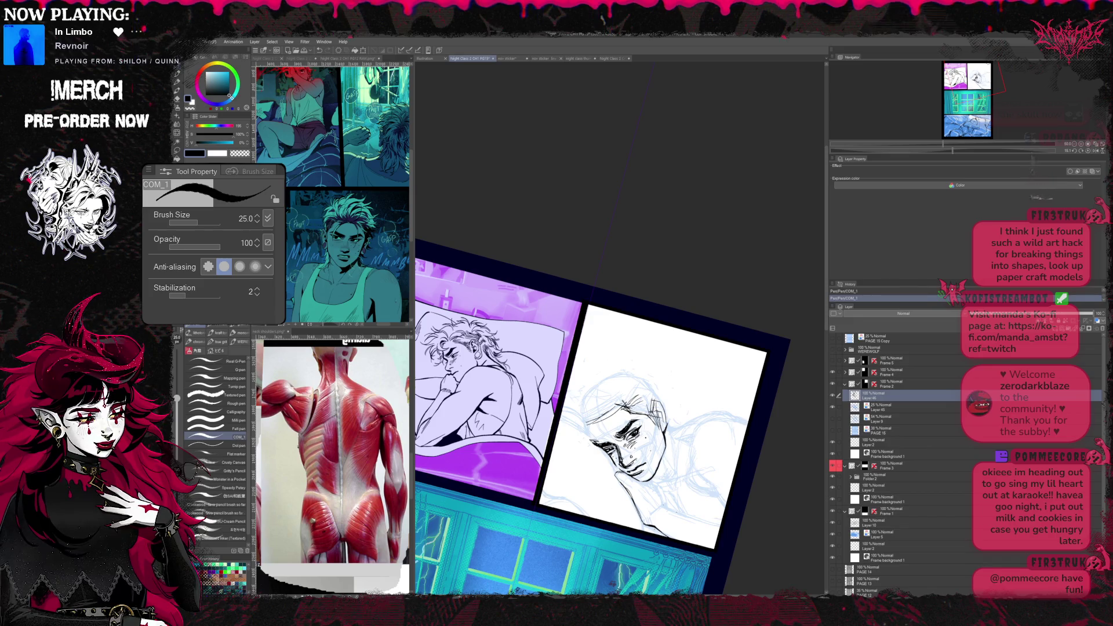
pyautogui.press('^')
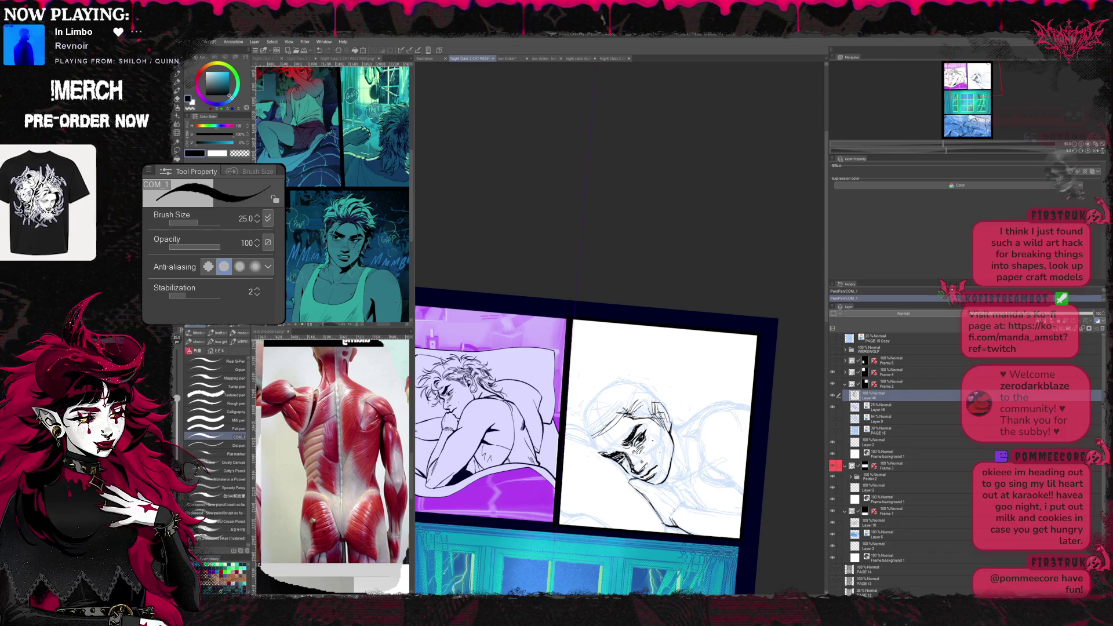
pyautogui.moveTo(675, 511); pyautogui.dragTo(731, 513)
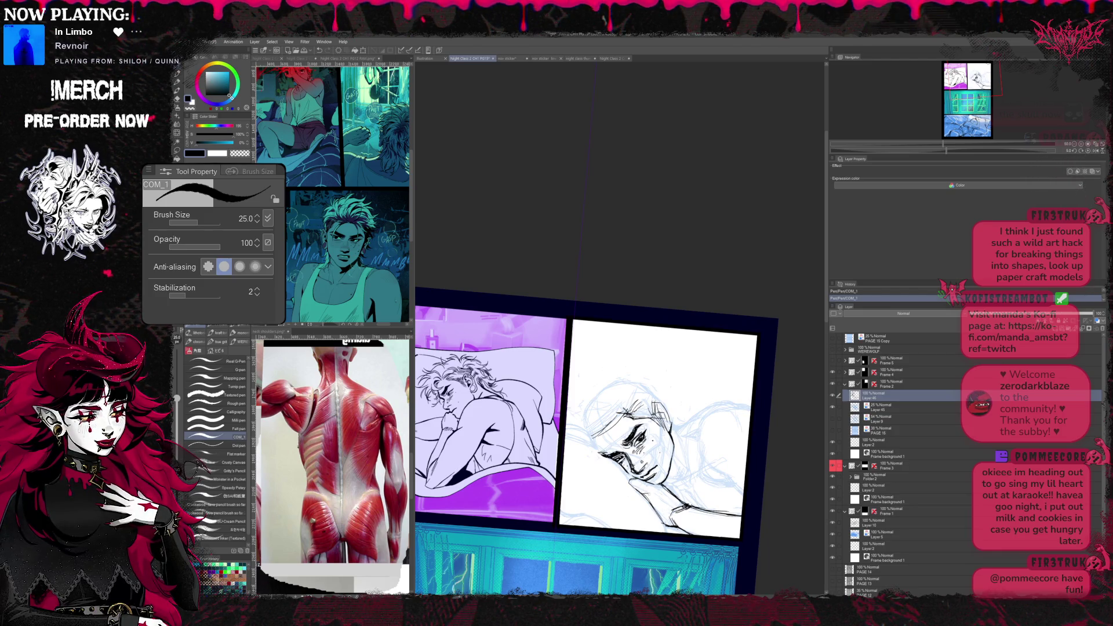
# - Clean up the arm and hand strokes, then un-mirror the page view
pyautogui.press('e')
pyautogui.press('b')
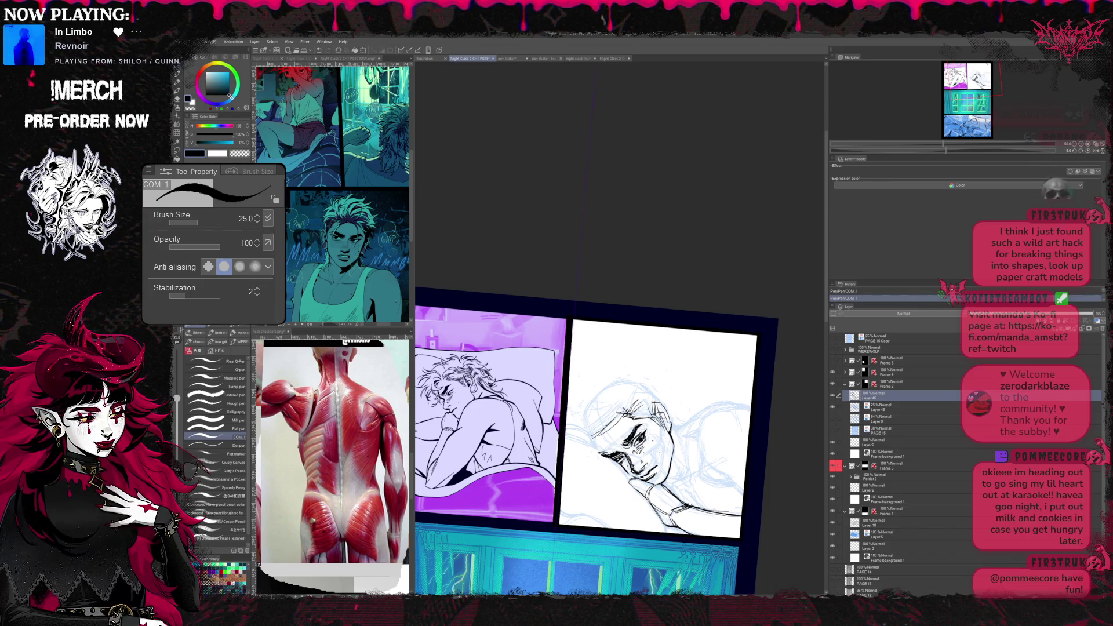
pyautogui.press('e')
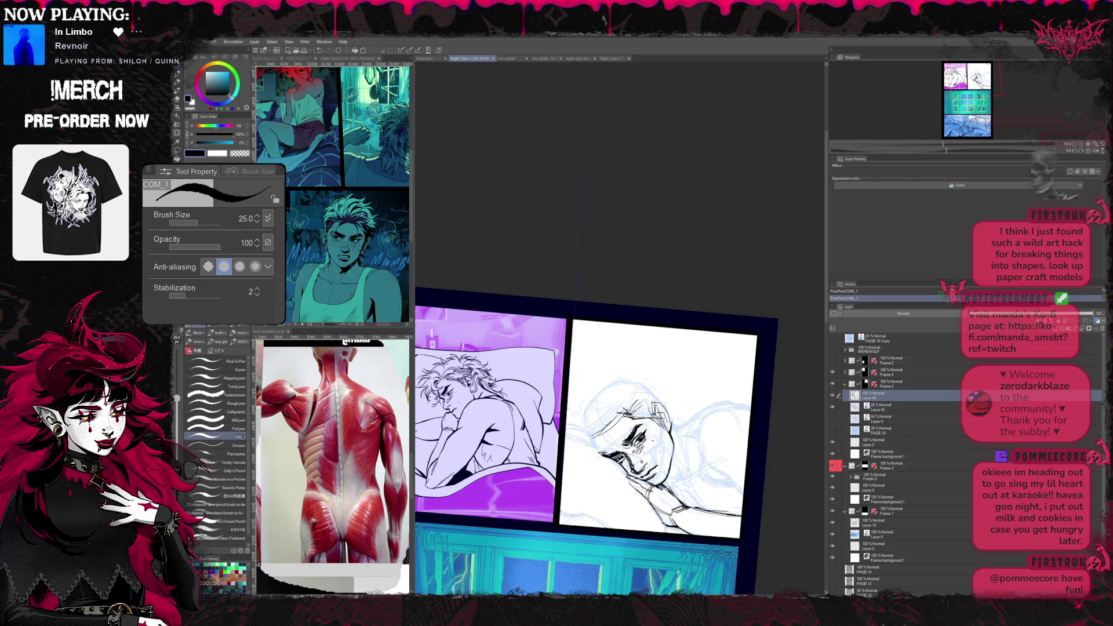
pyautogui.press('e')
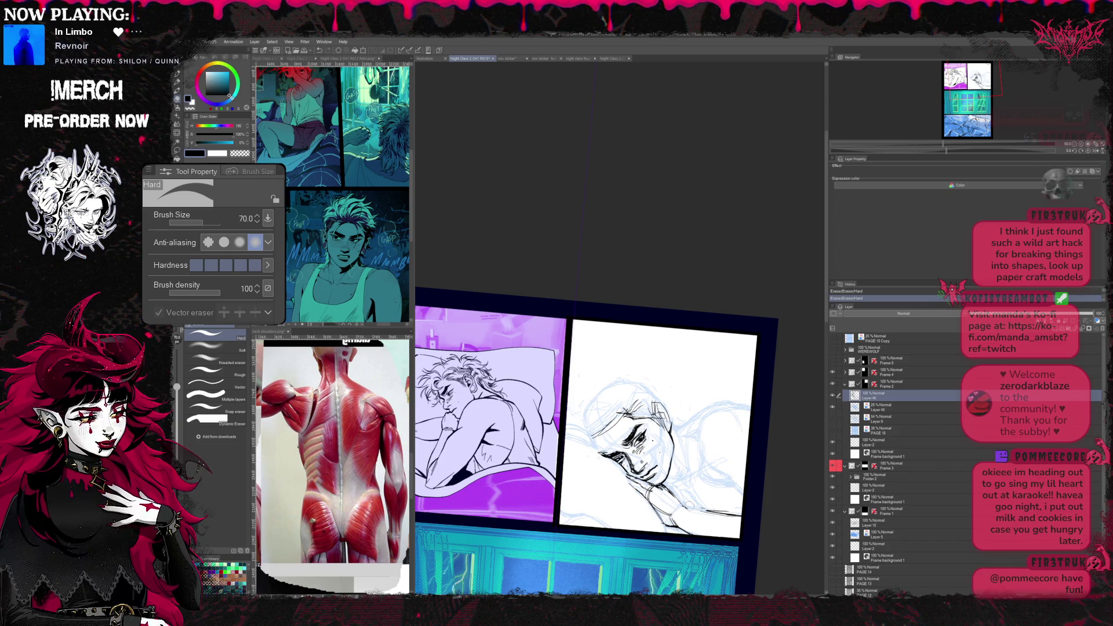
pyautogui.press('p')
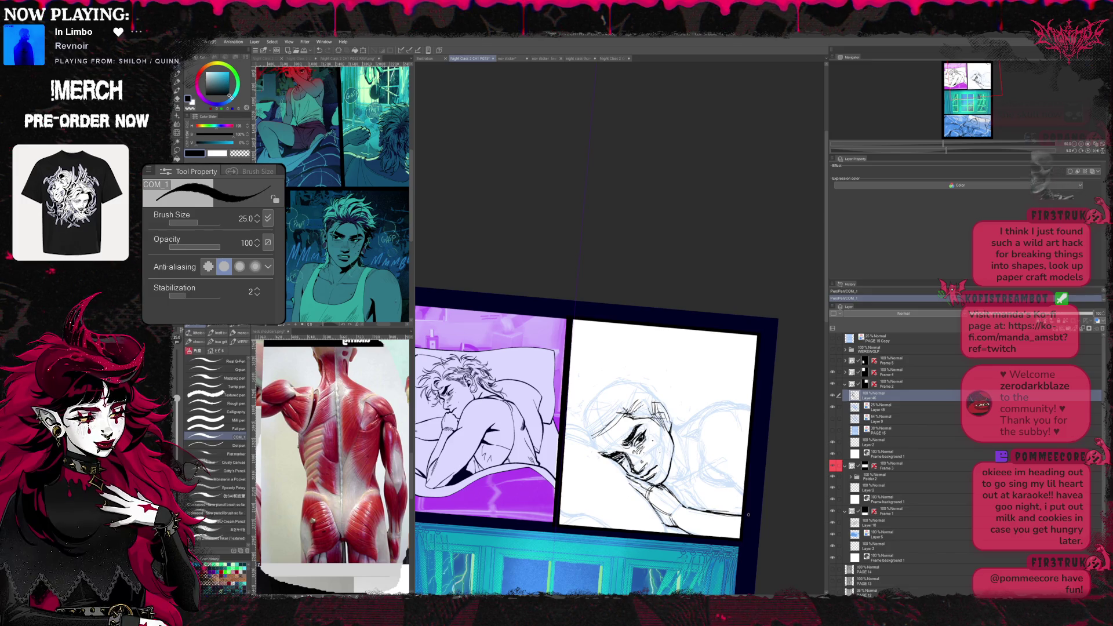
pyautogui.press('r')
pyautogui.moveTo(608, 391)
pyautogui.mouseDown()
pyautogui.moveTo(626, 374)
pyautogui.moveTo(661, 374)
pyautogui.mouseUp()
pyautogui.press('h')
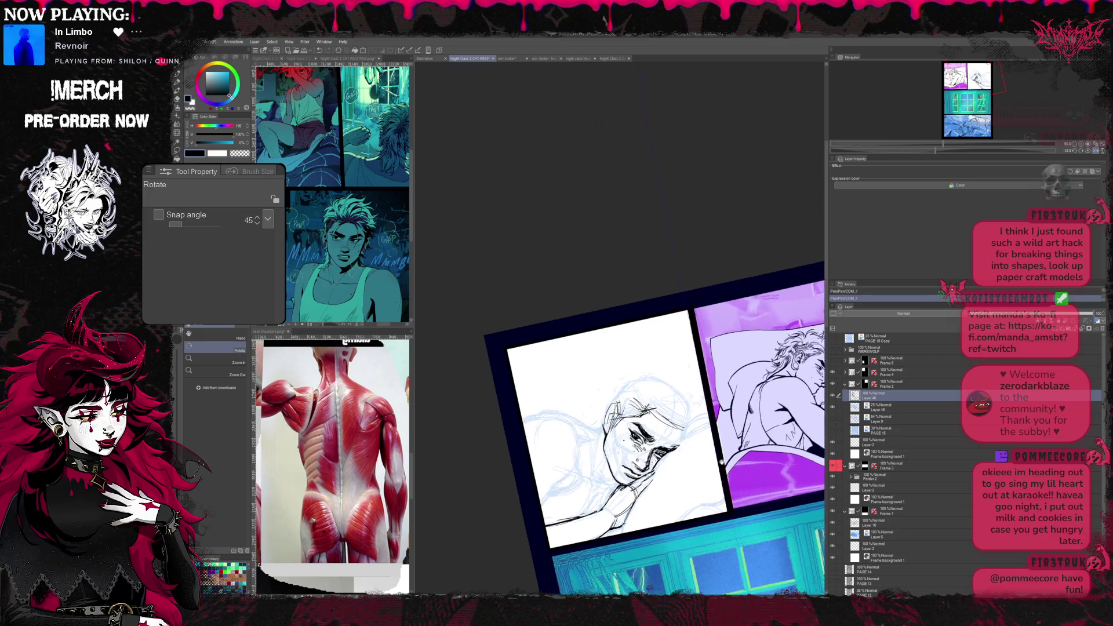
# - Ink the hand under the chin with the page reset upright and slightly tilted
pyautogui.press('b')
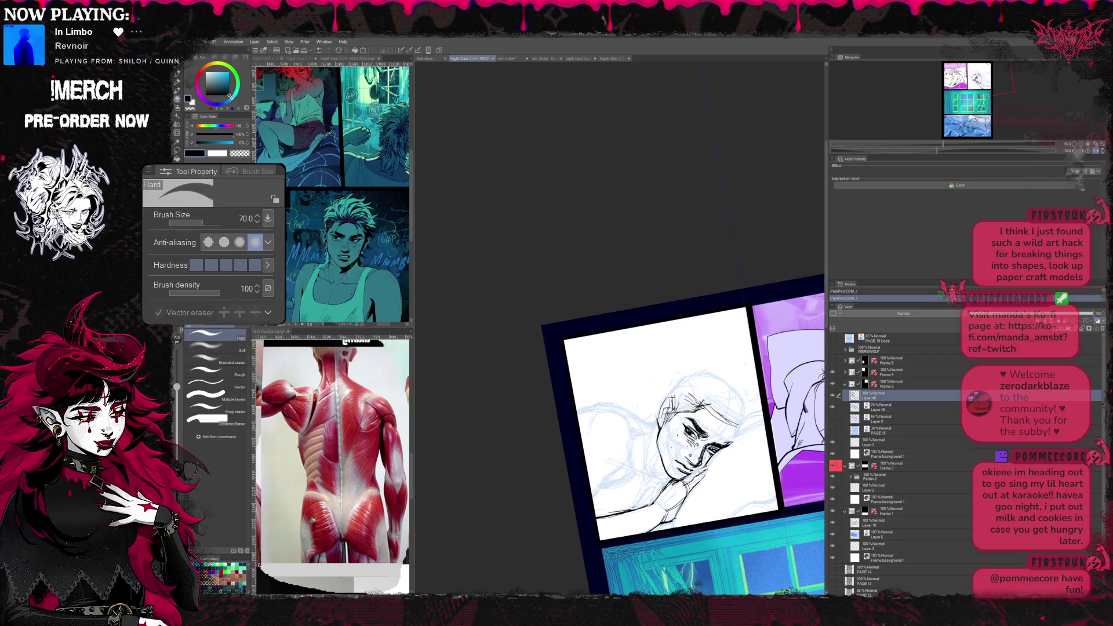
pyautogui.press('p')
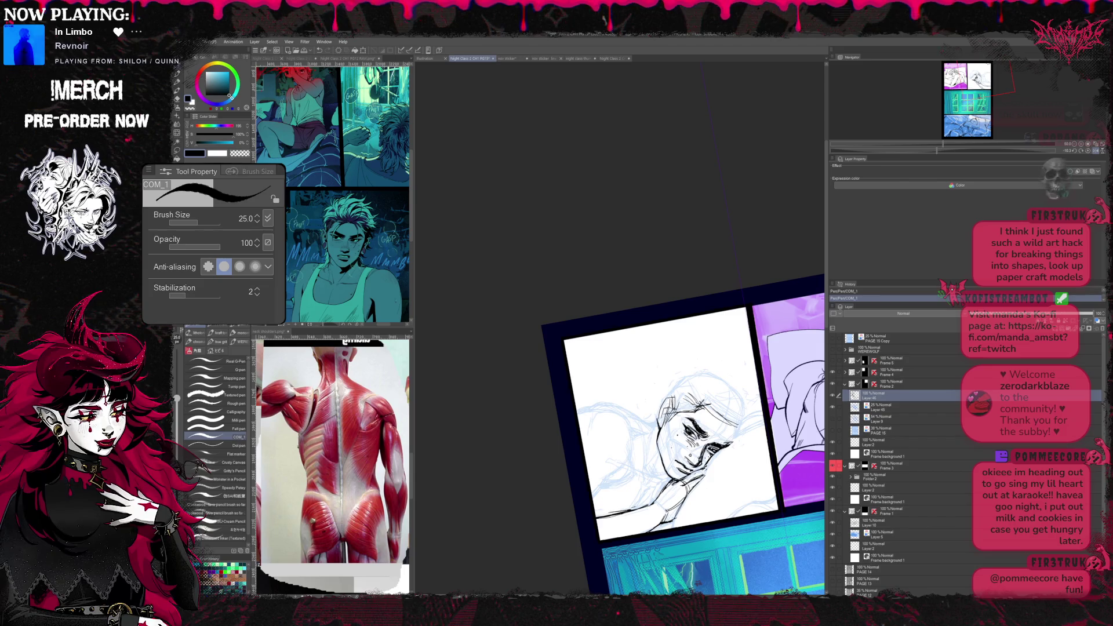
pyautogui.press('e')
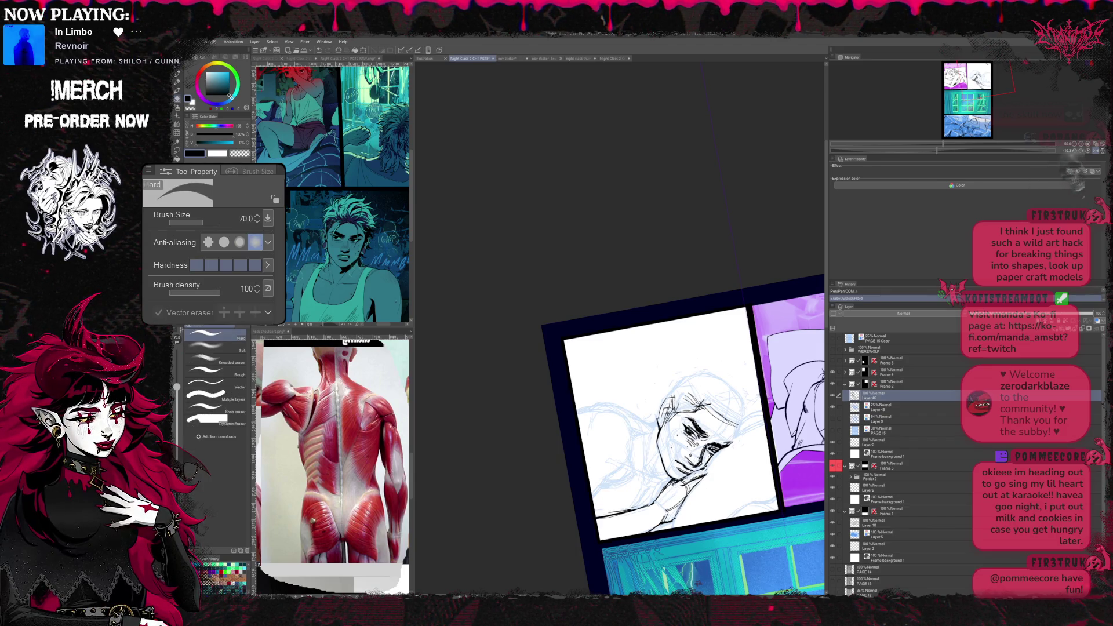
pyautogui.hotkey('shift', '@')
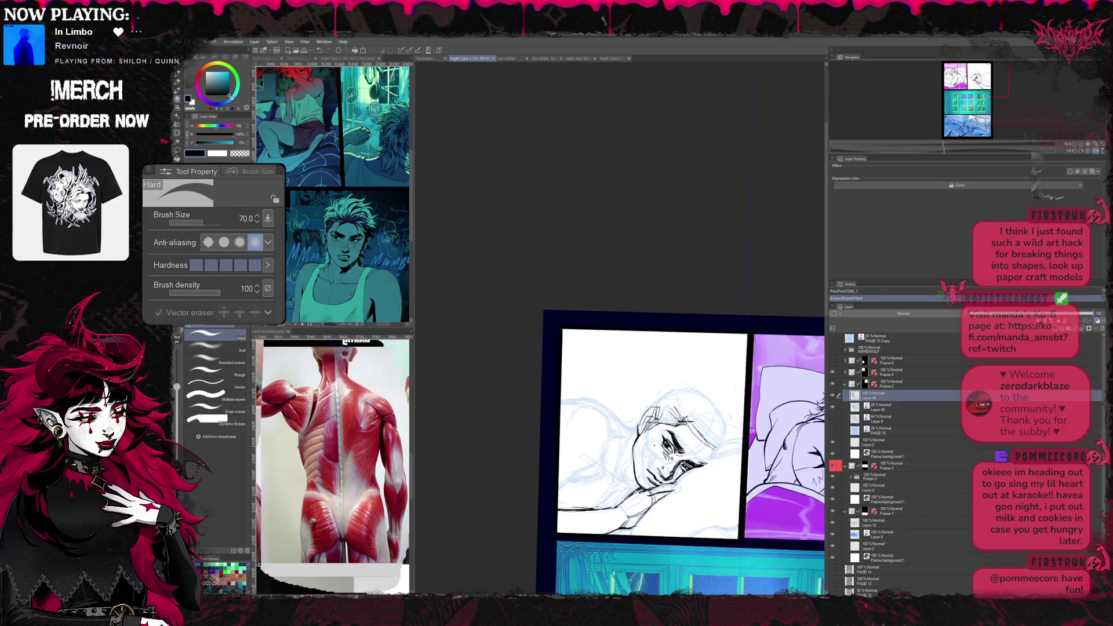
pyautogui.press('r')
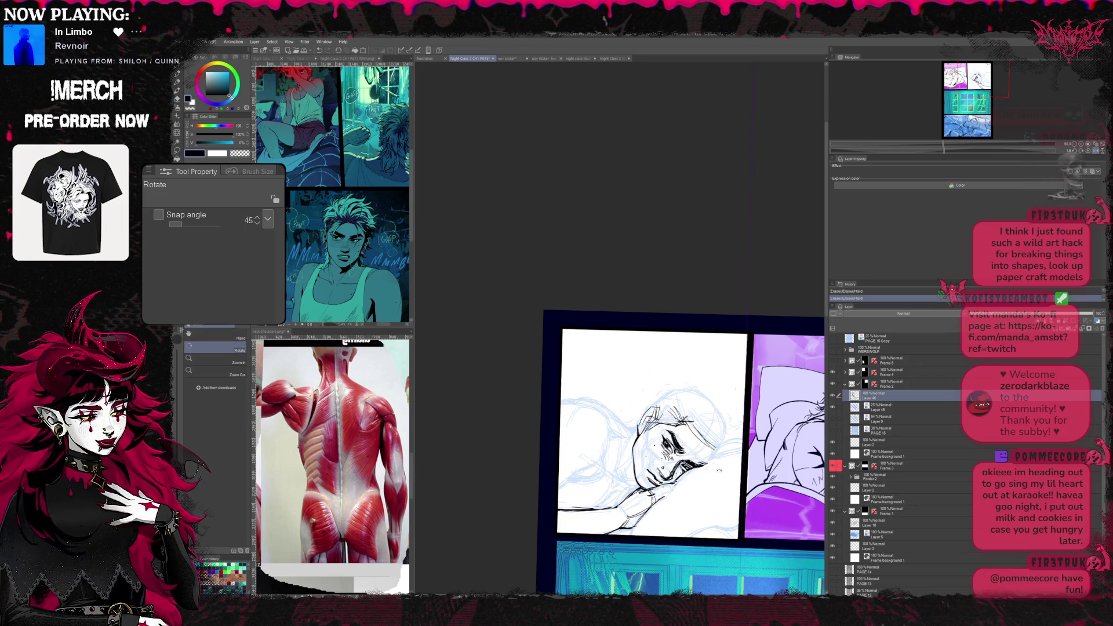
pyautogui.moveTo(678, 434); pyautogui.dragTo(686, 417)
pyautogui.press('e')
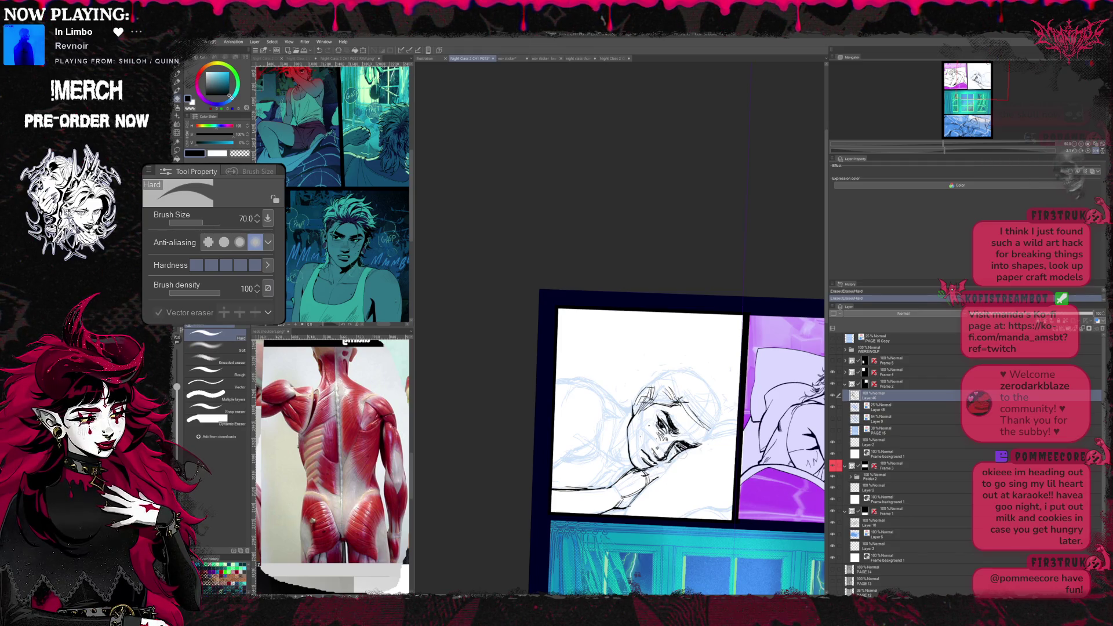
pyautogui.press('b')
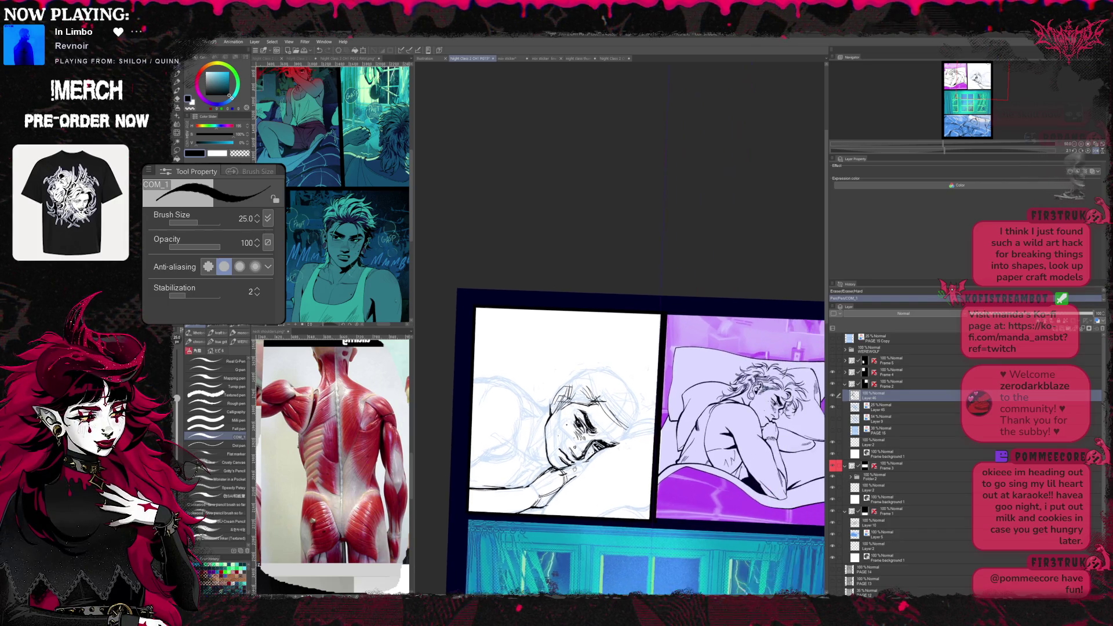
# - Outline the hand propped against the cheek, erasing stray lines with both panels level
pyautogui.press('r')
pyautogui.moveTo(678, 417); pyautogui.dragTo(609, 427)
pyautogui.press('e')
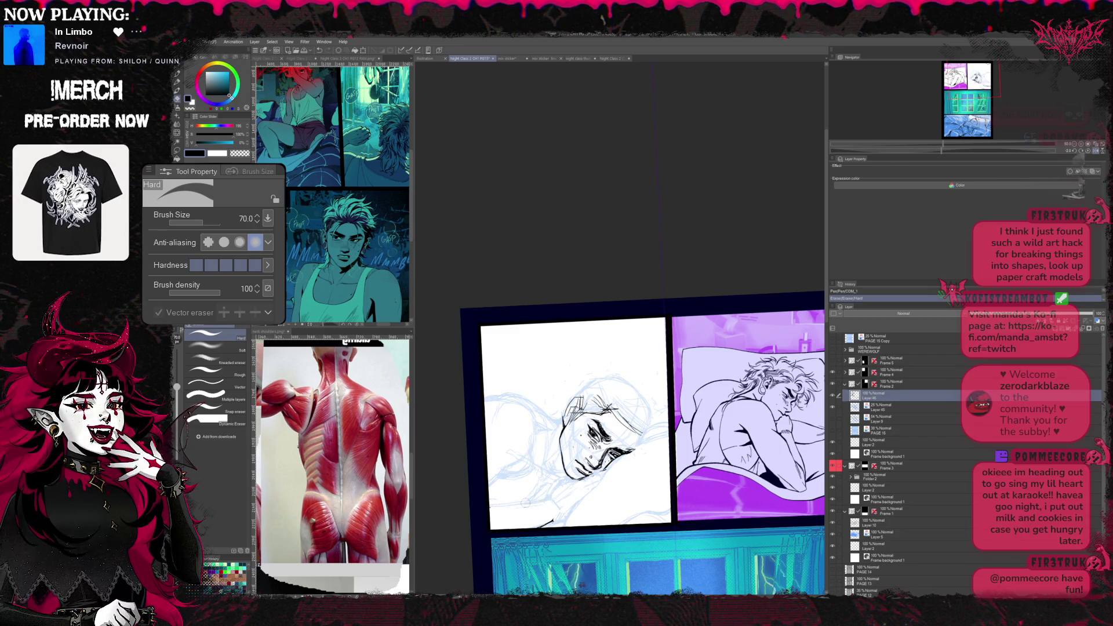
pyautogui.press('p')
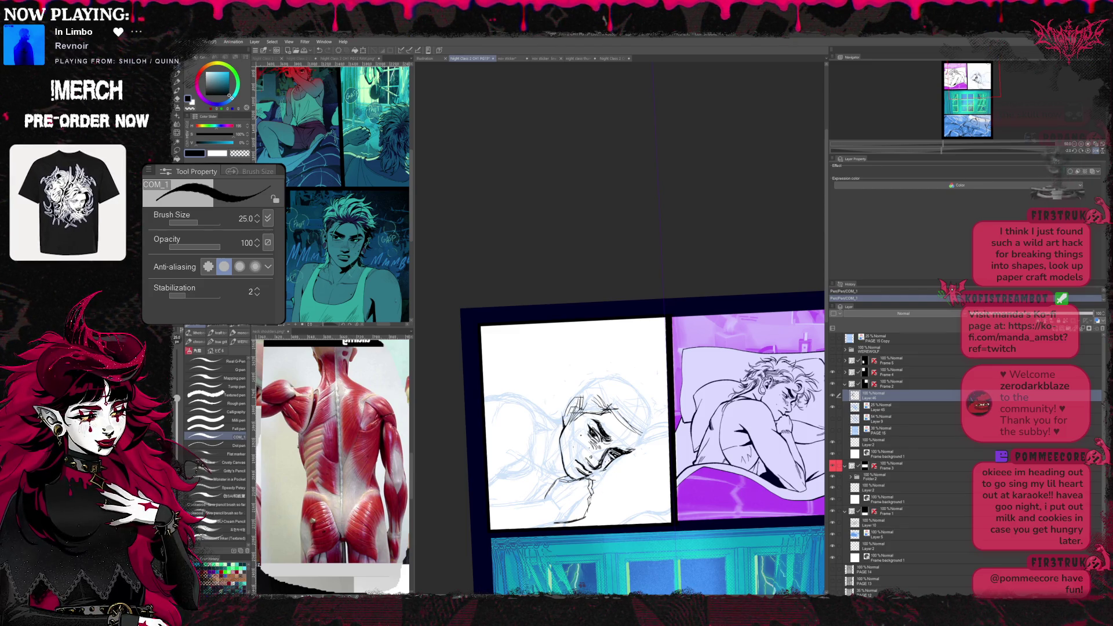
pyautogui.press('e')
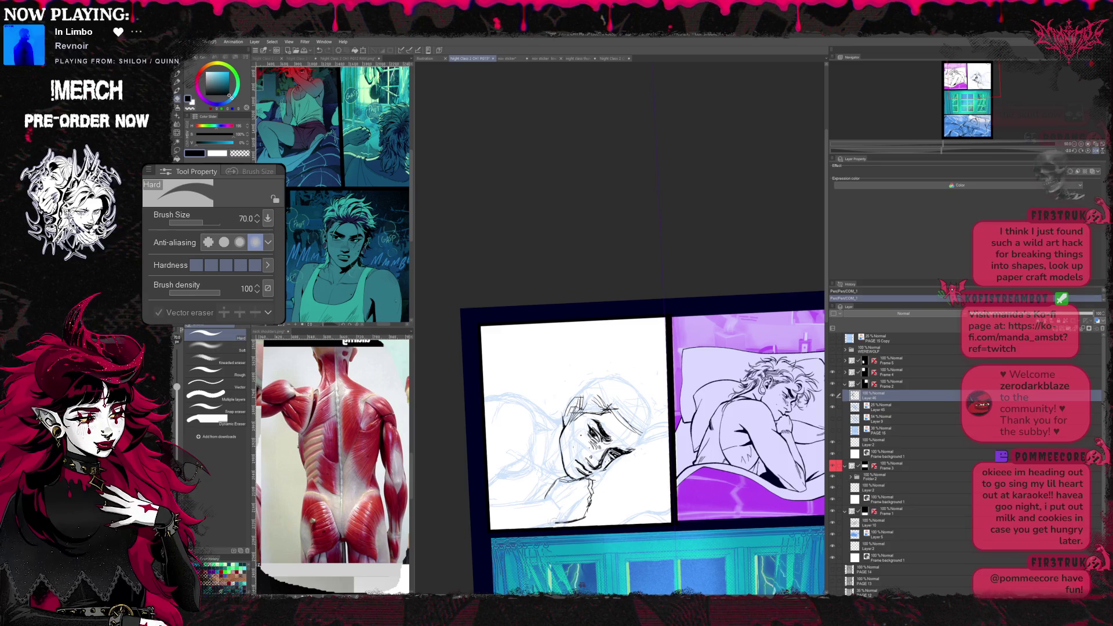
pyautogui.press('p')
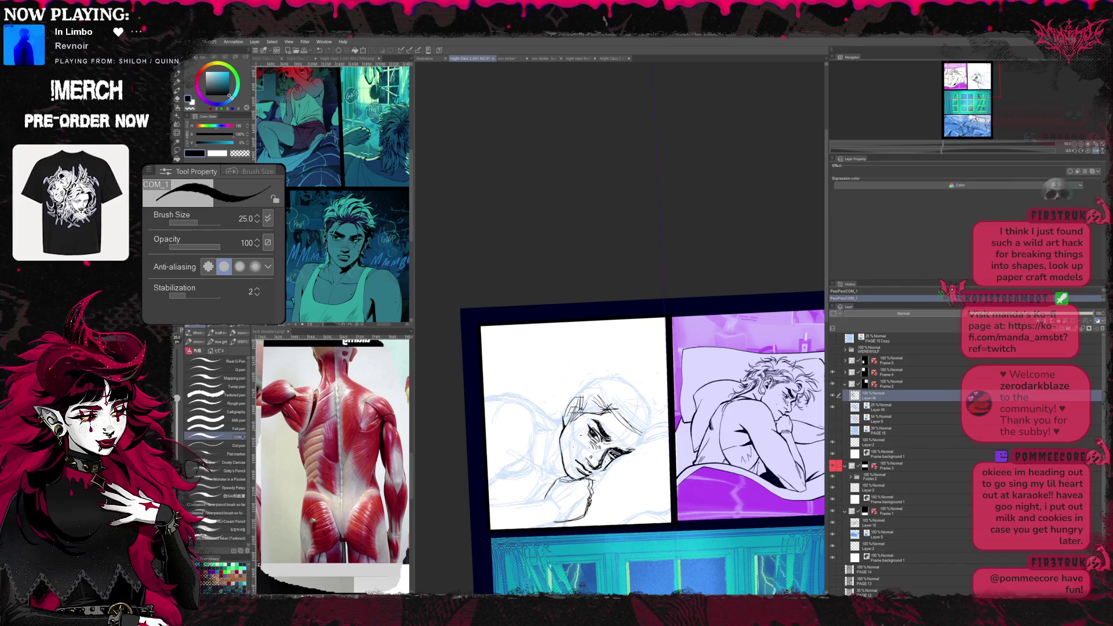
pyautogui.press('e')
pyautogui.press('p')
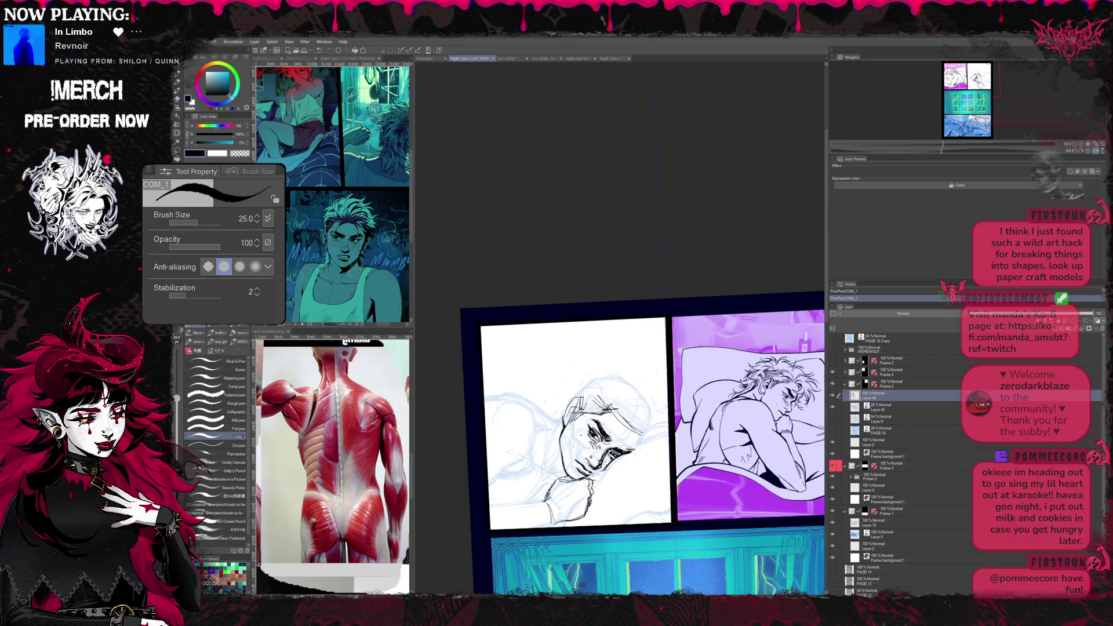
pyautogui.press('r')
# - Ink the clasped hands under the chin in a mirrored, tilted view, erasing stray marks
pyautogui.moveTo(609, 391); pyautogui.dragTo(660, 261)
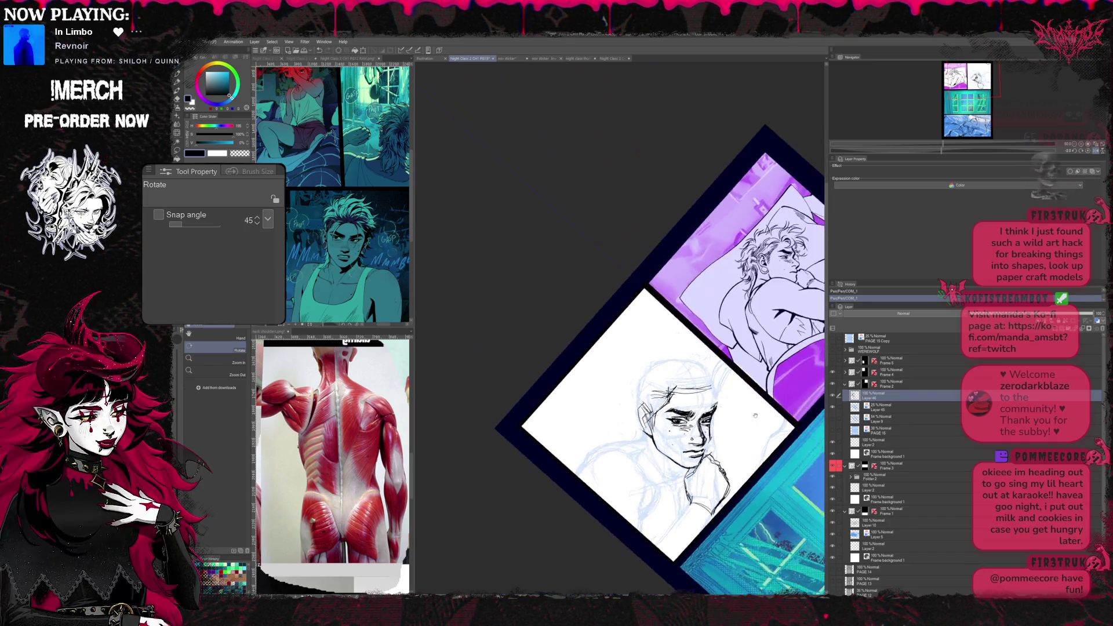
pyautogui.moveTo(609, 348); pyautogui.dragTo(660, 262)
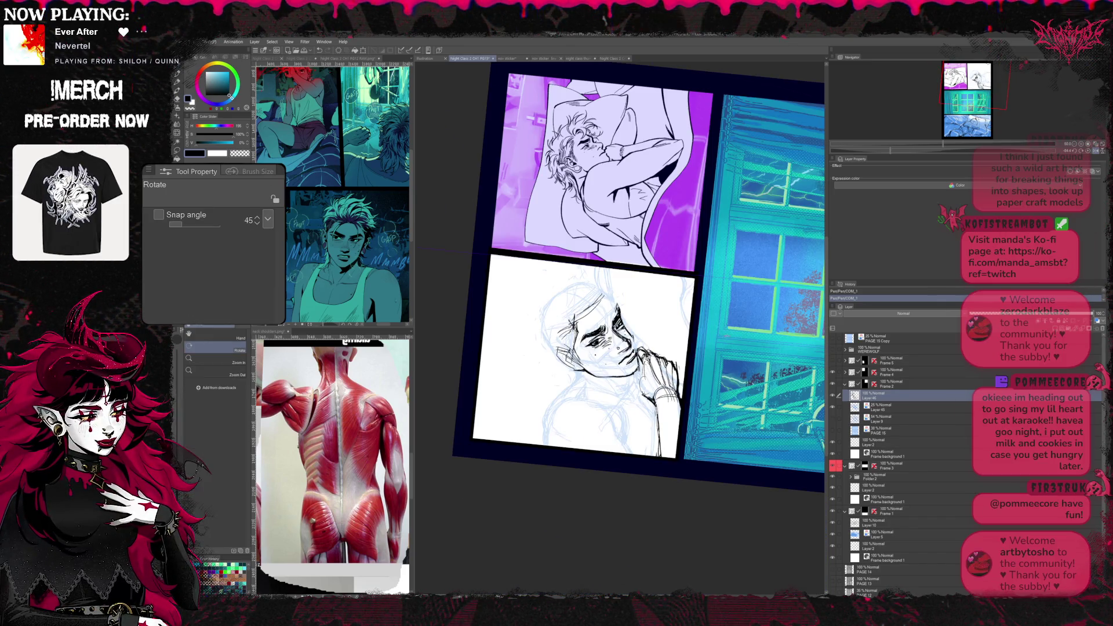
pyautogui.press('h')
pyautogui.moveTo(626, 348)
pyautogui.mouseDown()
pyautogui.moveTo(609, 305)
pyautogui.moveTo(661, 260)
pyautogui.mouseUp()
pyautogui.press('b')
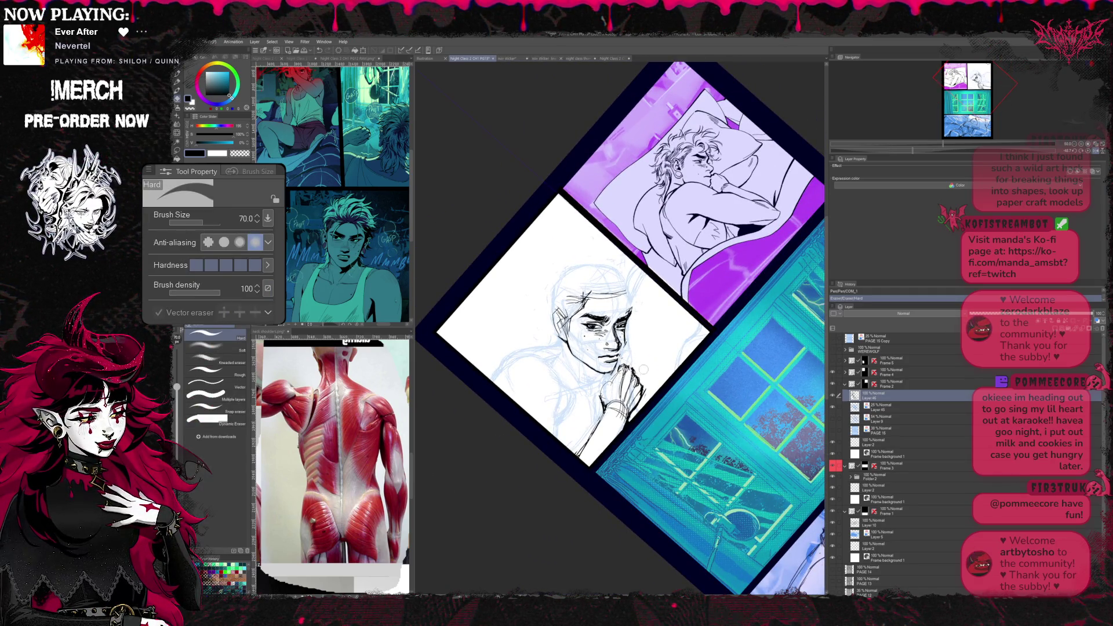
pyautogui.press('p')
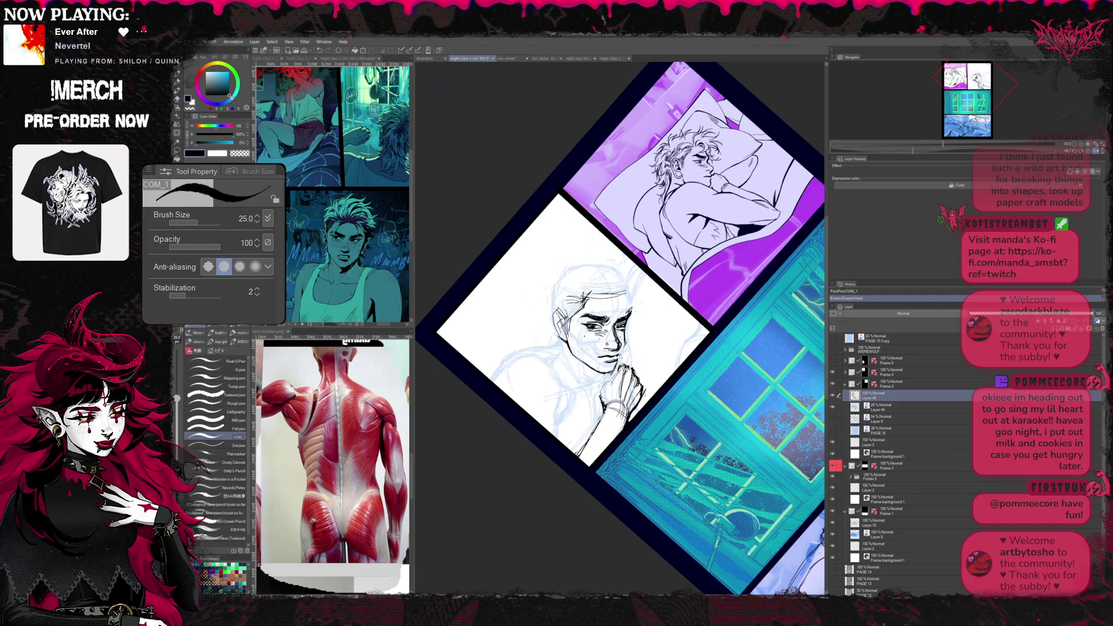
pyautogui.press('h')
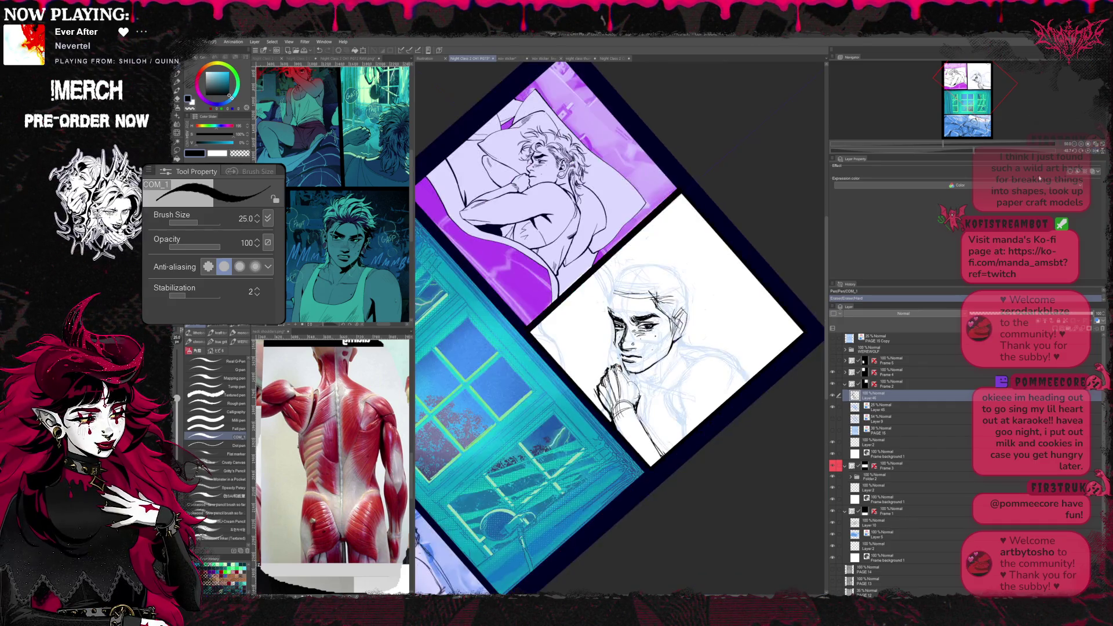
pyautogui.press('r')
pyautogui.moveTo(713, 331)
pyautogui.mouseDown()
pyautogui.moveTo(771, 261)
pyautogui.moveTo(766, 174)
pyautogui.mouseUp()
pyautogui.press('p')
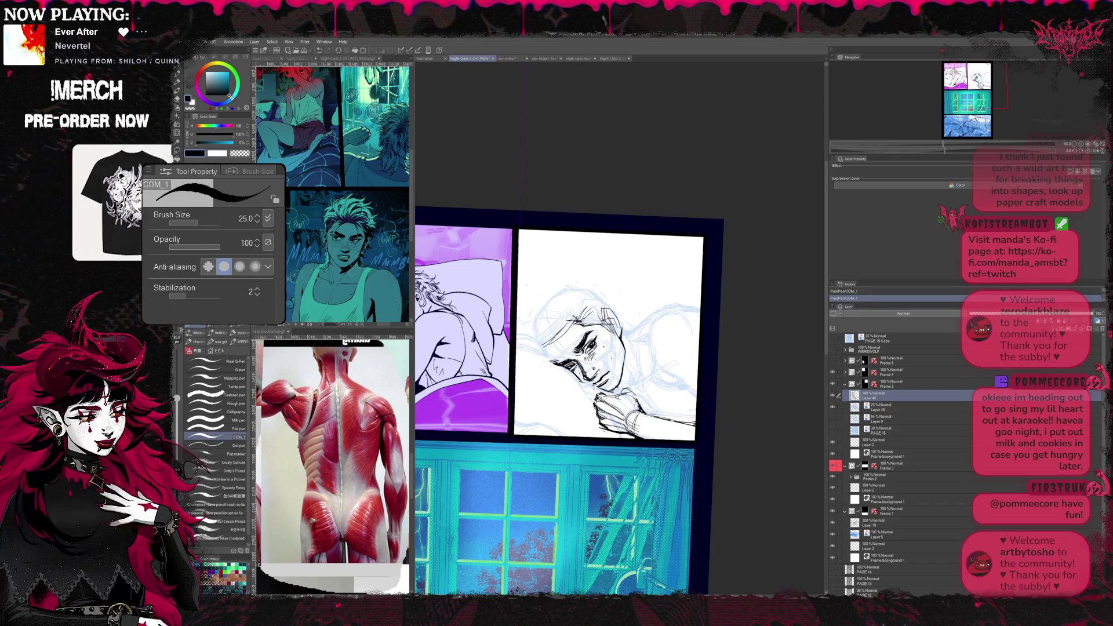
# - Firm up the finger lines with repeated COM_1 pen and Hard eraser passes
pyautogui.press('e')
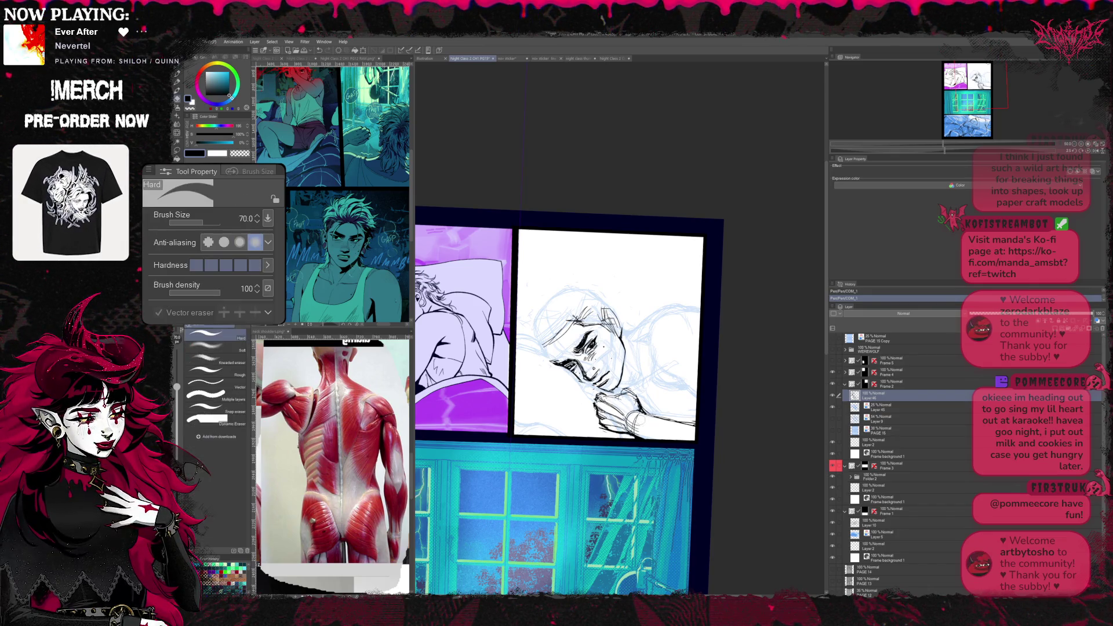
pyautogui.press('p')
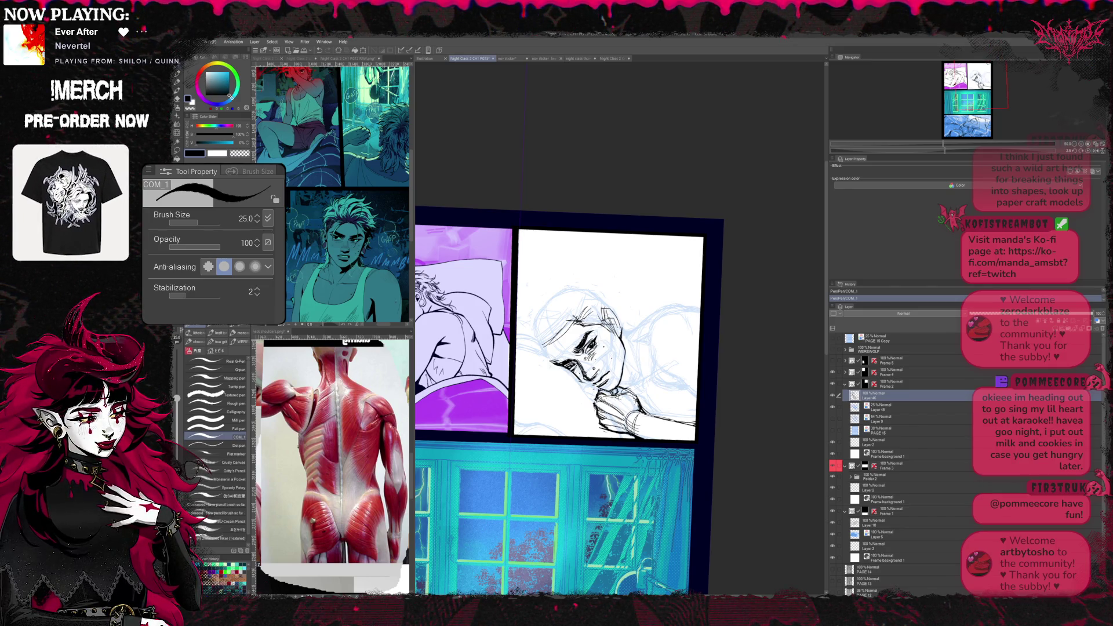
pyautogui.press('e')
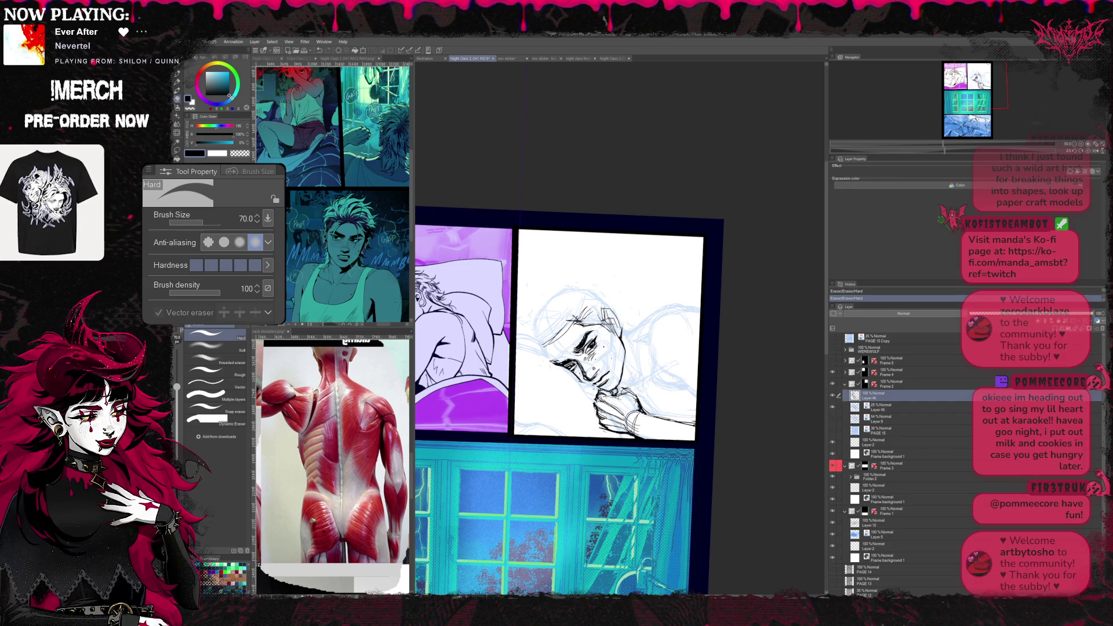
pyautogui.press('p')
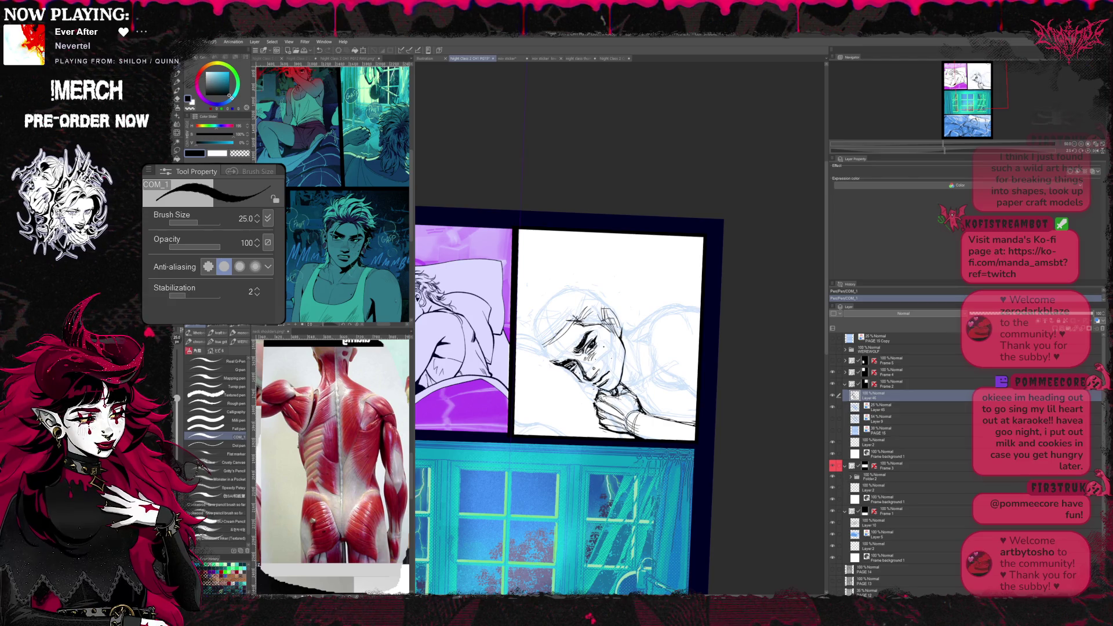
pyautogui.press('e')
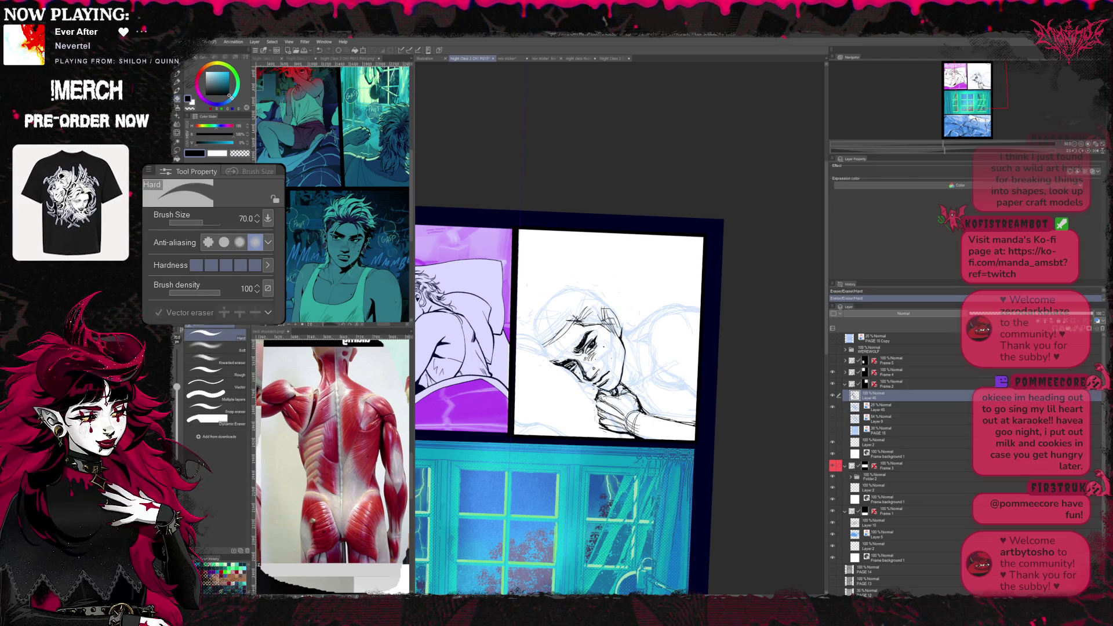
pyautogui.press('p')
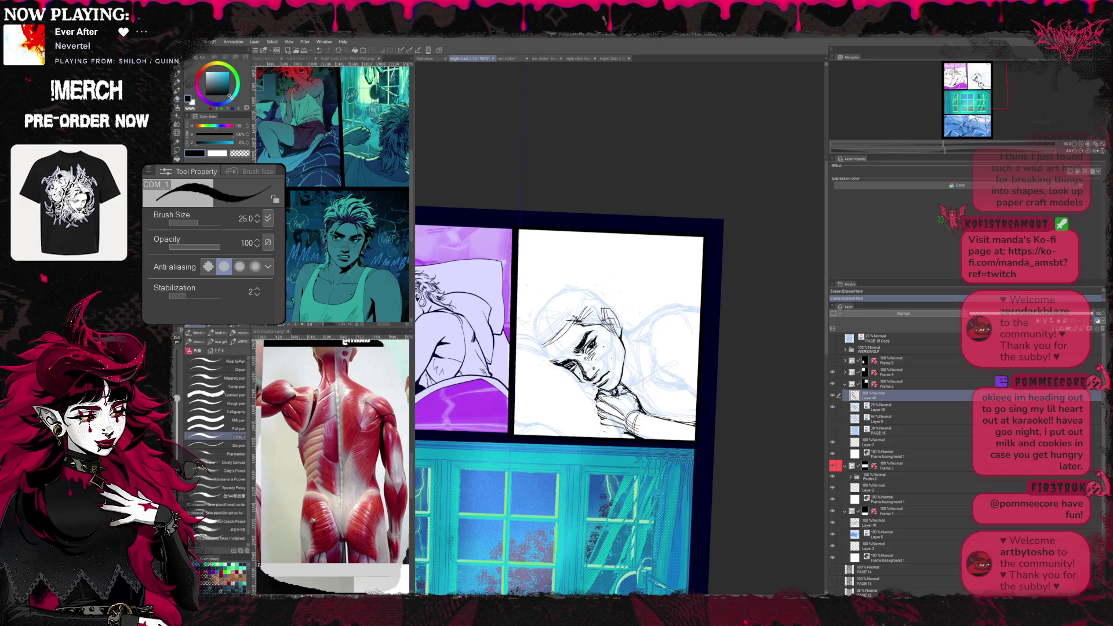
pyautogui.press('e')
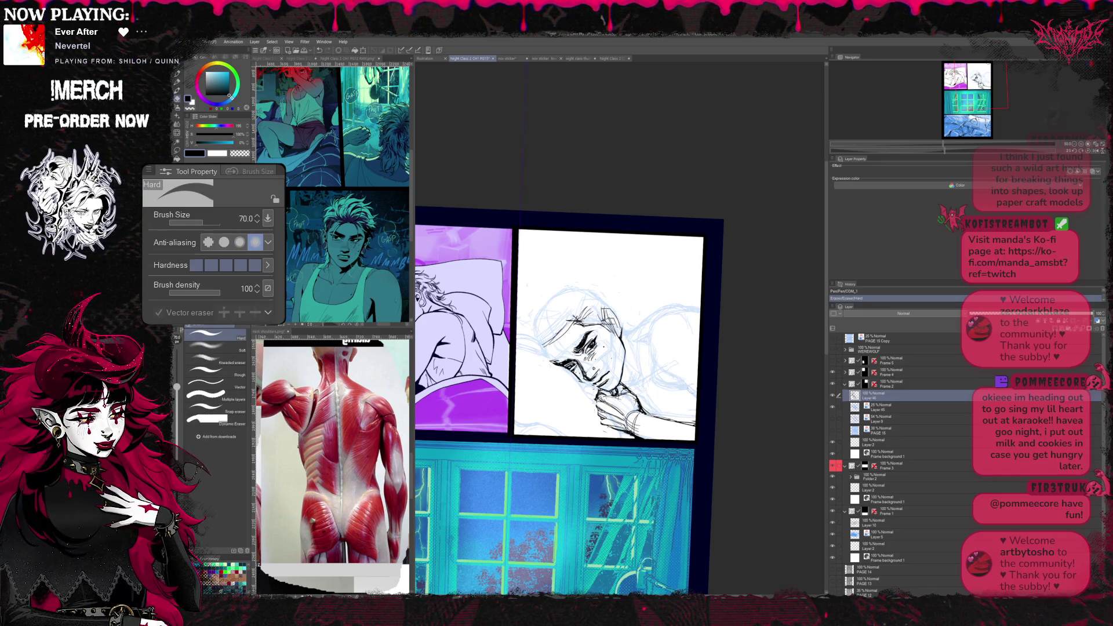
pyautogui.hotkey('shift', 'space')
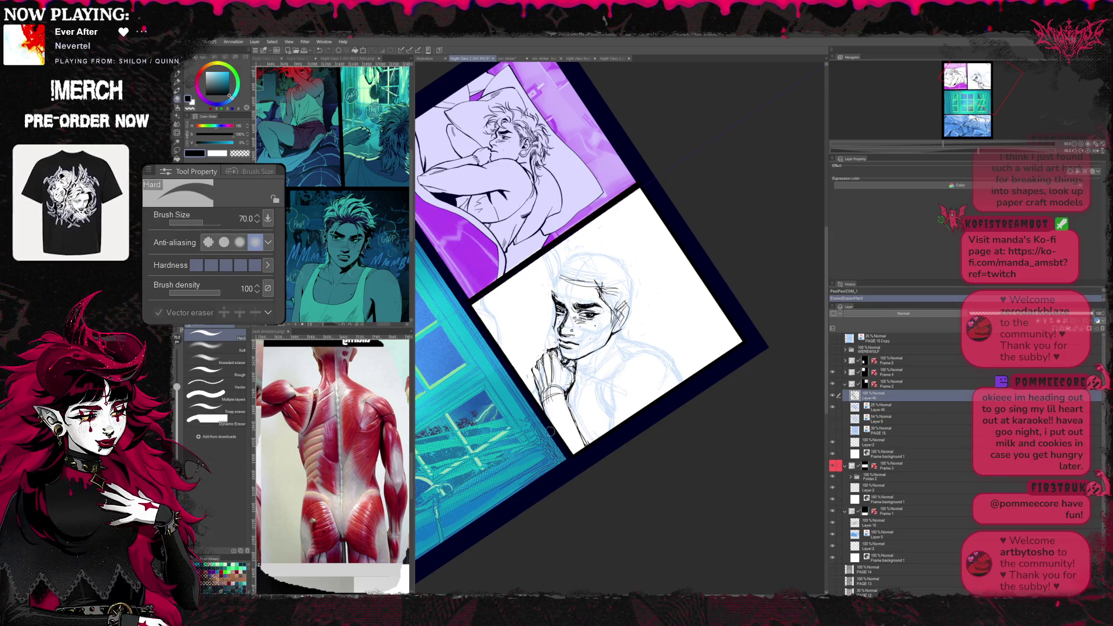
pyautogui.press('b')
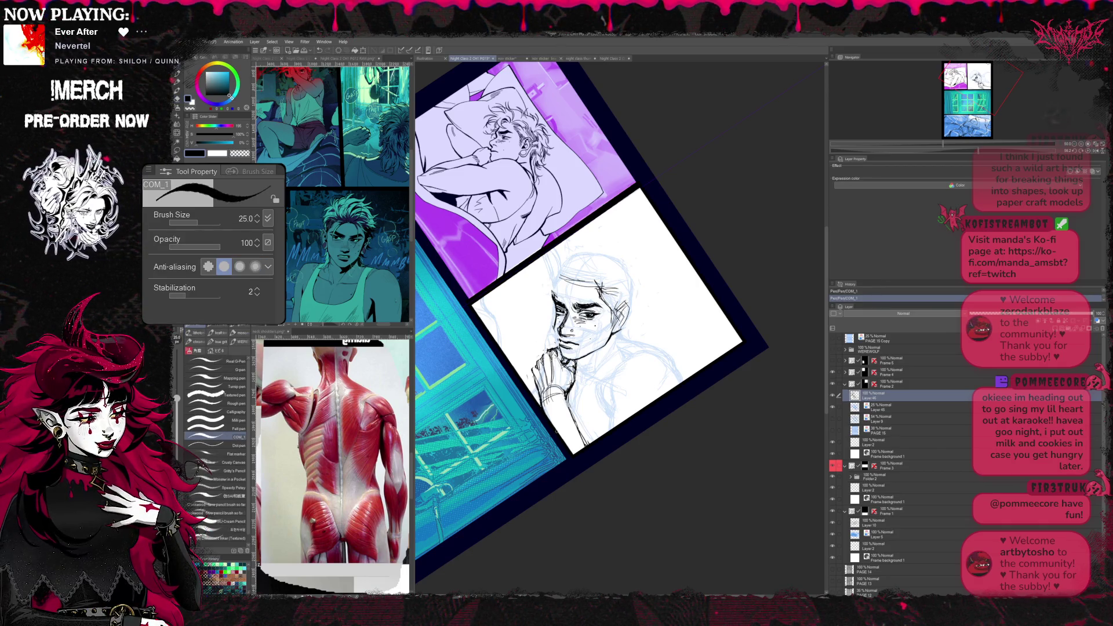
pyautogui.press('e')
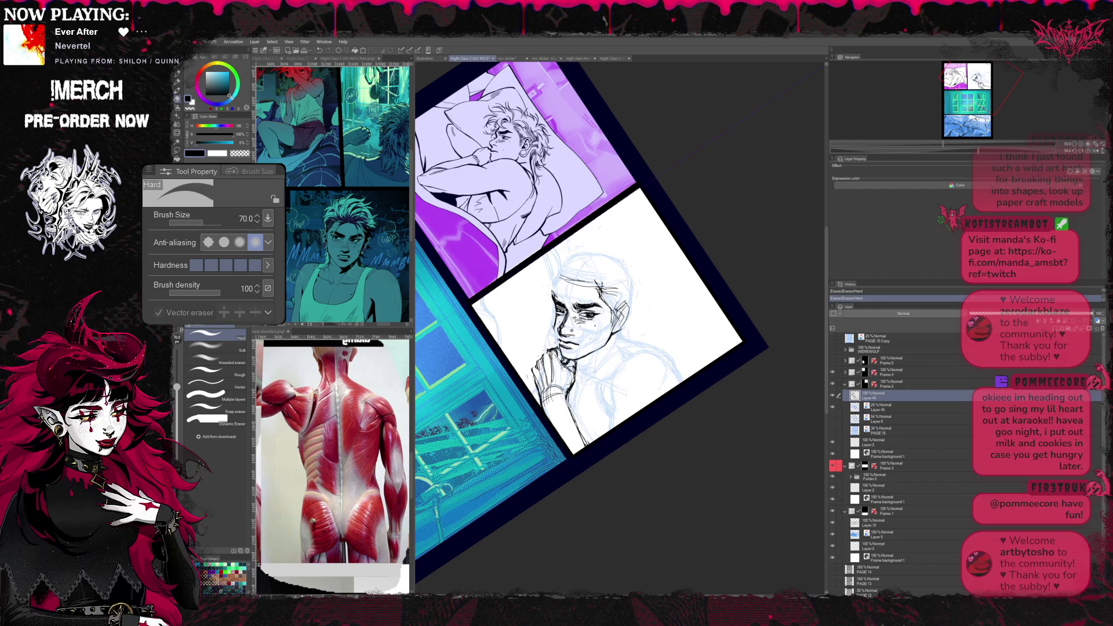
pyautogui.press('b')
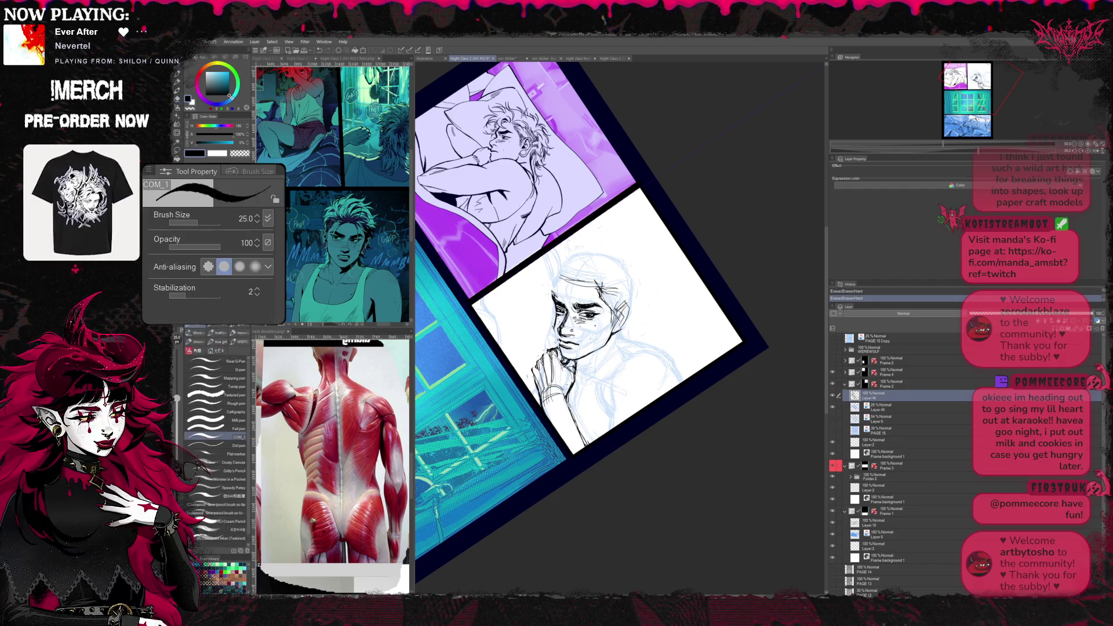
pyautogui.press('e')
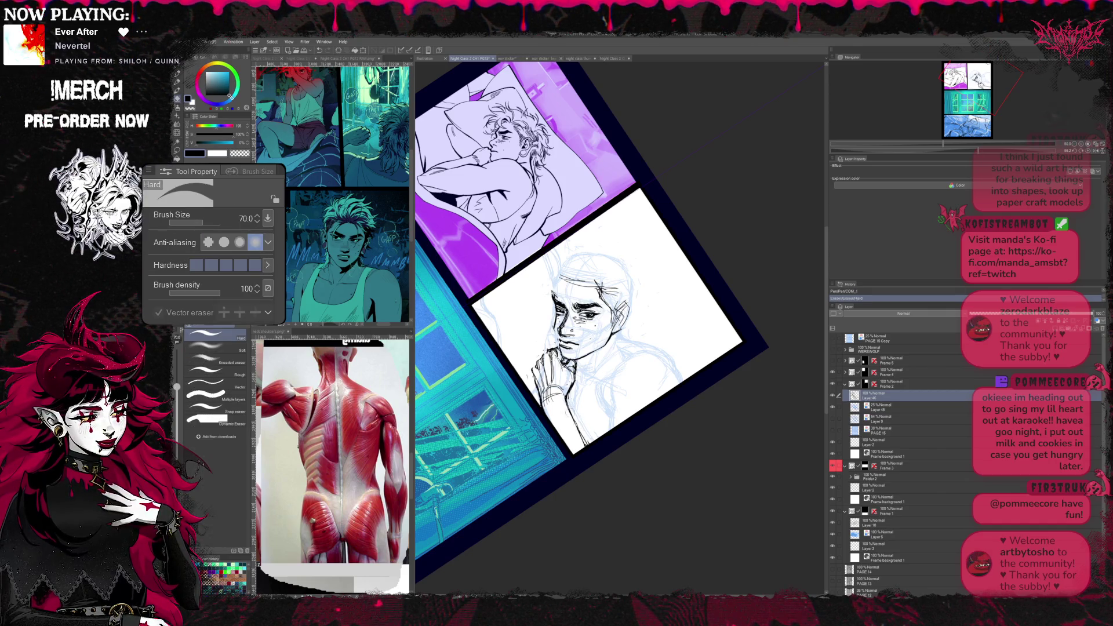
pyautogui.press('b')
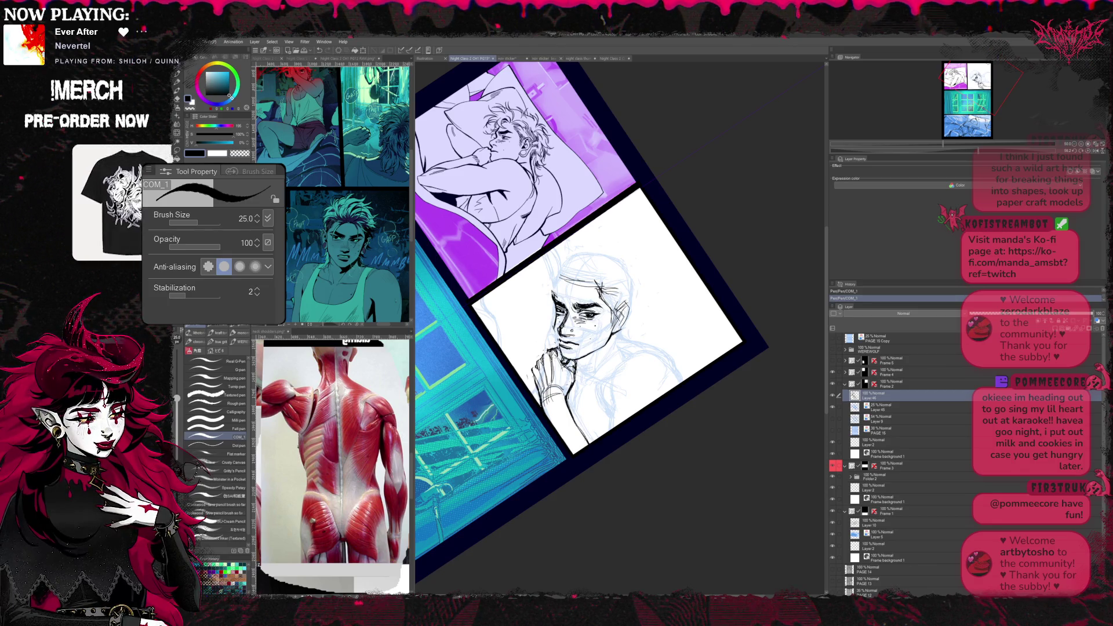
pyautogui.press('e')
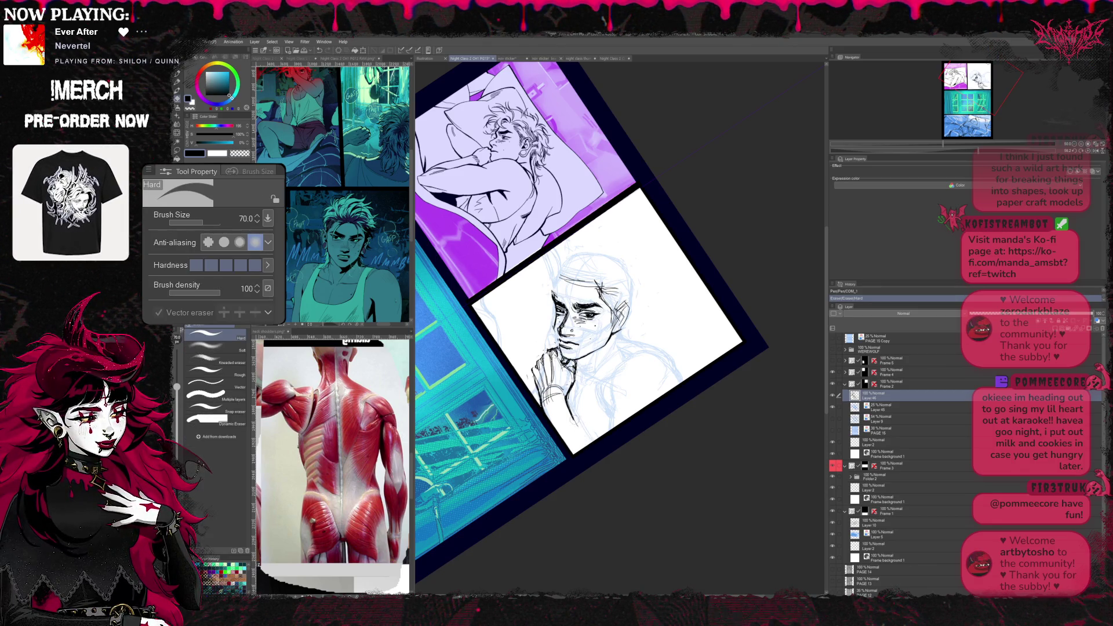
pyautogui.press('b')
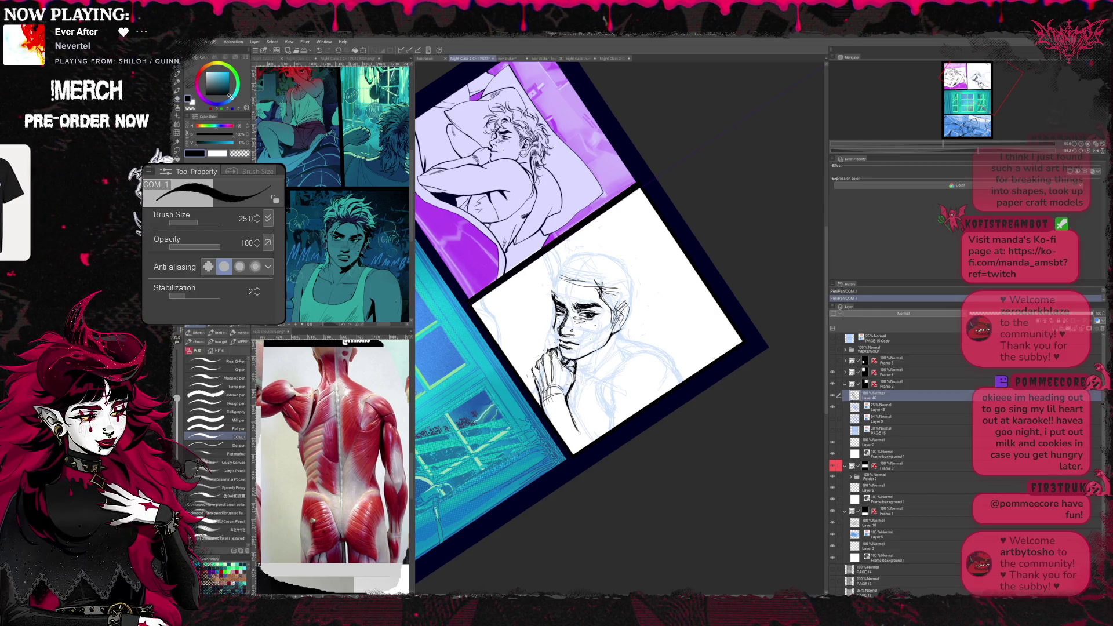
# - With the canvas turned near upright, erase stray marks and add ink strokes to the face
pyautogui.press('r')
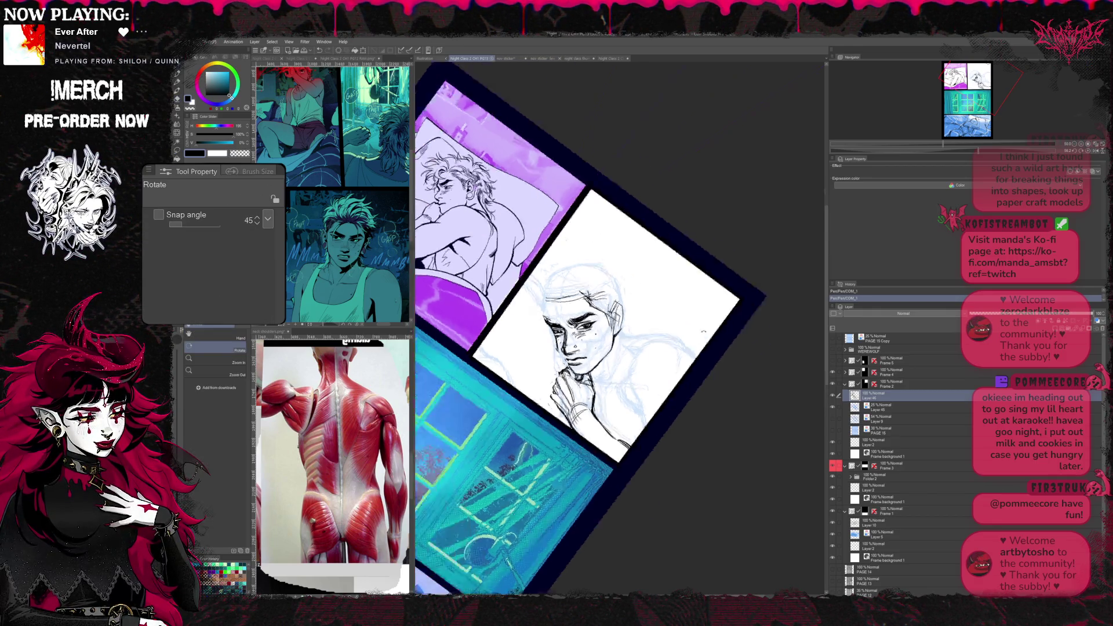
pyautogui.moveTo(608, 348)
pyautogui.mouseDown()
pyautogui.moveTo(730, 360)
pyautogui.moveTo(609, 261)
pyautogui.mouseUp()
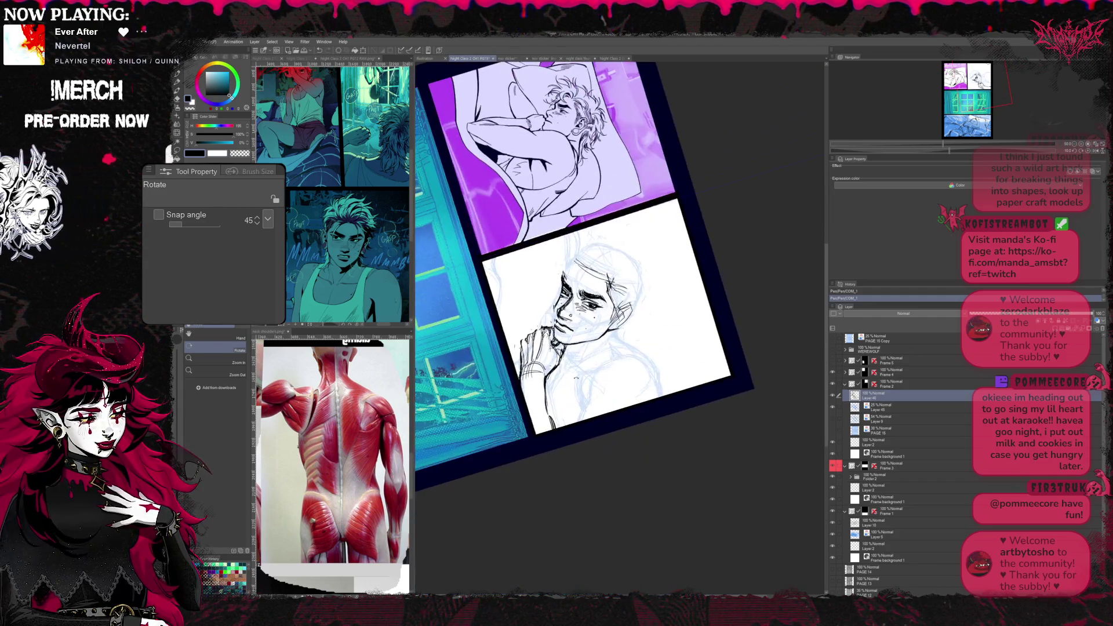
pyautogui.press('e')
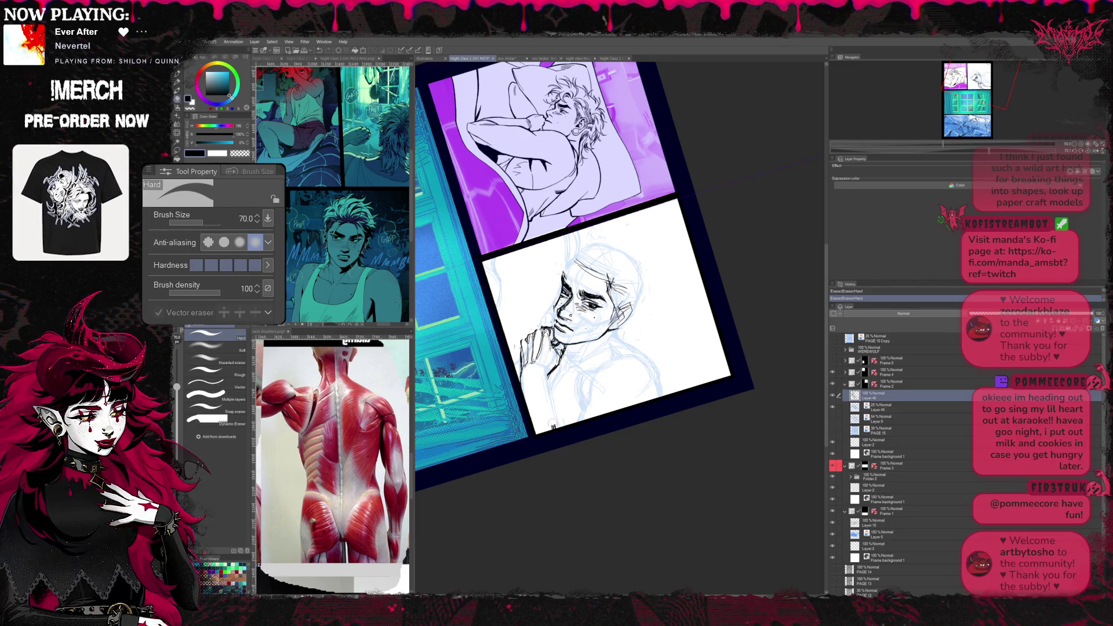
pyautogui.press('r')
pyautogui.moveTo(591, 261); pyautogui.dragTo(557, 365)
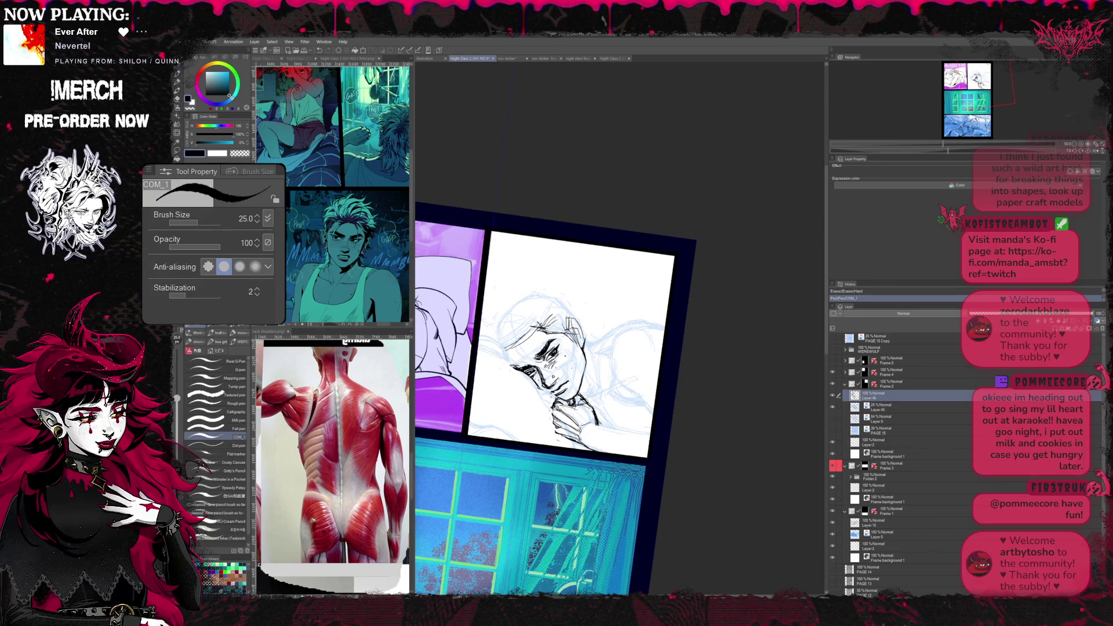
pyautogui.moveTo(600, 428); pyautogui.dragTo(634, 433)
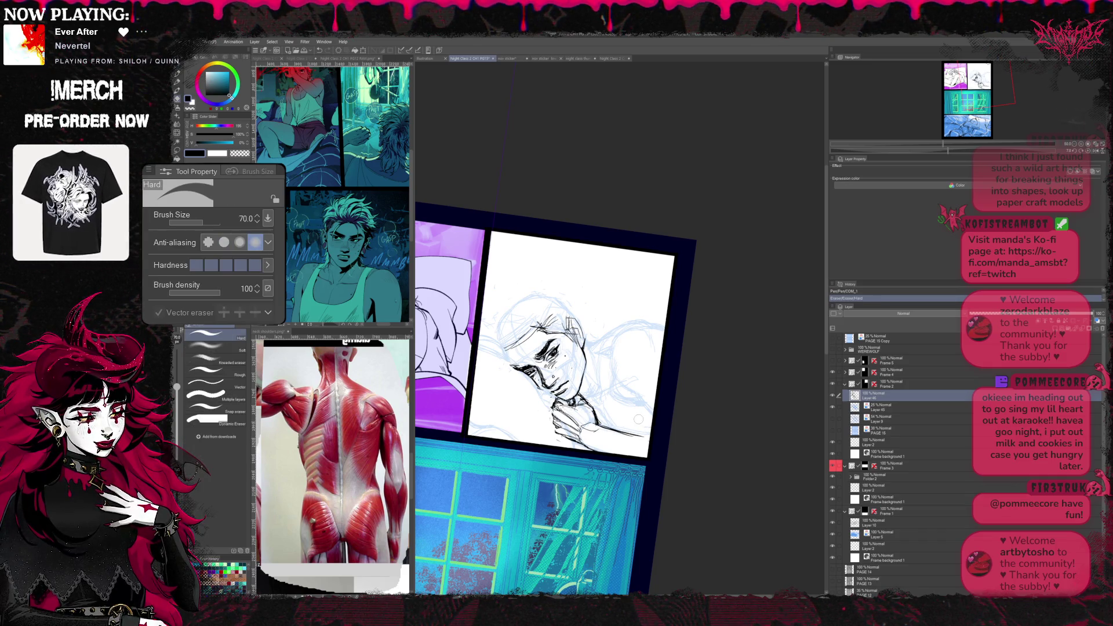
pyautogui.press('e')
# - Refine the hand lineart beneath the face with pen and eraser in a counter-rotated view
pyautogui.press('r')
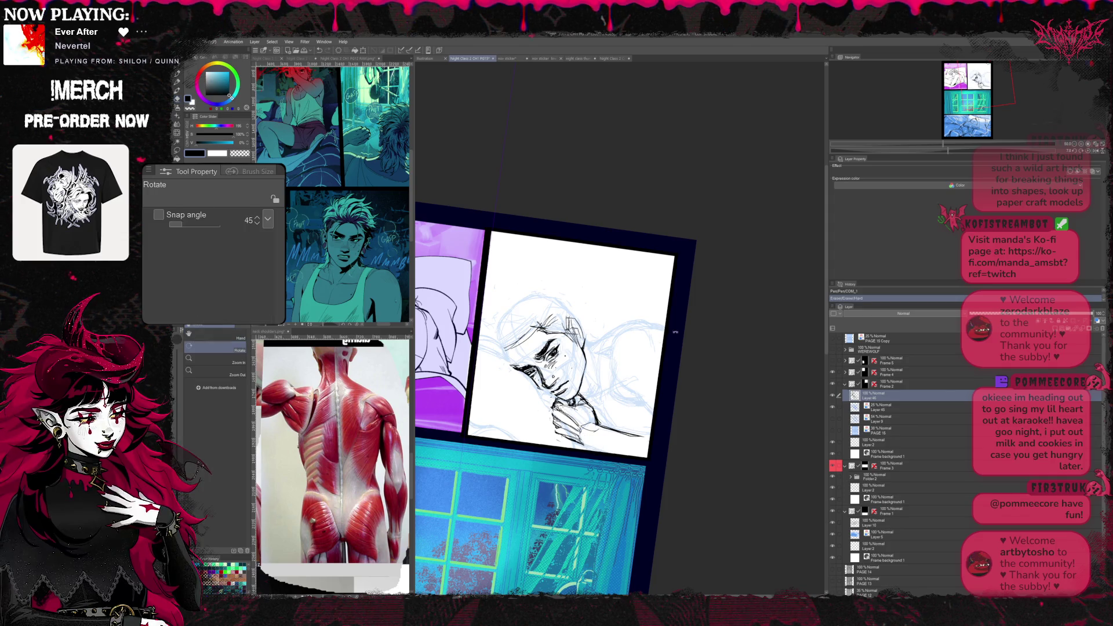
pyautogui.moveTo(591, 443); pyautogui.dragTo(539, 174)
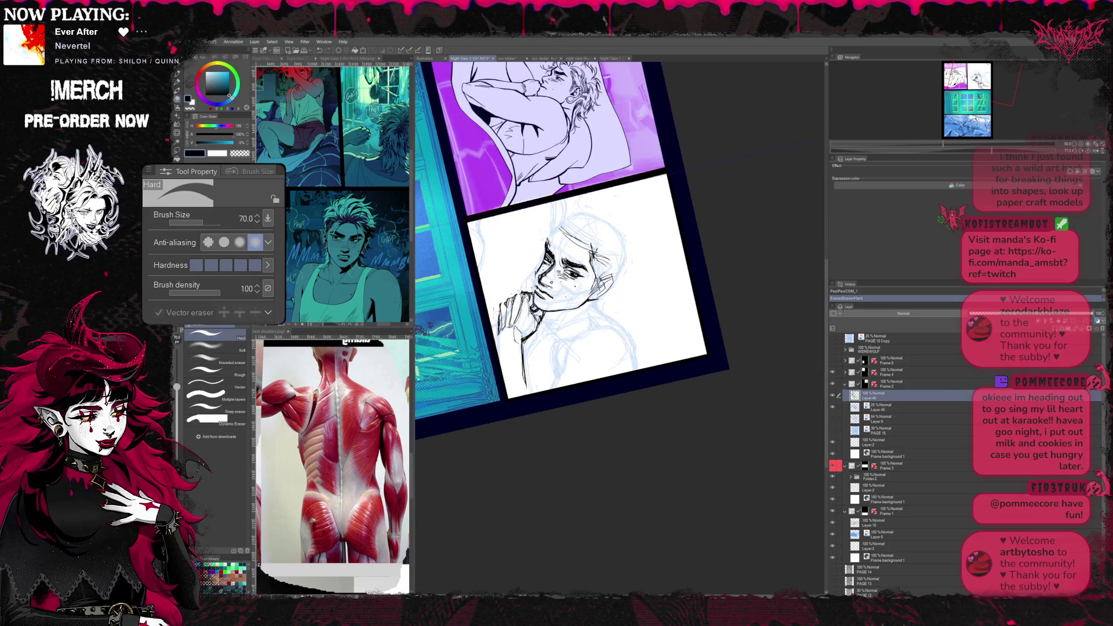
pyautogui.moveTo(660, 261); pyautogui.dragTo(624, 218)
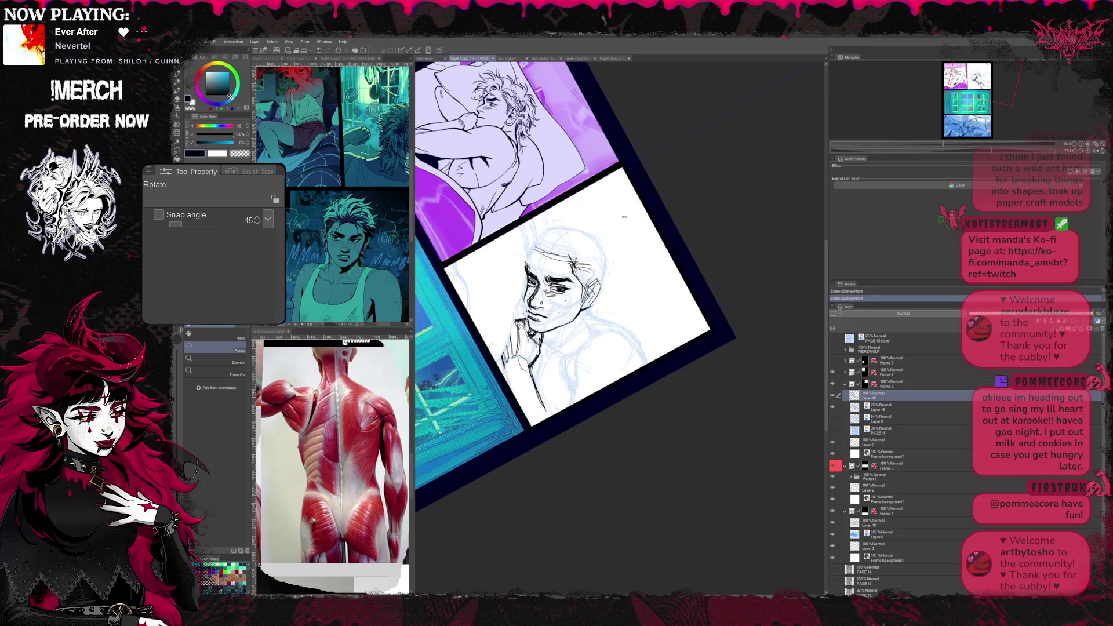
pyautogui.press('b')
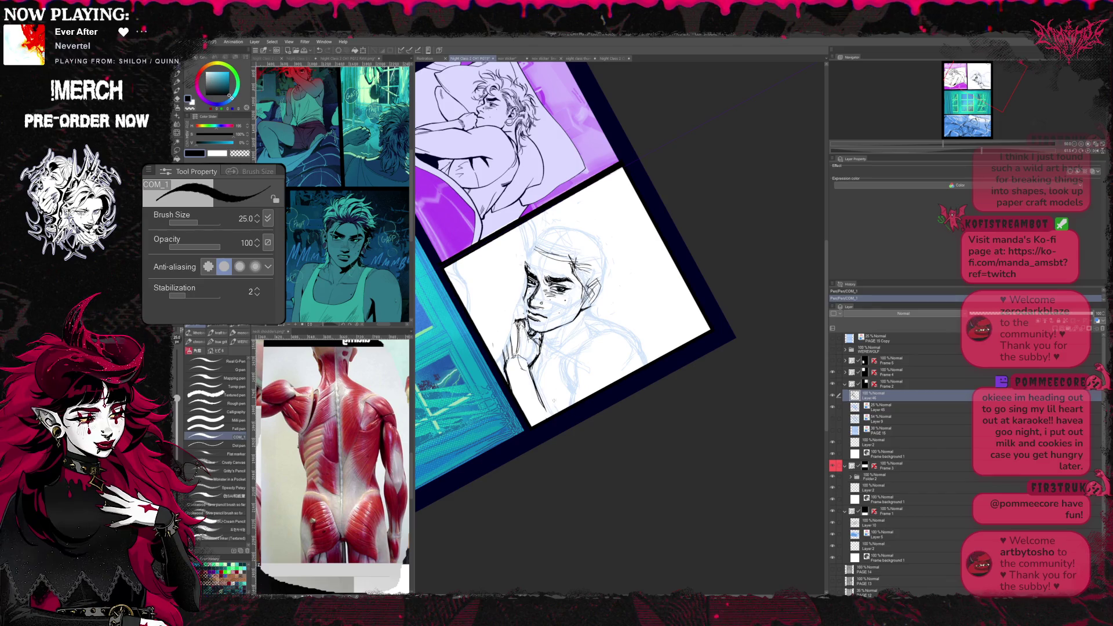
pyautogui.press('e')
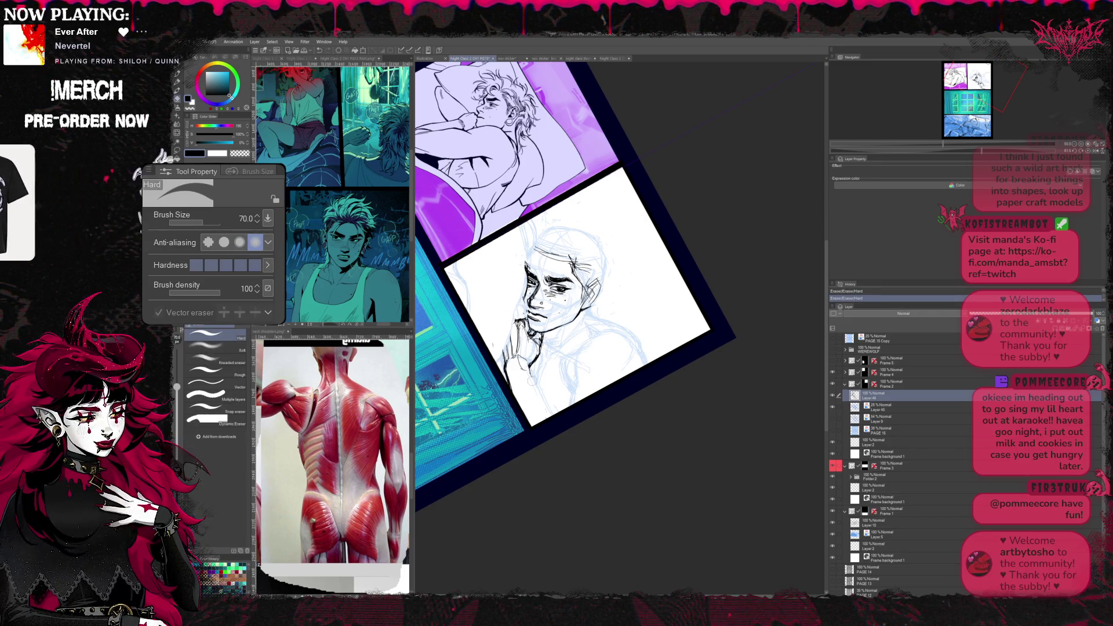
pyautogui.press('b')
pyautogui.press('r')
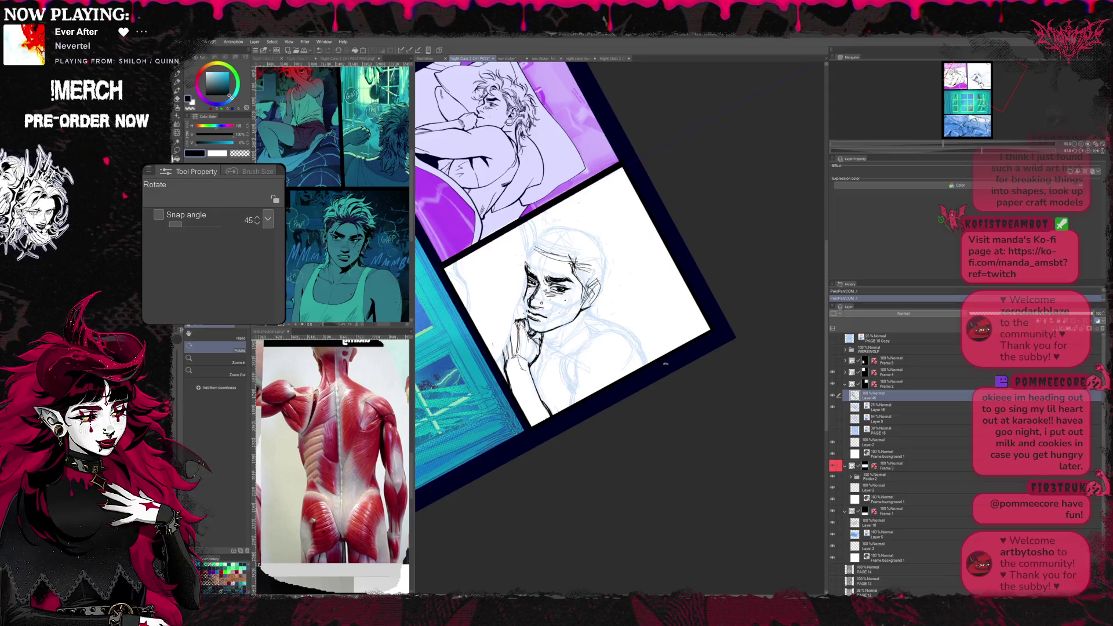
pyautogui.moveTo(609, 217); pyautogui.dragTo(718, 345)
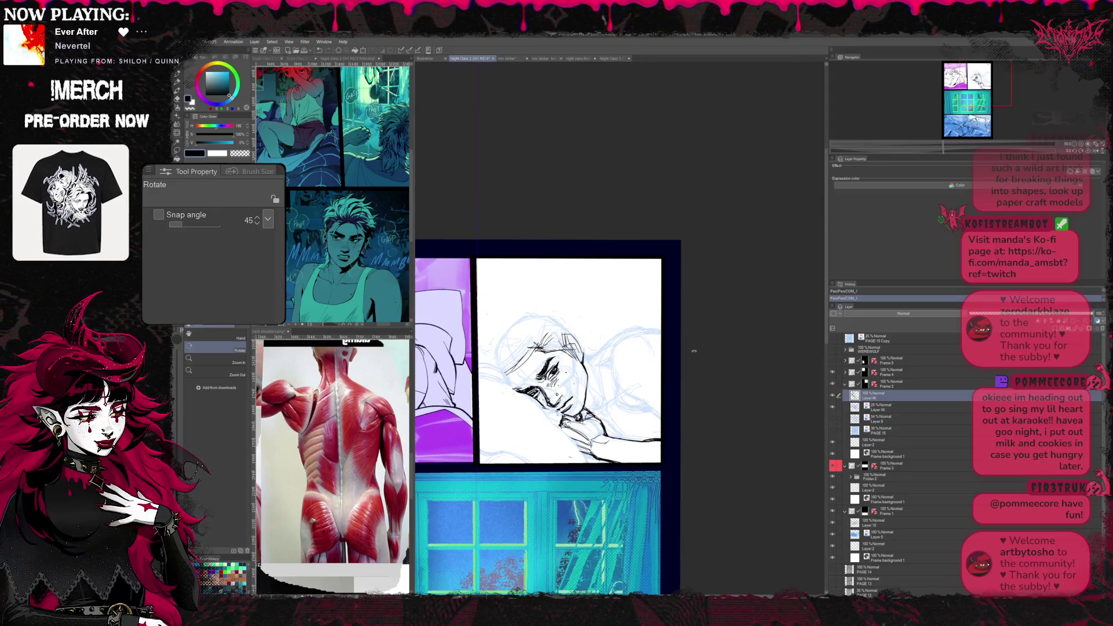
# - Ink the fingers of the hand tucked under the cheek and clean their edges, tilting the view 45°
pyautogui.press('e')
pyautogui.moveTo(625, 374); pyautogui.dragTo(637, 389)
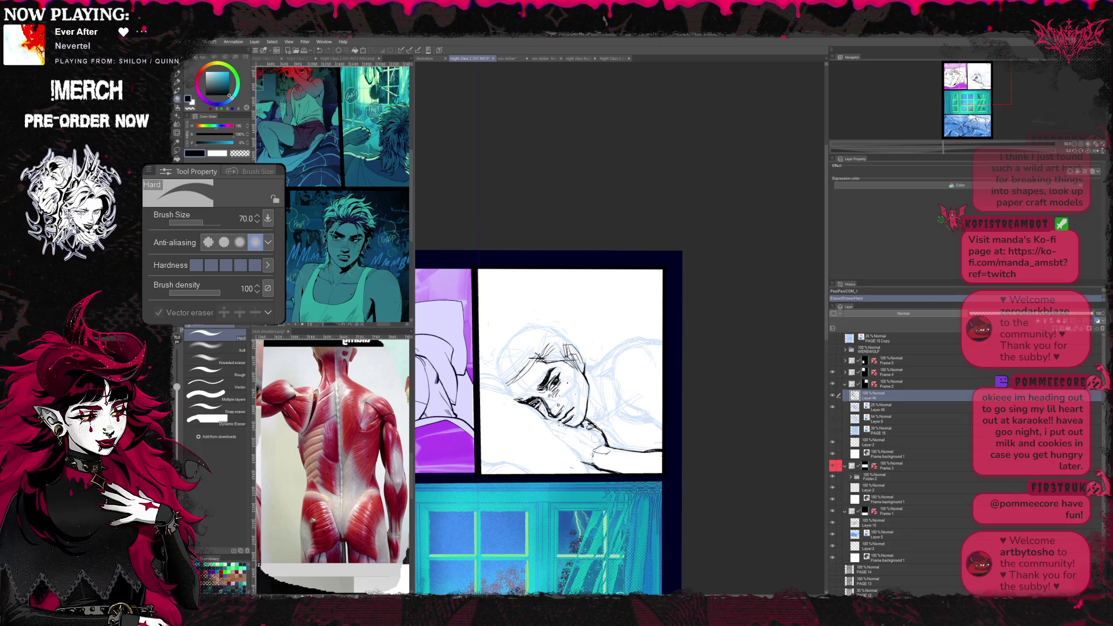
pyautogui.press('p')
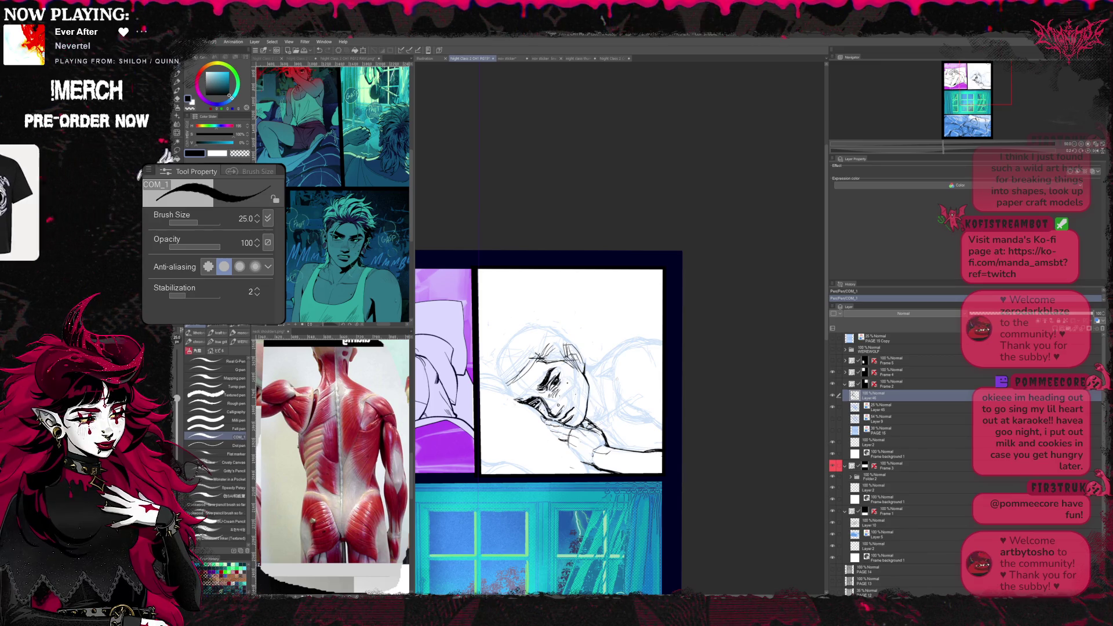
pyautogui.press('r')
pyautogui.moveTo(566, 374); pyautogui.dragTo(609, 261)
pyautogui.press('b')
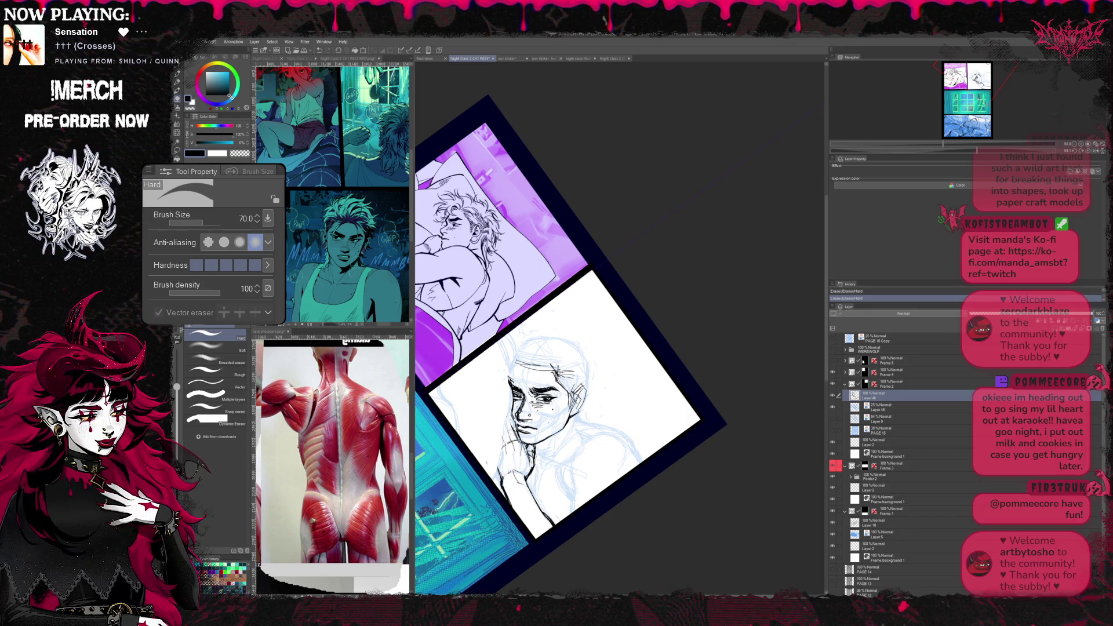
# - Refine the ink lines of the hand pressed to the jaw, erasing strays in a diagonal view
pyautogui.press('p')
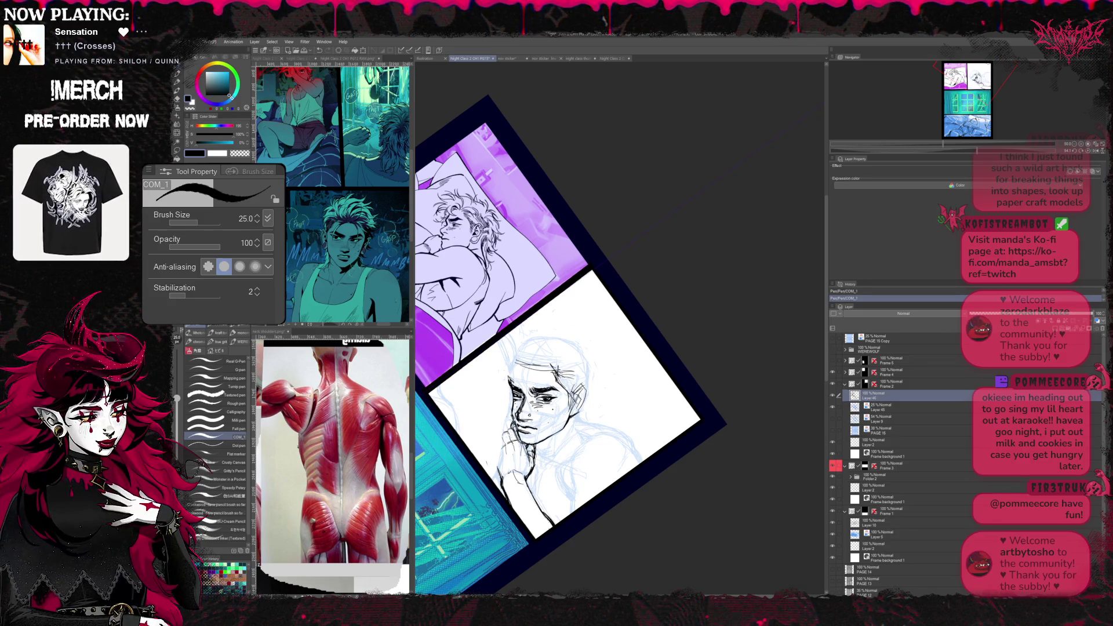
pyautogui.press('e')
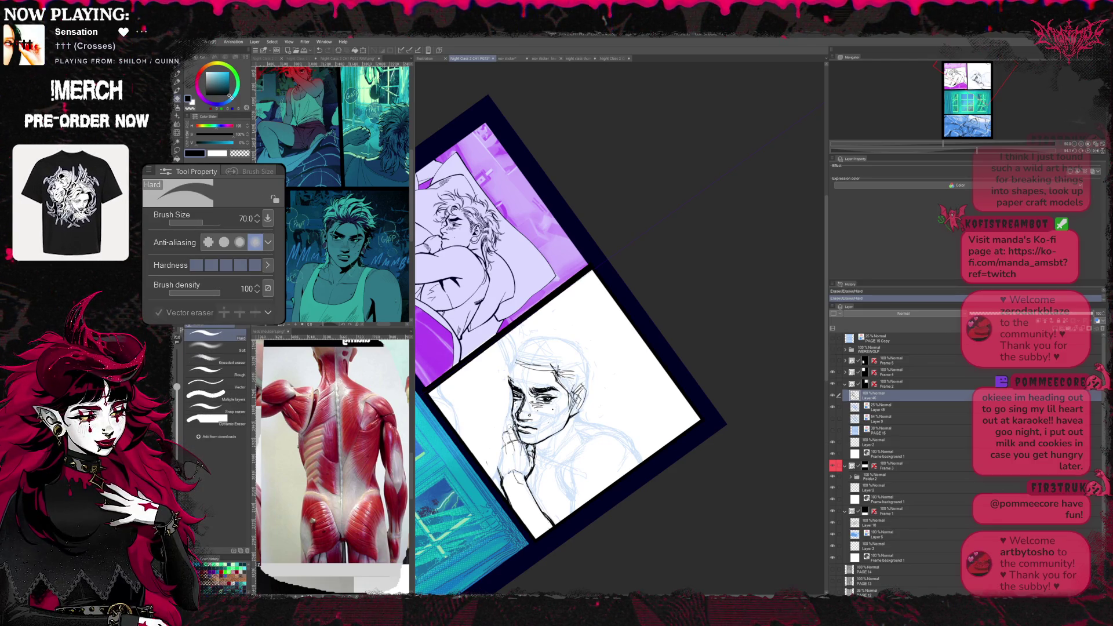
pyautogui.press('p')
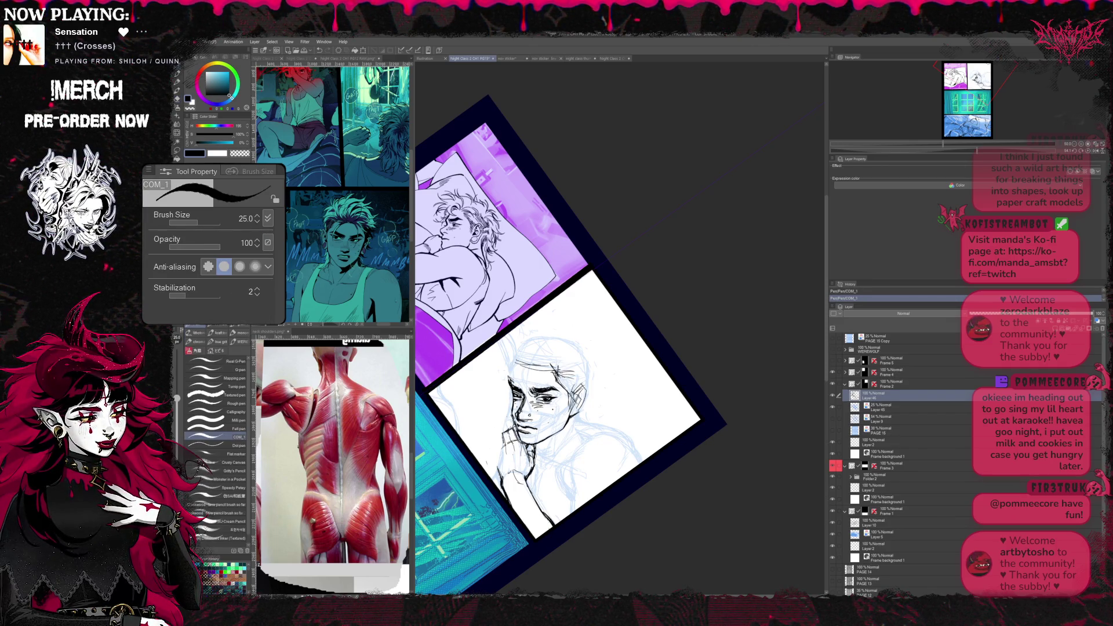
pyautogui.press('r')
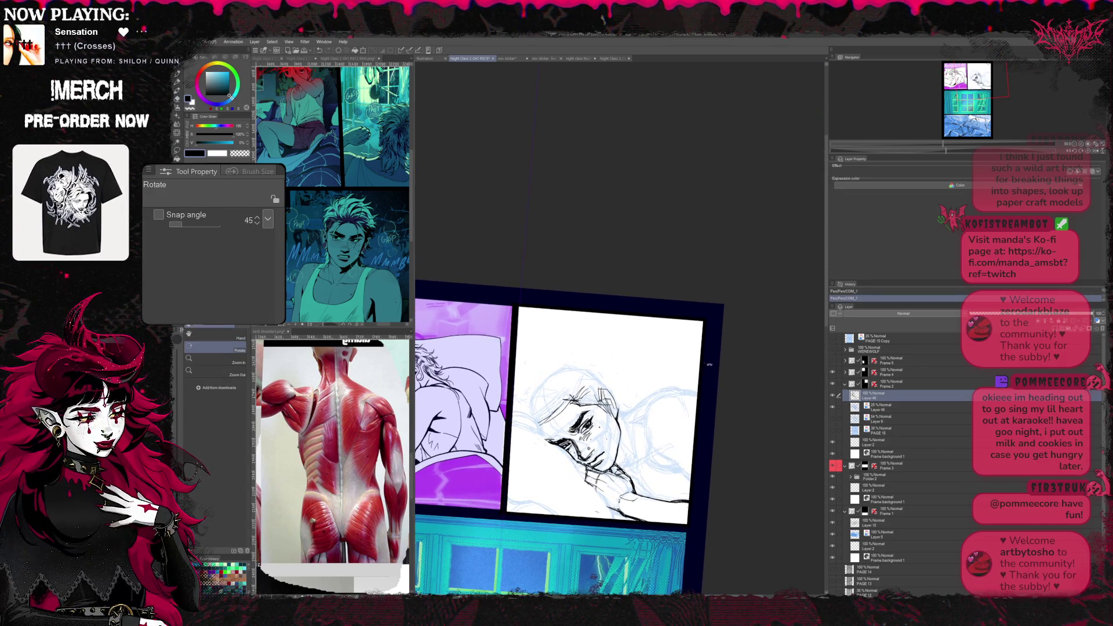
pyautogui.moveTo(609, 435); pyautogui.dragTo(565, 305)
pyautogui.press('p')
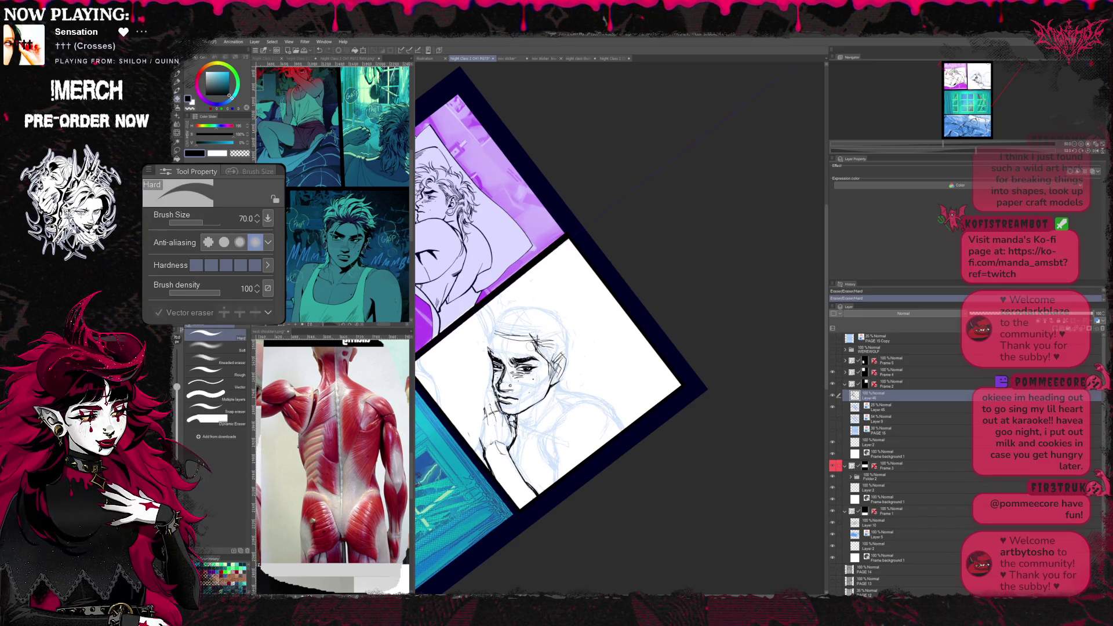
pyautogui.press('p')
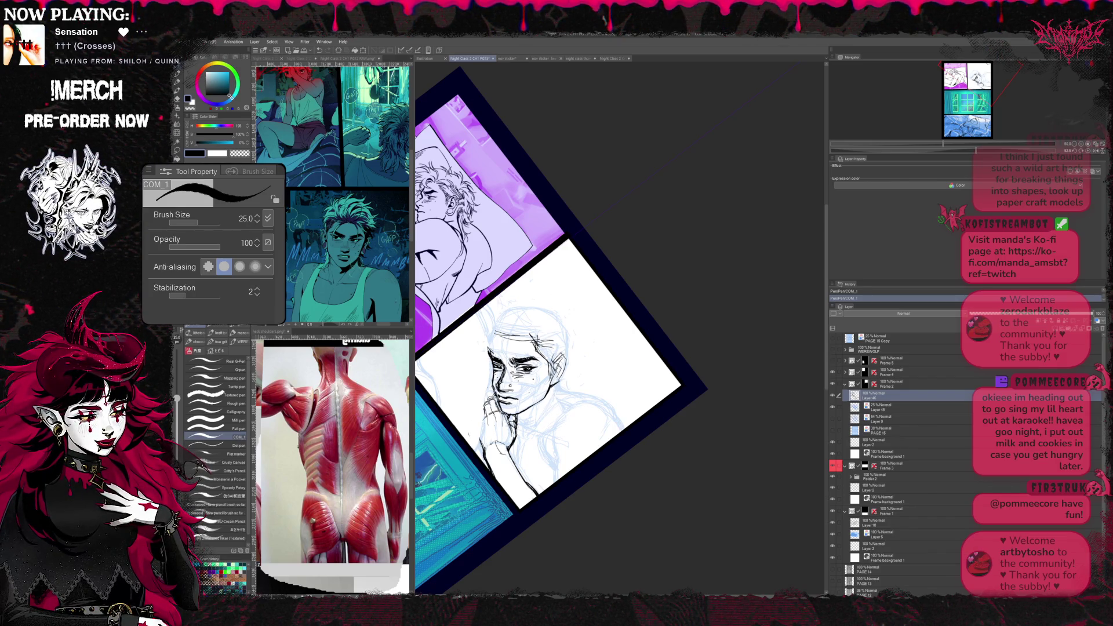
pyautogui.press('r')
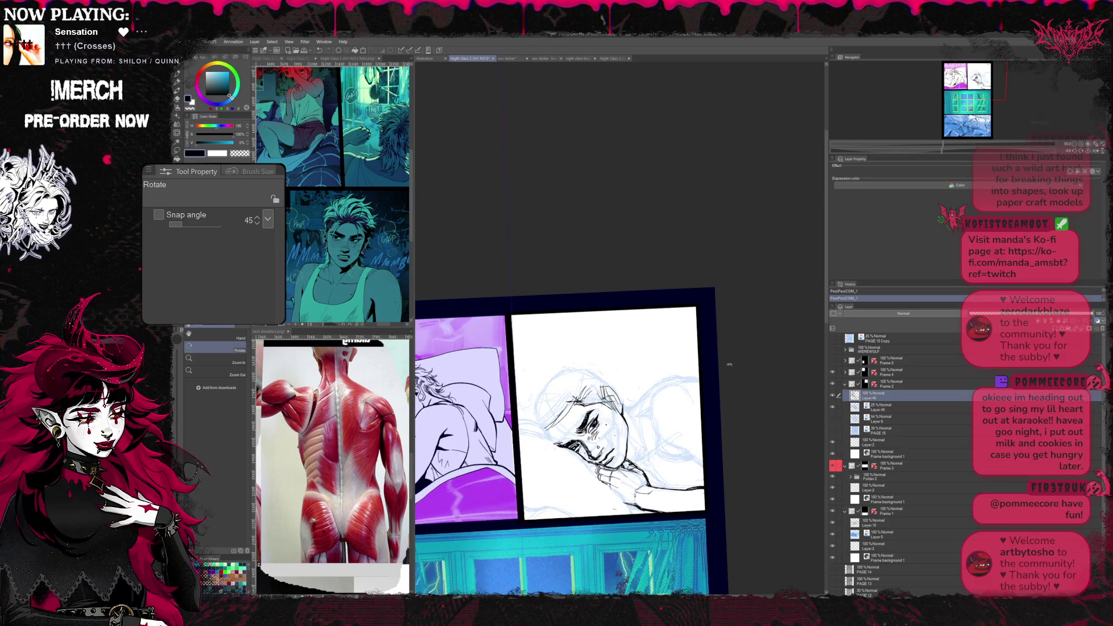
# - Ink the clasped hands beneath the chin over the blue sketch in a 45° tilted view, erasing strays
pyautogui.press('r')
pyautogui.press('r')
pyautogui.press('e')
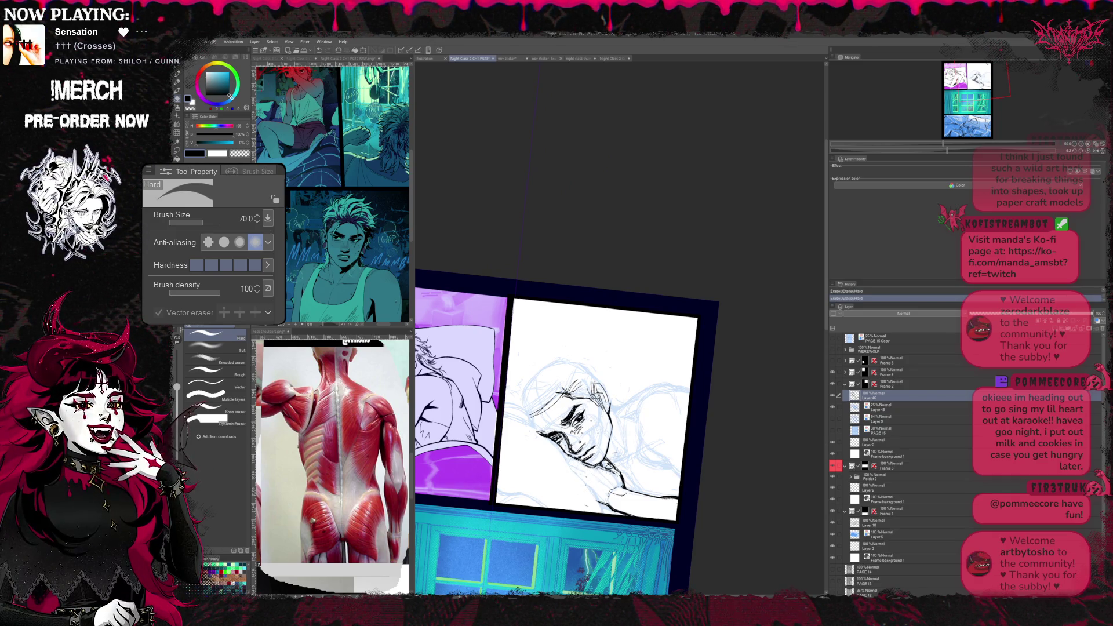
pyautogui.press('p')
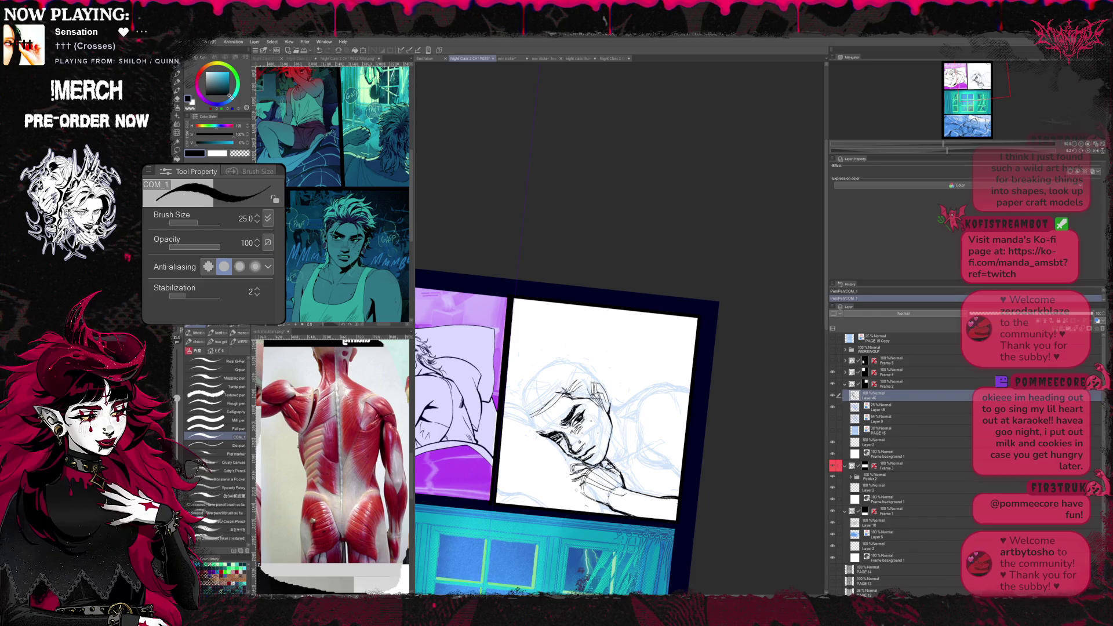
pyautogui.press('e')
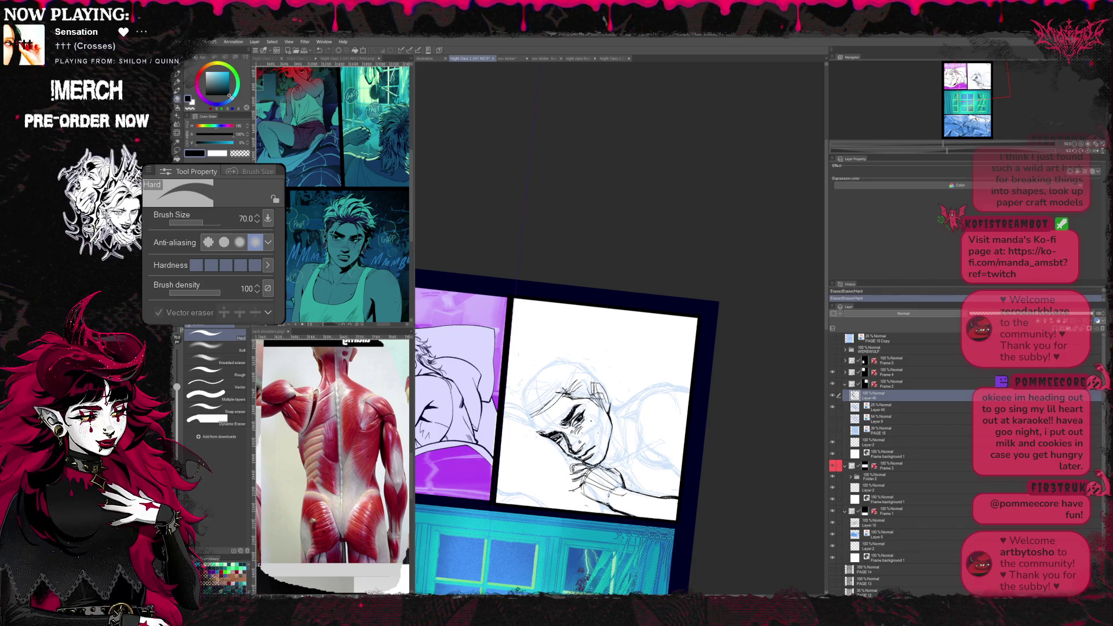
pyautogui.press('p')
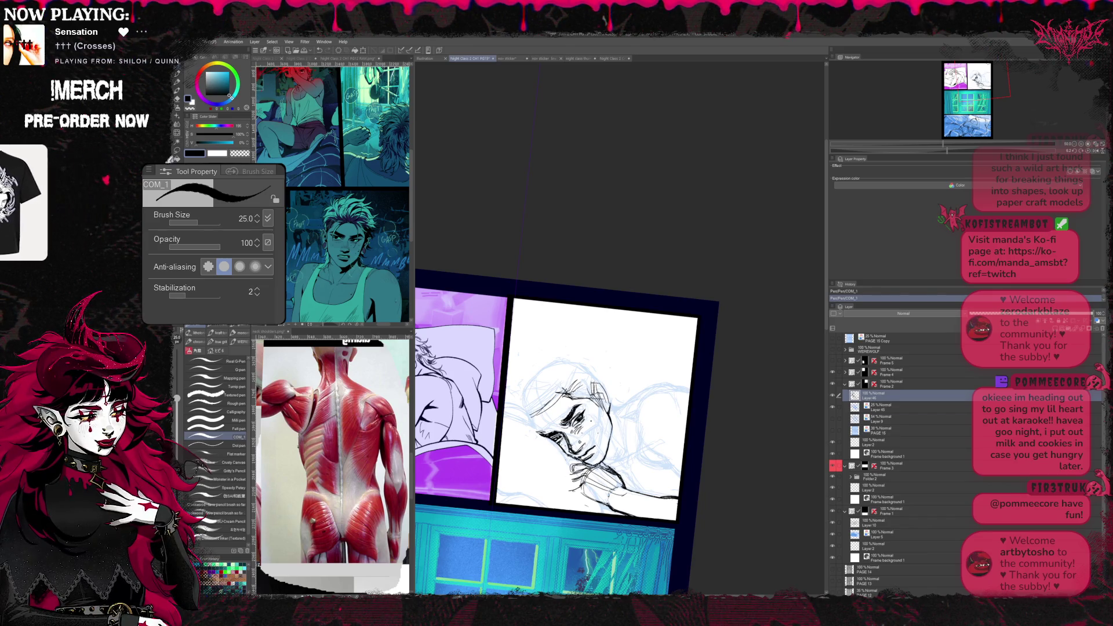
# - Touch up the hand lines further and check them in a mirrored, re-tilted view
pyautogui.press('e')
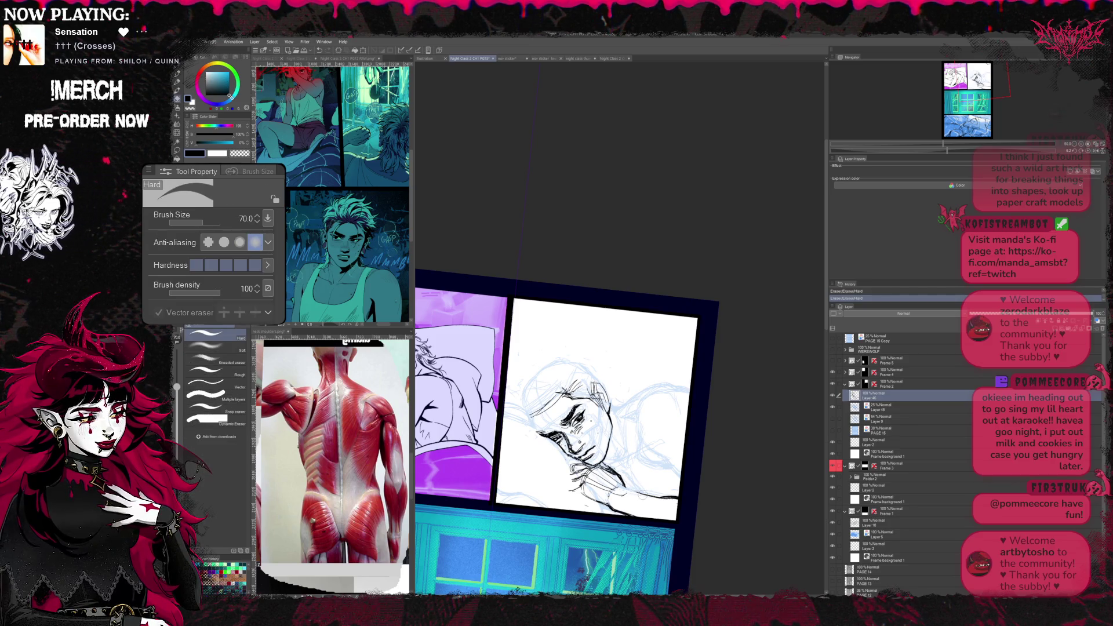
pyautogui.press('p')
pyautogui.press('h')
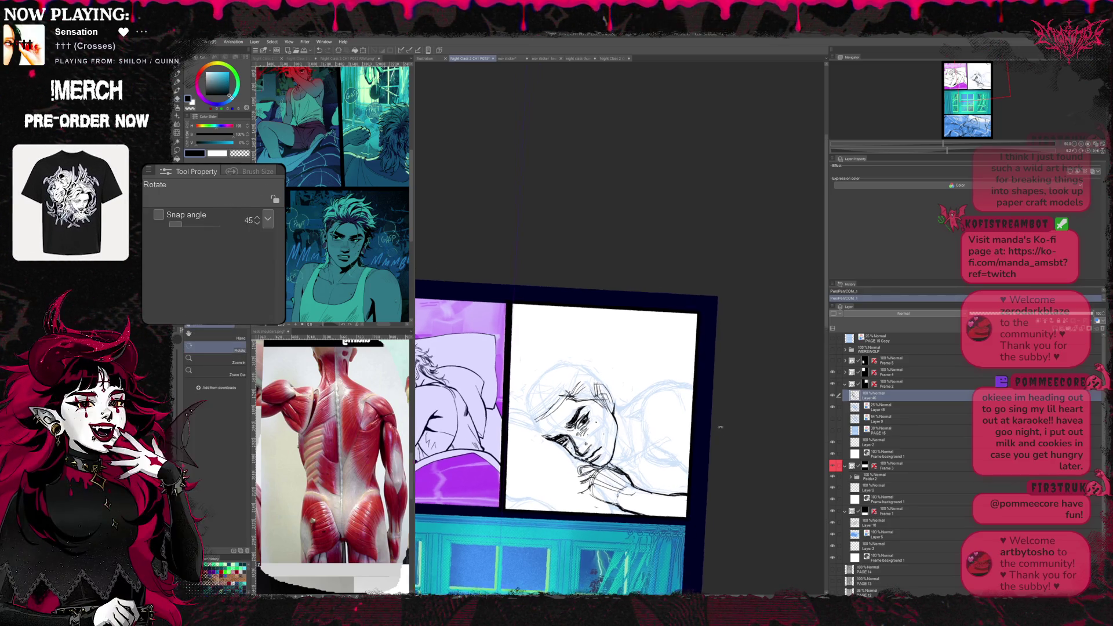
pyautogui.press('r')
pyautogui.press('e')
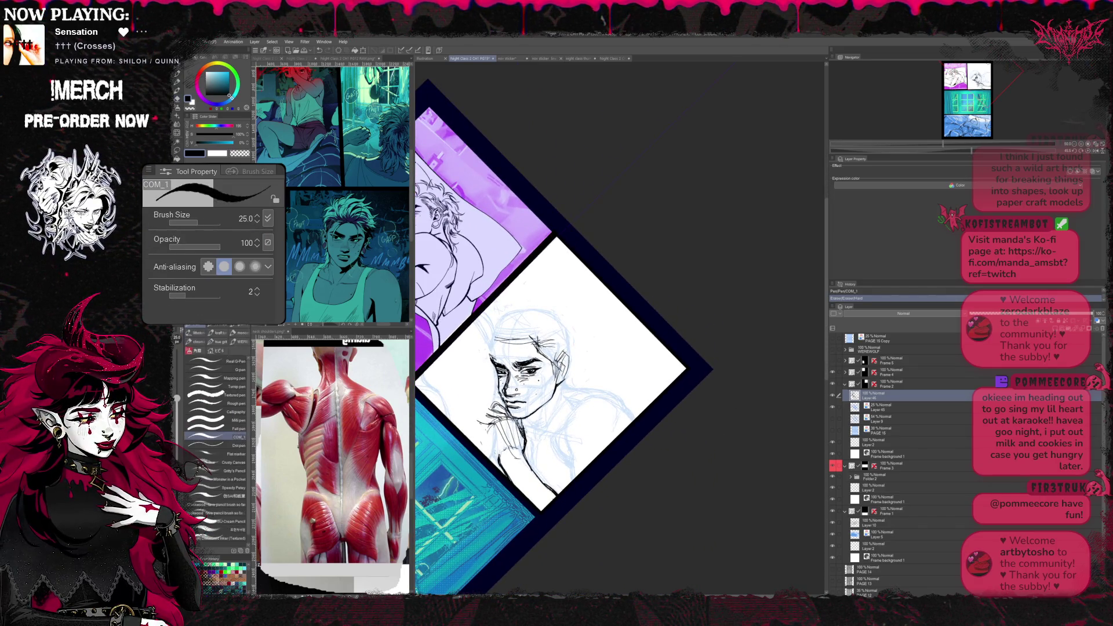
# - Finish the ink lines of the clasped hands and wrists, erasing stray marks between view rotations
pyautogui.press('p')
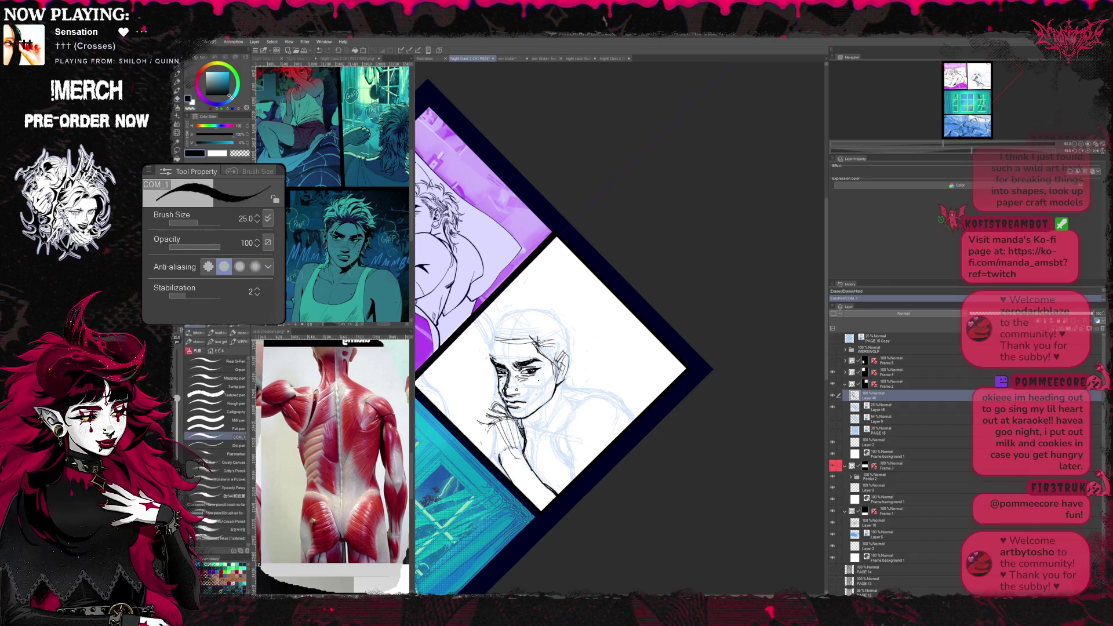
pyautogui.press('e')
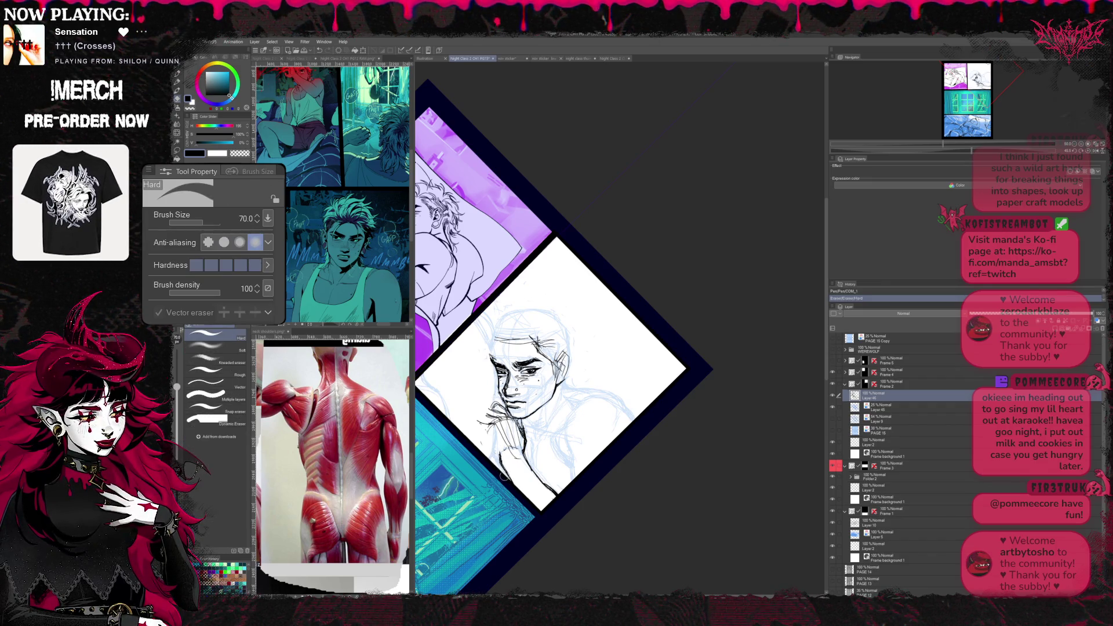
pyautogui.press('p')
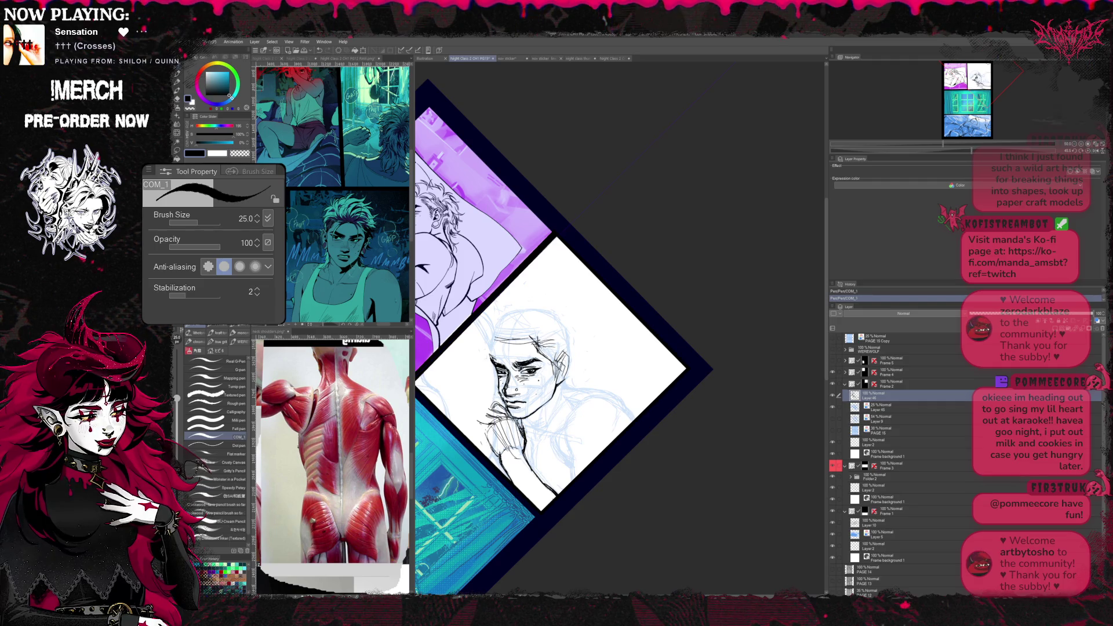
pyautogui.press('r')
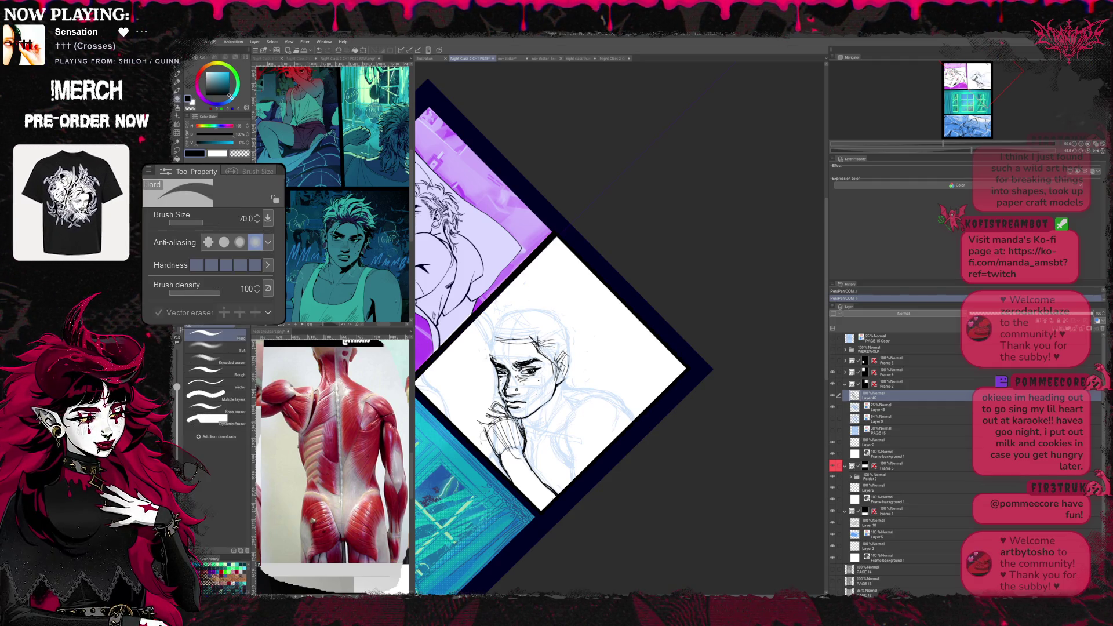
pyautogui.moveTo(565, 374)
pyautogui.mouseDown()
pyautogui.moveTo(730, 400)
pyautogui.moveTo(609, 261)
pyautogui.moveTo(522, 348)
pyautogui.moveTo(608, 417)
pyautogui.mouseUp()
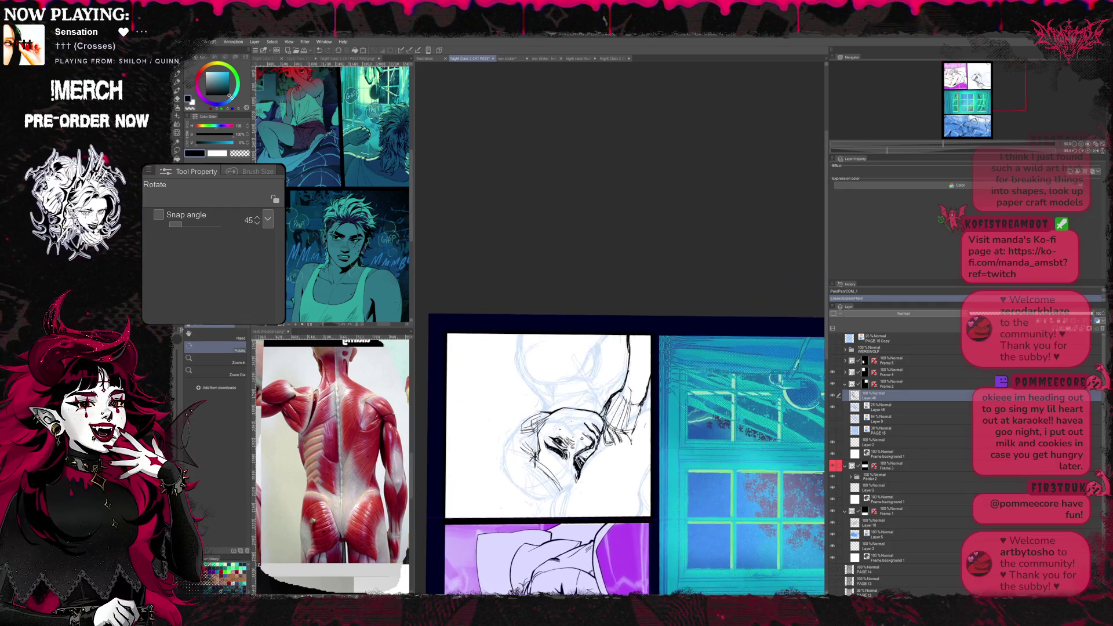
pyautogui.press('e')
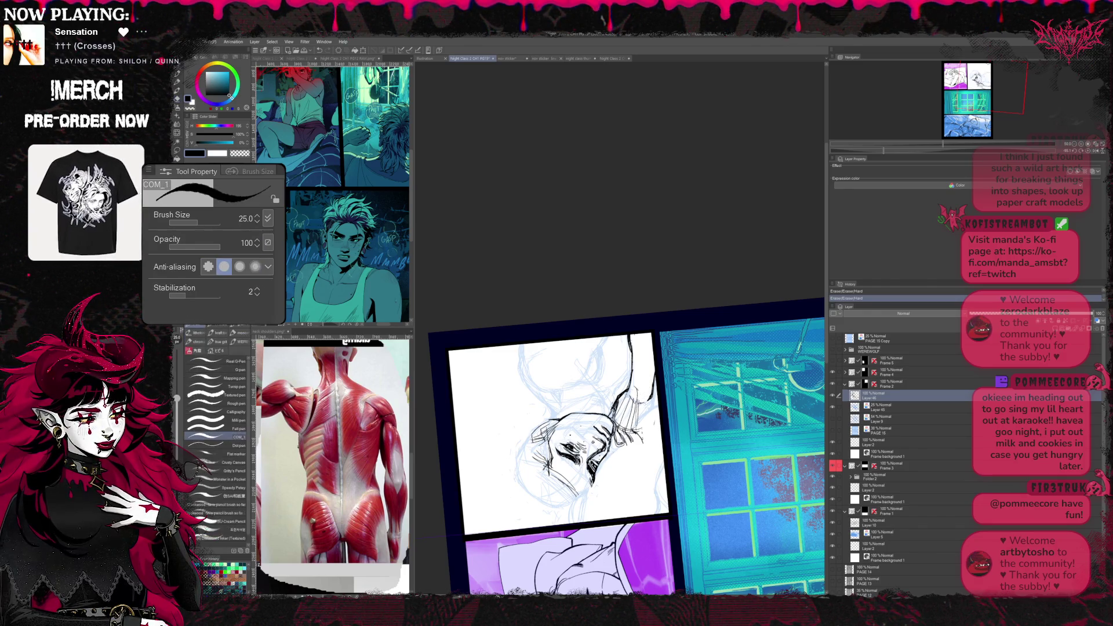
pyautogui.press('p')
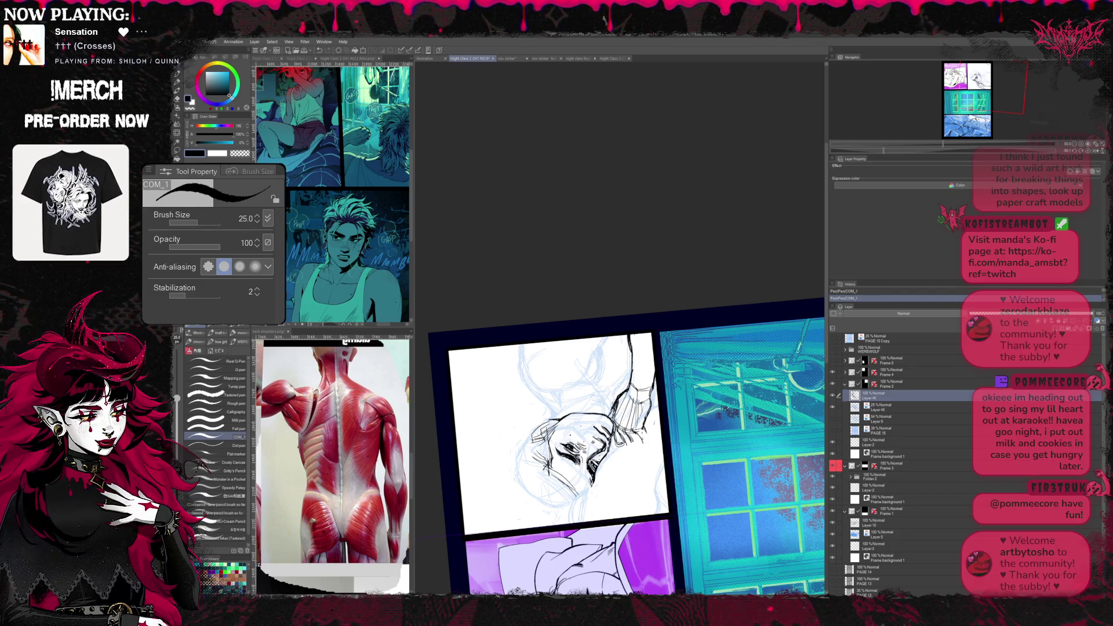
pyautogui.press('r')
pyautogui.moveTo(609, 435)
pyautogui.mouseDown()
pyautogui.moveTo(652, 295)
pyautogui.moveTo(661, 218)
pyautogui.mouseUp()
pyautogui.press('e')
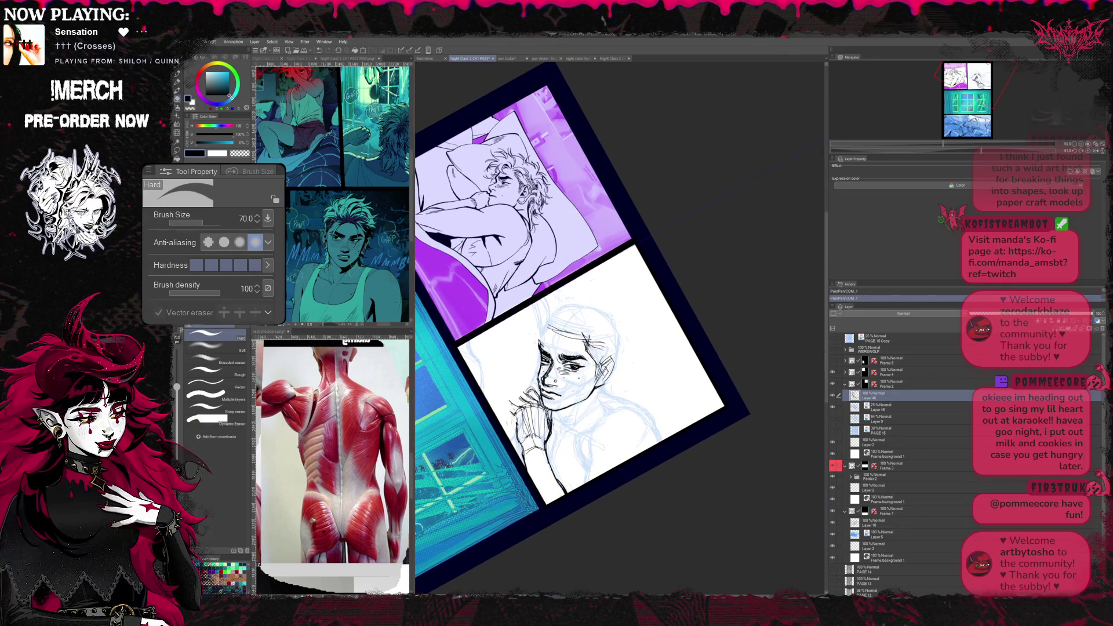
# - Add brow and cheek detail to the inked face, erasing and redrawing lines
pyautogui.press('p')
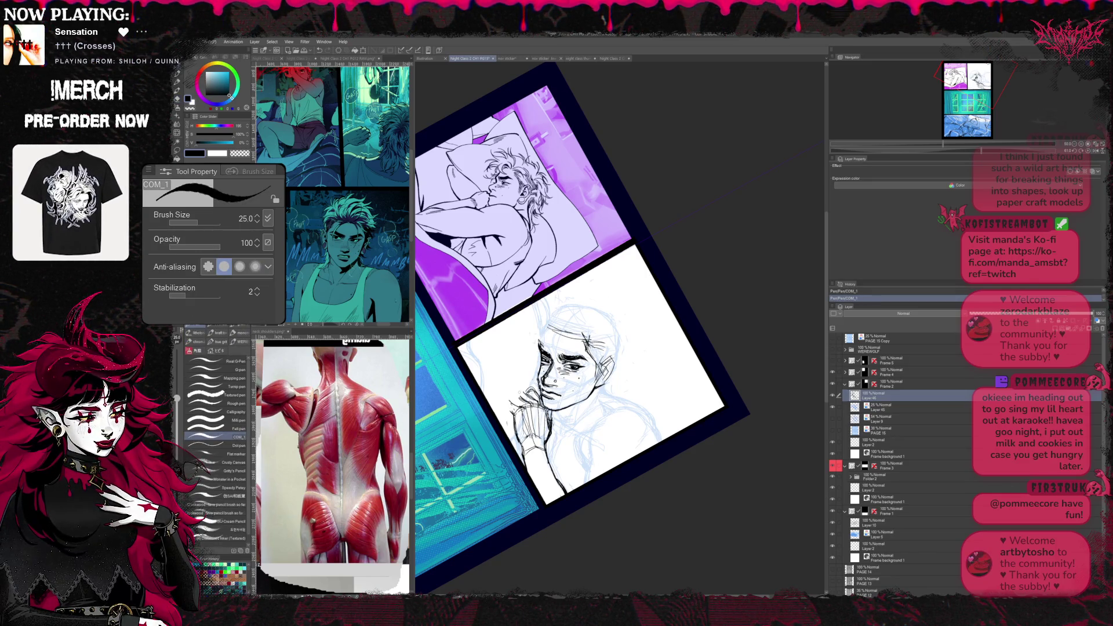
pyautogui.press('e')
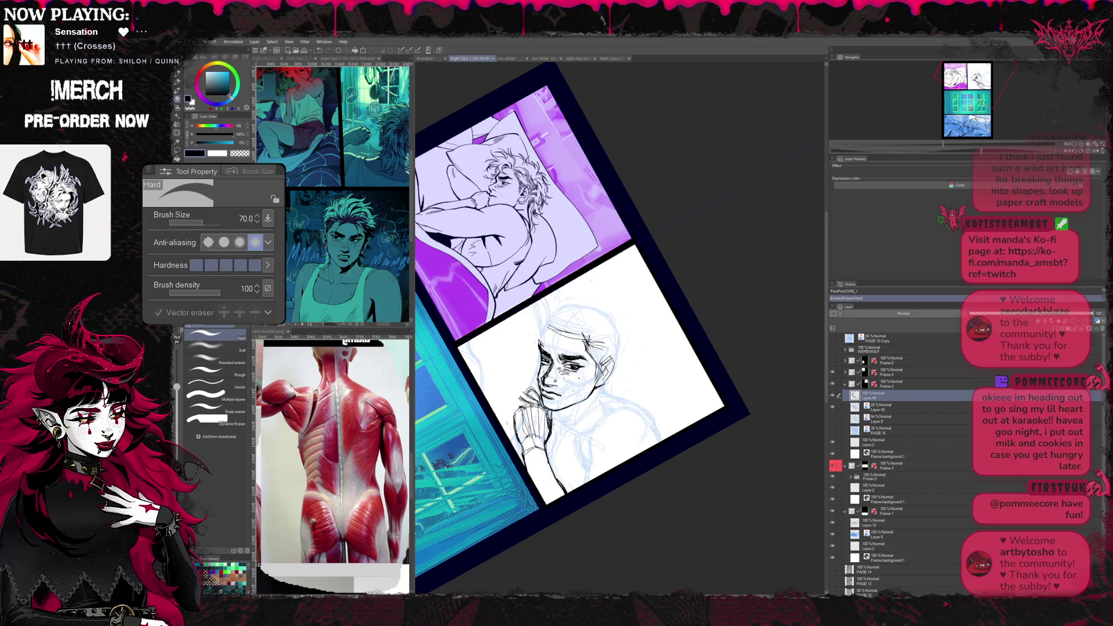
pyautogui.press('p')
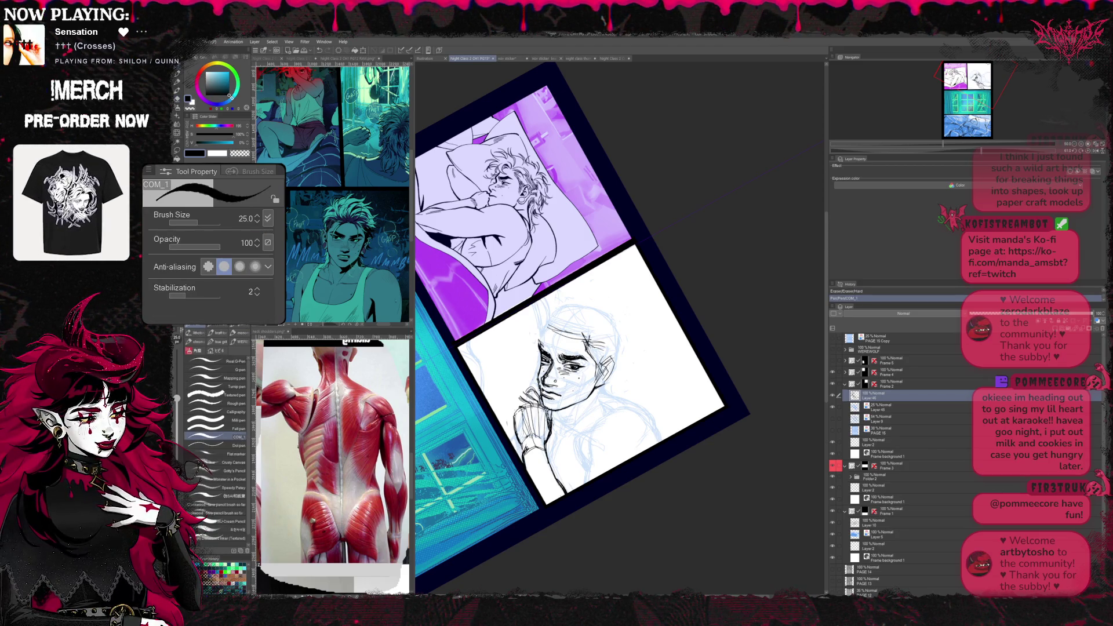
pyautogui.press('e')
pyautogui.press('p')
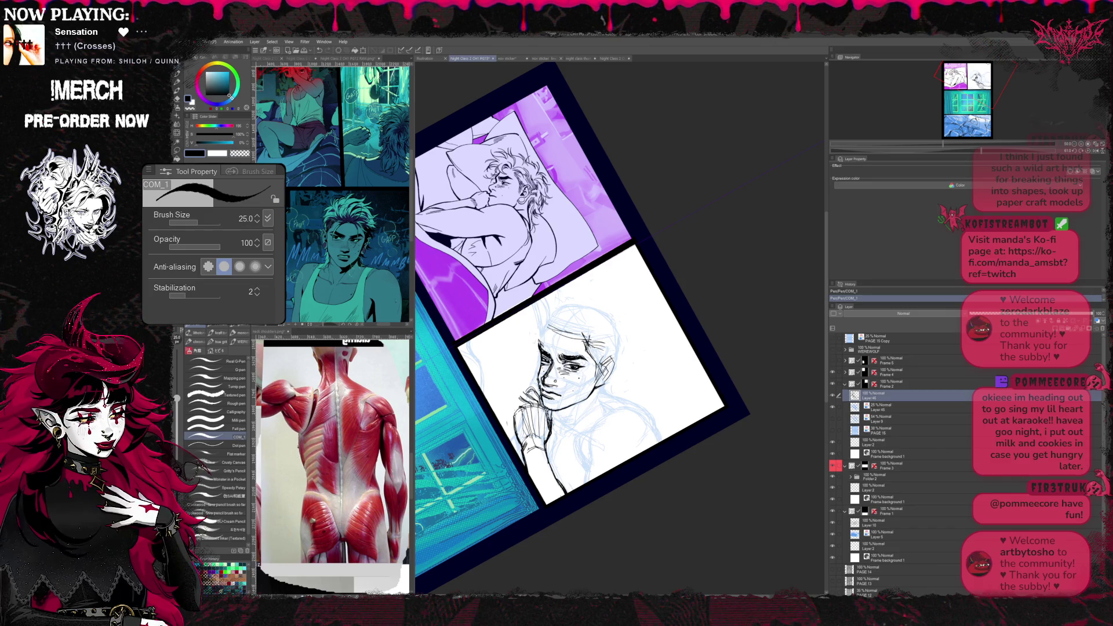
pyautogui.press('-')
pyautogui.press('^')
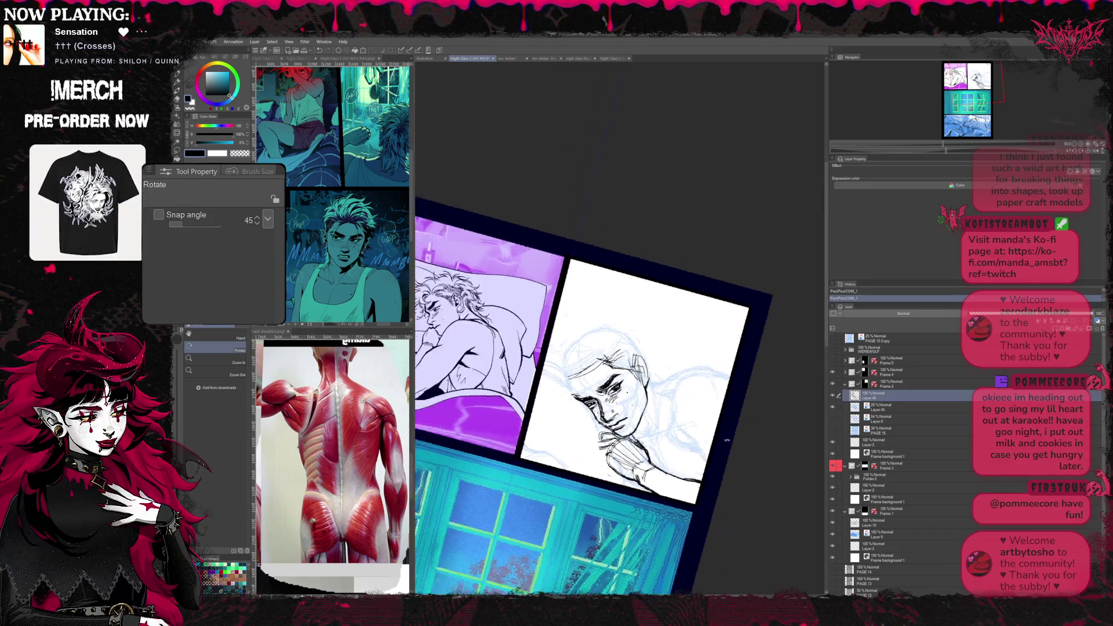
# - Tidy the face line art with further eraser and pen passes in a rotated view
pyautogui.press('e')
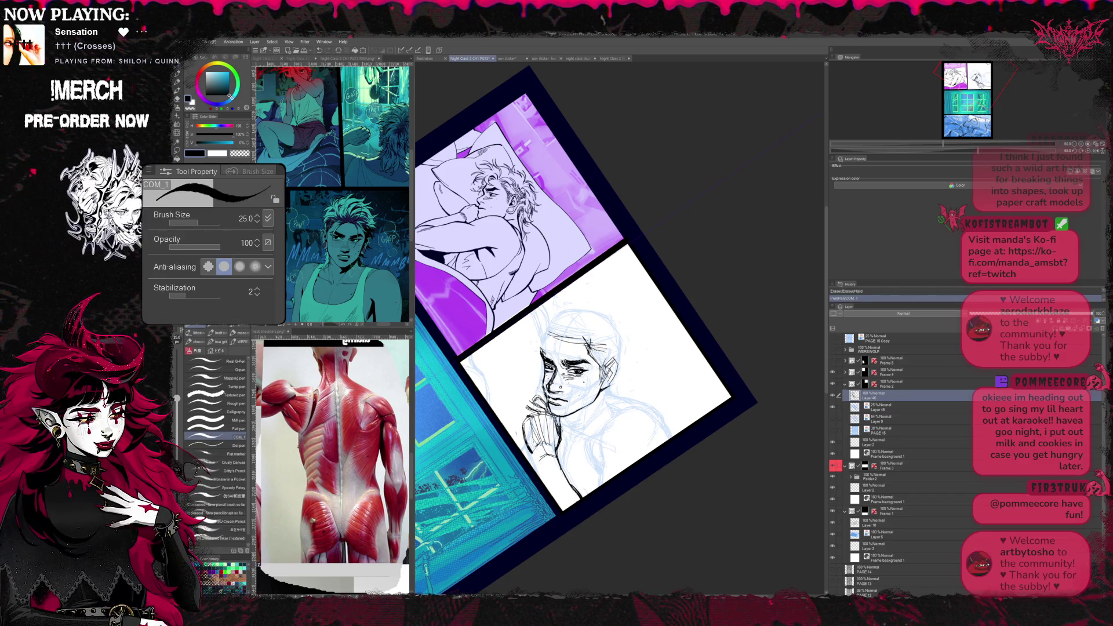
pyautogui.press('p')
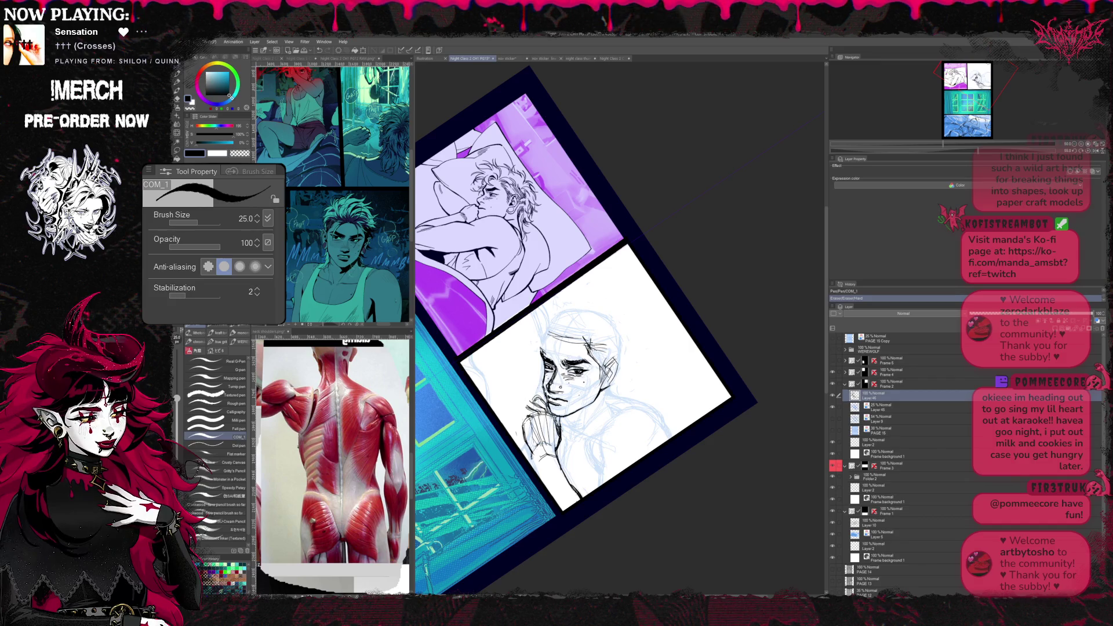
pyautogui.press('r')
pyautogui.moveTo(609, 348)
pyautogui.mouseDown()
pyautogui.moveTo(626, 365)
pyautogui.moveTo(574, 314)
pyautogui.mouseUp()
pyautogui.press('e')
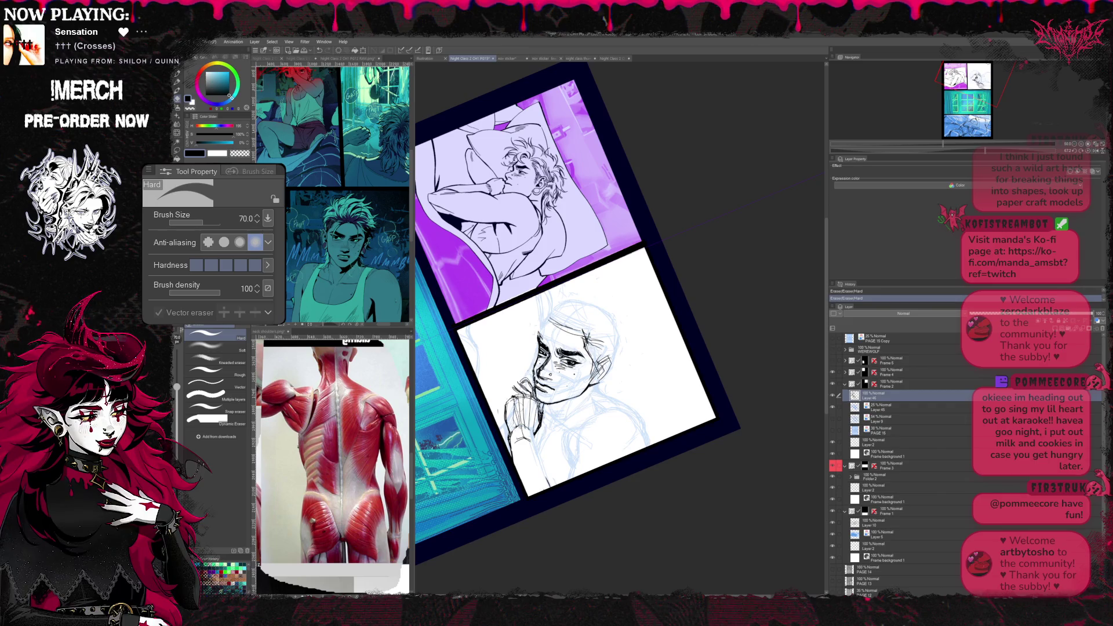
pyautogui.press('p')
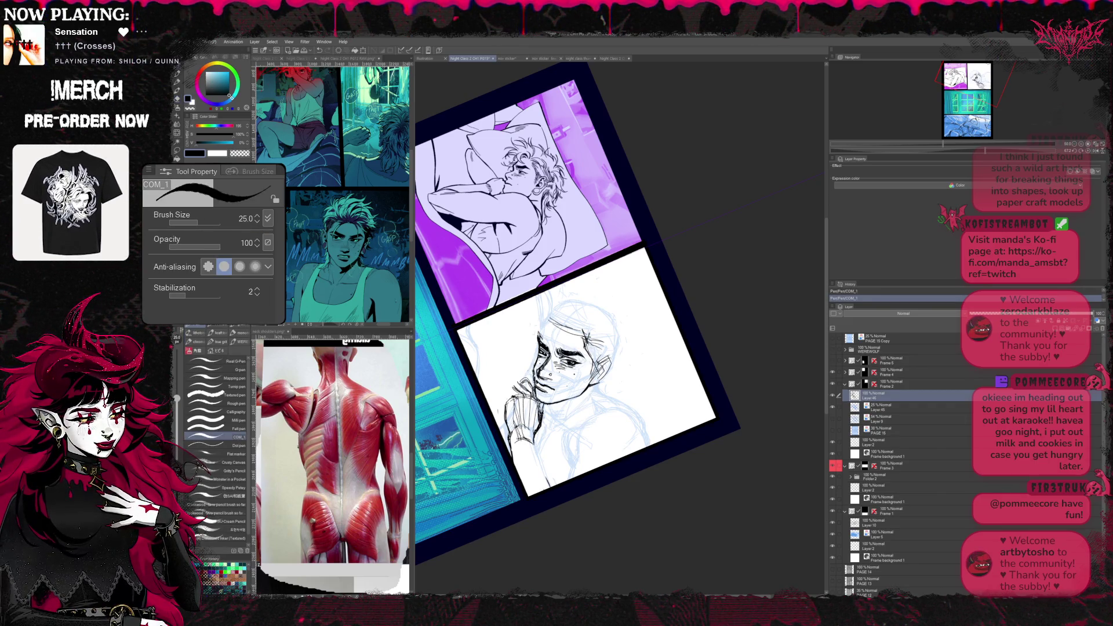
pyautogui.press('e')
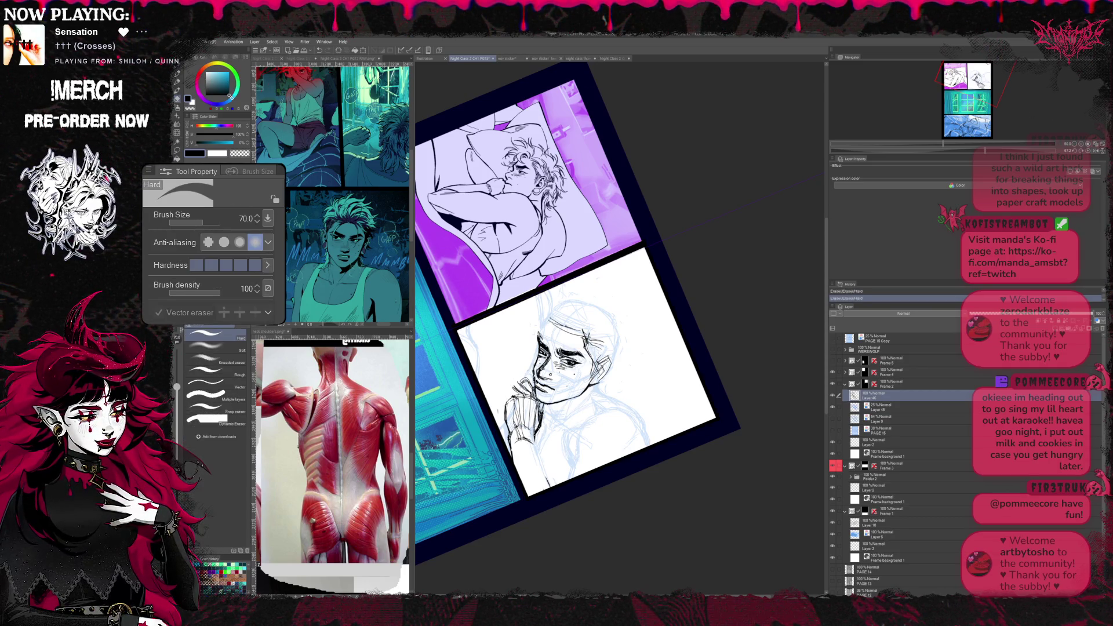
# - Lasso-select the inked hand lines and scale/rotate them with Ctrl+T, confirming with OK
pyautogui.press('p')
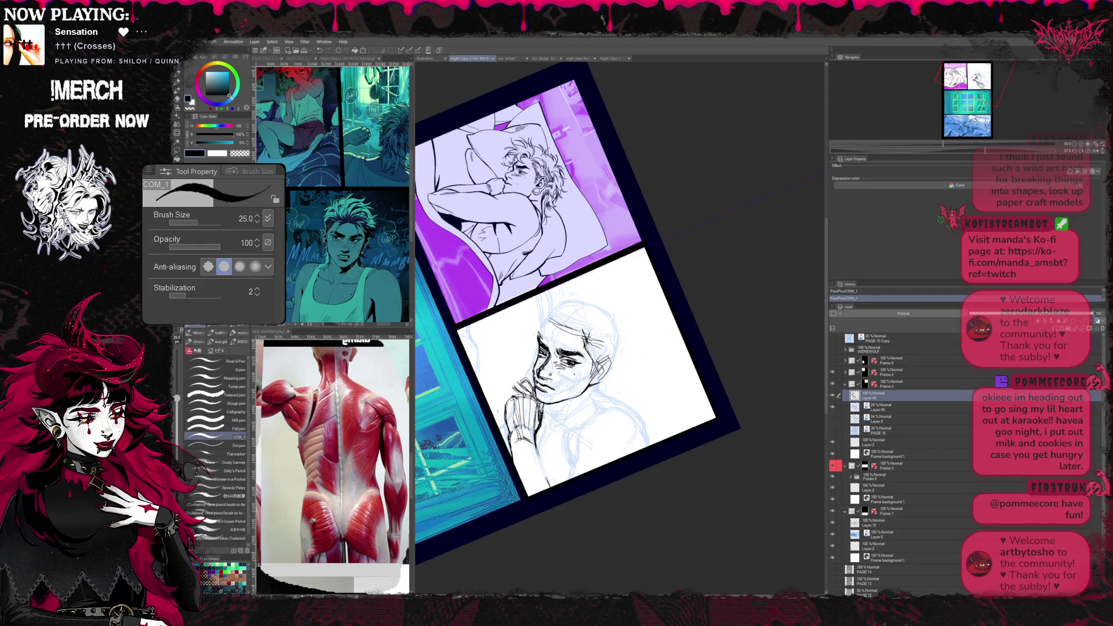
pyautogui.press('r')
pyautogui.moveTo(678, 262); pyautogui.dragTo(746, 390)
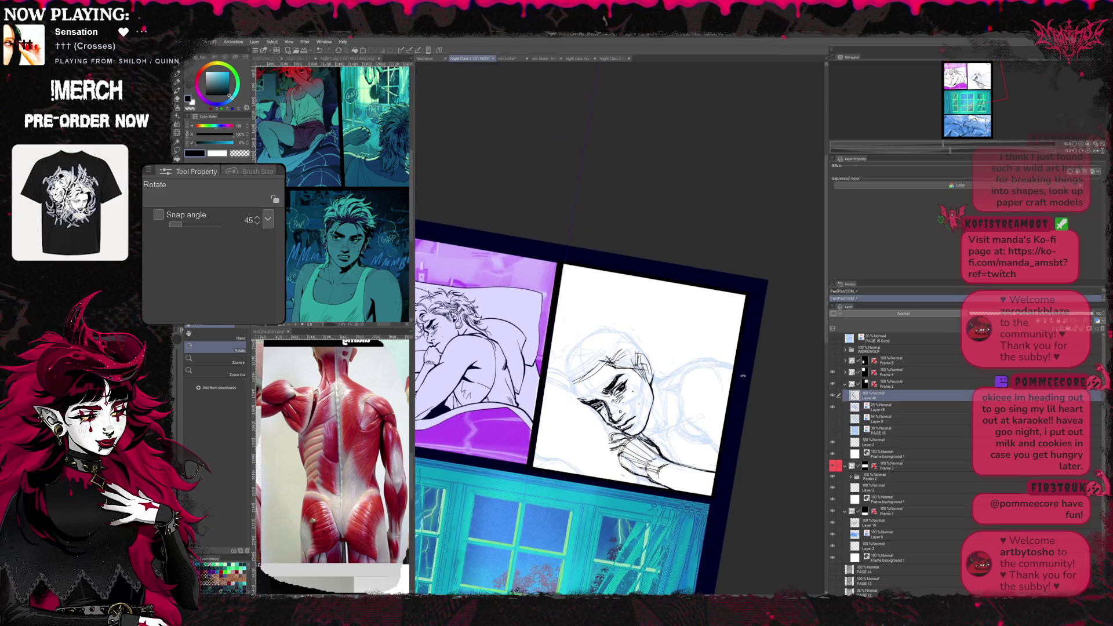
pyautogui.press('m')
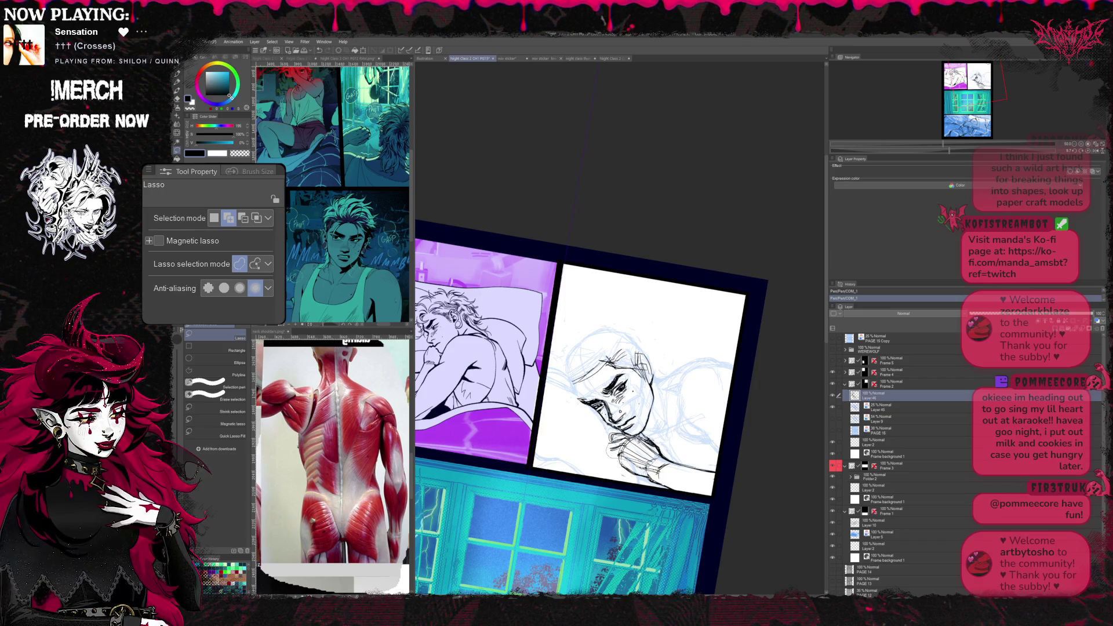
pyautogui.hotkey('ctrl', 't')
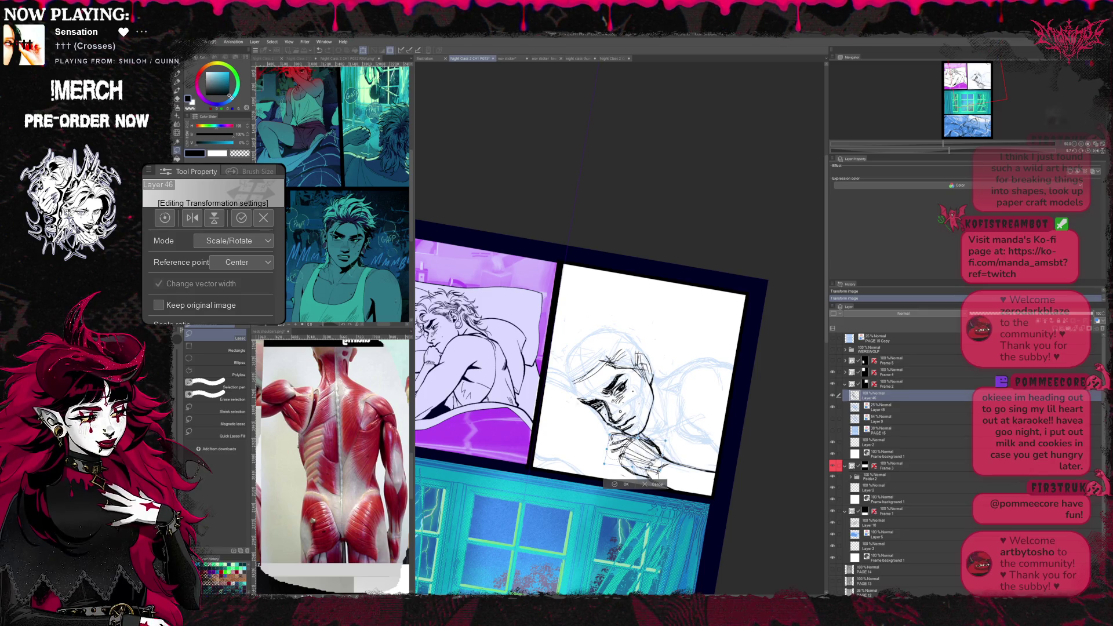
pyautogui.click(622, 487)
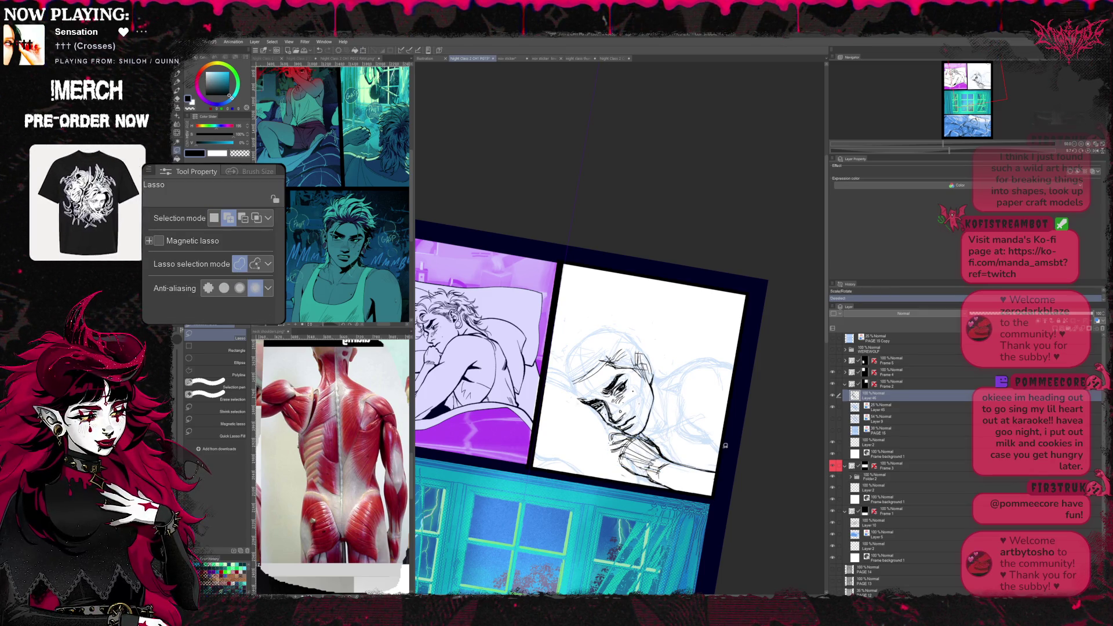
# - Select the clasped hands again and commit a second resize and reposition
pyautogui.press('r')
pyautogui.moveTo(789, 401); pyautogui.dragTo(773, 409)
pyautogui.press('p')
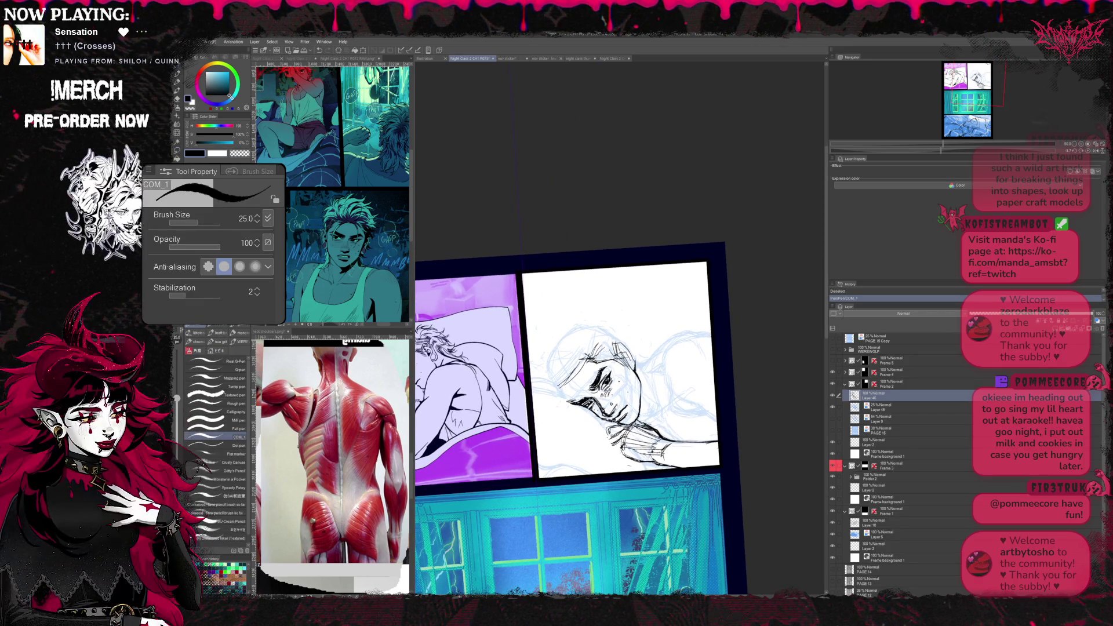
pyautogui.moveTo(727, 438); pyautogui.dragTo(734, 392)
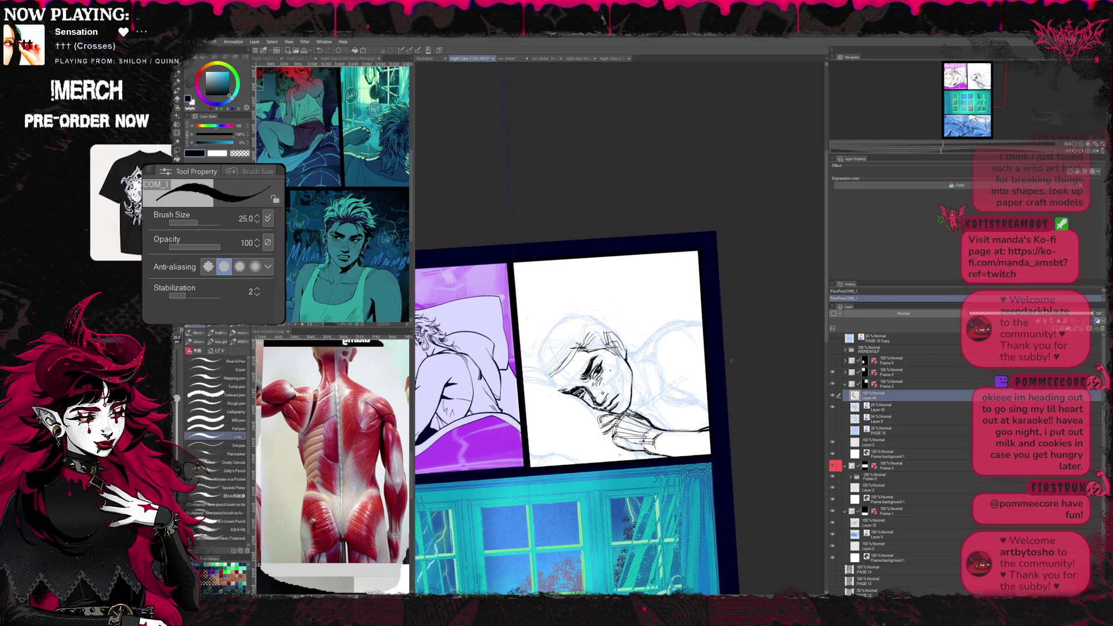
pyautogui.press('m')
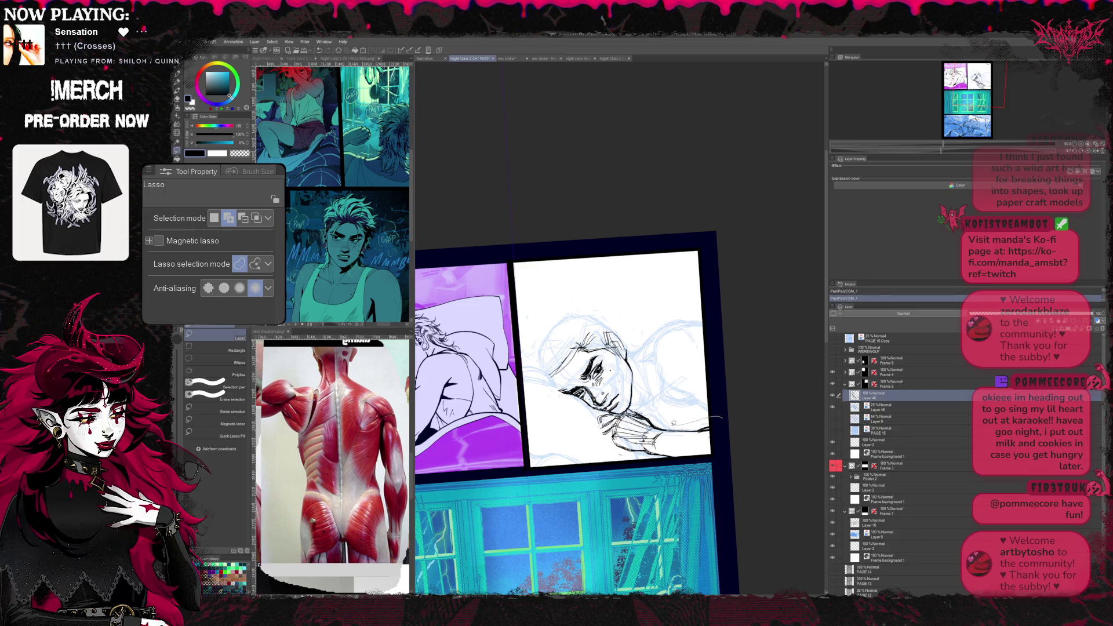
pyautogui.hotkey('ctrl', 't')
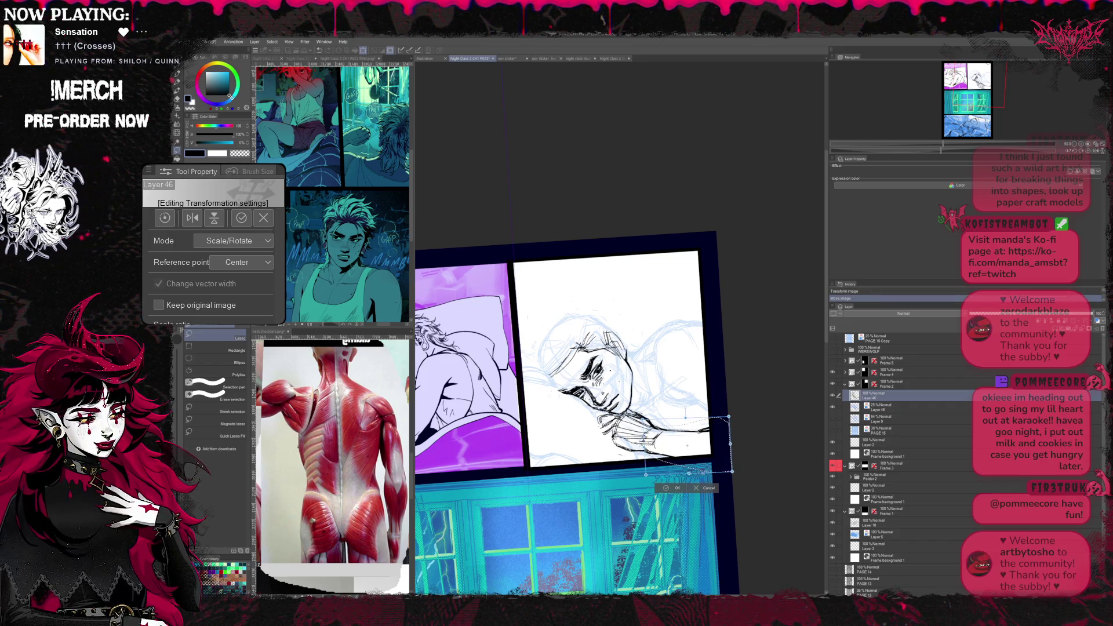
pyautogui.press('Return')
pyautogui.scroll(2, 780, 386)
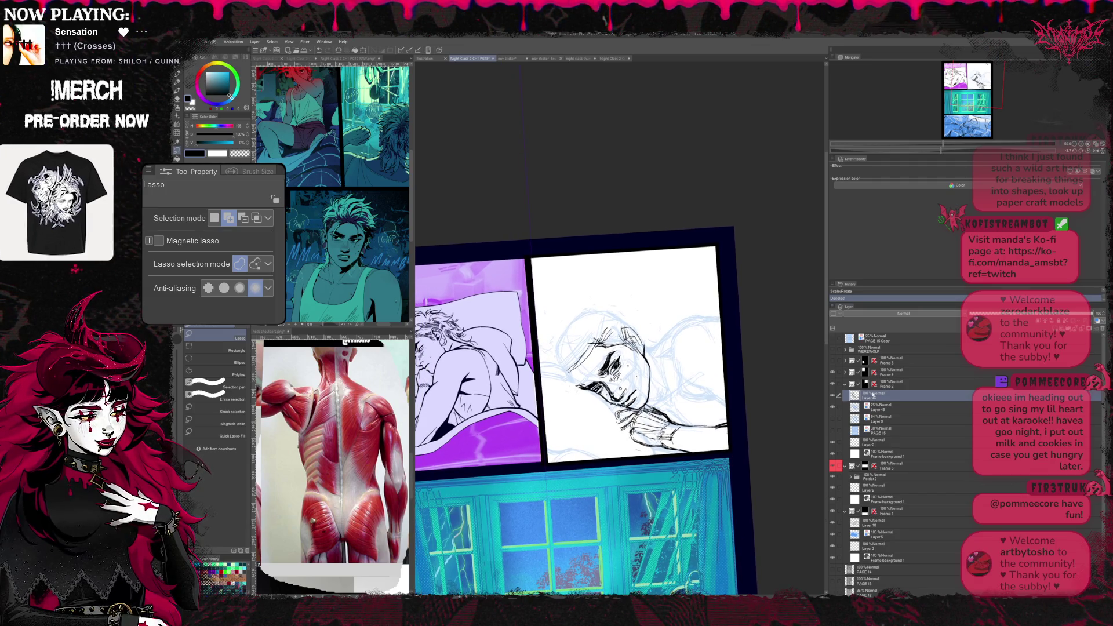
pyautogui.press('p')
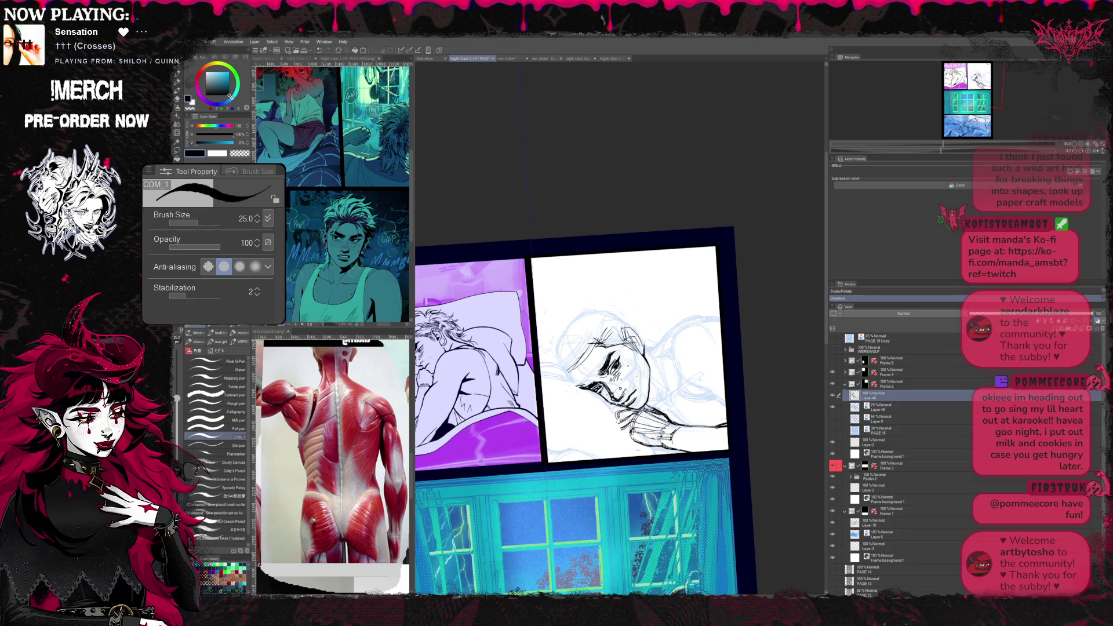
pyautogui.scroll(2, 608, 365)
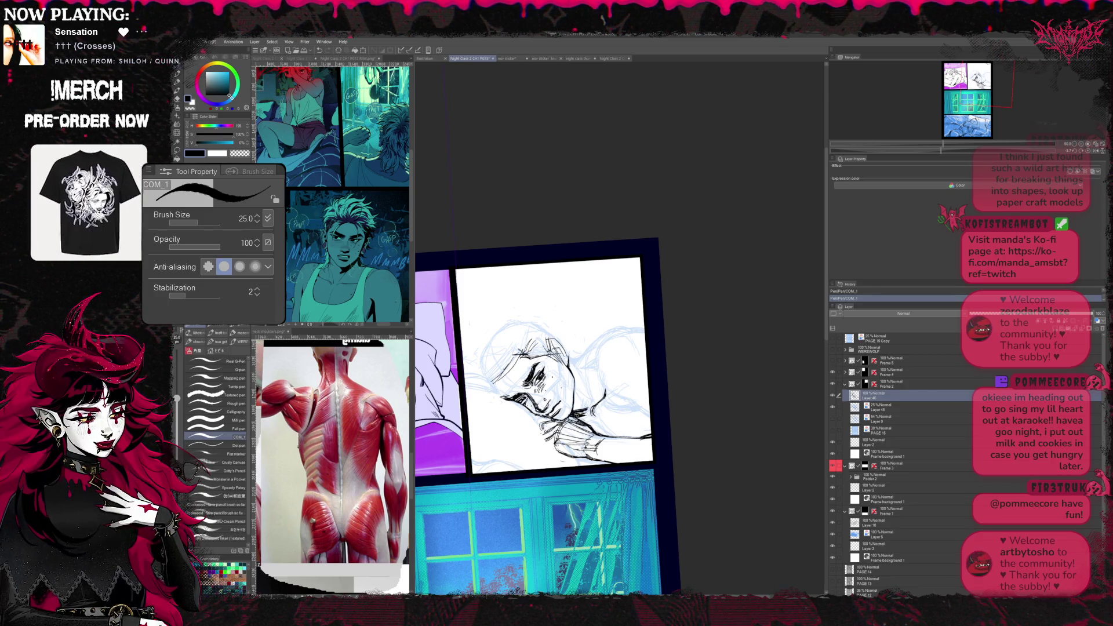
# - Flip and turn the view to check proportions while inking the shoulder and arm outline
pyautogui.hotkey('shift', 'space')
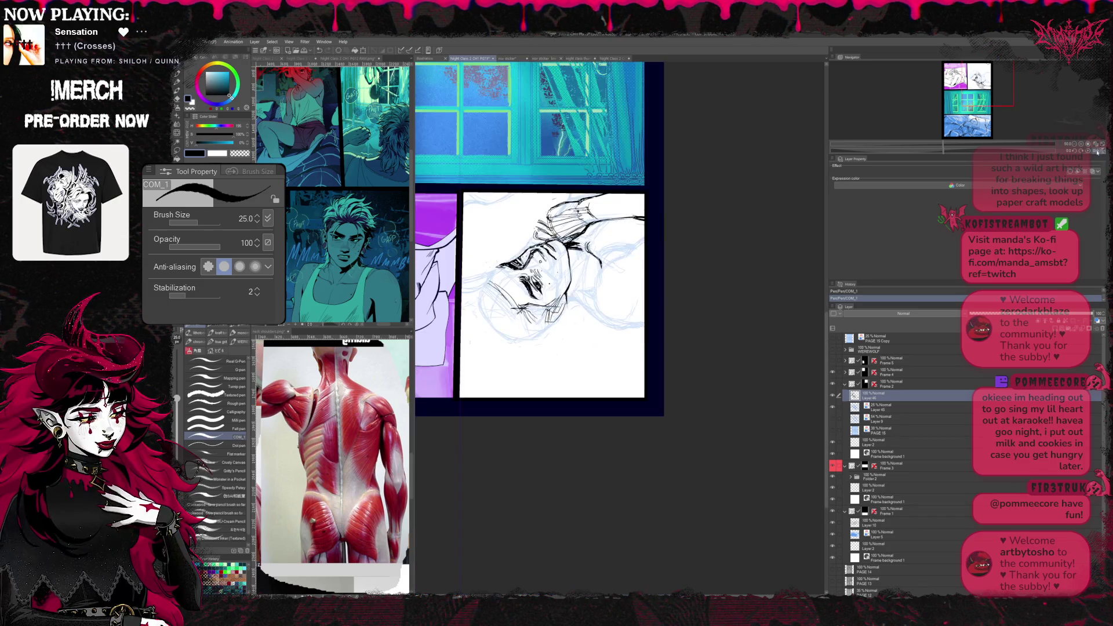
pyautogui.hotkey('shift', 'space')
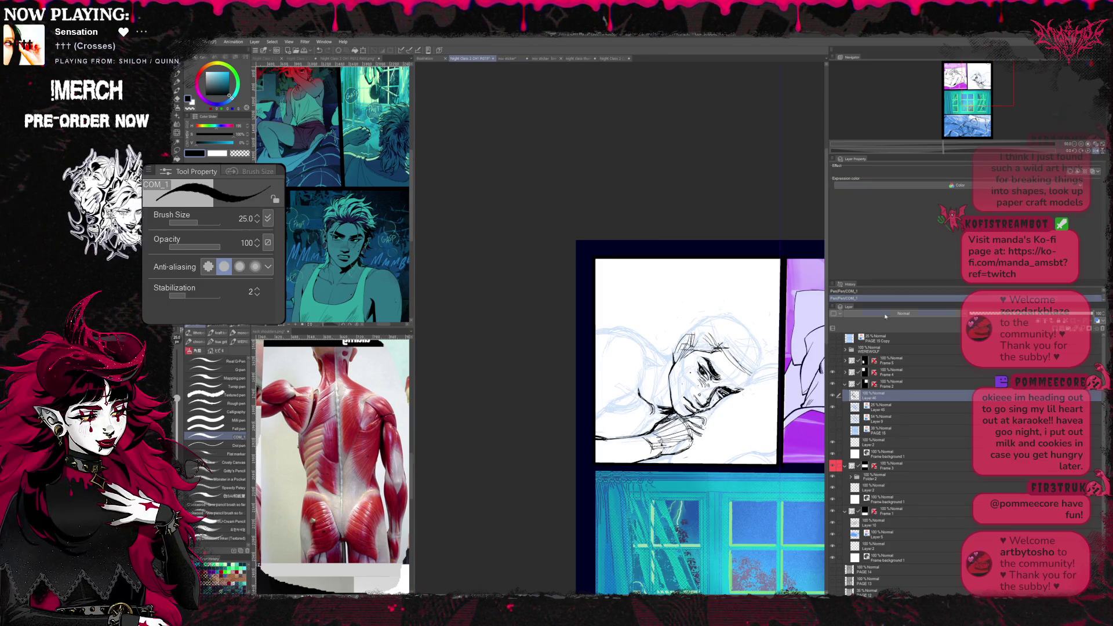
pyautogui.scroll(2, 695, 391)
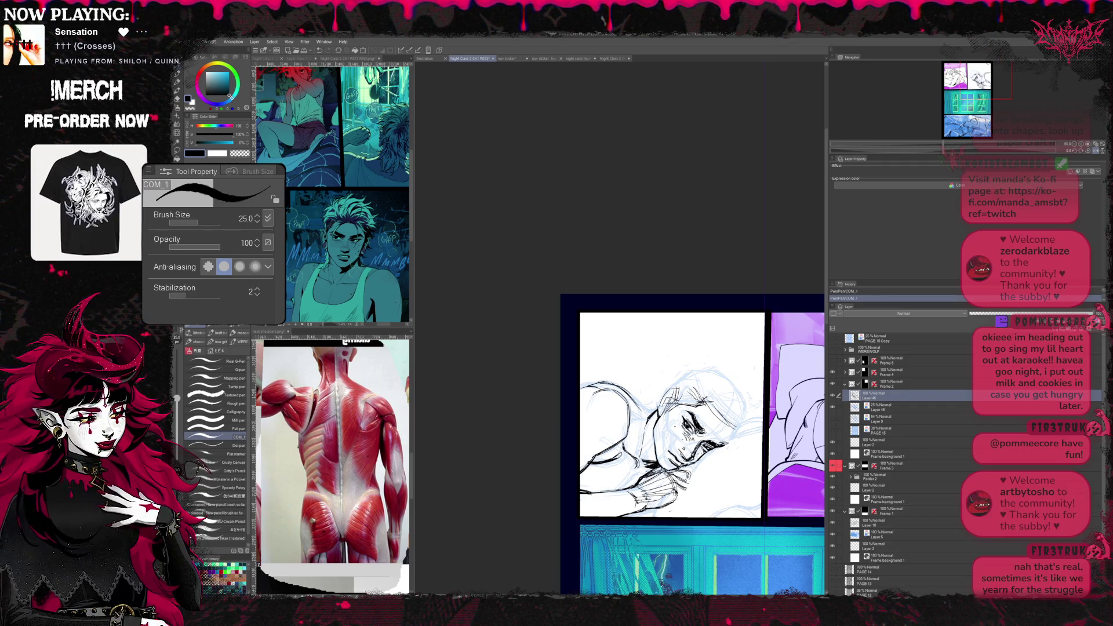
pyautogui.press('h')
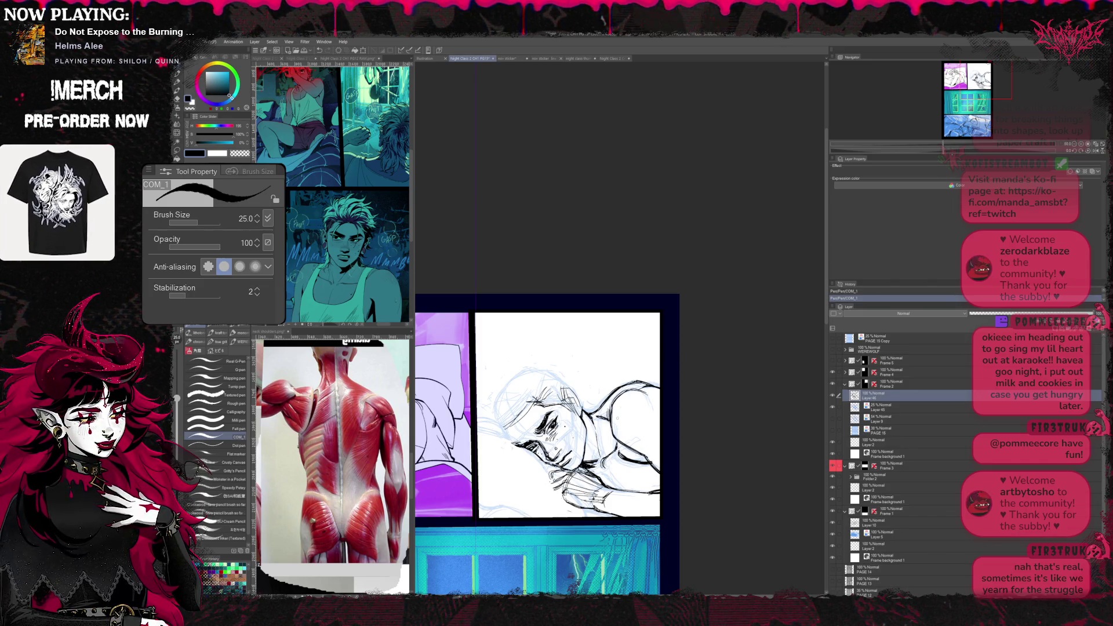
# - Ink the face and shoulder lines over the blue sketch, erasing stray marks in an enlarged view
pyautogui.press('e')
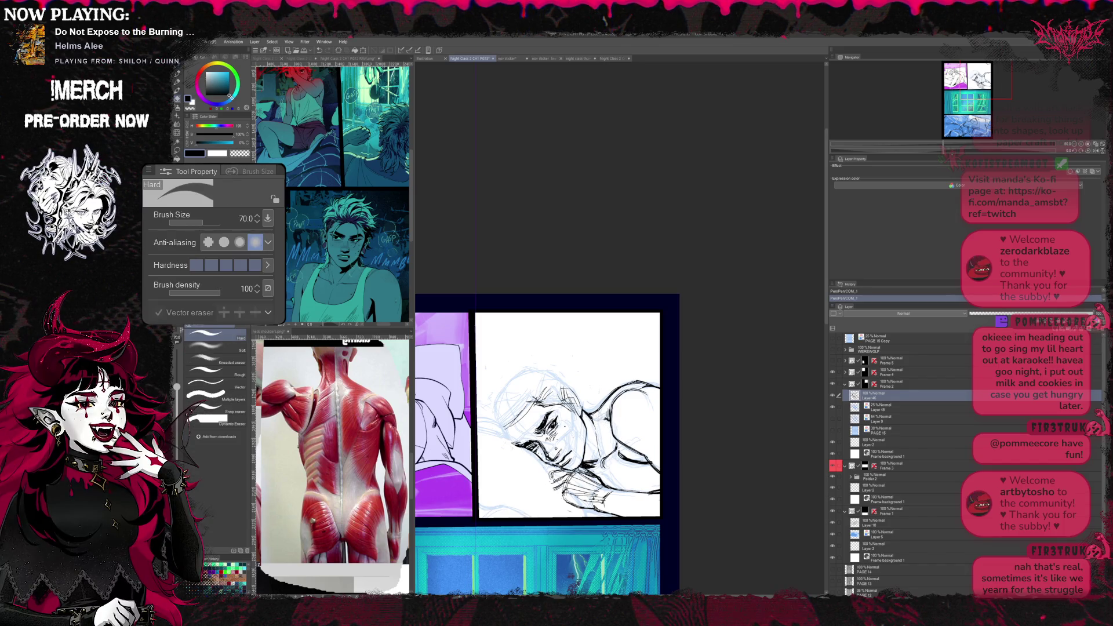
pyautogui.press('-')
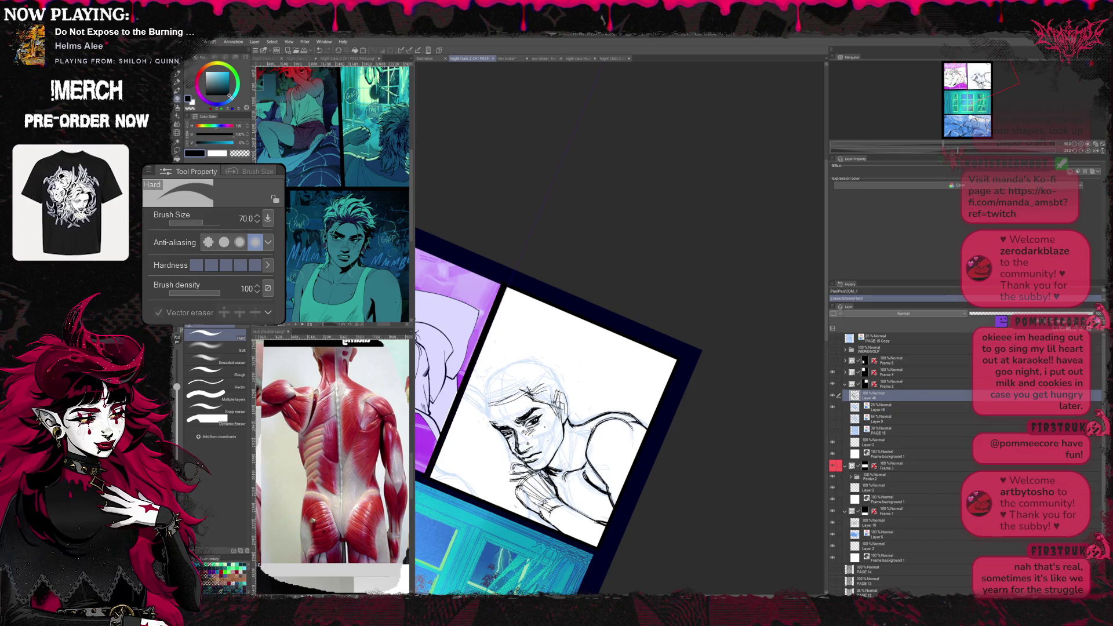
pyautogui.press('p')
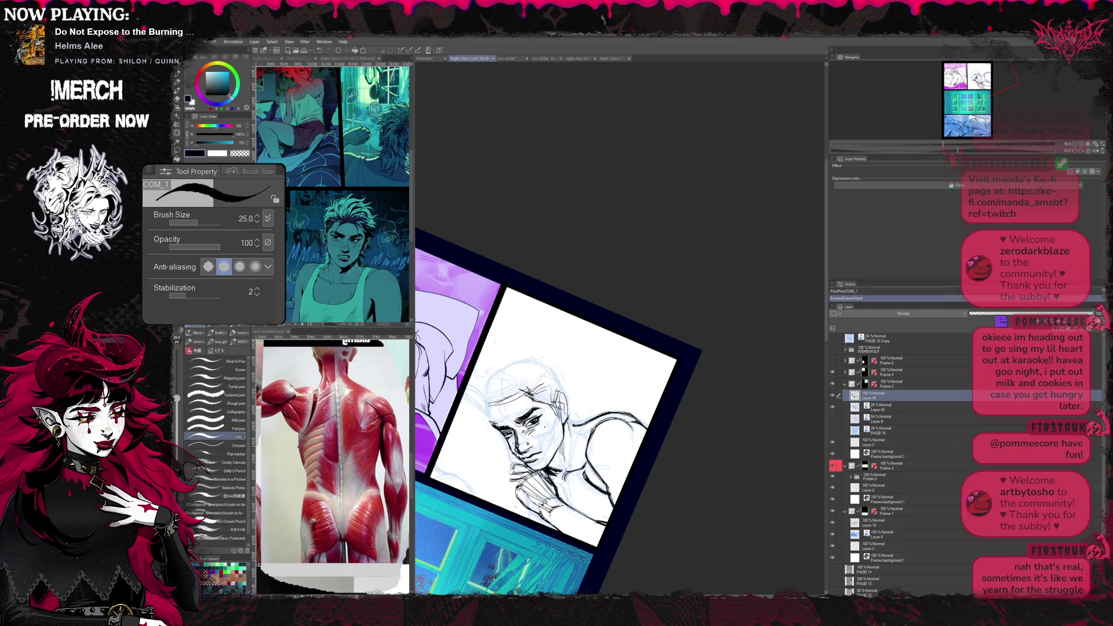
pyautogui.press('e')
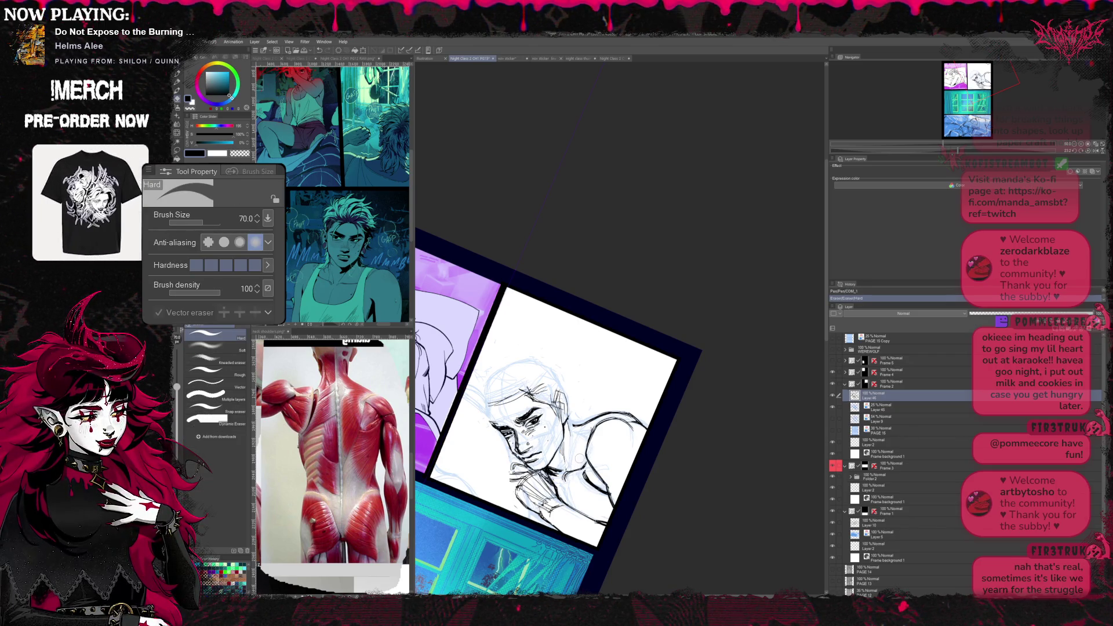
pyautogui.press('b')
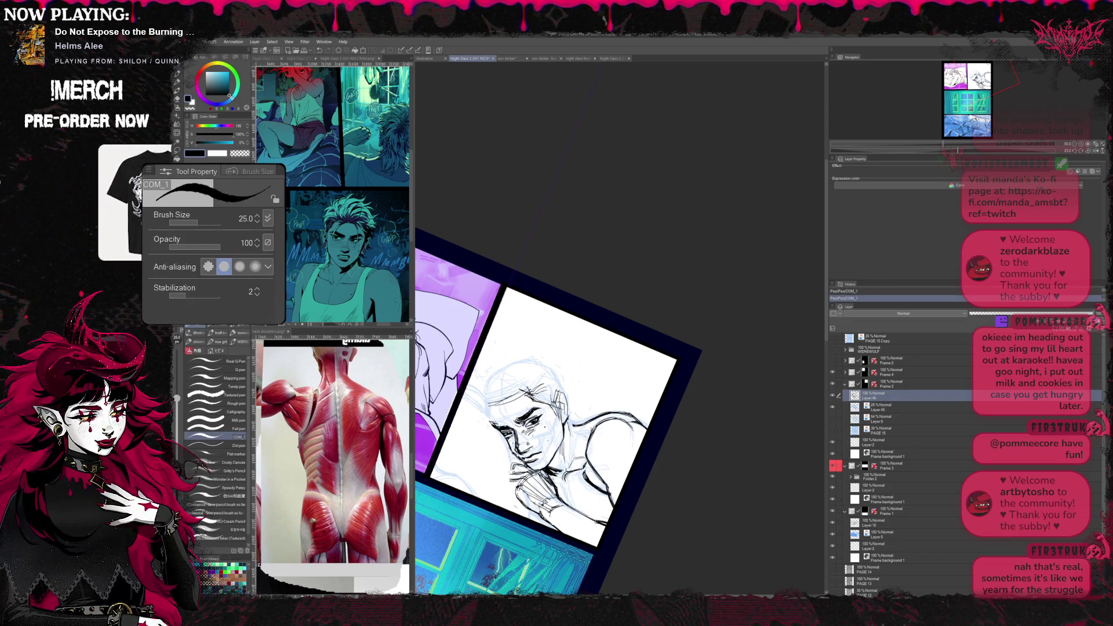
pyautogui.press('e')
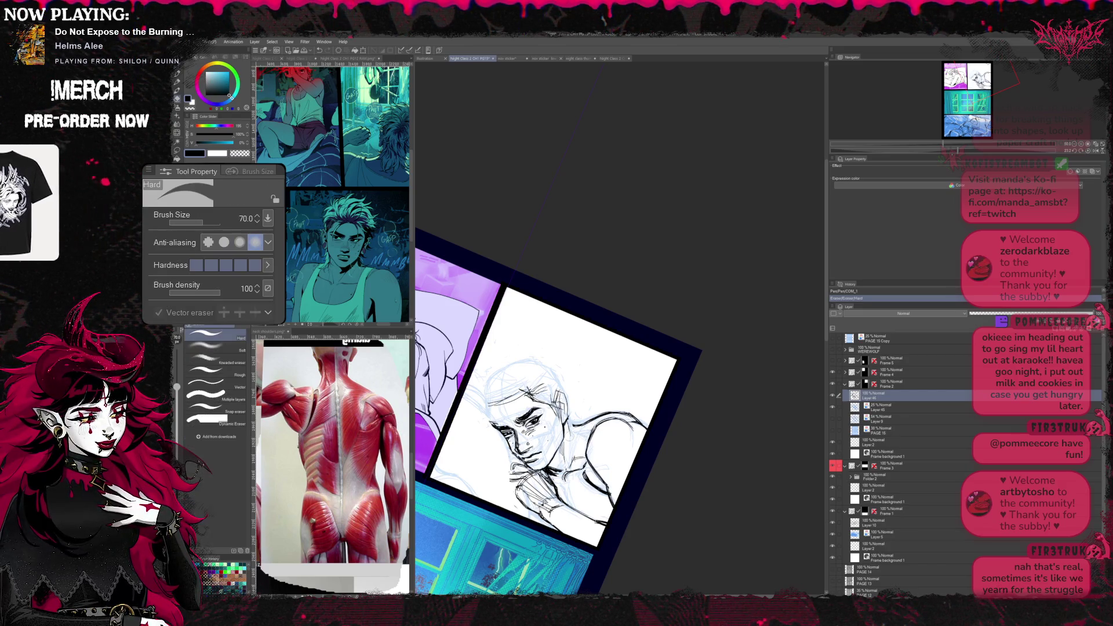
pyautogui.press('b')
pyautogui.hotkey('shift', 'space')
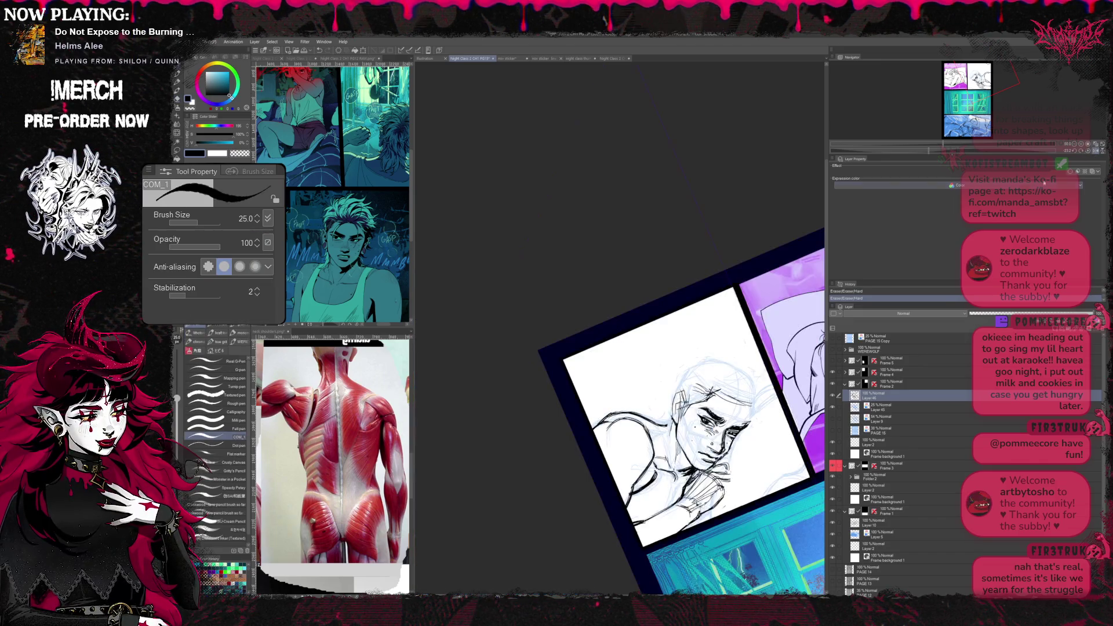
pyautogui.hotkey('shift', 'space')
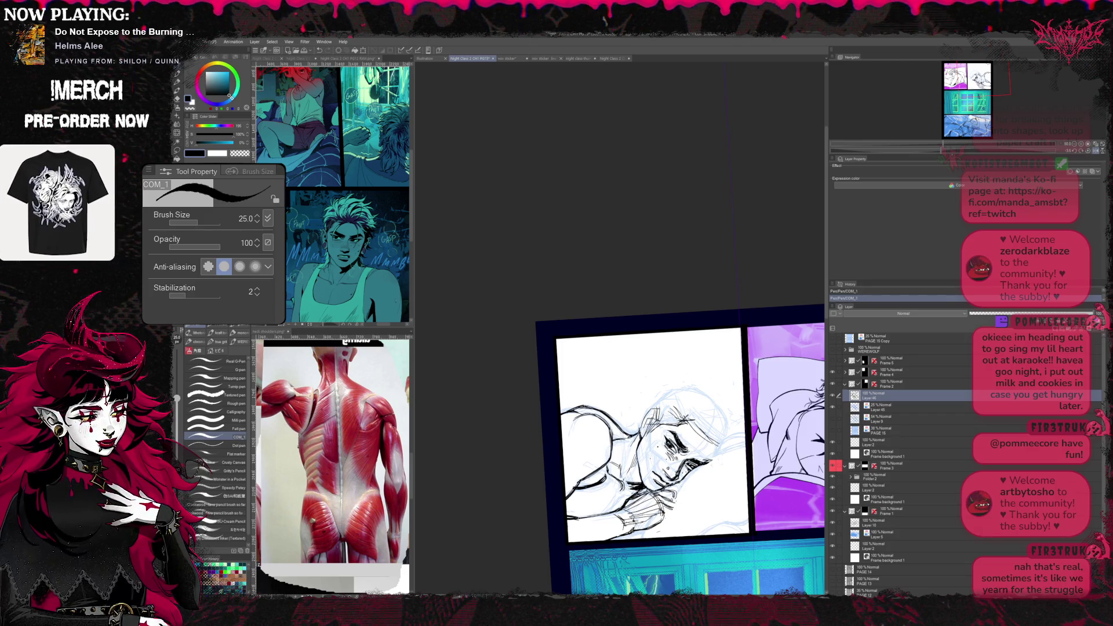
# - Trace the shoulder and arm in ink to join the inked hands, cleaning strays with the eraser
pyautogui.press('e')
pyautogui.hotkey('shift', 'space')
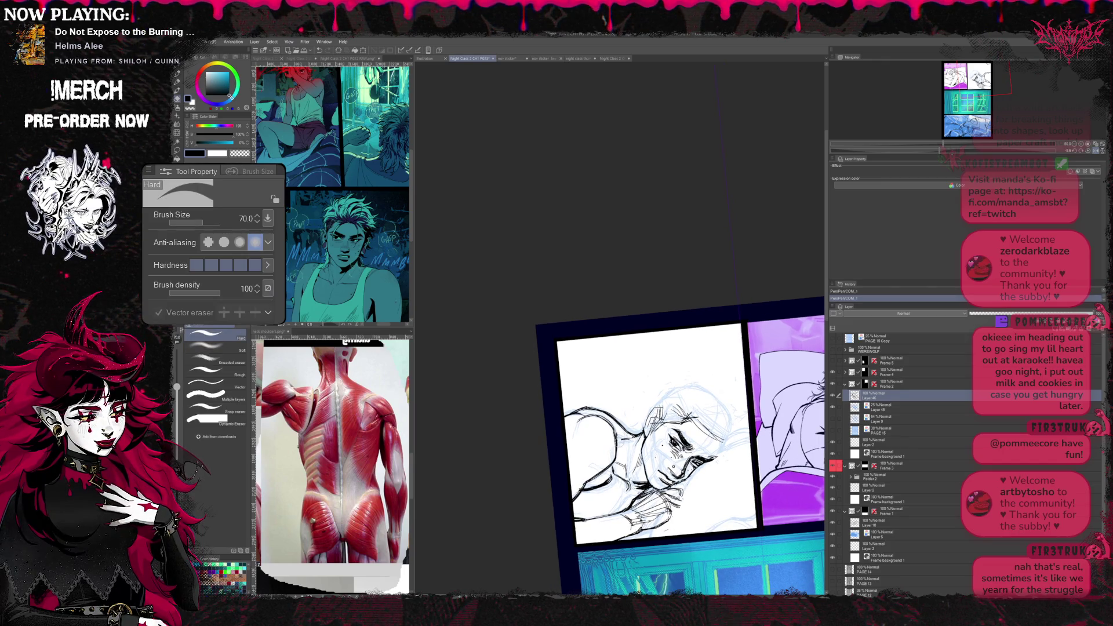
pyautogui.press('p')
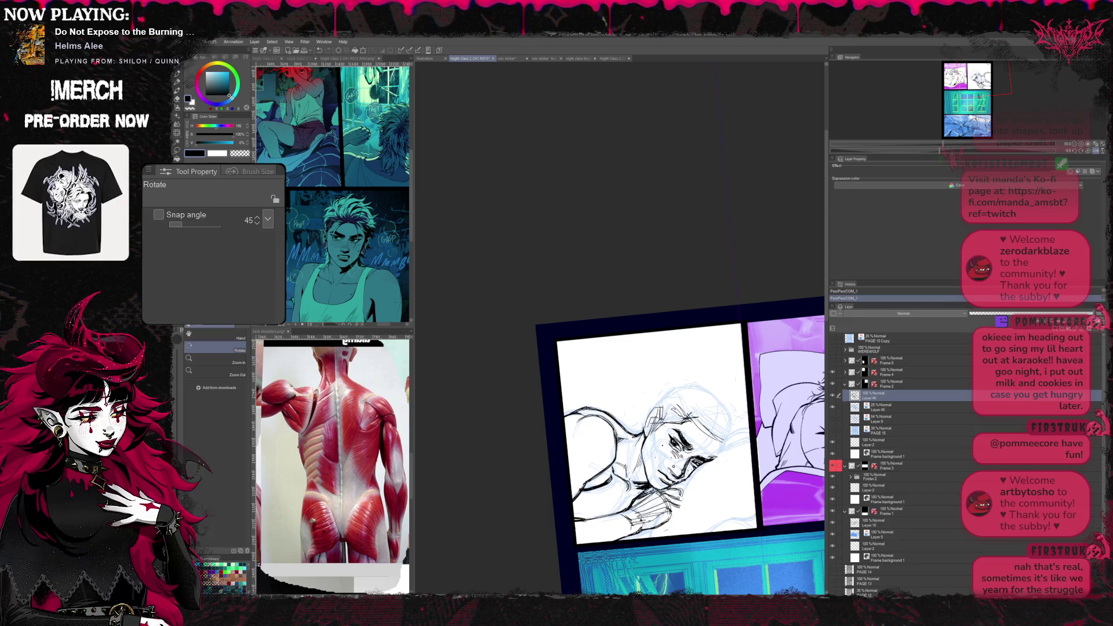
pyautogui.press('e')
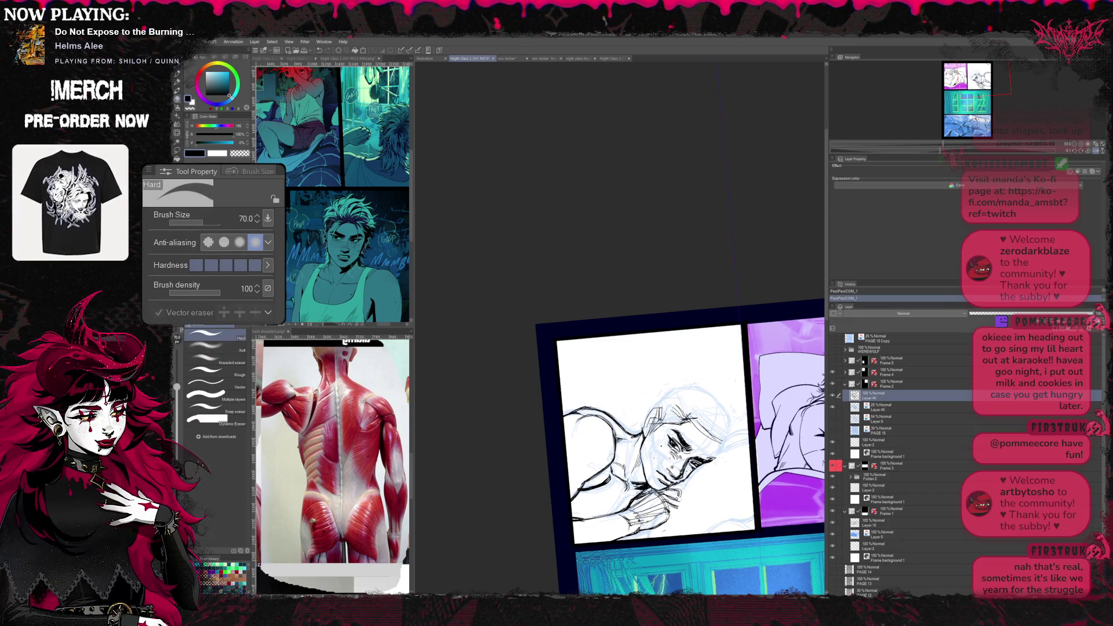
pyautogui.press('p')
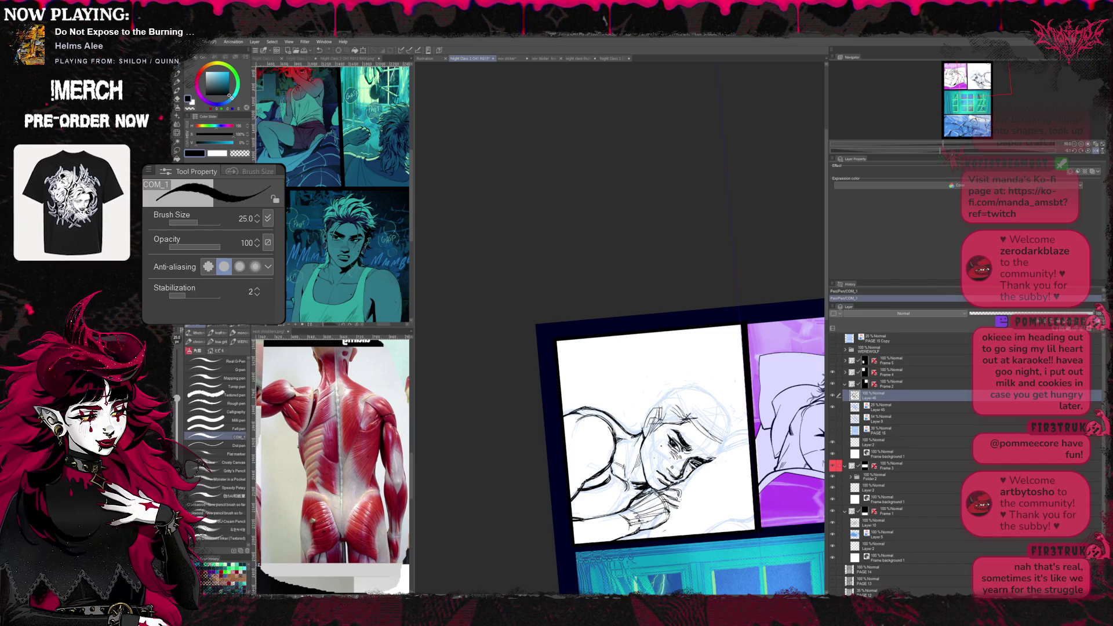
pyautogui.press('e')
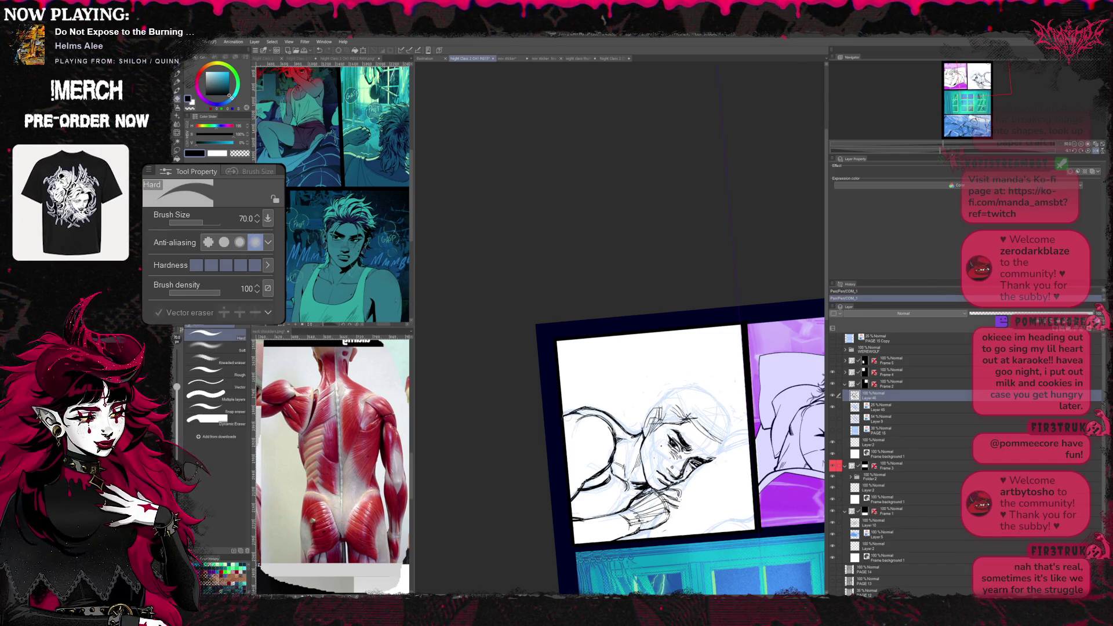
pyautogui.press('p')
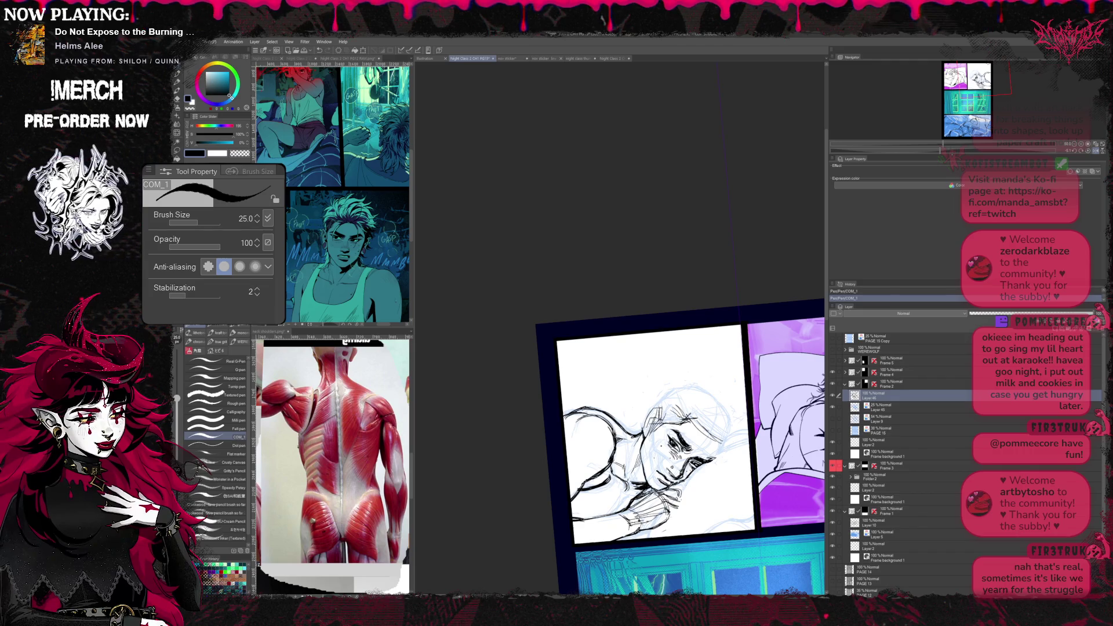
pyautogui.press('r')
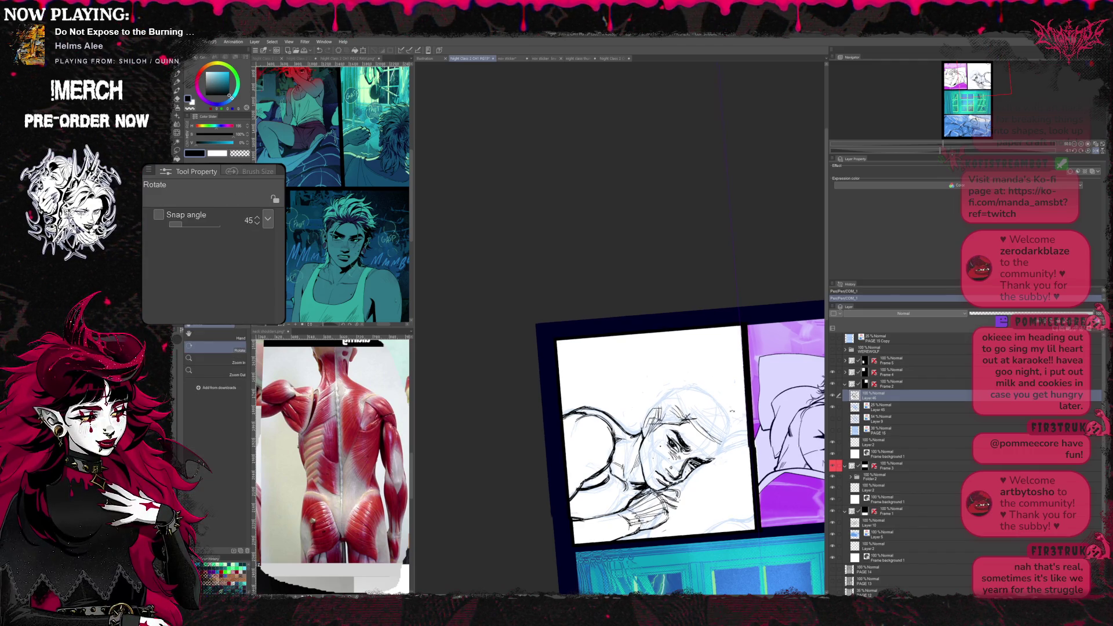
# - Ink the hair strands of the sideways face, flipping and rotating the view to suit
pyautogui.moveTo(678, 417); pyautogui.dragTo(644, 409)
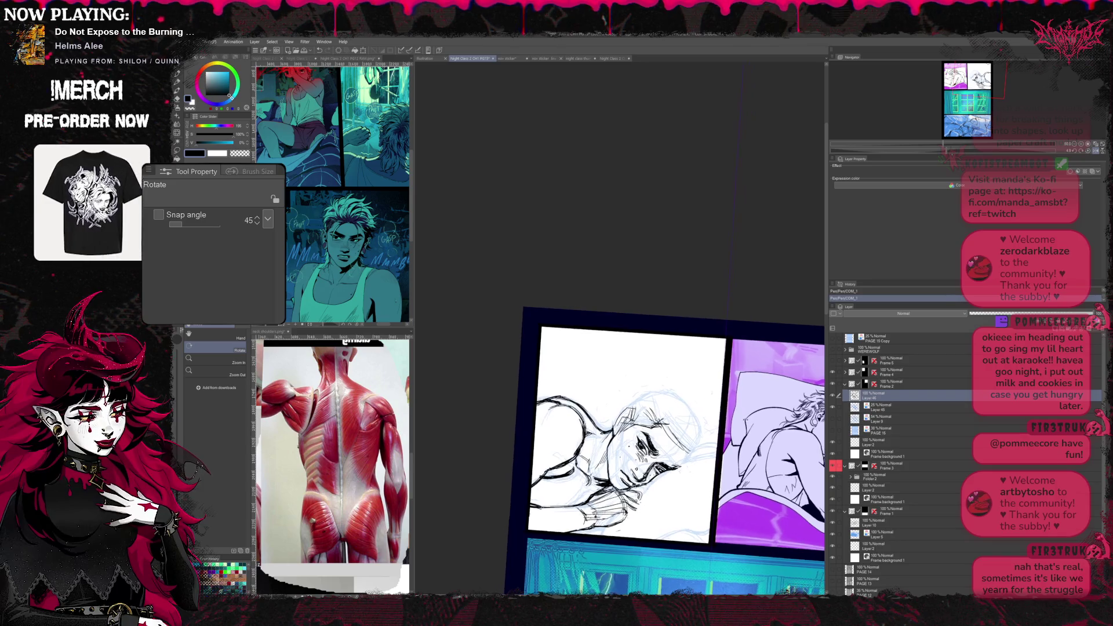
pyautogui.press('p')
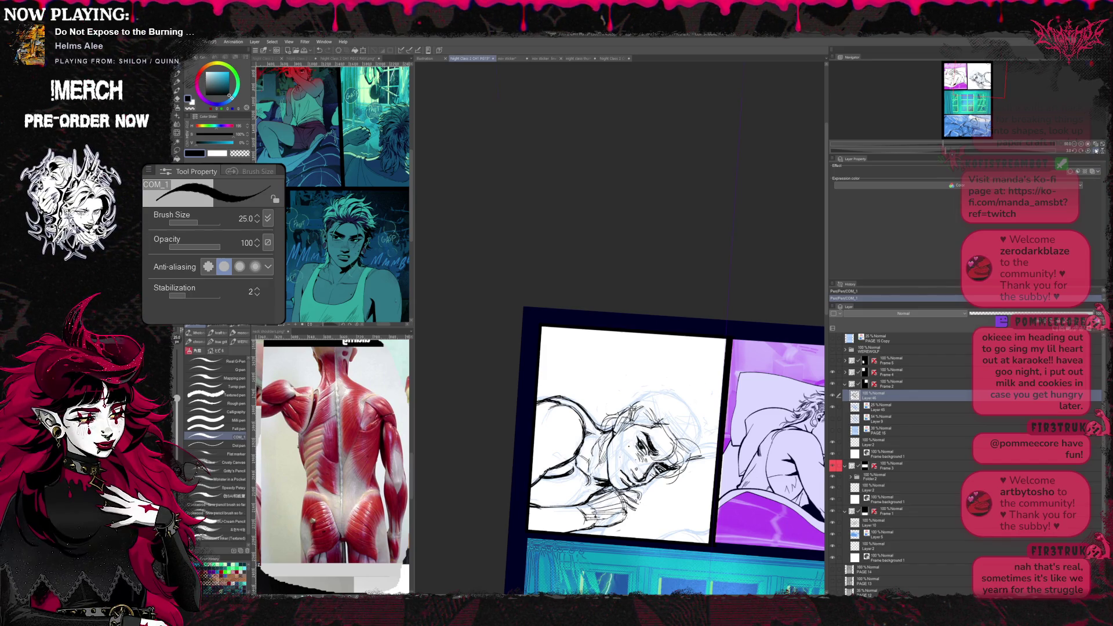
pyautogui.press('r')
pyautogui.moveTo(661, 434); pyautogui.dragTo(609, 452)
pyautogui.moveTo(563, 370); pyautogui.dragTo(551, 354)
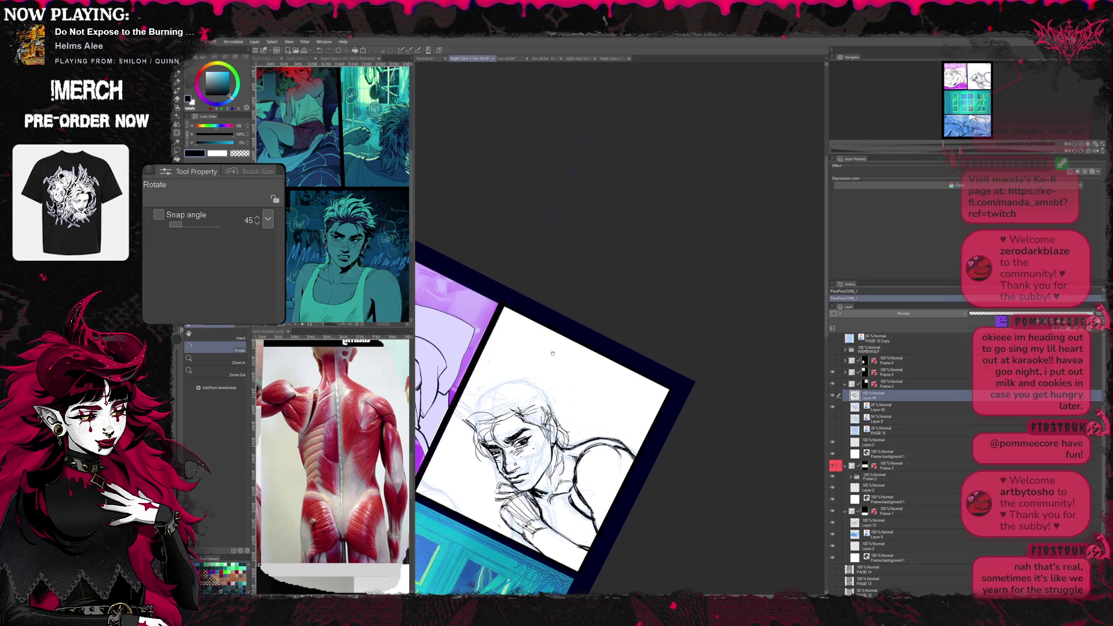
# - Hide the blue sketch layer so only the inked face shows, ready for a lasso selection
pyautogui.click(833, 394)
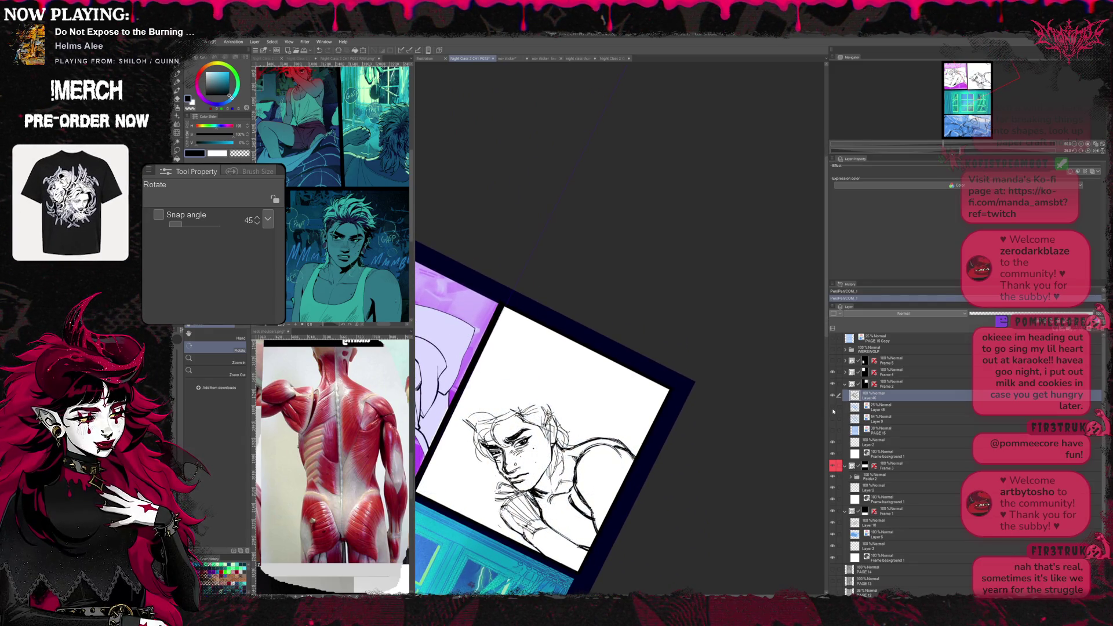
pyautogui.press('-')
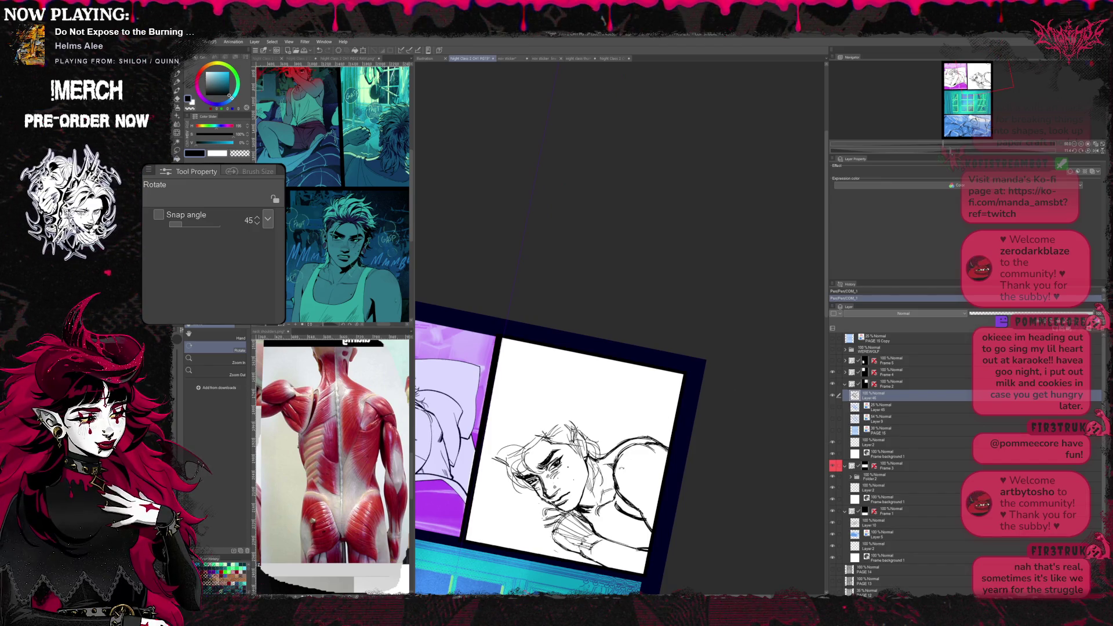
pyautogui.press('m')
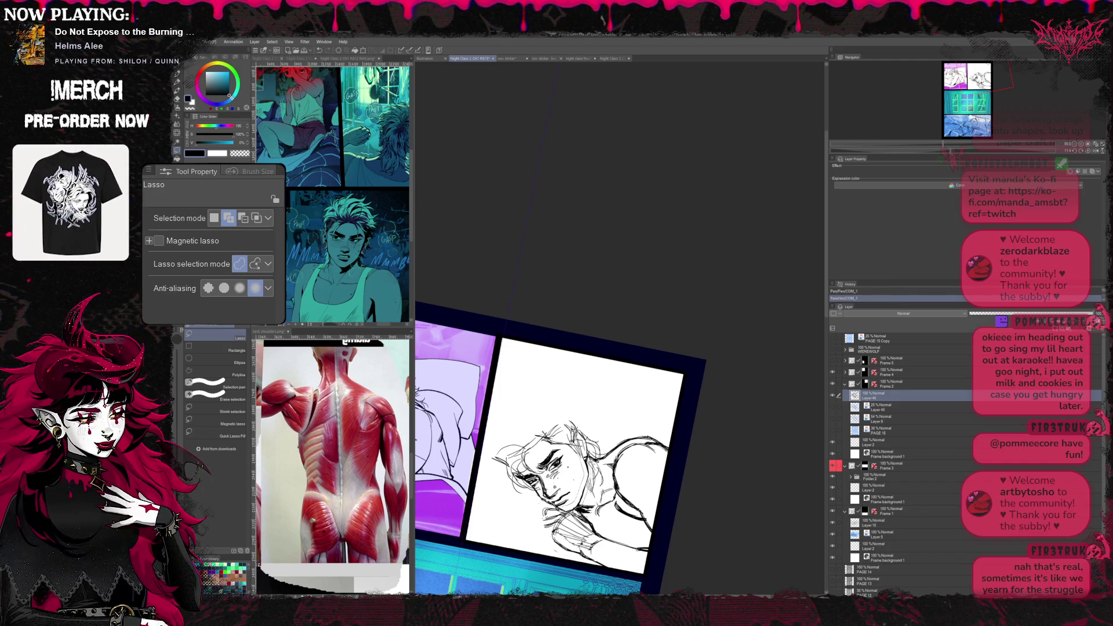
# - Scale and rotate the selected face and hand lines, undoing once and redoing it on the mirrored view
pyautogui.hotkey('ctrl', 't')
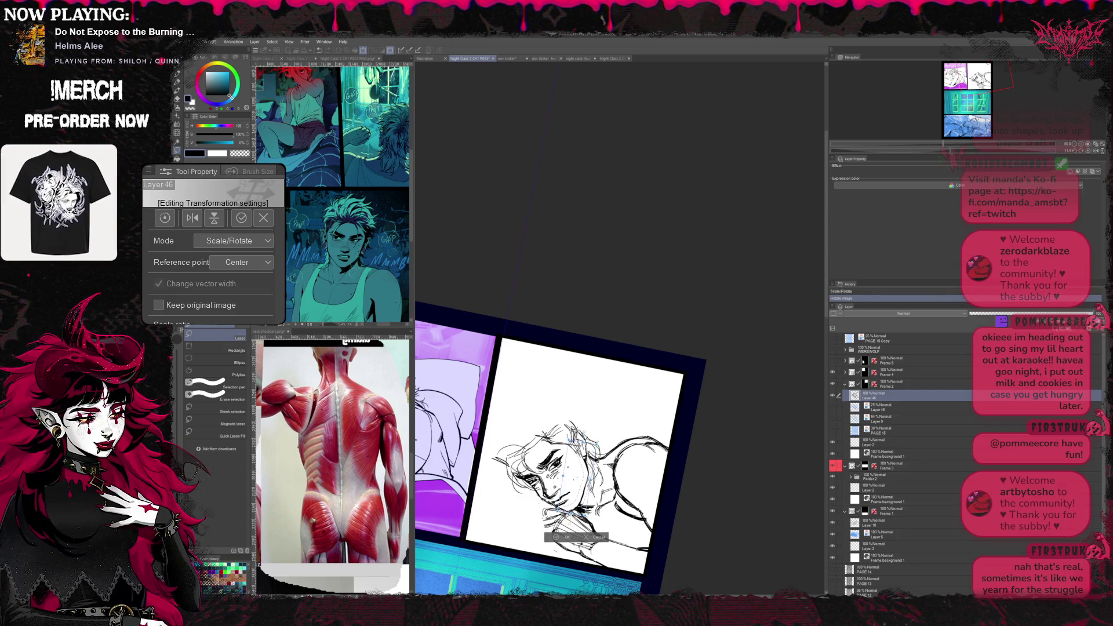
pyautogui.press('Return')
pyautogui.hotkey('ctrl', 'z')
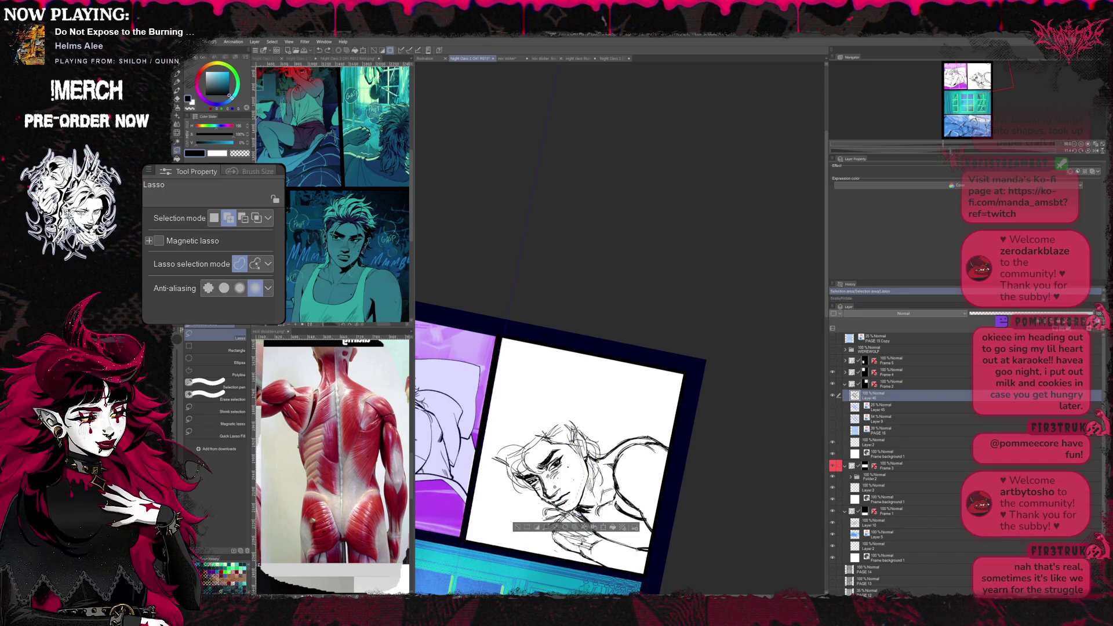
pyautogui.press('h')
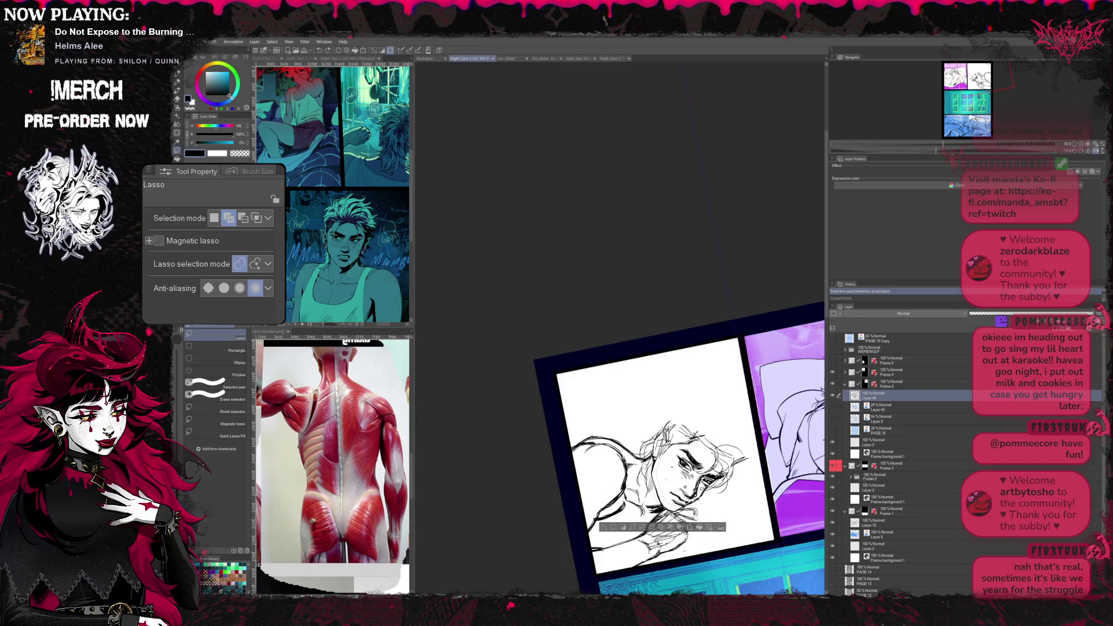
pyautogui.moveTo(703, 302); pyautogui.dragTo(724, 312)
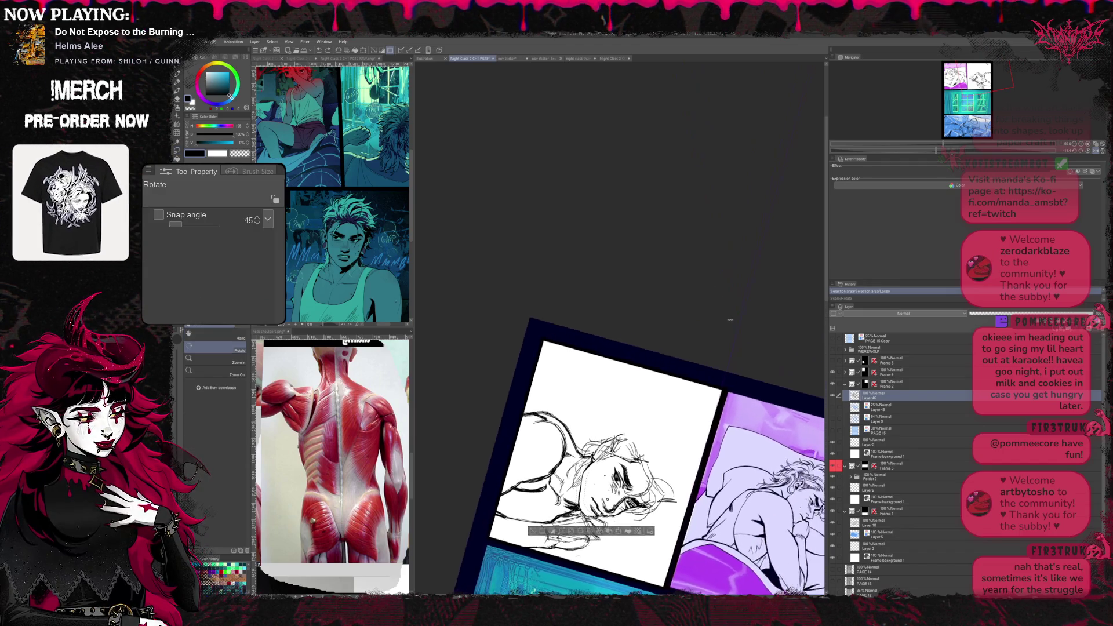
pyautogui.hotkey('ctrl', 't')
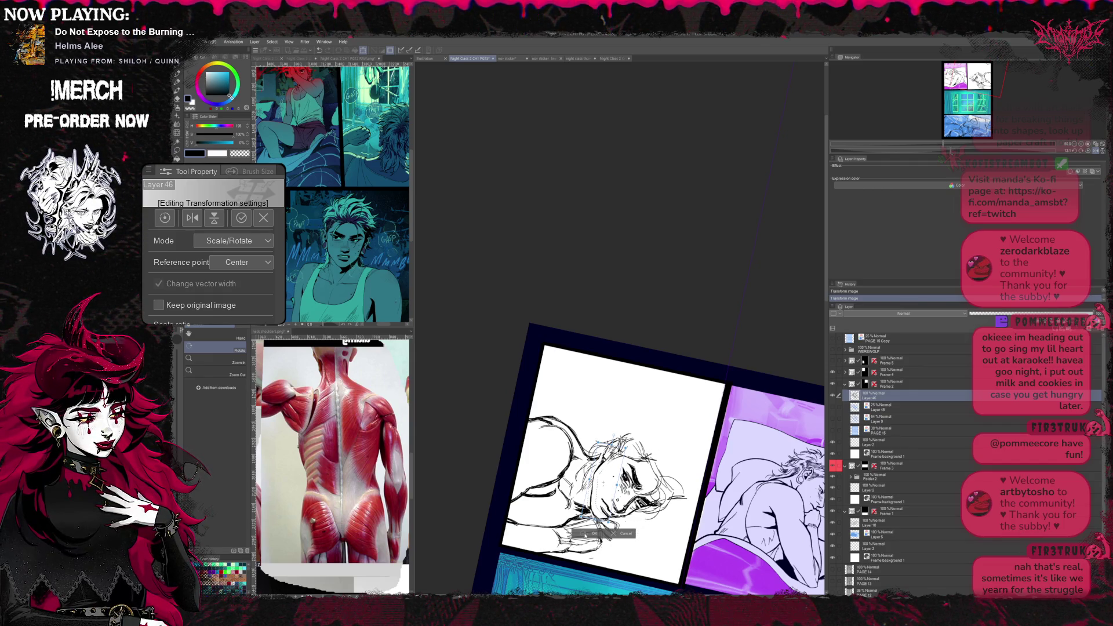
pyautogui.press('Return')
# - Touch up the transformed lines with pen and eraser, then warp them with Liquify
pyautogui.press('e')
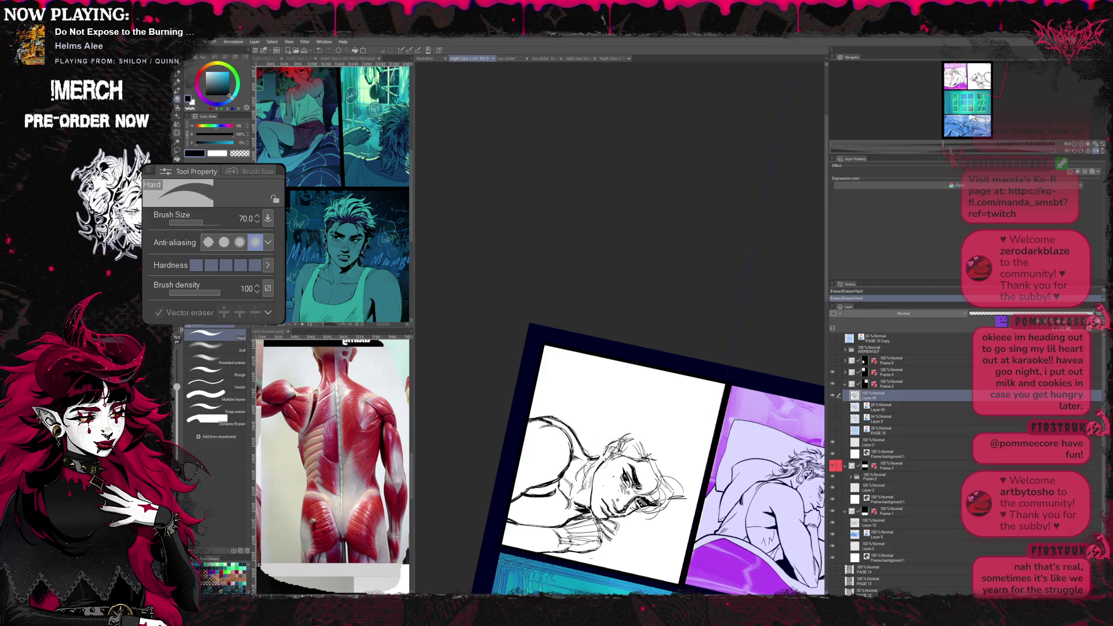
pyautogui.press('p')
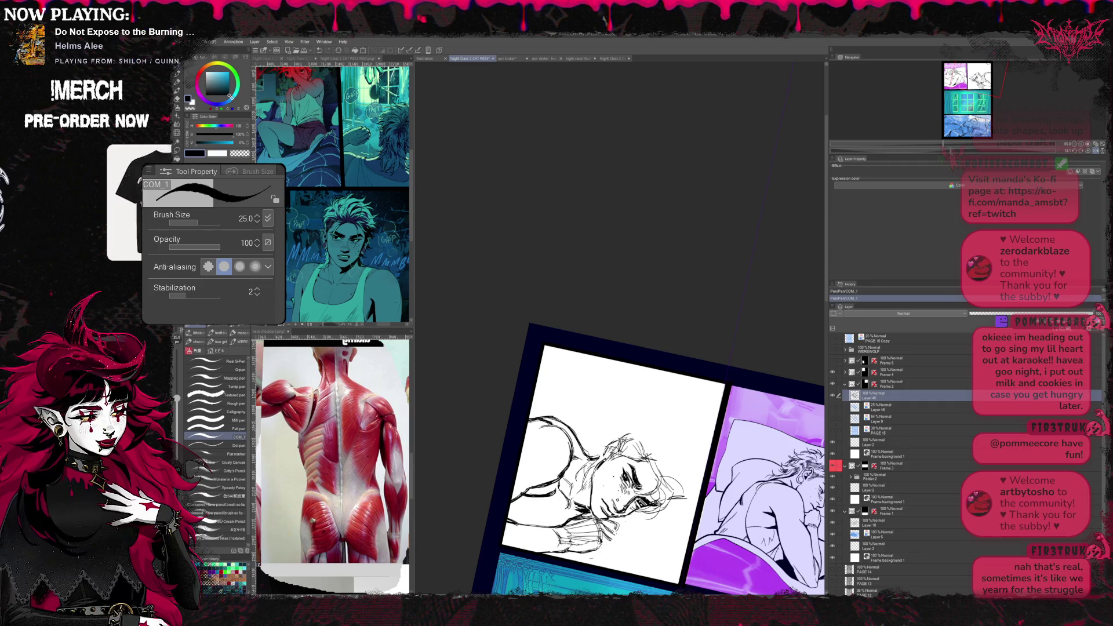
pyautogui.press('e')
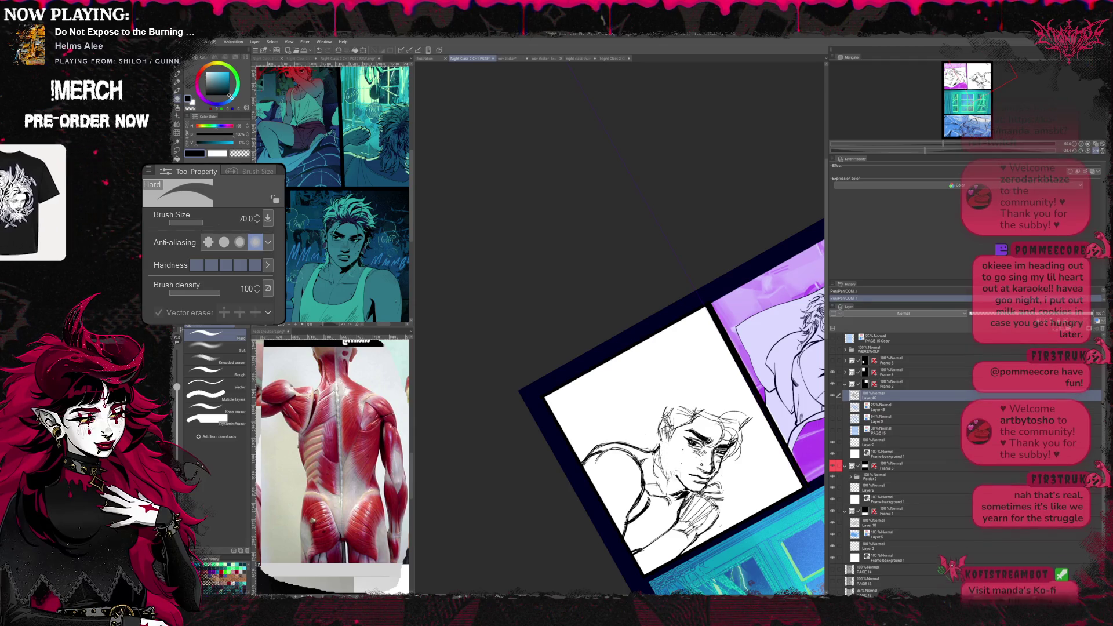
pyautogui.press('p')
pyautogui.press('r')
pyautogui.moveTo(661, 391)
pyautogui.mouseDown()
pyautogui.moveTo(678, 434)
pyautogui.moveTo(643, 435)
pyautogui.mouseUp()
pyautogui.press('j')
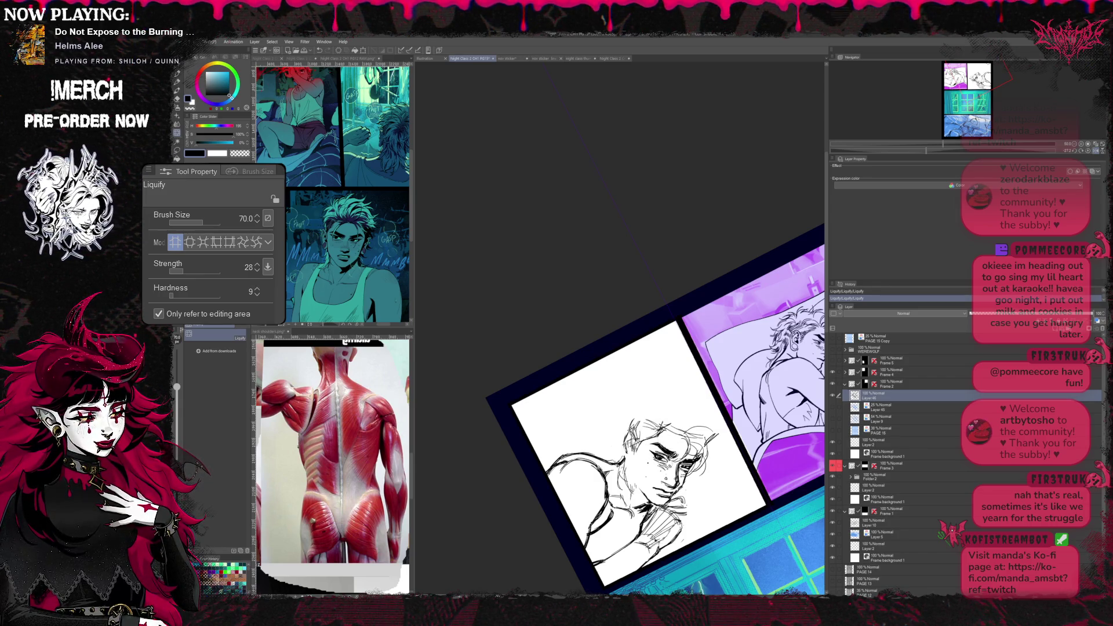
# - Straighten the tilted page view while inking and erasing stray lines on the face
pyautogui.press('r')
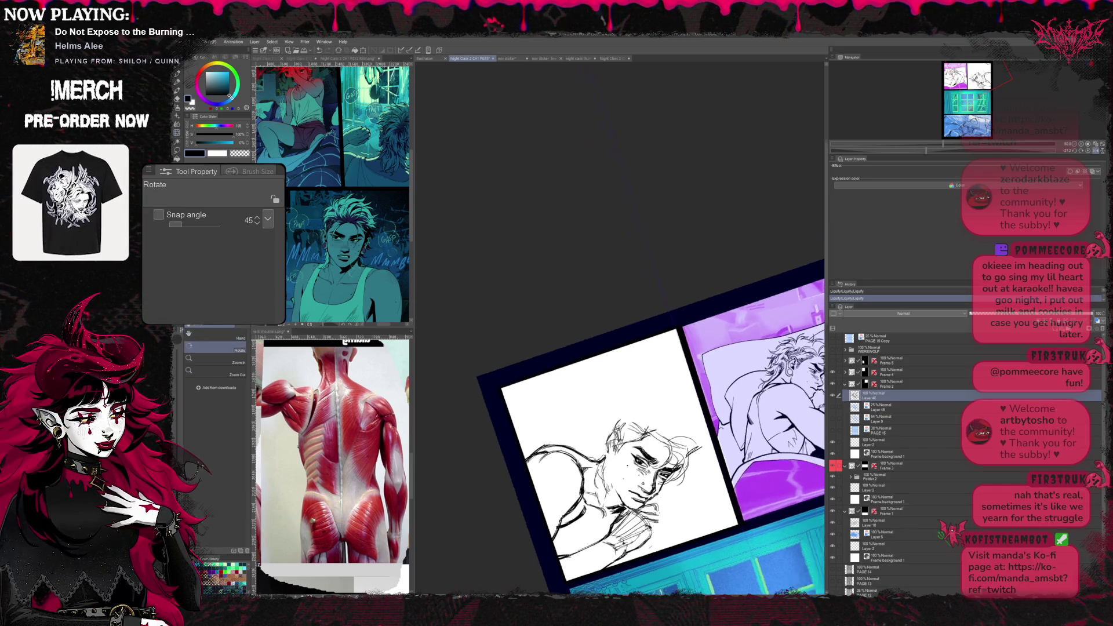
pyautogui.moveTo(609, 391); pyautogui.dragTo(626, 435)
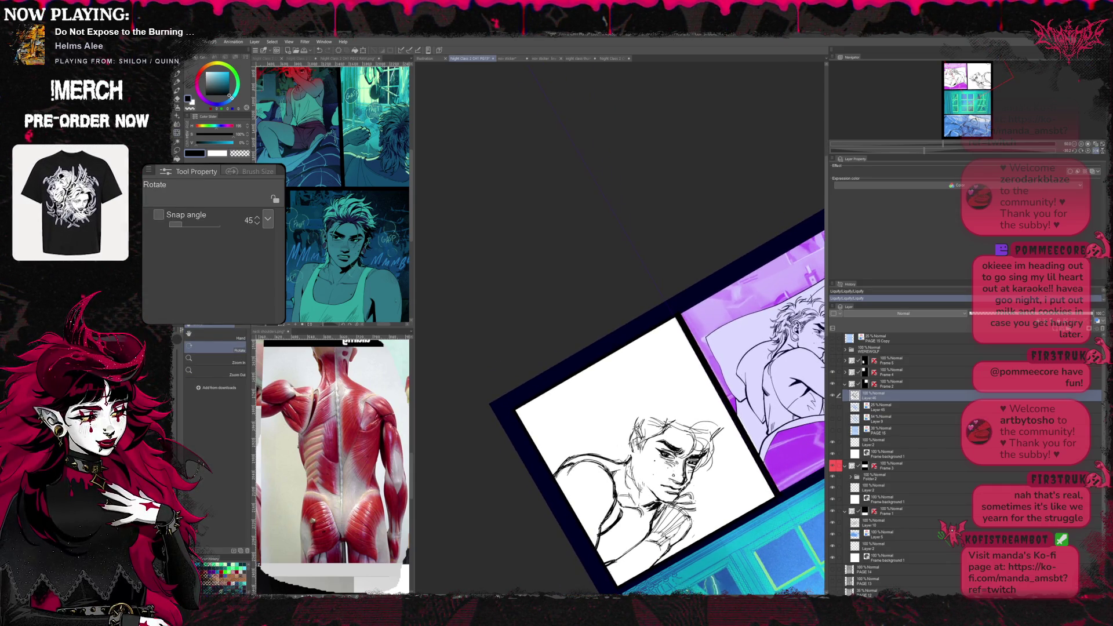
pyautogui.press('p')
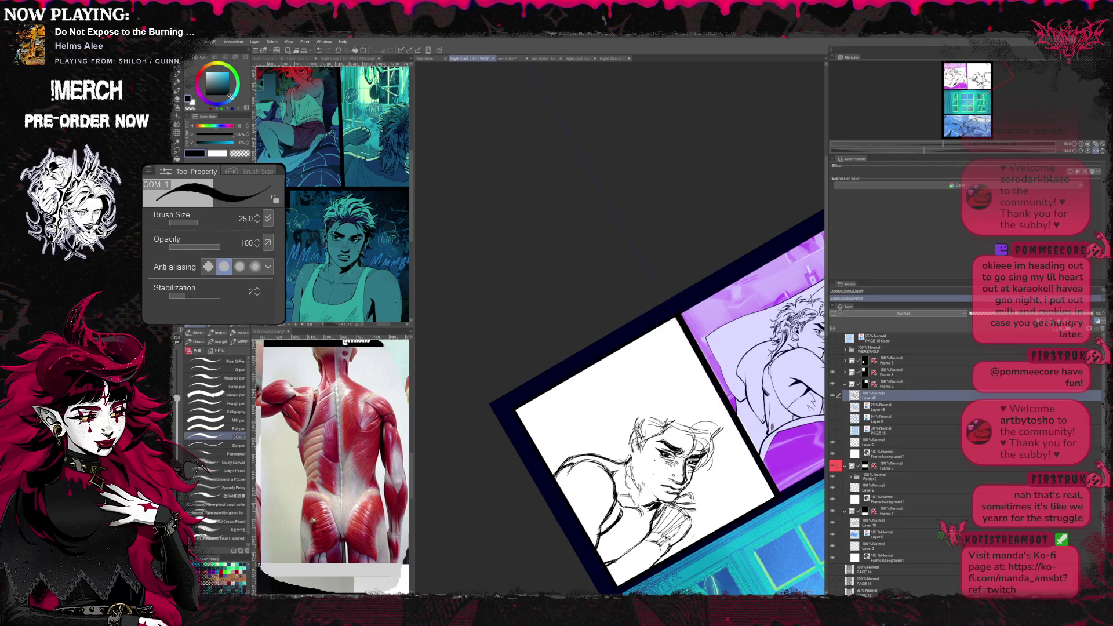
pyautogui.press('e')
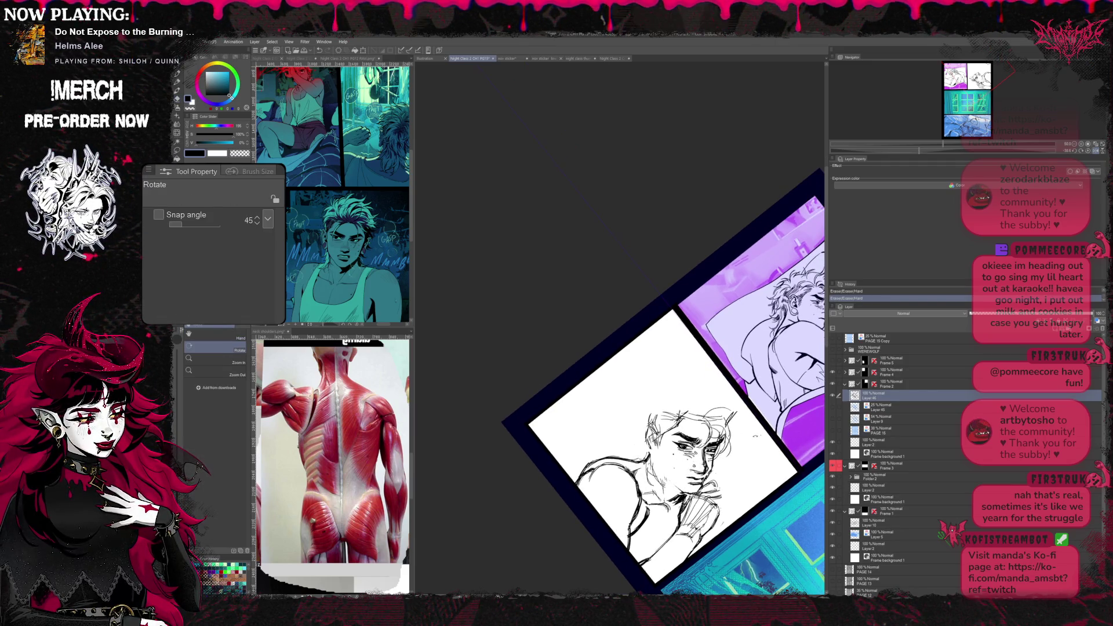
pyautogui.press('r')
pyautogui.moveTo(610, 391); pyautogui.dragTo(661, 452)
# - Ink and liquify the face lines, then mirror the view upright to check the panel
pyautogui.press('p')
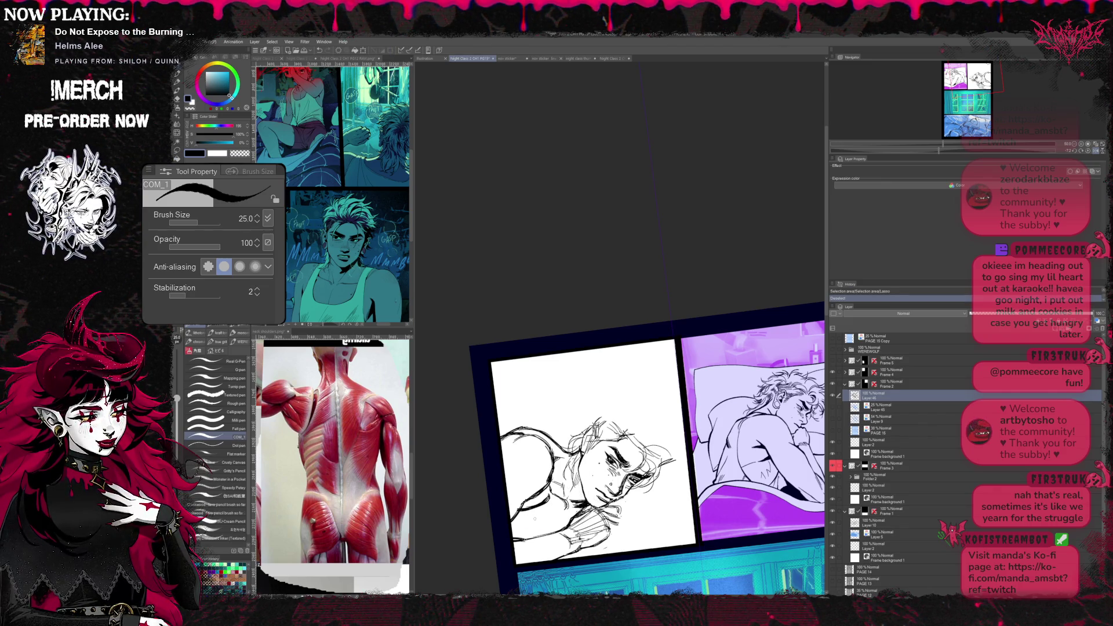
pyautogui.press('j')
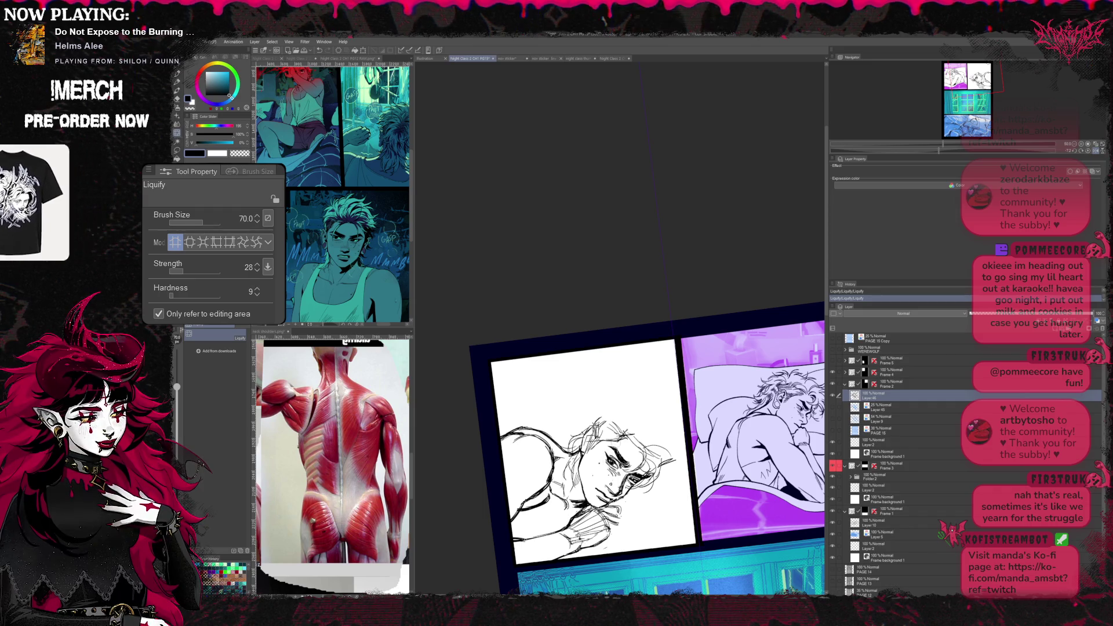
pyautogui.press('h')
pyautogui.press('r')
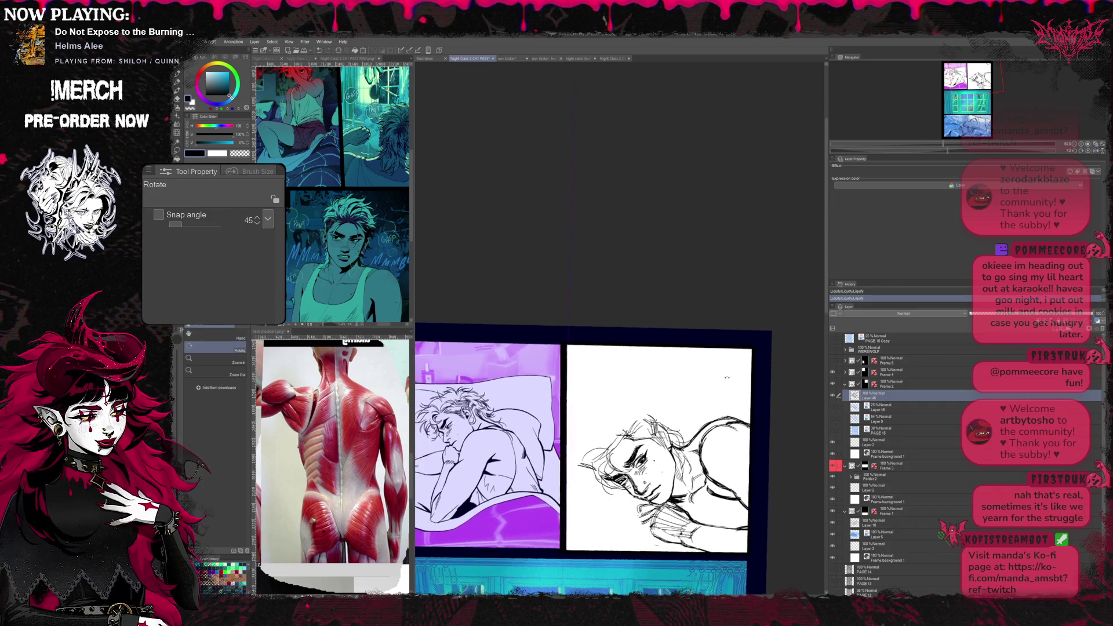
# - Rework the face and clasped hands with pen, Liquify and eraser on the mirrored view, then flip back
pyautogui.press('b')
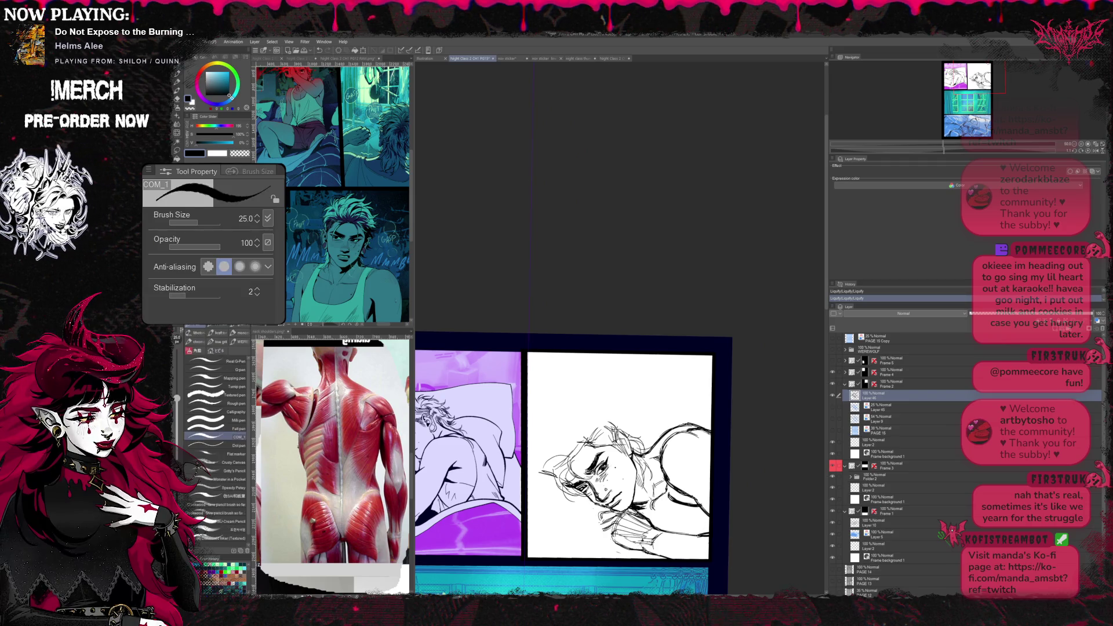
pyautogui.press('j')
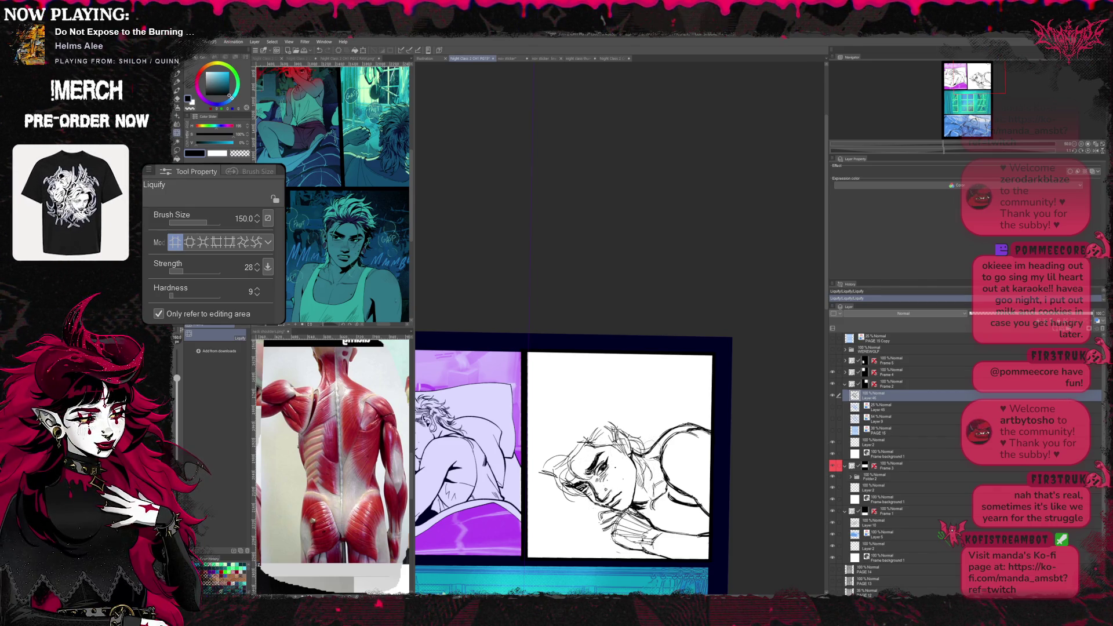
pyautogui.press('h')
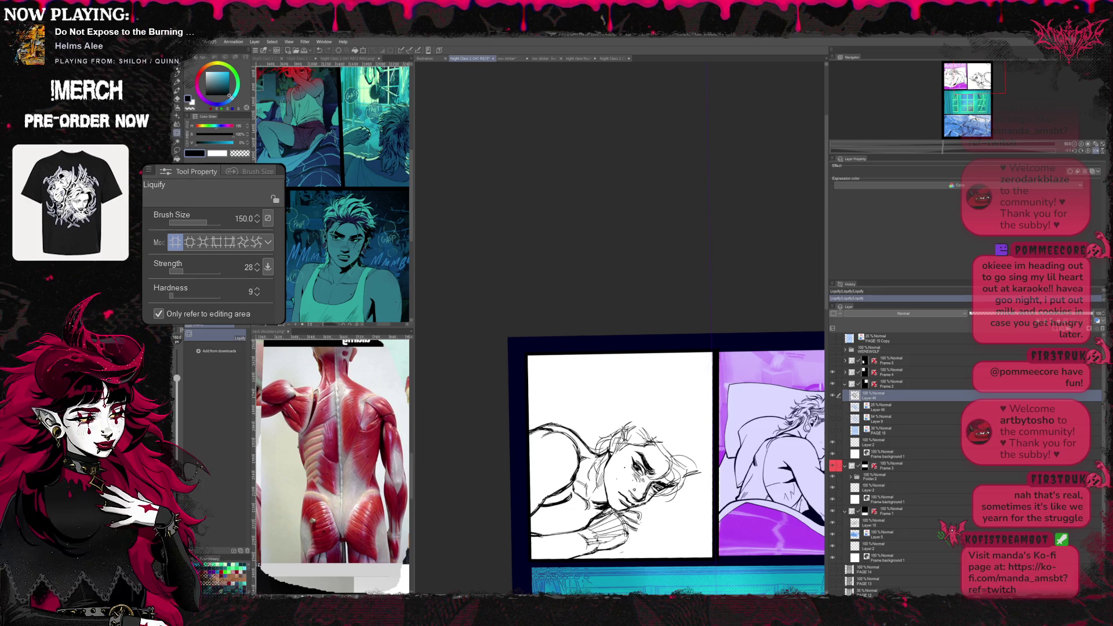
pyautogui.press('b')
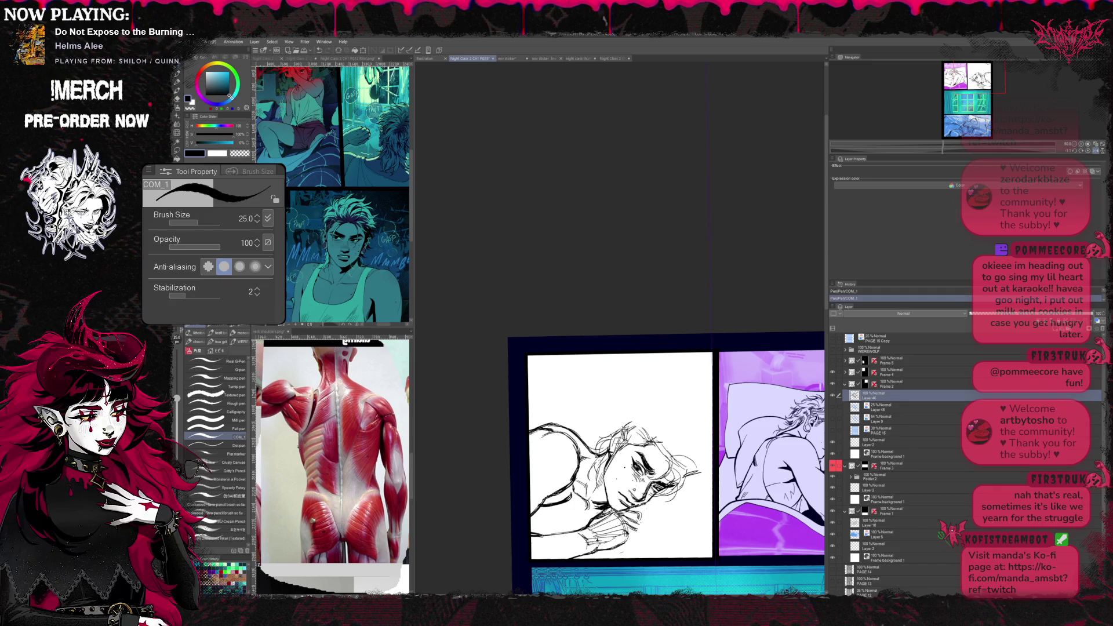
pyautogui.press('e')
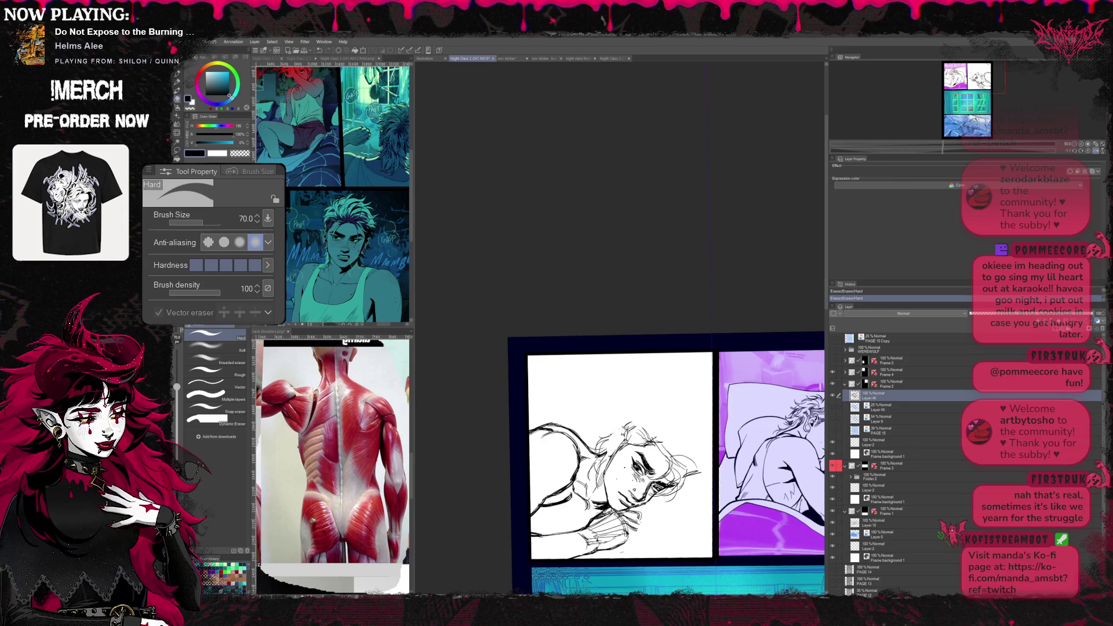
pyautogui.press('b')
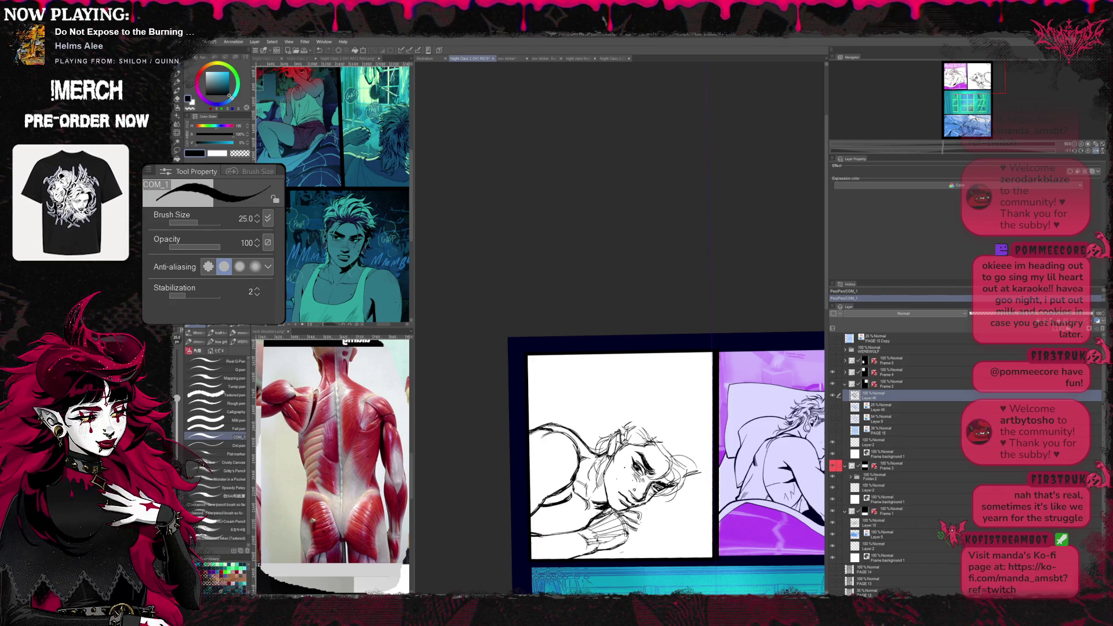
pyautogui.press('h')
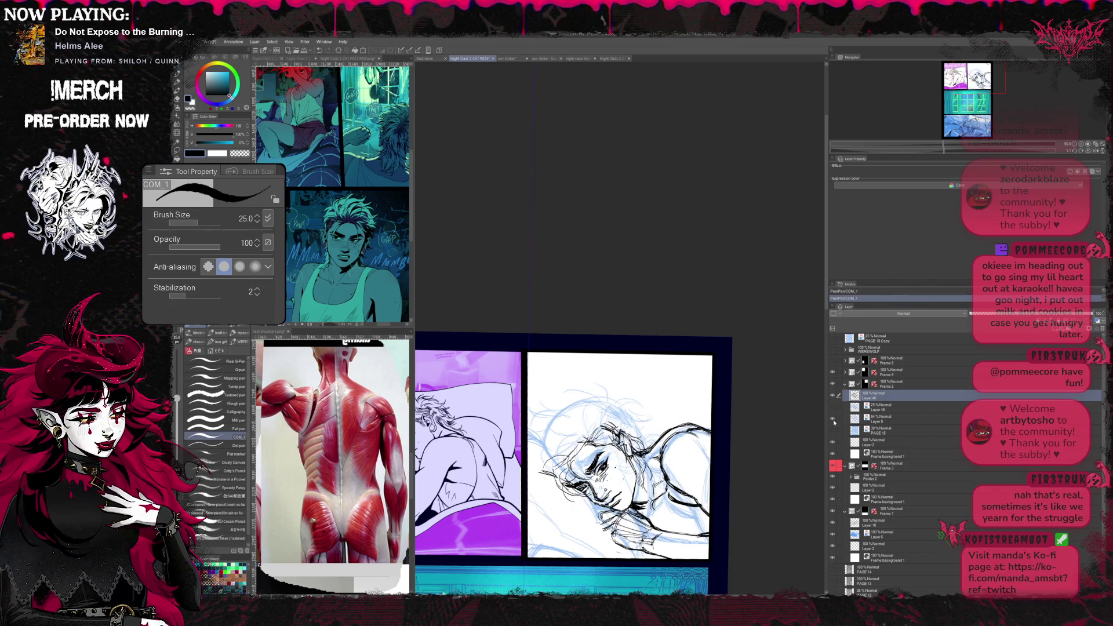
# - Show the blue sketch again and ink more hair and shoulder lines over it
pyautogui.click(832, 420)
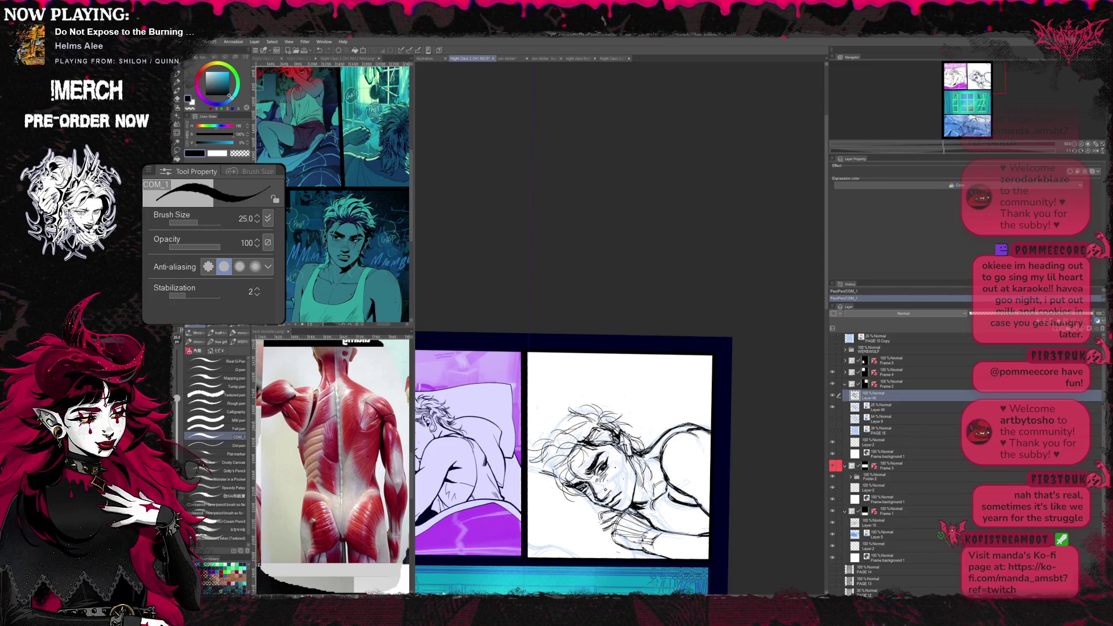
pyautogui.press('e')
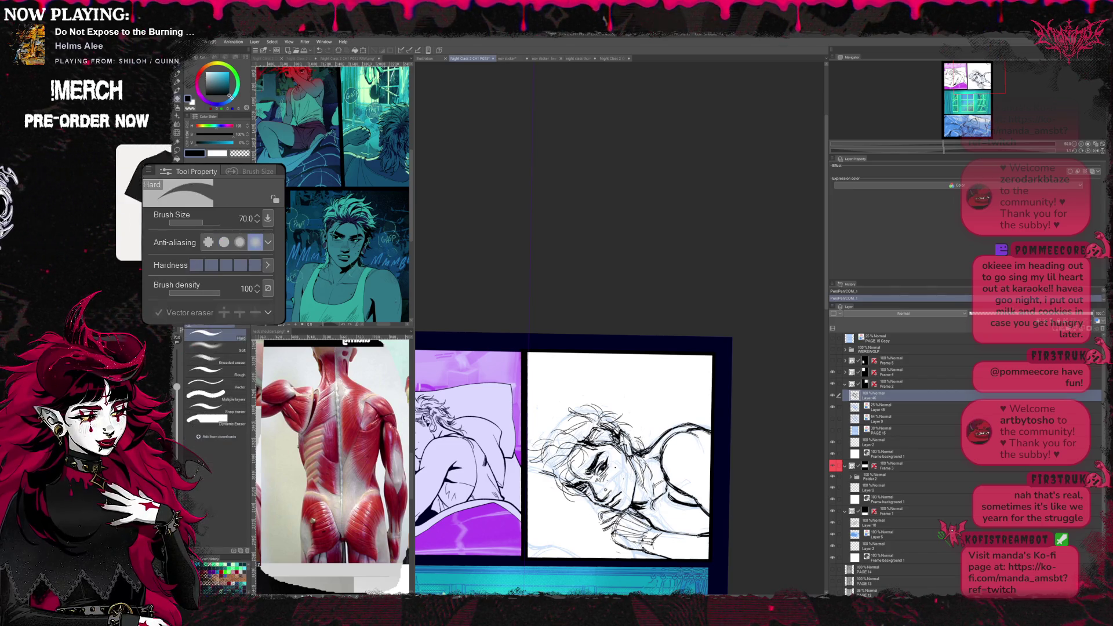
pyautogui.press('p')
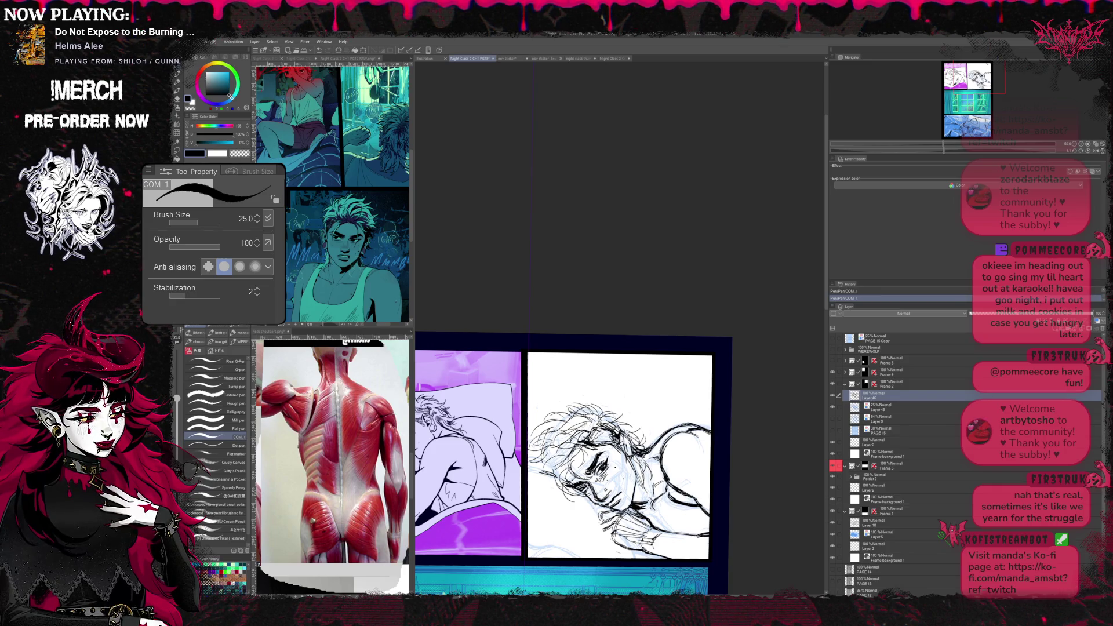
pyautogui.hscroll(-3, 574, 452)
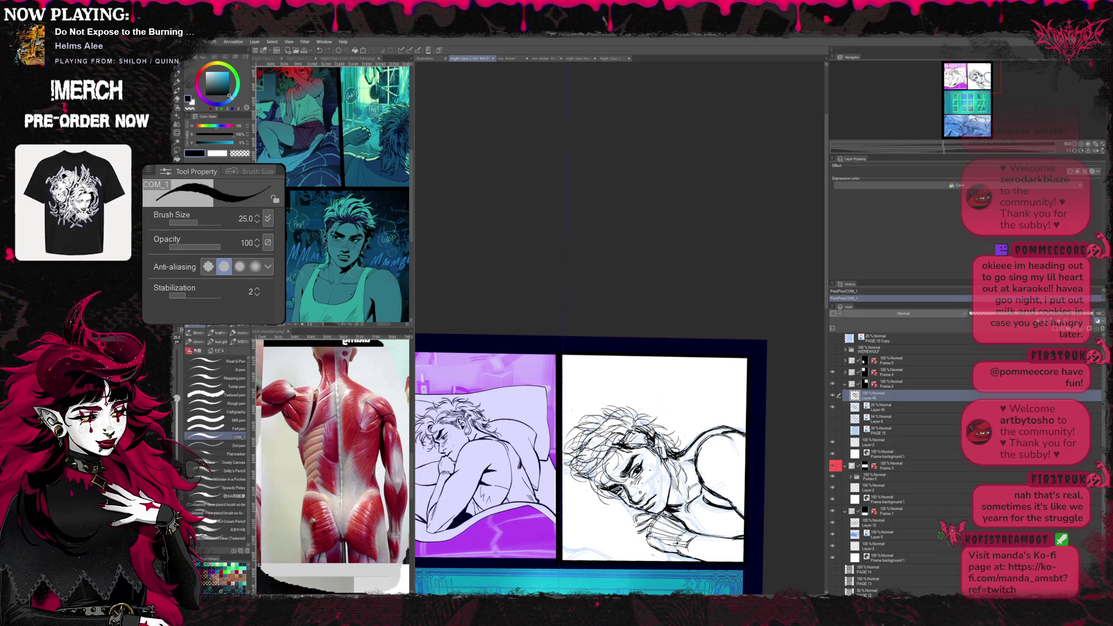
pyautogui.press('e')
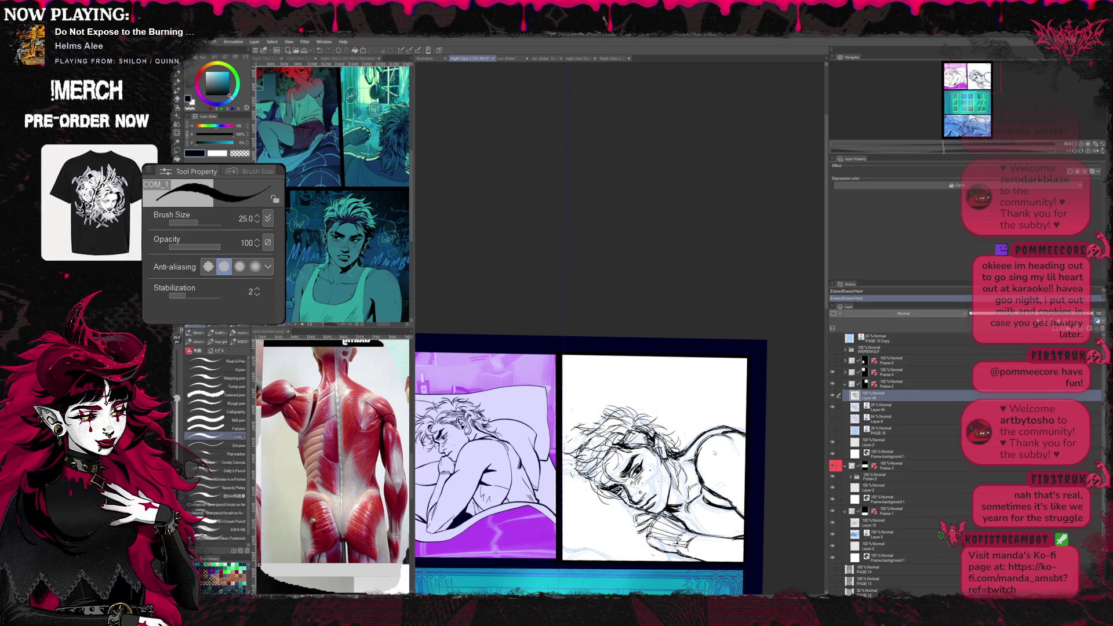
# - Start transforming the face drawing, rotating it slightly clockwise
pyautogui.hotkey('ctrl', 't')
pyautogui.moveTo(764, 396)
pyautogui.mouseDown()
pyautogui.moveTo(733, 382)
pyautogui.moveTo(748, 439)
pyautogui.mouseUp()
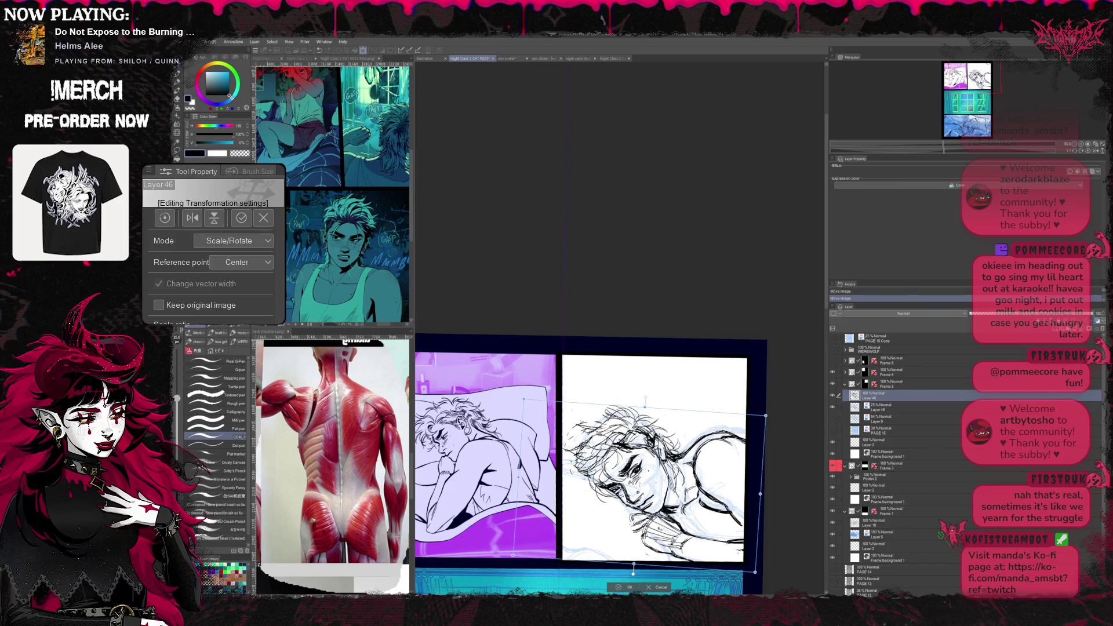
# - Confirm the slight clockwise rotation of the face drawing and pick up Liquify
pyautogui.press('Return')
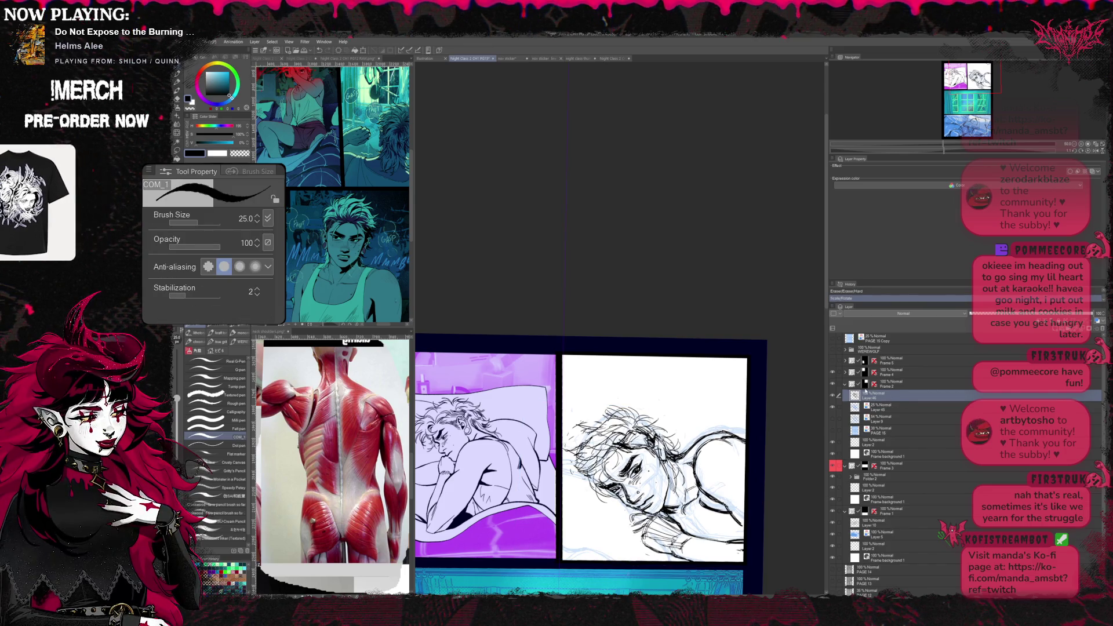
pyautogui.click(179, 137)
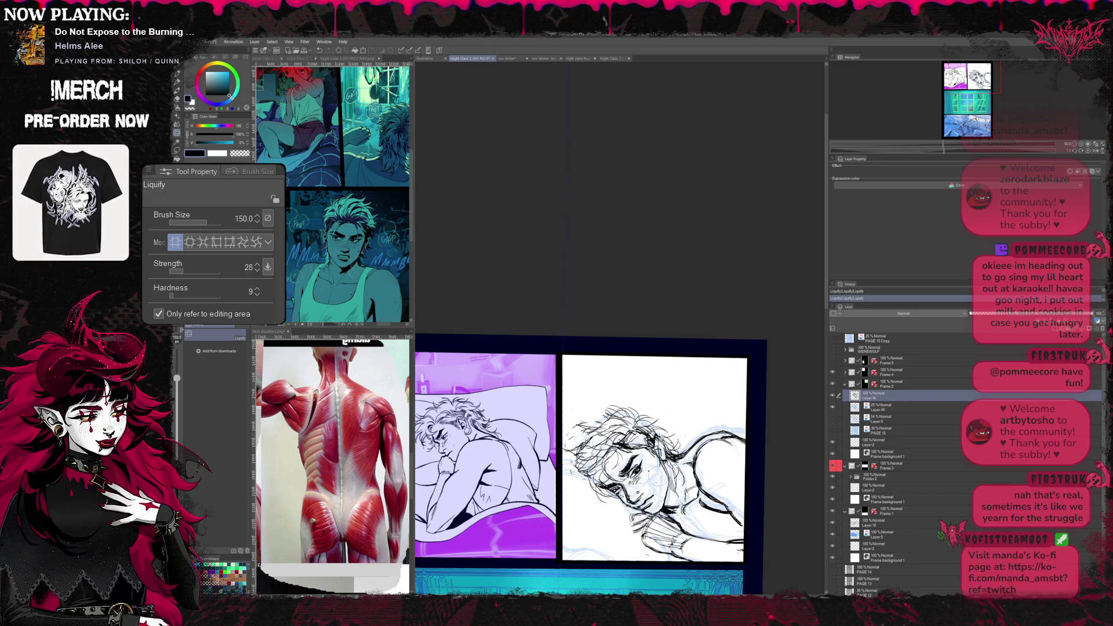
# - Ink more hair strands on the mirrored view, erasing strays, then flip the page back to normal
pyautogui.click(1097, 150)
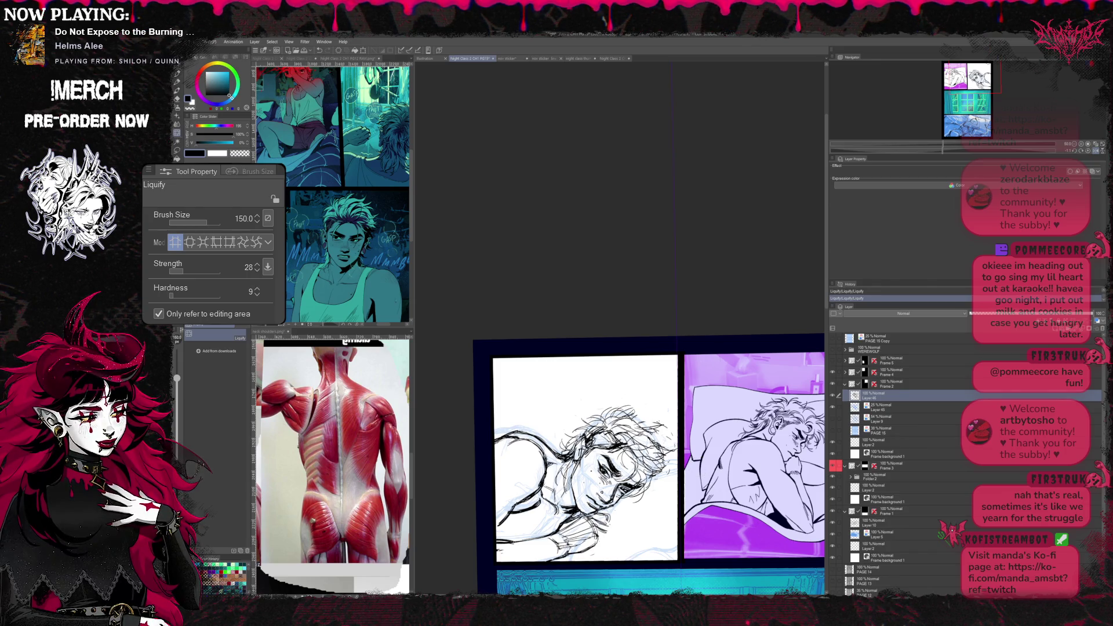
pyautogui.press('p')
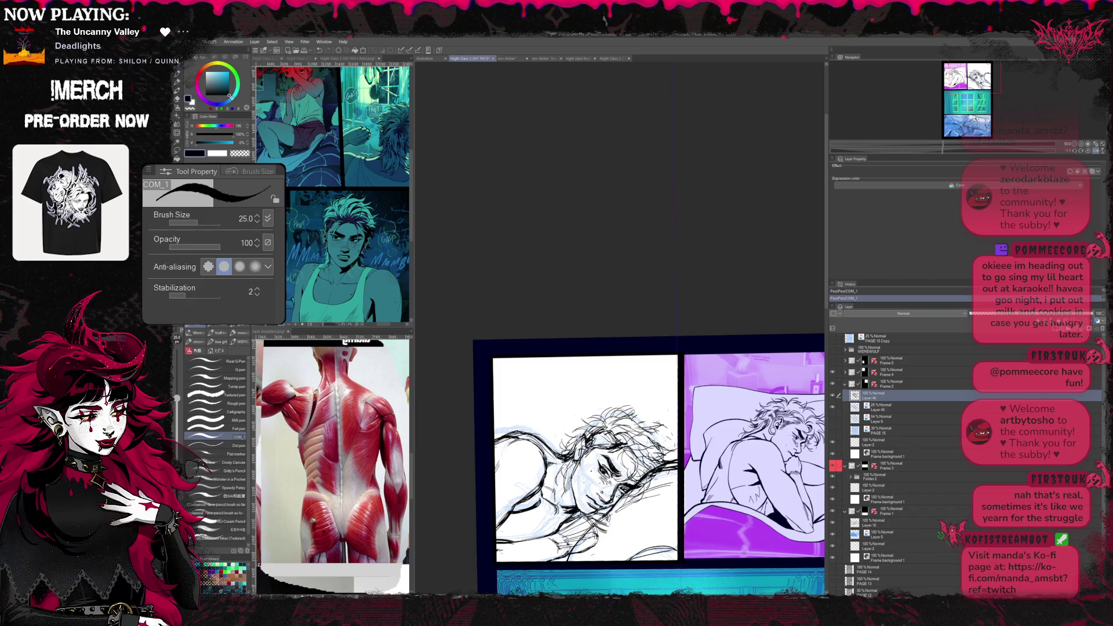
pyautogui.press('e')
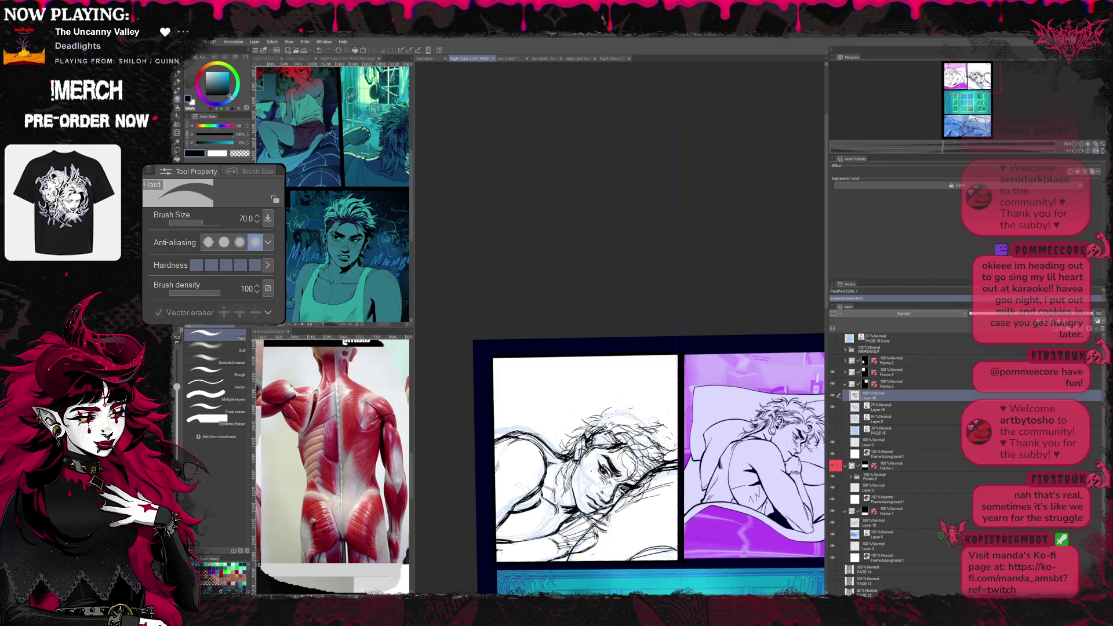
pyautogui.press('p')
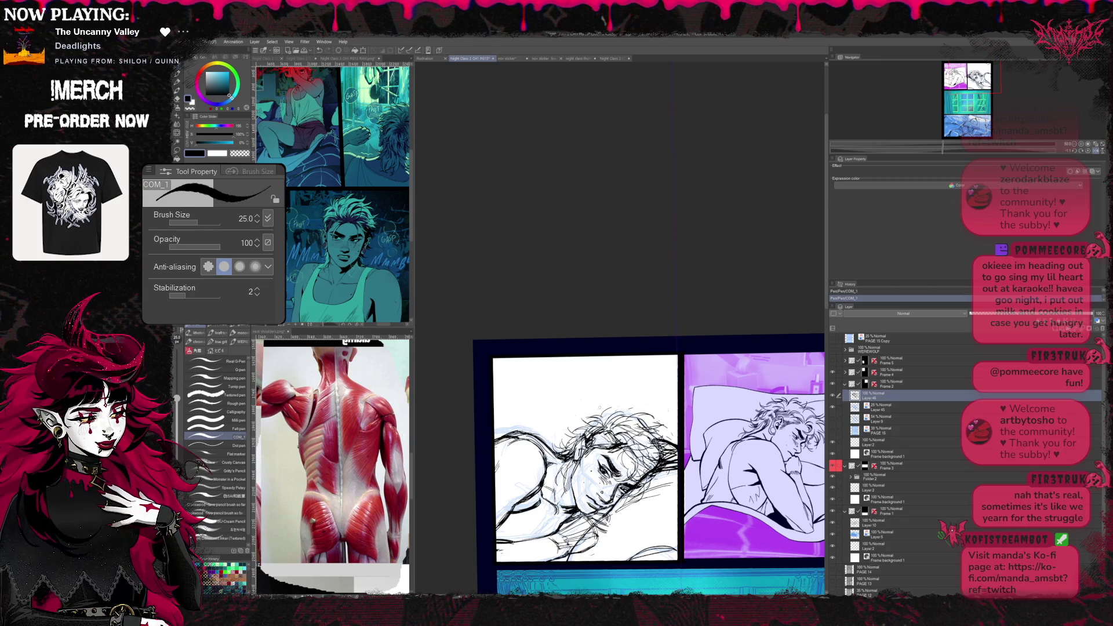
pyautogui.press('e')
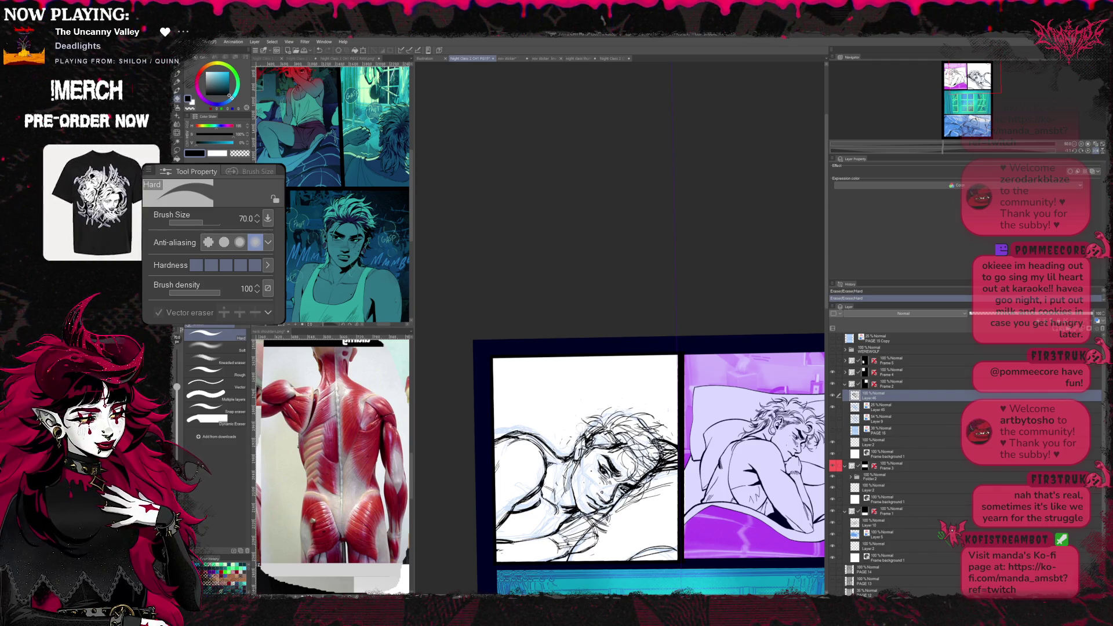
pyautogui.press('h')
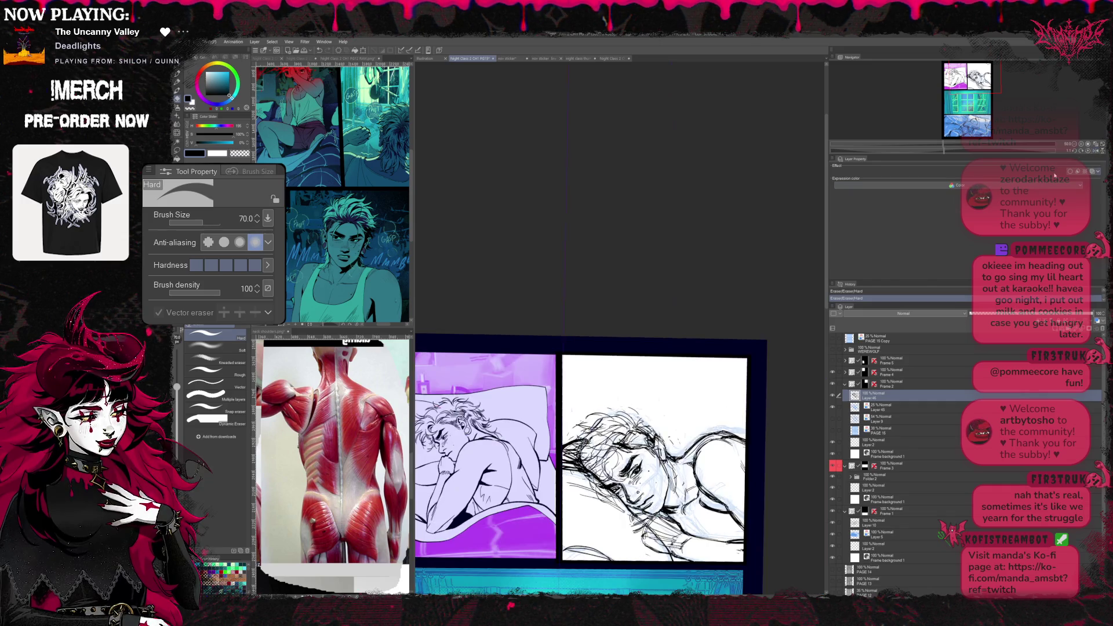
pyautogui.press('p')
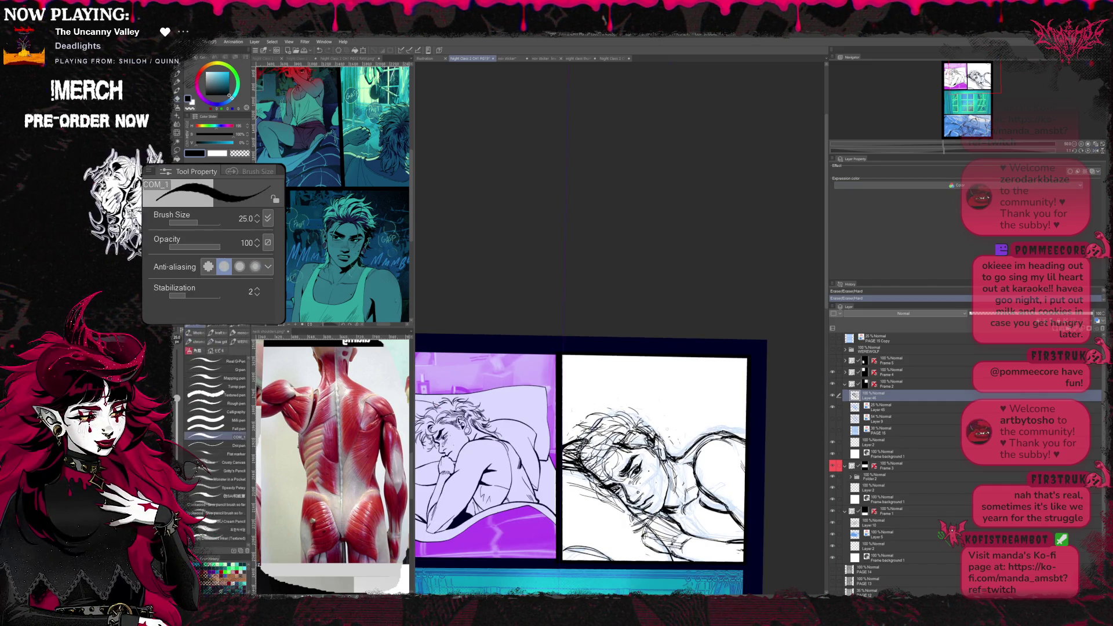